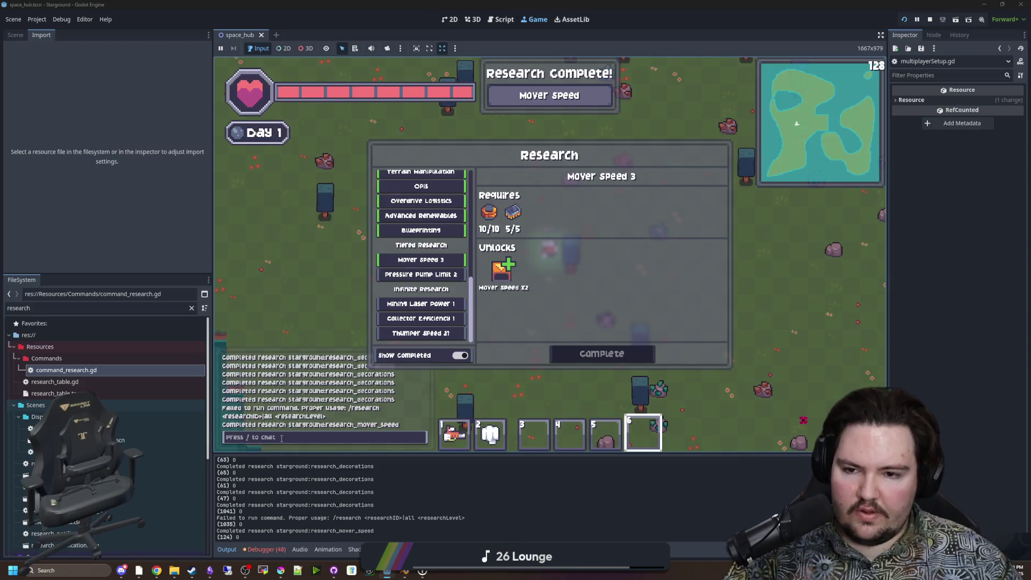
Resend /research starground:research_mover_speed in chat eight times, reaching Mover Speed 3.
{"action": "key", "text": "slash"}
{"action": "key", "text": "Up"}
{"action": "key", "text": "Return"}
{"action": "key", "text": "slash"}
{"action": "key", "text": "Up"}
{"action": "key", "text": "Return"}
{"action": "key", "text": "slash"}
{"action": "key", "text": "Up"}
{"action": "key", "text": "Return"}
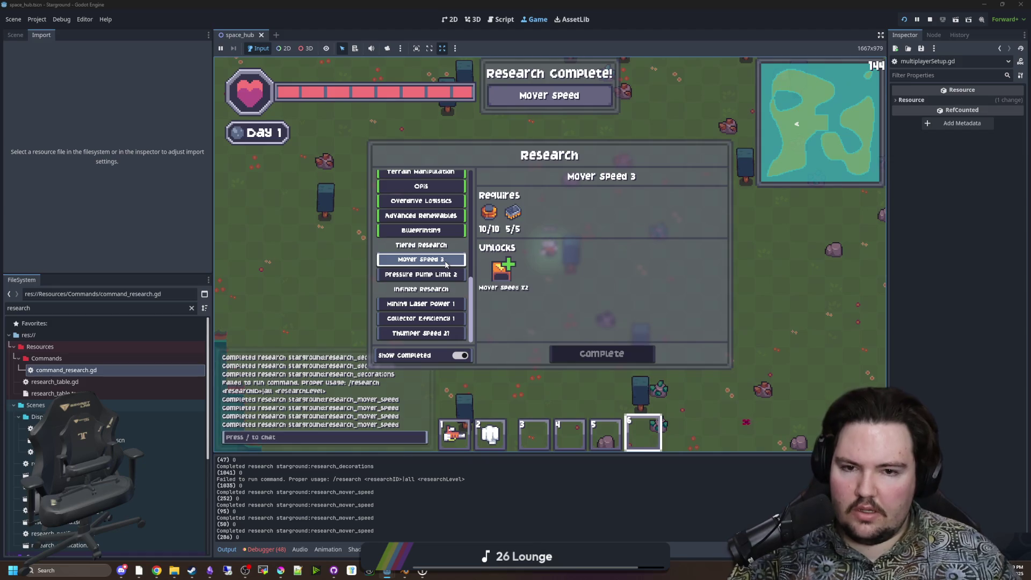
{"action": "key", "text": "slash"}
{"action": "key", "text": "Up"}
{"action": "key", "text": "Return"}
{"action": "key", "text": "slash"}
{"action": "key", "text": "Up"}
{"action": "key", "text": "Return"}
{"action": "key", "text": "slash"}
{"action": "key", "text": "Up"}
{"action": "key", "text": "Return"}
{"action": "key", "text": "slash"}
{"action": "key", "text": "Up"}
{"action": "key", "text": "Return"}
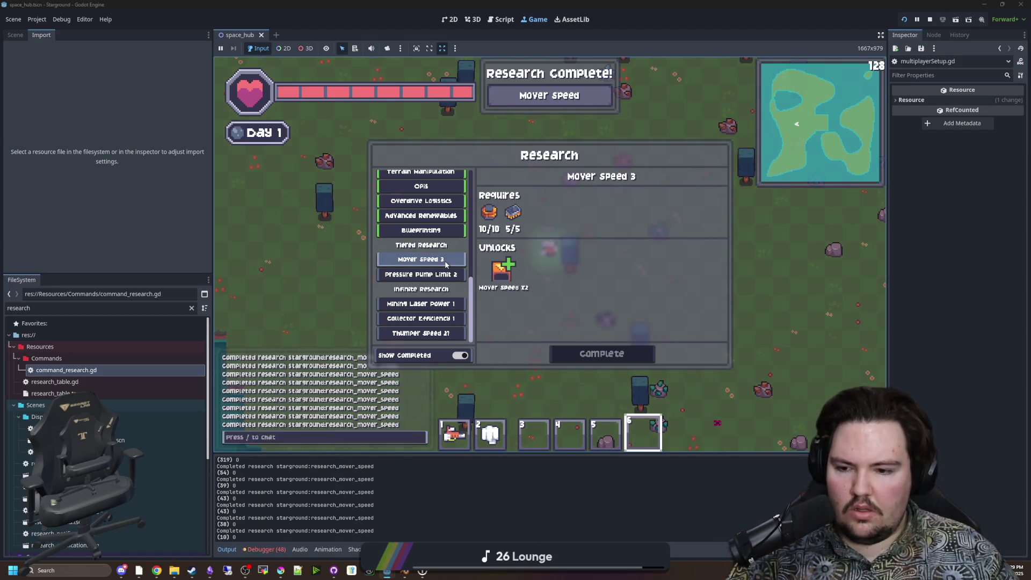
{"action": "key", "text": "slash"}
{"action": "key", "text": "Up"}
{"action": "key", "text": "Return"}
{"action": "key", "text": "slash"}
{"action": "key", "text": "Up"}
{"action": "key", "text": "Return"}
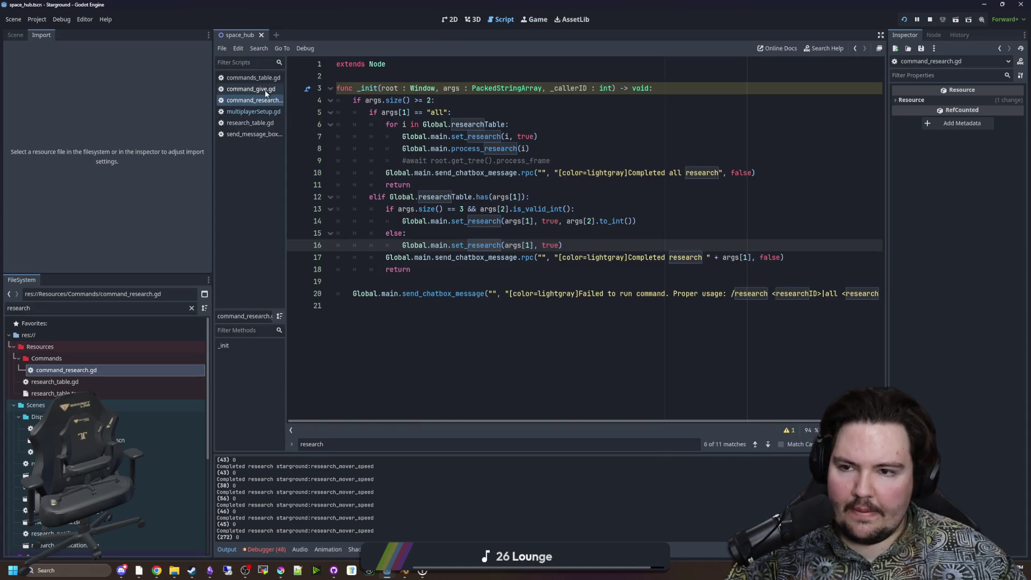
Open multiplayerSetup.gd and review the set_research function.
{"action": "left_click", "coordinate": [253, 111]}
{"action": "scroll", "coordinate": [480, 263], "scroll_direction": "down", "scroll_amount": 7}
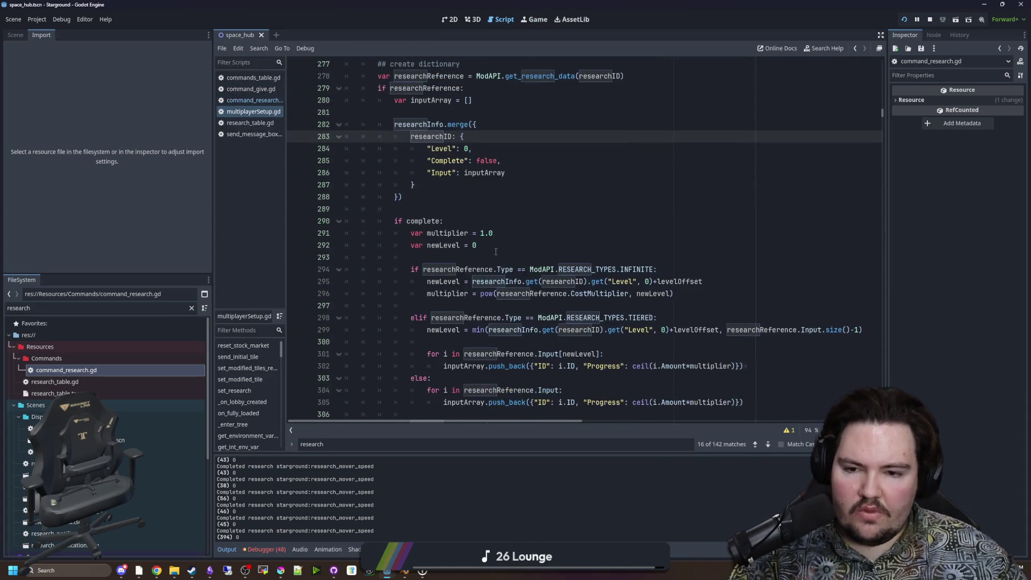
{"action": "scroll", "coordinate": [551, 302], "scroll_direction": "up", "scroll_amount": 2}
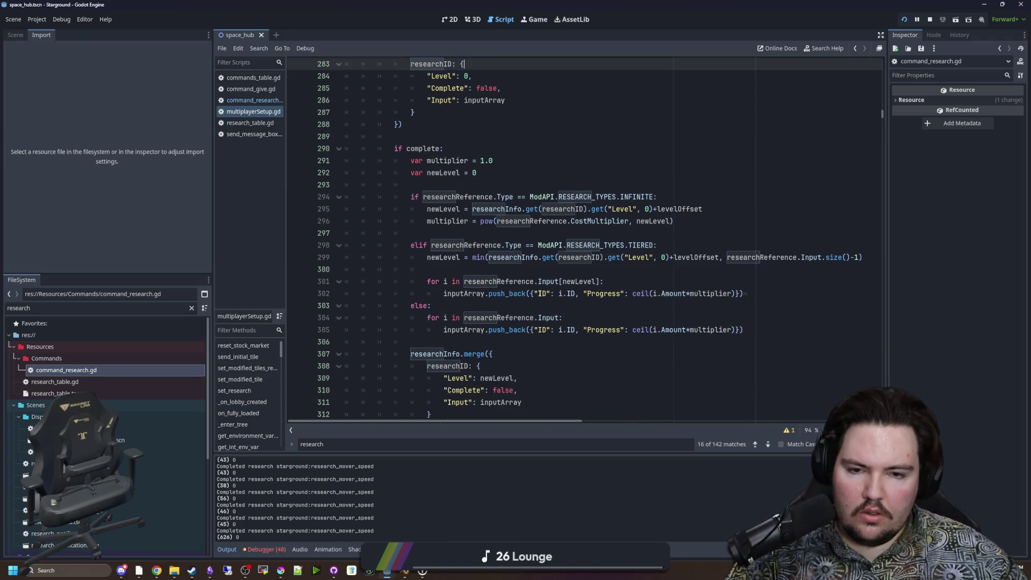
{"action": "scroll", "coordinate": [537, 288], "scroll_direction": "down", "scroll_amount": 2}
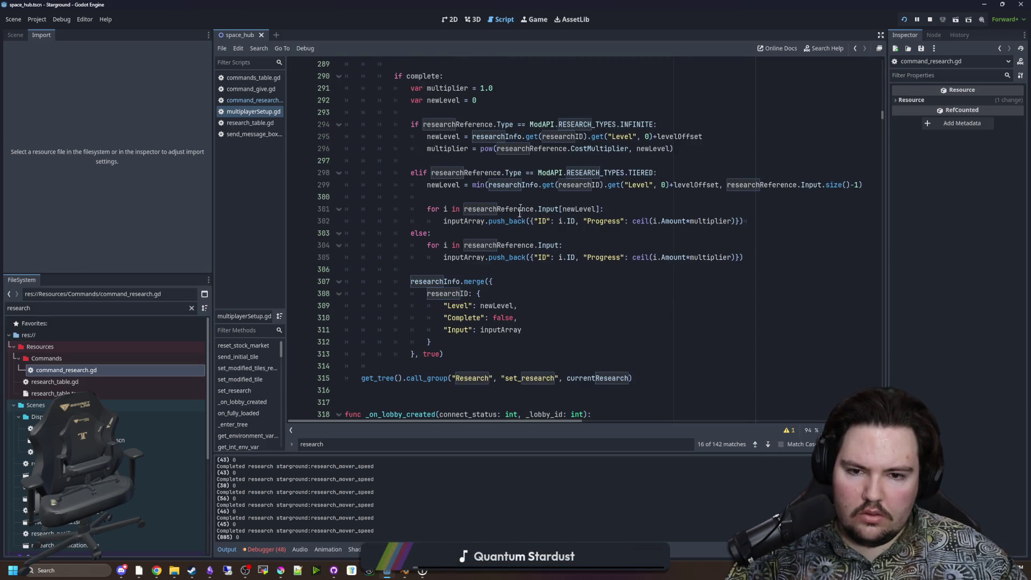
{"action": "scroll", "coordinate": [516, 271], "scroll_direction": "up", "scroll_amount": 2}
{"action": "scroll", "coordinate": [513, 204], "scroll_direction": "up", "scroll_amount": 2}
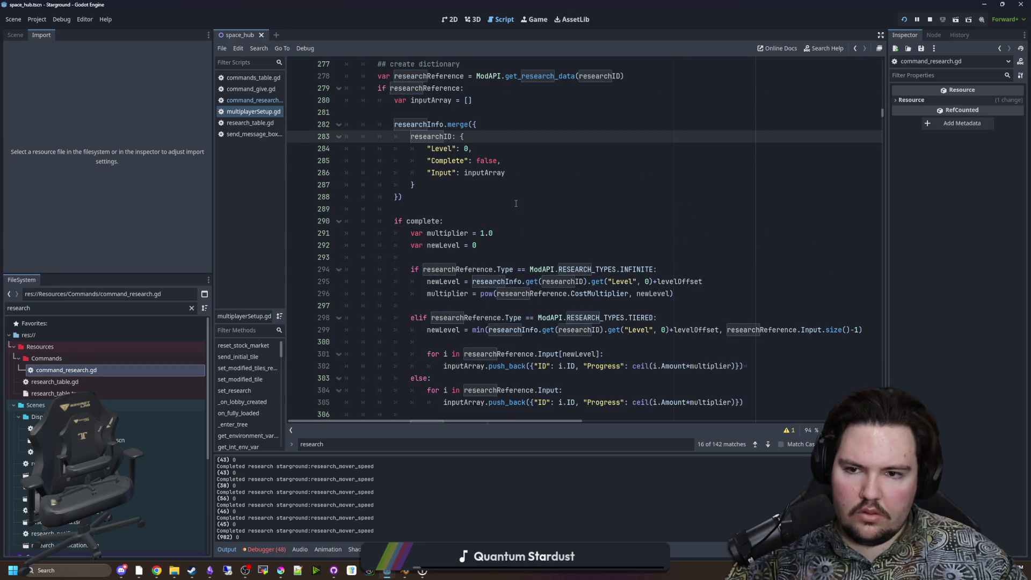
{"action": "scroll", "coordinate": [522, 233], "scroll_direction": "down", "scroll_amount": 4}
Insert a print(newLevel) line after the input loops at line 306 and save.
{"action": "left_click", "coordinate": [482, 355]}
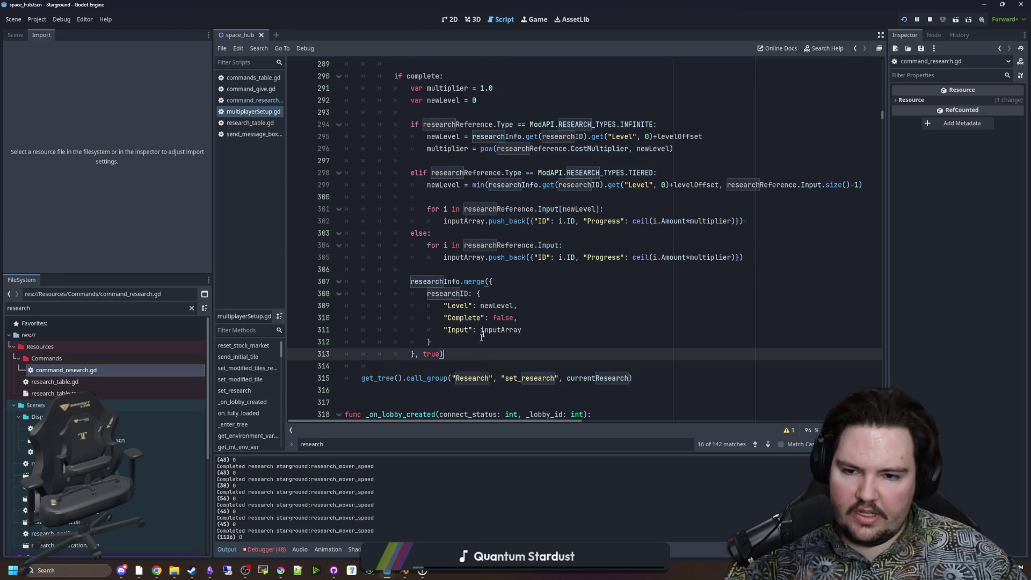
{"action": "left_click", "coordinate": [488, 258]}
{"action": "left_click", "coordinate": [471, 270]}
{"action": "key", "text": "Return"}
{"action": "type", "text": "print(newLevel"}
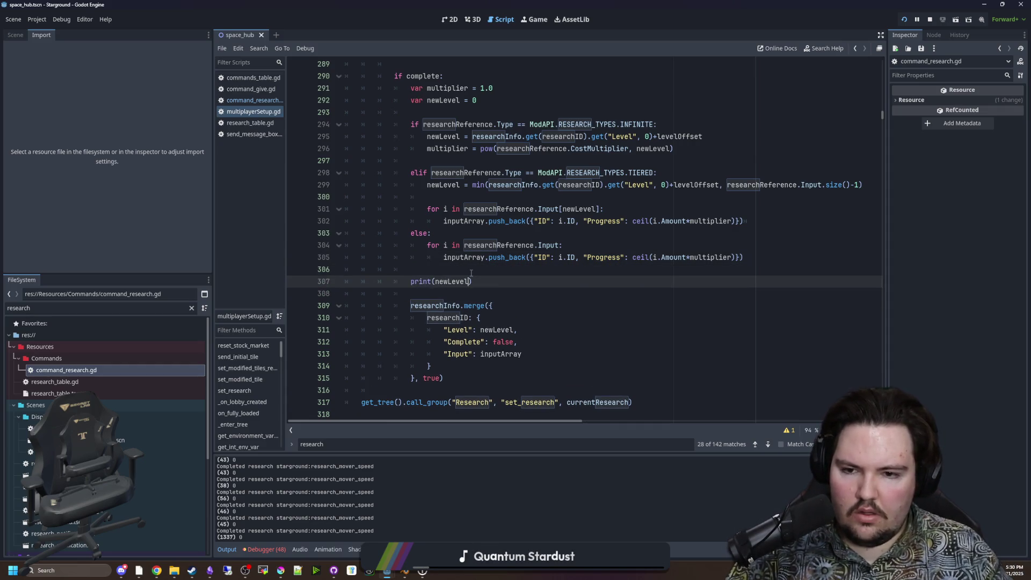
{"action": "left_click", "coordinate": [471, 270]}
{"action": "key", "text": "ctrl+s"}
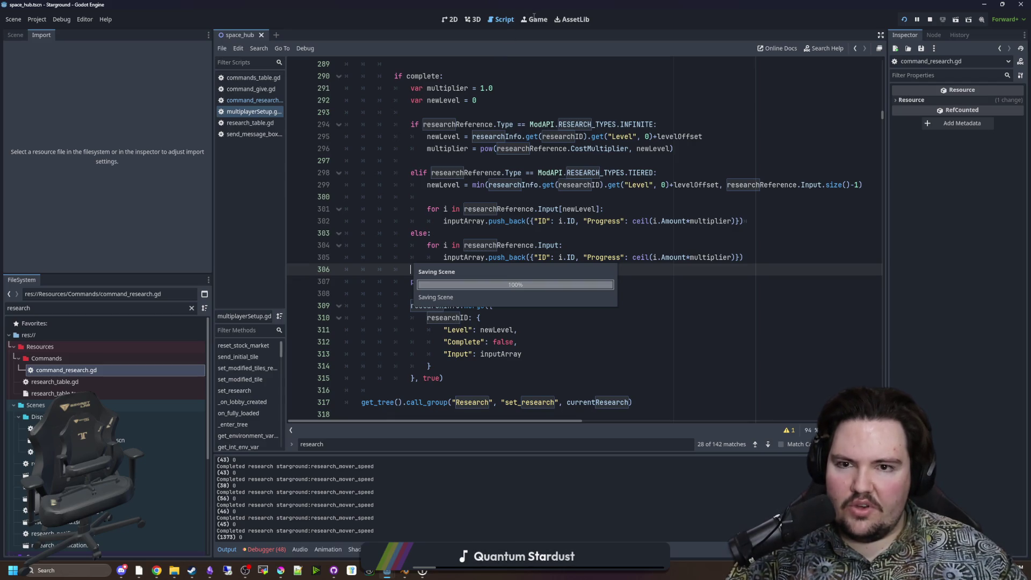
{"action": "left_click", "coordinate": [540, 18]}
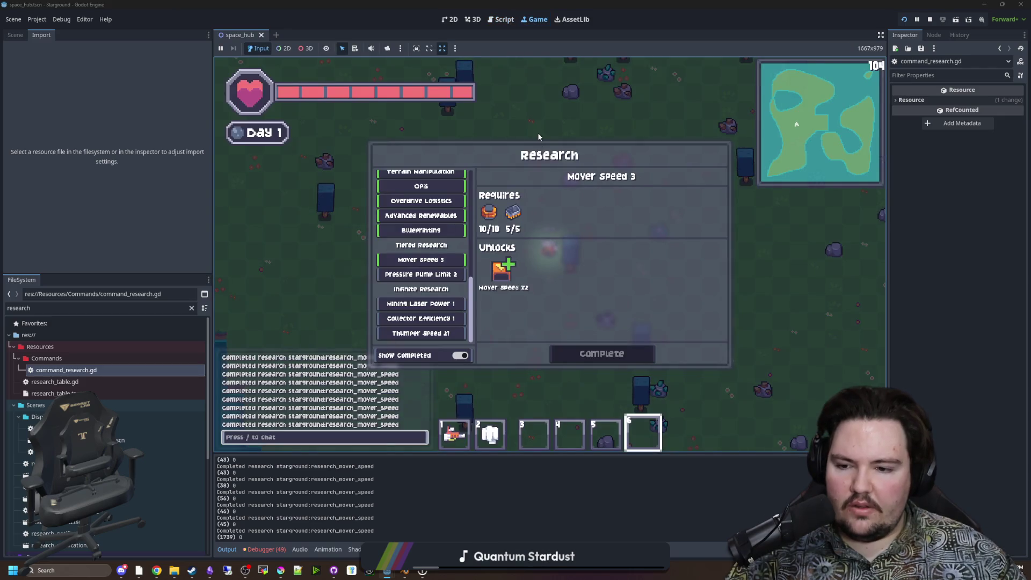
{"action": "type", "text": "/research starground:research_mover_speed"}
Rerun the mover speed research command several times, then reopen command_research.gd.
{"action": "key", "text": "Return"}
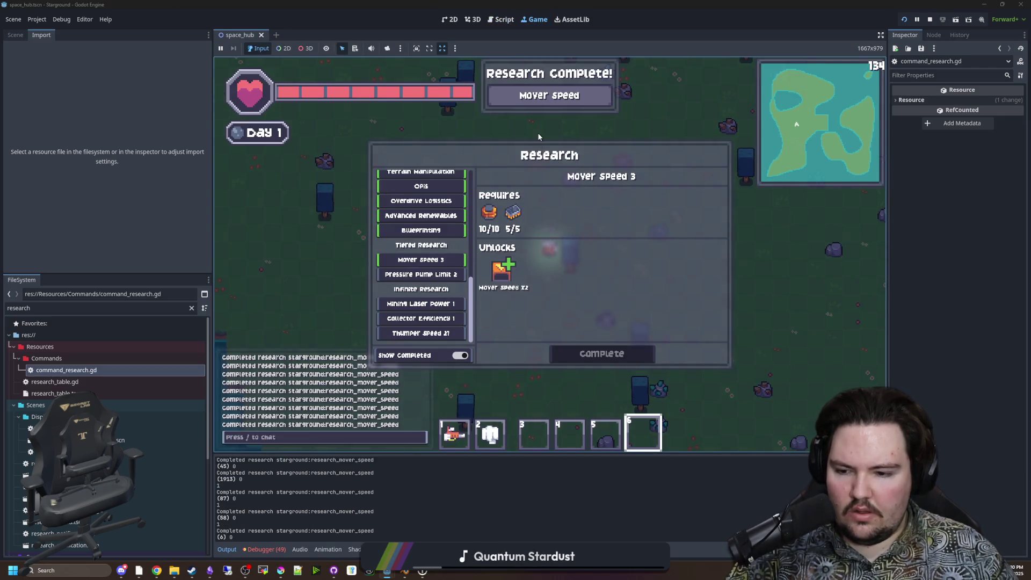
{"action": "key", "text": "Up"}
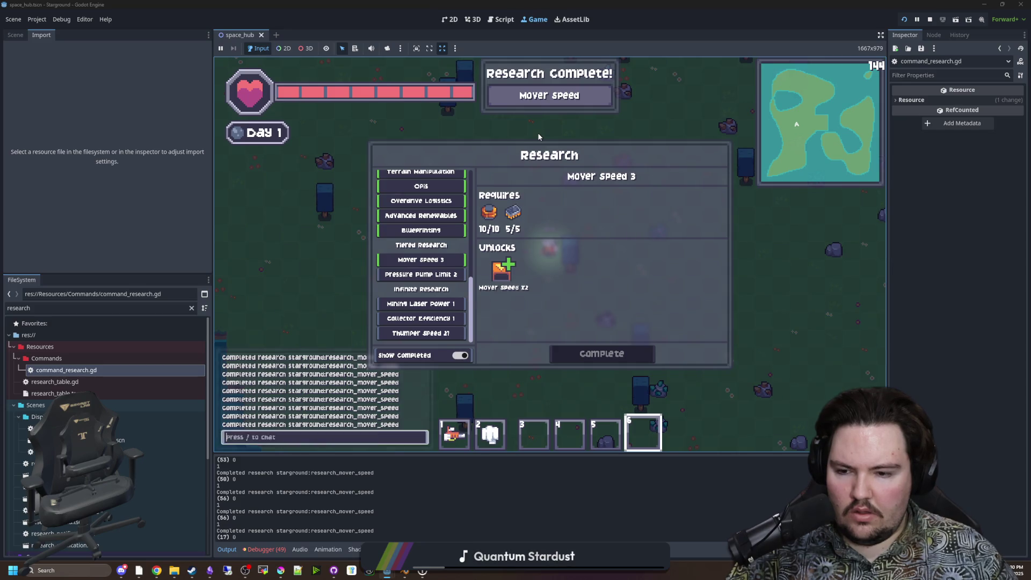
{"action": "key", "text": "Return"}
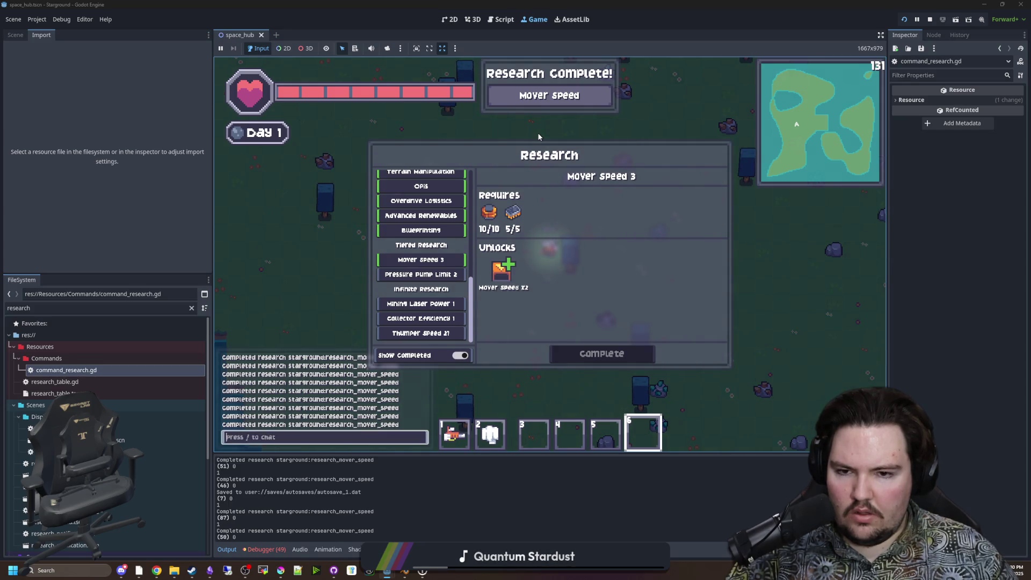
{"action": "key", "text": "slash"}
{"action": "key", "text": "Up"}
{"action": "key", "text": "Return"}
{"action": "key", "text": "slash"}
{"action": "key", "text": "Up"}
{"action": "key", "text": "Return"}
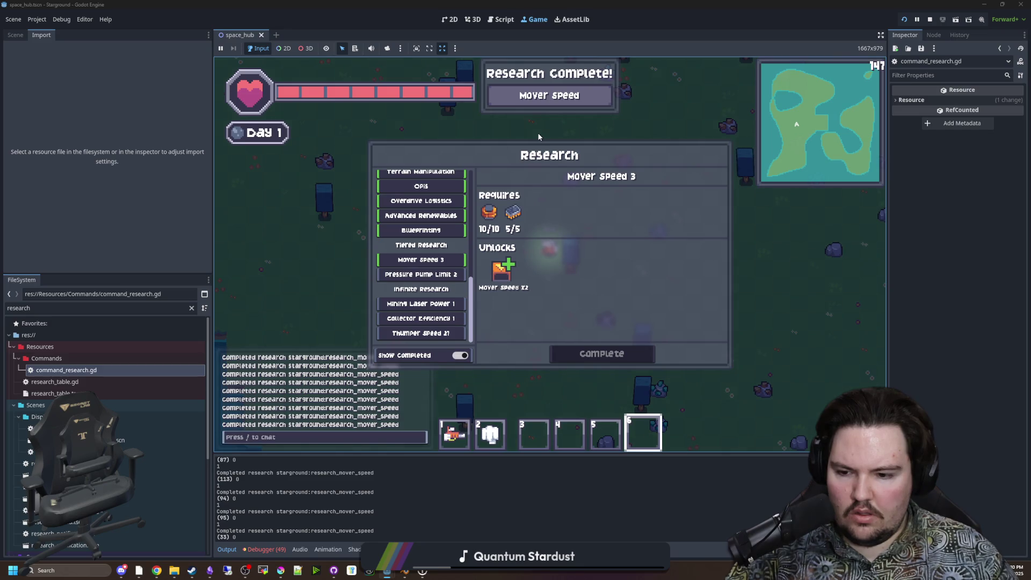
{"action": "double_click", "coordinate": [111, 370]}
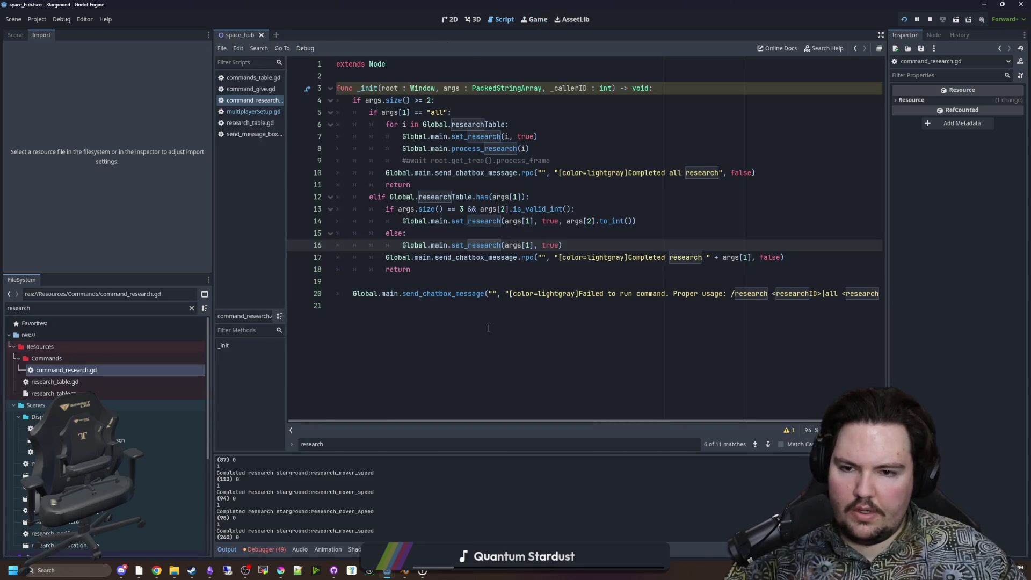
Open multiplayerSetup.gd and review the set_research code around the TIERED and INFINITE branches.
{"action": "left_click", "coordinate": [275, 112]}
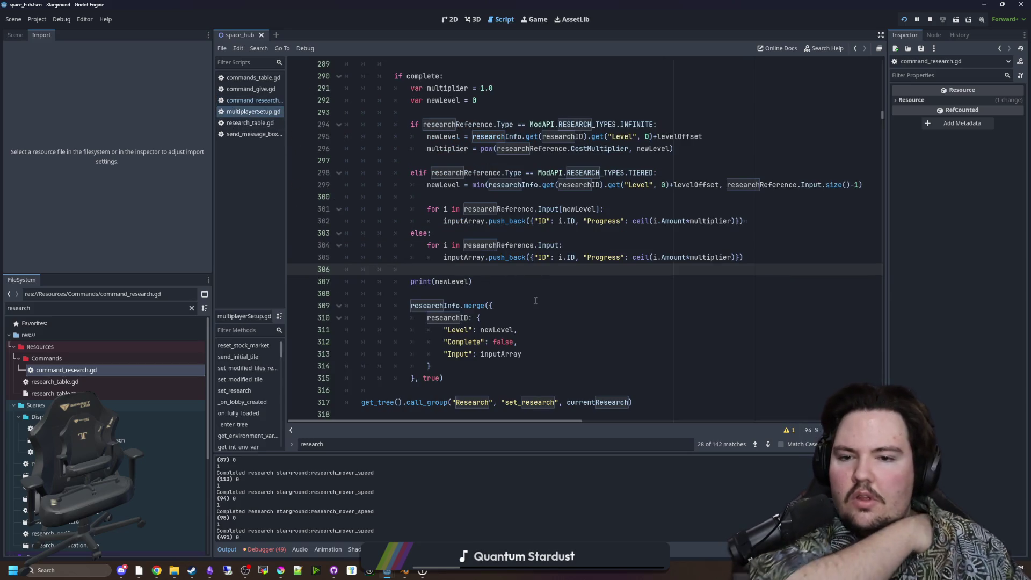
{"action": "scroll", "coordinate": [536, 269], "scroll_direction": "up", "scroll_amount": 2}
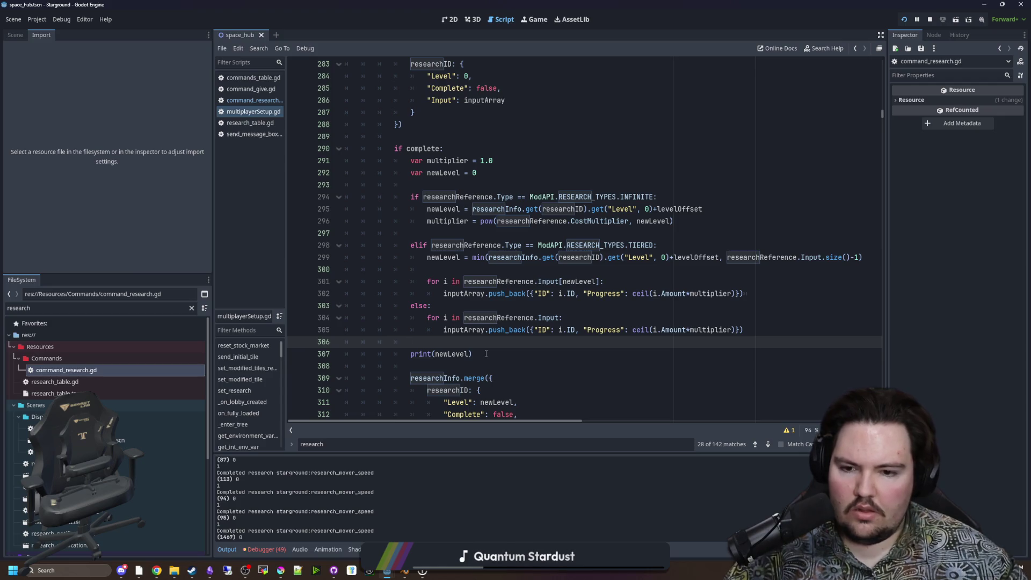
{"action": "scroll", "coordinate": [486, 353], "scroll_direction": "down", "scroll_amount": 2}
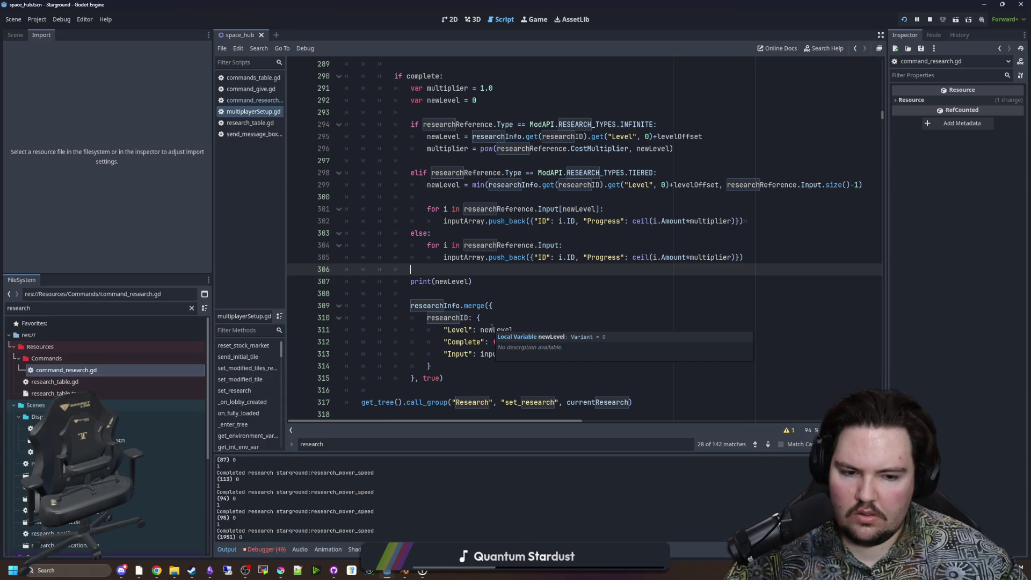
{"action": "scroll", "coordinate": [492, 328], "scroll_direction": "up", "scroll_amount": 9}
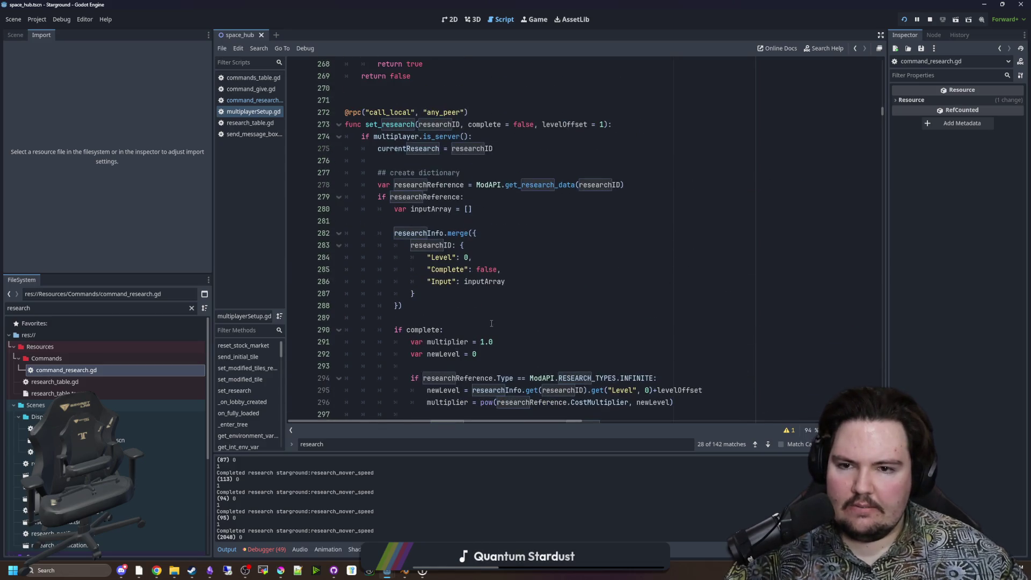
{"action": "scroll", "coordinate": [485, 234], "scroll_direction": "down", "scroll_amount": 4}
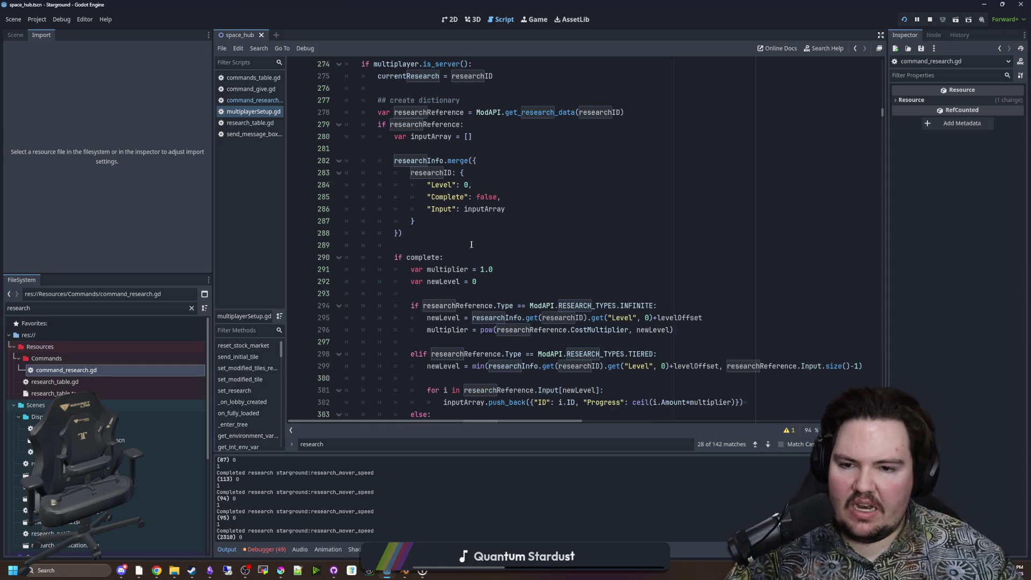
{"action": "scroll", "coordinate": [472, 245], "scroll_direction": "down", "scroll_amount": 1}
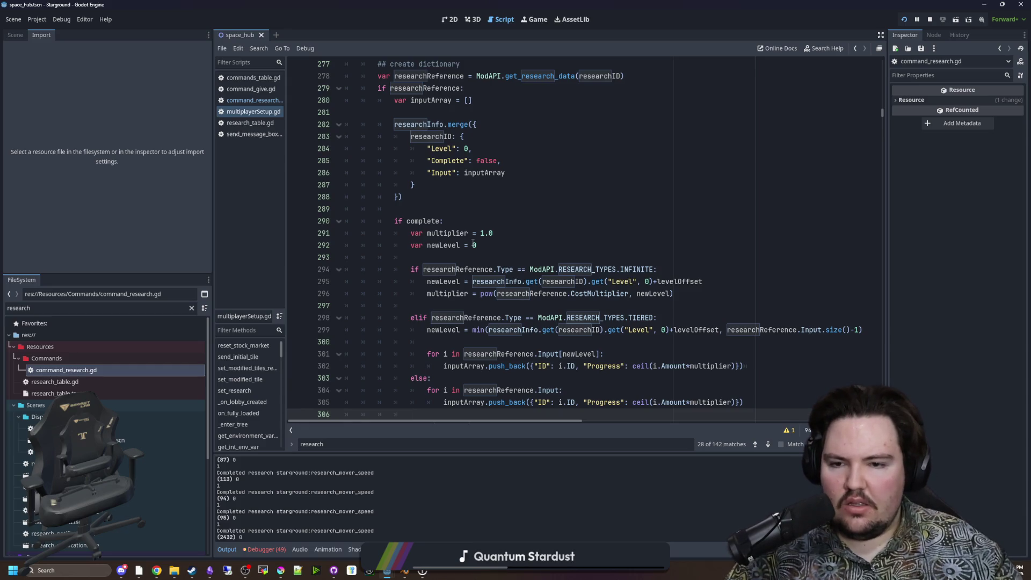
{"action": "scroll", "coordinate": [473, 252], "scroll_direction": "up", "scroll_amount": 2}
{"action": "scroll", "coordinate": [475, 265], "scroll_direction": "down", "scroll_amount": 4}
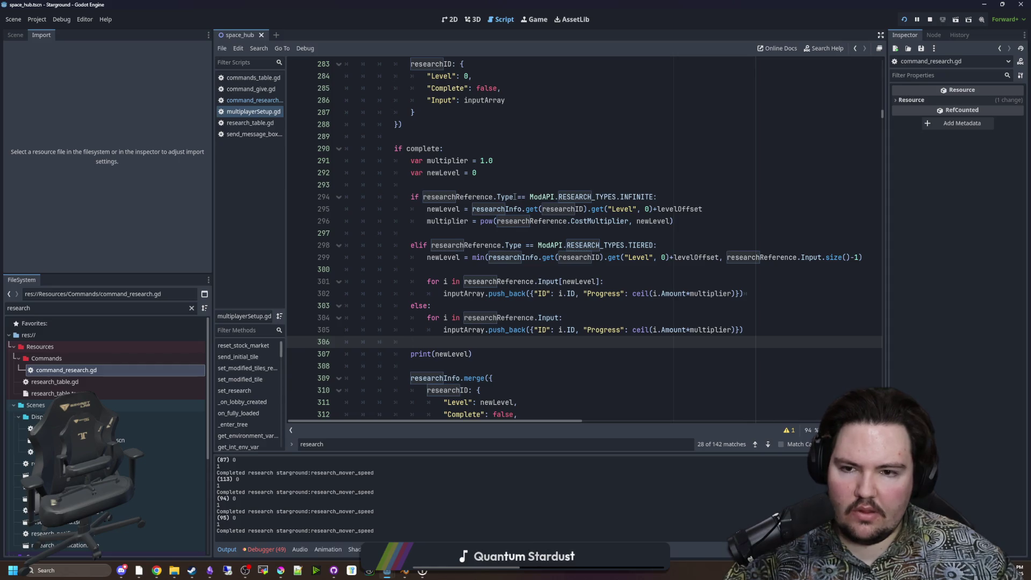
{"action": "scroll", "coordinate": [515, 231], "scroll_direction": "down", "scroll_amount": 1}
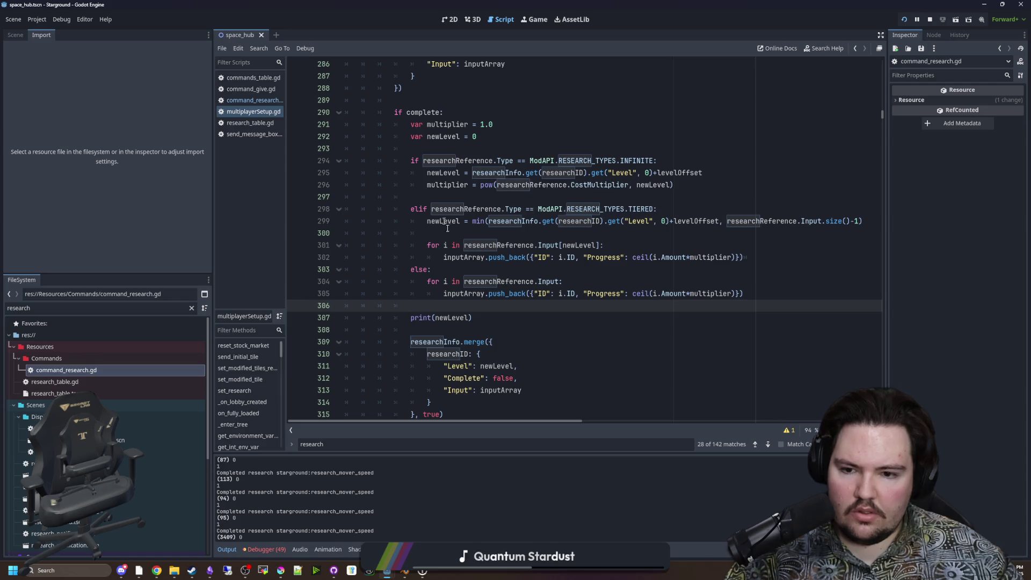
Delete the print(newLevel) debug line and save the script.
{"action": "left_click", "coordinate": [471, 334]}
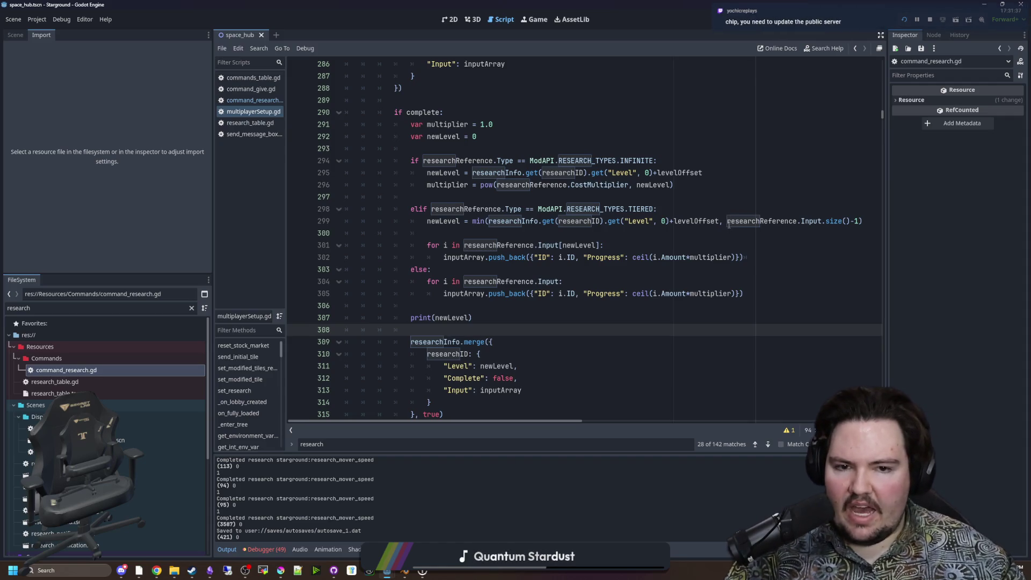
{"action": "left_click_drag", "start_coordinate": [728, 221], "coordinate": [795, 221]}
{"action": "left_click", "coordinate": [800, 212]}
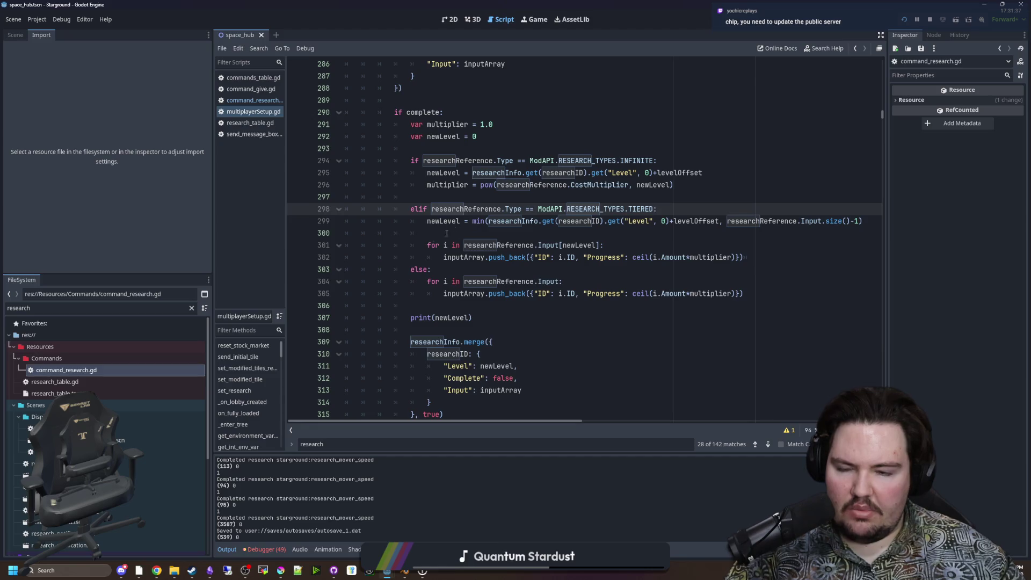
{"action": "left_click", "coordinate": [426, 233]}
{"action": "scroll", "coordinate": [457, 247], "scroll_direction": "down", "scroll_amount": 2}
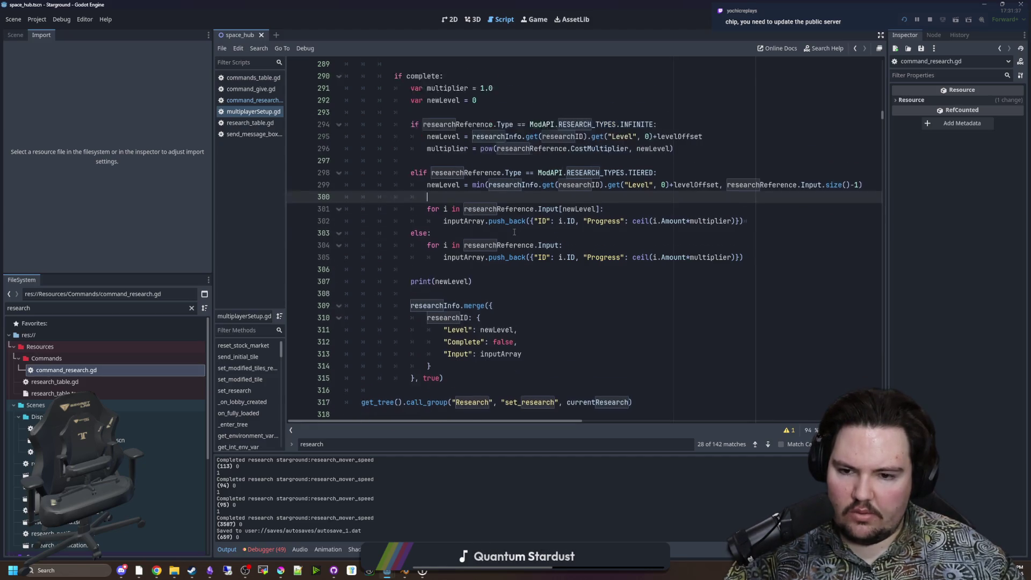
{"action": "mouse_move", "coordinate": [468, 262]}
{"action": "left_mouse_down"}
{"action": "mouse_move", "coordinate": [473, 244]}
{"action": "mouse_move", "coordinate": [444, 231]}
{"action": "left_mouse_up"}
{"action": "key", "text": "BackSpace"}
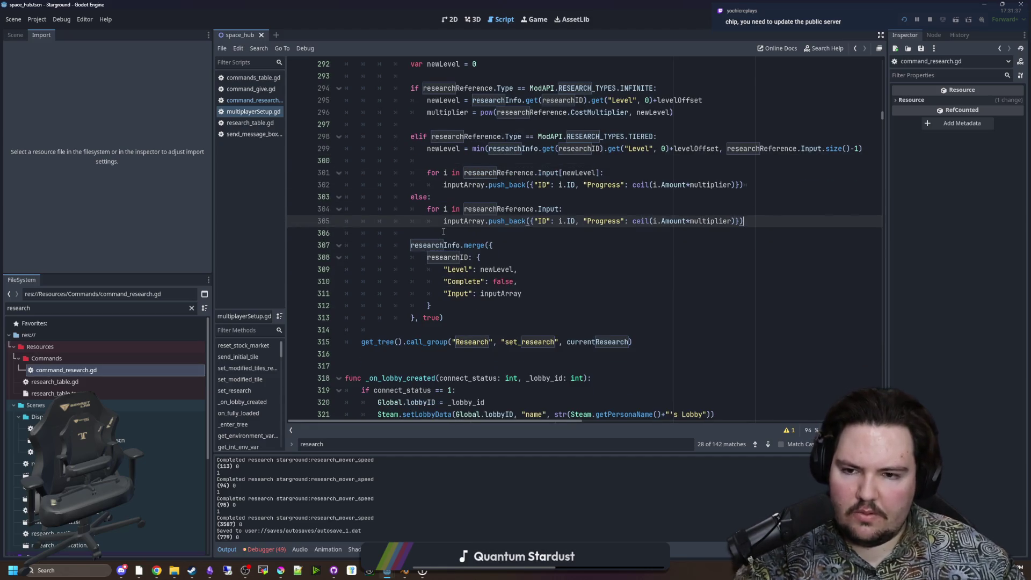
{"action": "key", "text": "ctrl+s"}
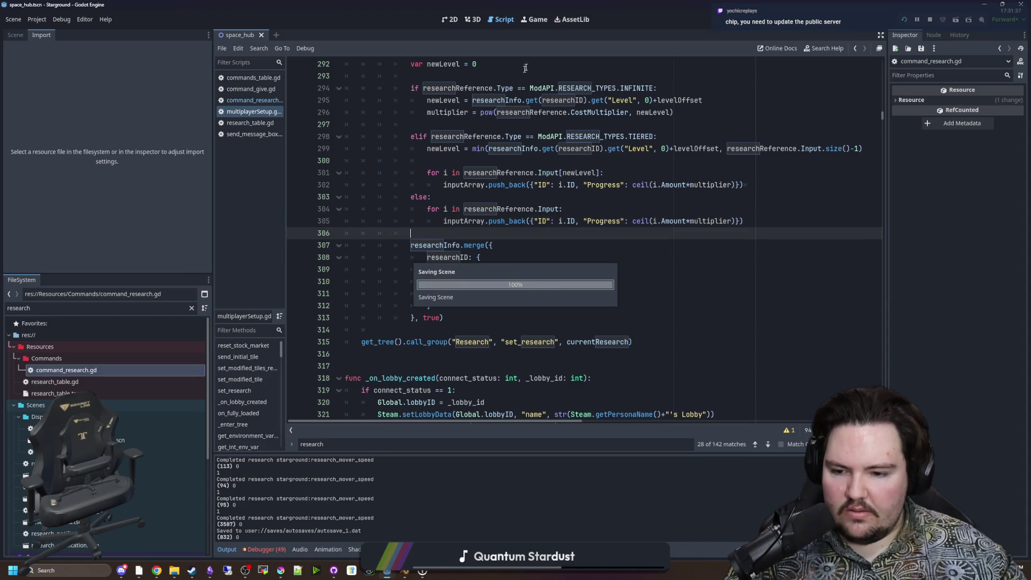
{"action": "left_click", "coordinate": [542, 20]}
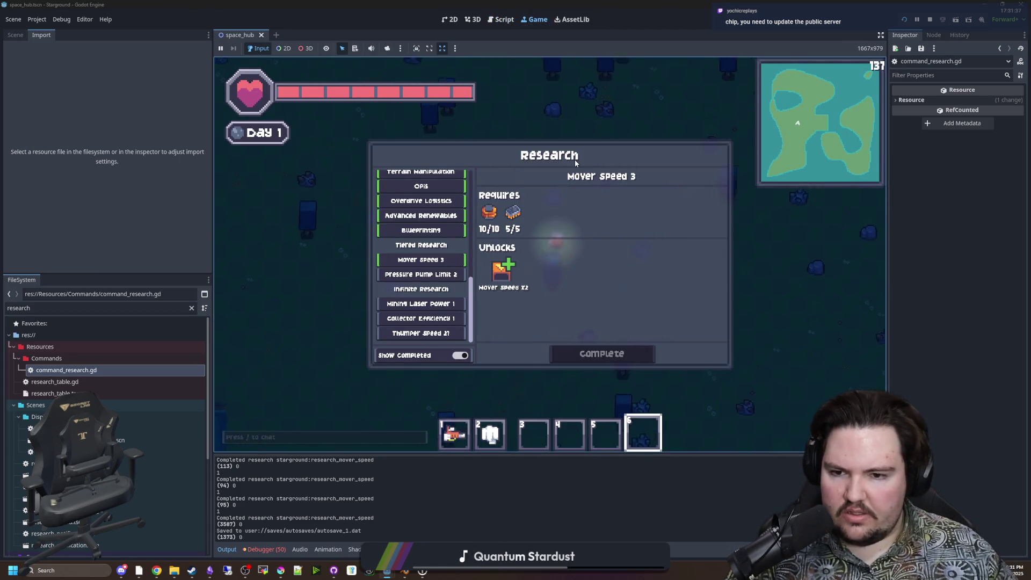
Resend the mover speed research command three more times.
{"action": "key", "text": "slash"}
{"action": "key", "text": "Up"}
{"action": "key", "text": "Return"}
{"action": "key", "text": "Up"}
{"action": "key", "text": "Return"}
{"action": "key", "text": "Up"}
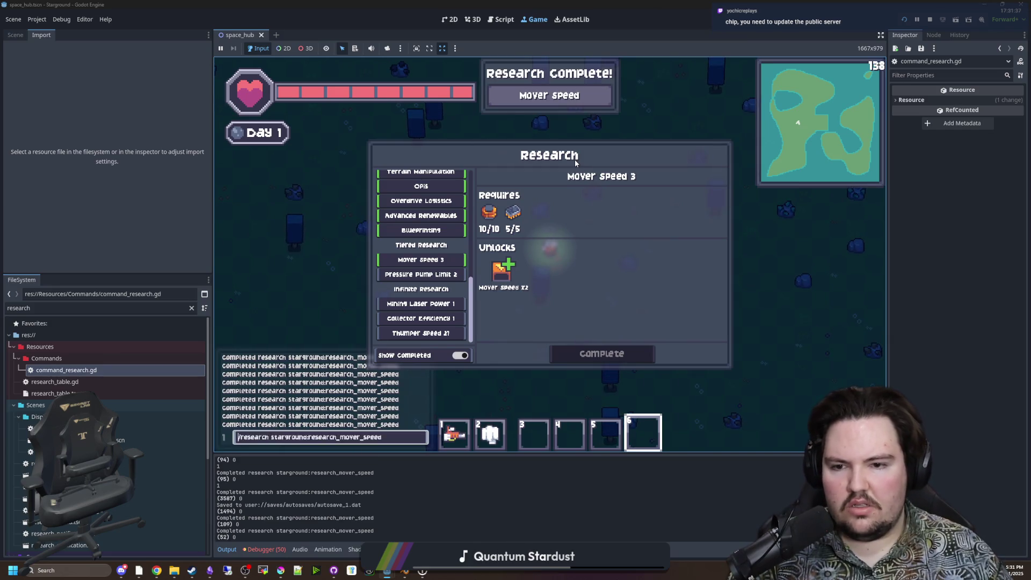
{"action": "key", "text": "Return"}
Change the command to research starground:research_pressure_pump_limit and inspect Pressure Pump Limit 4.
{"action": "key", "text": "slash"}
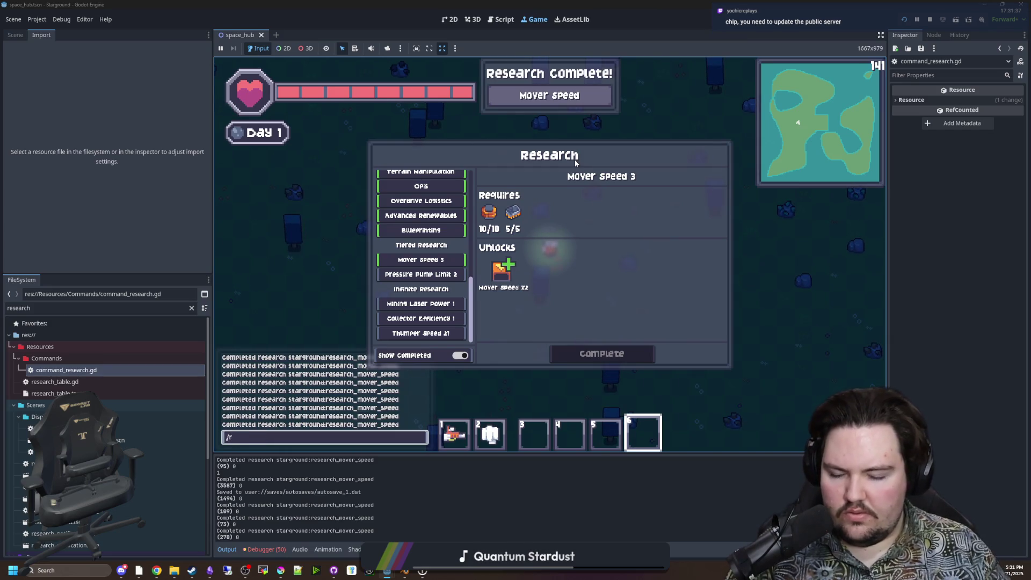
{"action": "key", "text": "Up"}
{"action": "key", "text": "Right"}
{"action": "key", "text": "Right"}
{"action": "key", "text": "Right"}
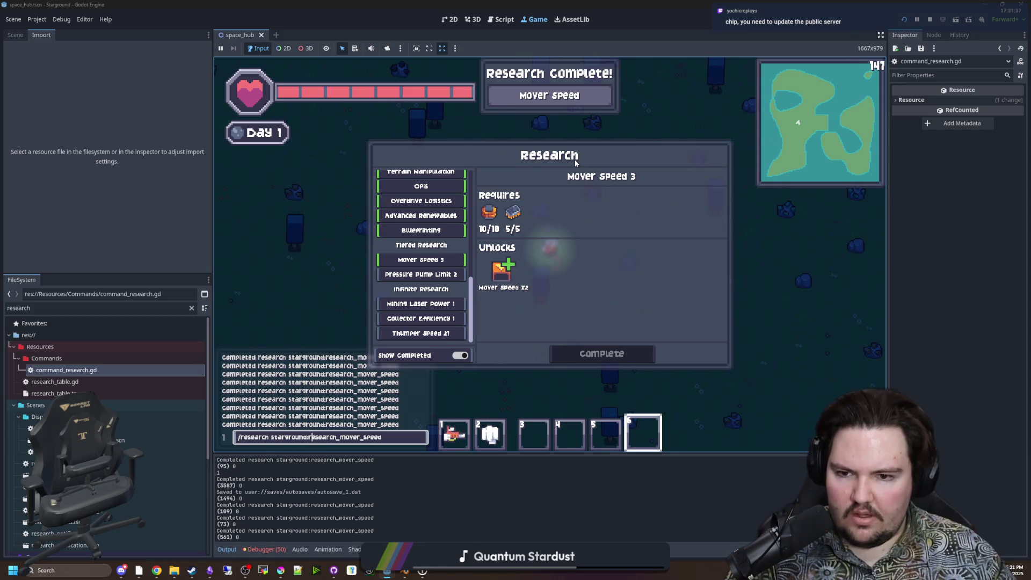
{"action": "key", "text": "BackSpace"}
{"action": "key", "text": "BackSpace"}
{"action": "key", "text": "BackSpace"}
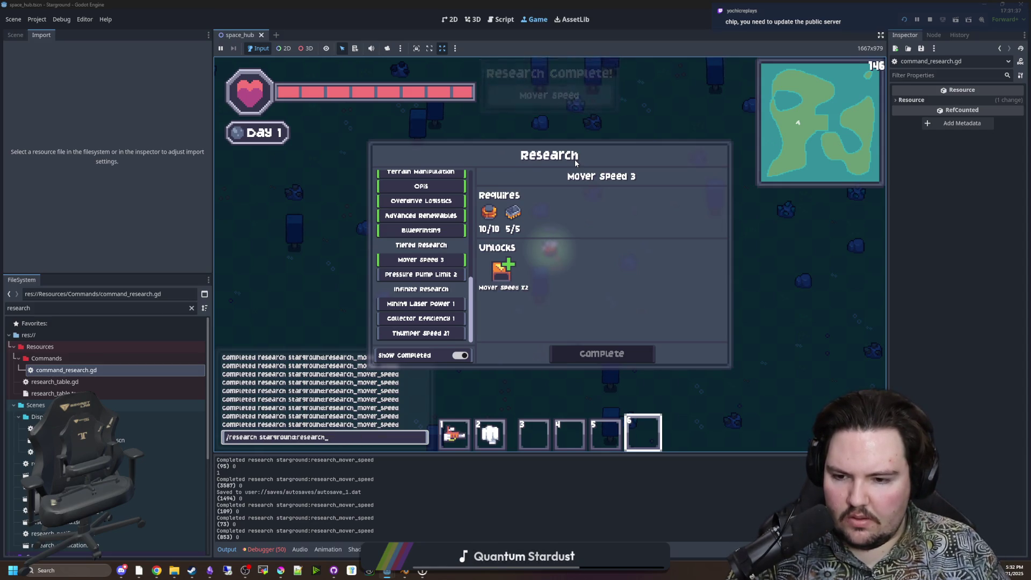
{"action": "type", "text": "pressure_pump_"}
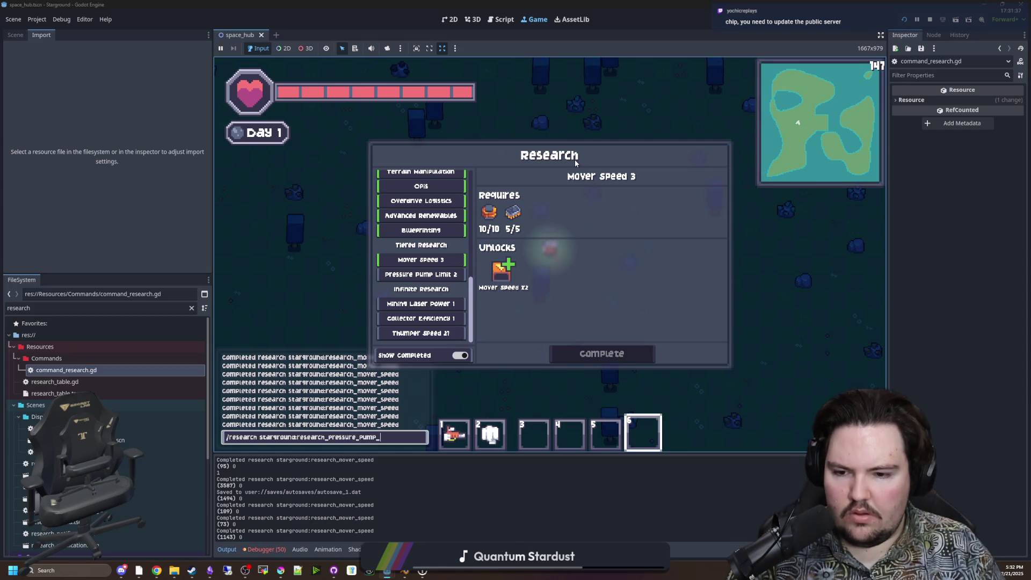
{"action": "type", "text": "limit"}
{"action": "key", "text": "Return"}
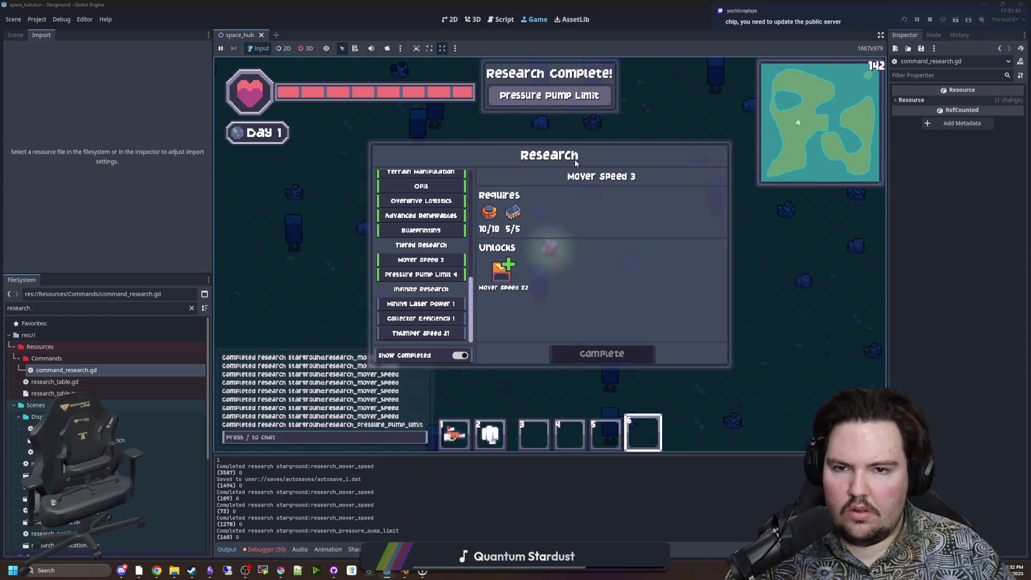
{"action": "left_click", "coordinate": [413, 276]}
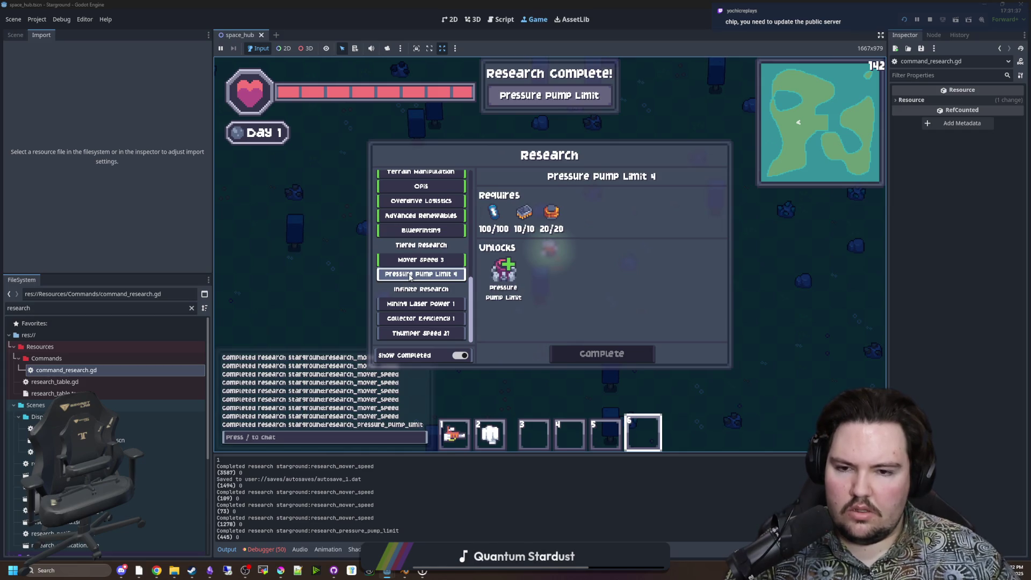
Repeat the pressure pump limit research command many times.
{"action": "key", "text": "slash"}
{"action": "key", "text": "Up"}
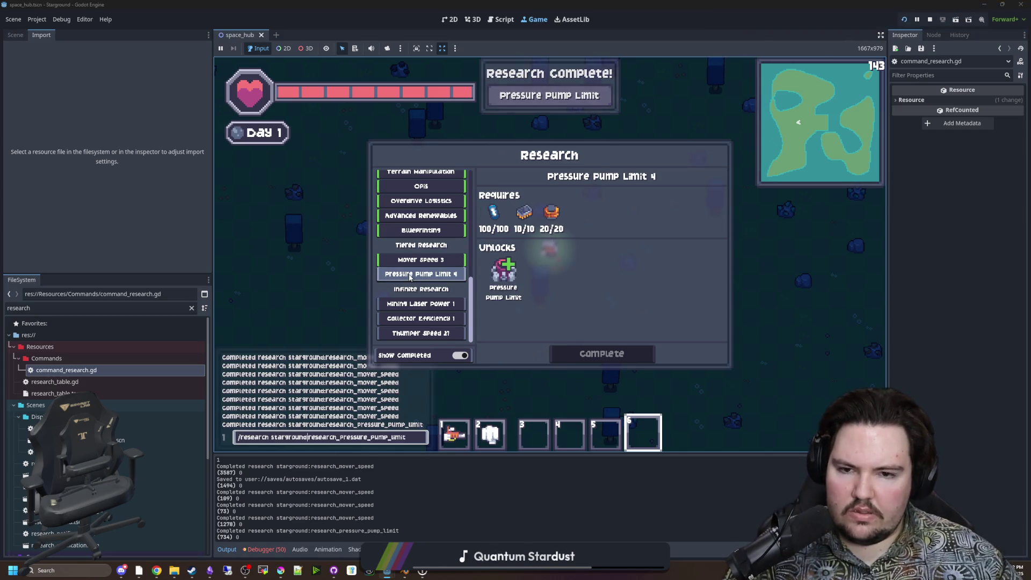
{"action": "key", "text": "Return"}
{"action": "key", "text": "slash"}
{"action": "key", "text": "Up"}
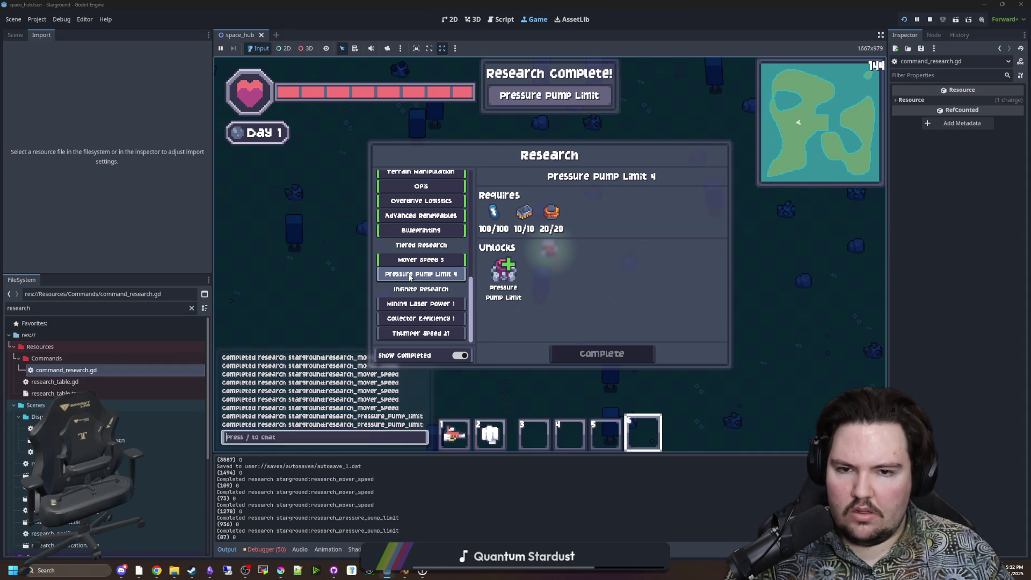
{"action": "key", "text": "Return"}
{"action": "key", "text": "slash"}
{"action": "key", "text": "Up"}
{"action": "key", "text": "Return"}
{"action": "key", "text": "slash"}
{"action": "key", "text": "Up"}
{"action": "key", "text": "Return"}
{"action": "key", "text": "slash"}
{"action": "key", "text": "Up"}
{"action": "key", "text": "Return"}
{"action": "key", "text": "slash"}
{"action": "key", "text": "Up"}
{"action": "key", "text": "Return"}
{"action": "key", "text": "slash"}
{"action": "key", "text": "Up"}
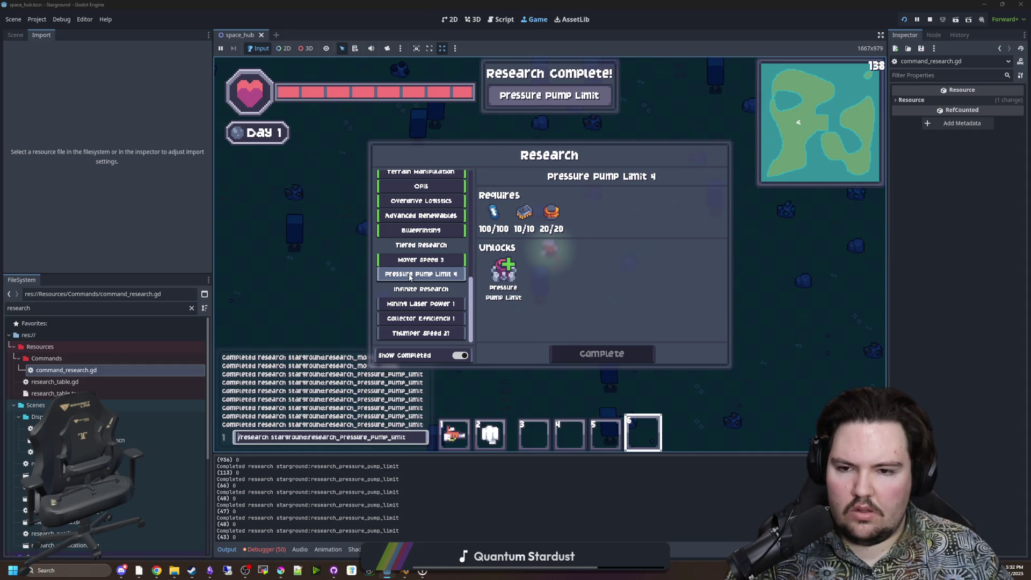
{"action": "key", "text": "Return"}
{"action": "key", "text": "slash"}
{"action": "key", "text": "Up"}
{"action": "key", "text": "Return"}
{"action": "key", "text": "slash"}
{"action": "key", "text": "Up"}
{"action": "key", "text": "Return"}
{"action": "key", "text": "slash"}
{"action": "key", "text": "Up"}
{"action": "key", "text": "Return"}
Quit to the title screen, start a new Singleplayer world, and reopen command_research.gd.
{"action": "key", "text": "Escape"}
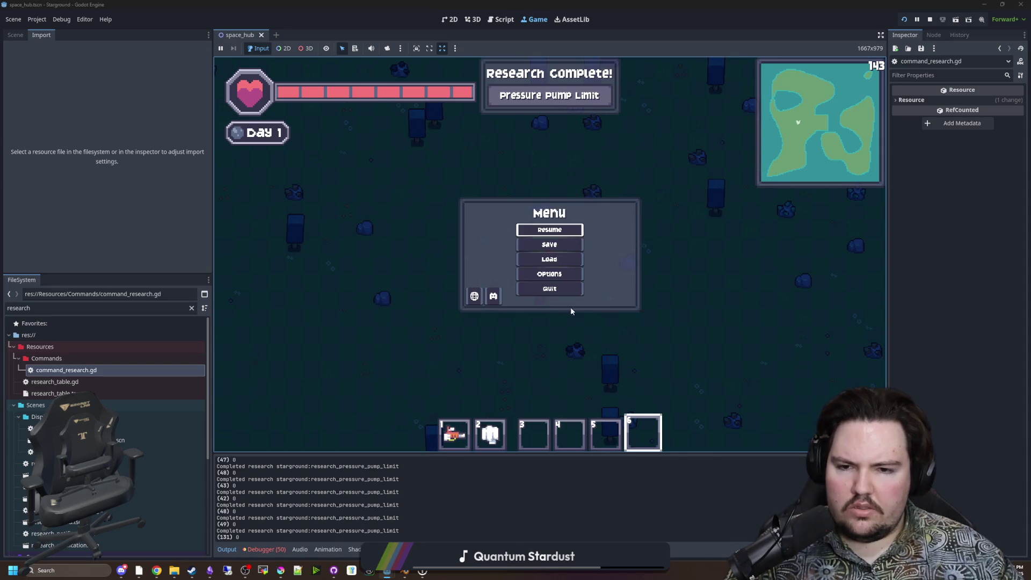
{"action": "left_click", "coordinate": [550, 288]}
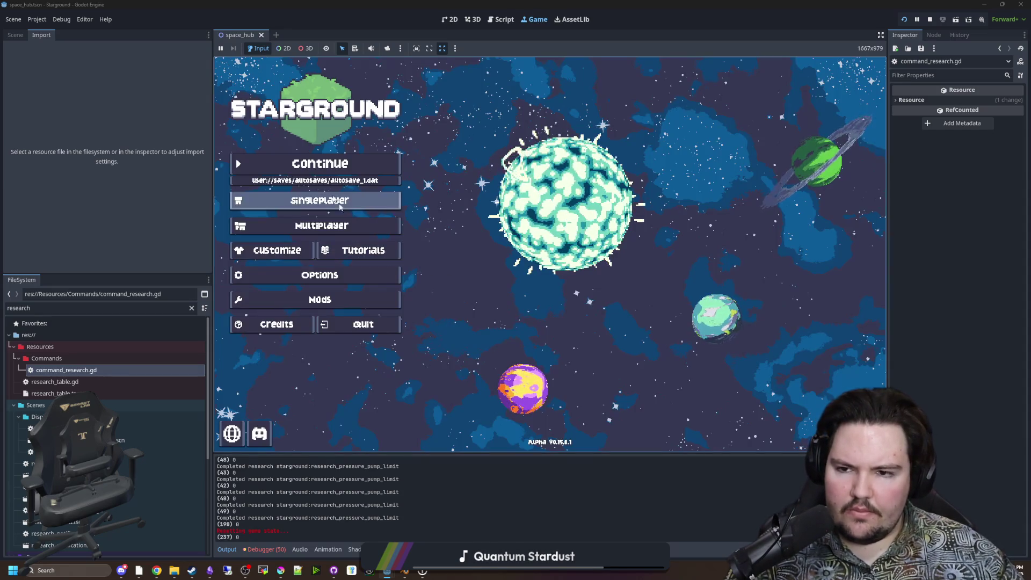
{"action": "left_click", "coordinate": [371, 201]}
{"action": "left_click", "coordinate": [651, 264]}
{"action": "left_click", "coordinate": [653, 318]}
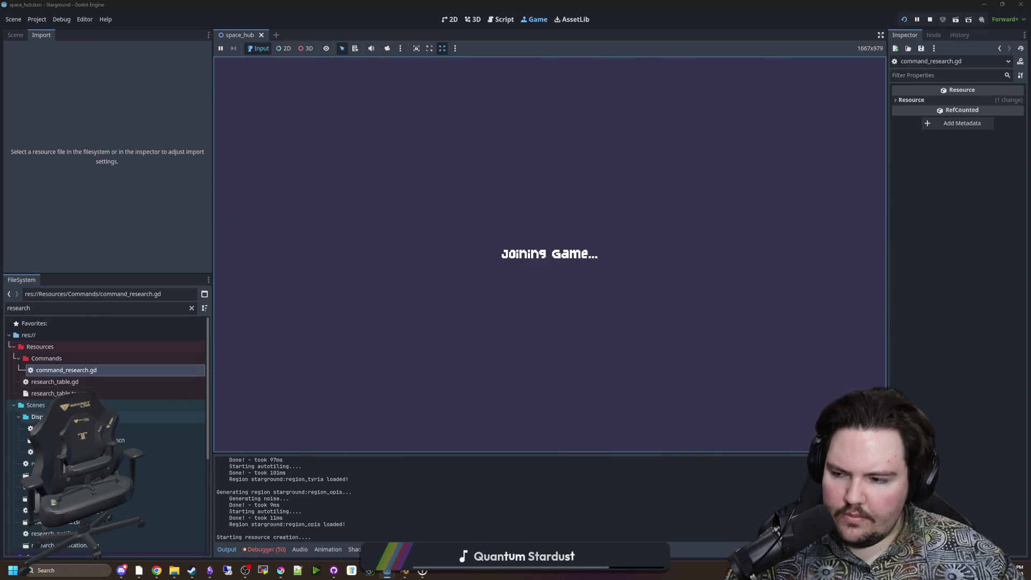
{"action": "double_click", "coordinate": [92, 375]}
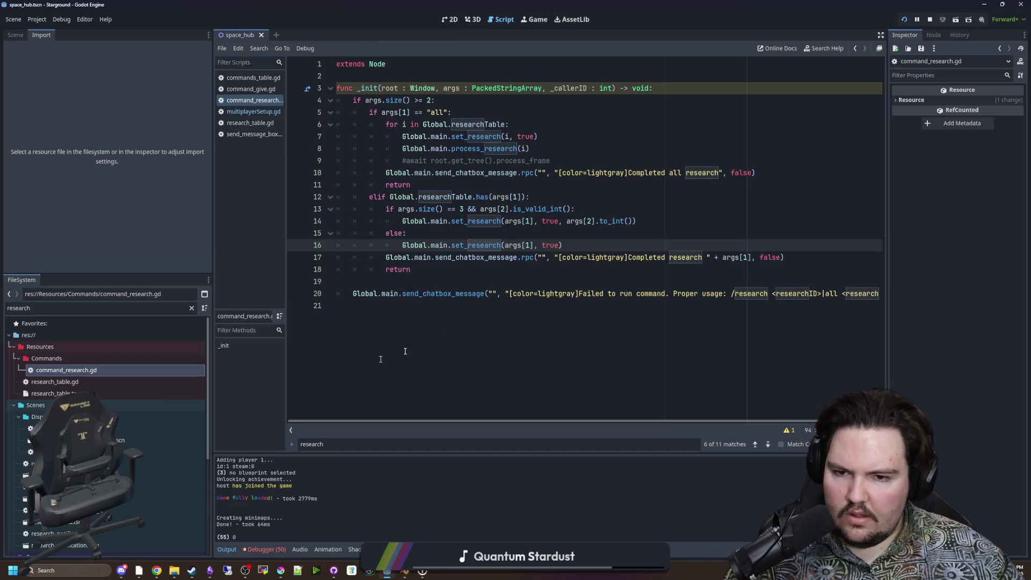
Save command_research.gd, then shrink the Inspector and FileSystem docks for a wider code area.
{"action": "left_click", "coordinate": [492, 273]}
{"action": "left_click", "coordinate": [492, 279]}
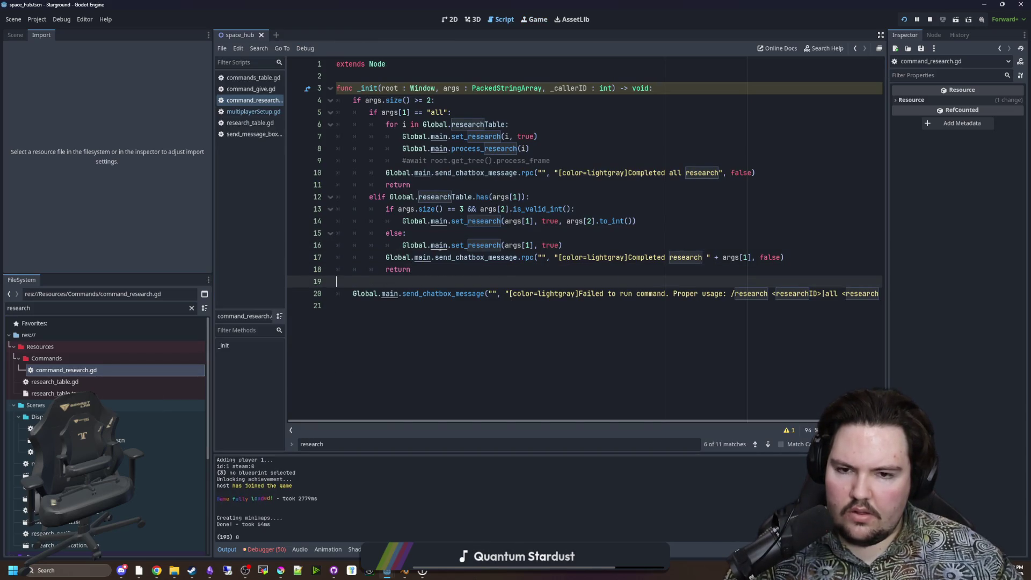
{"action": "key", "text": "ctrl+s"}
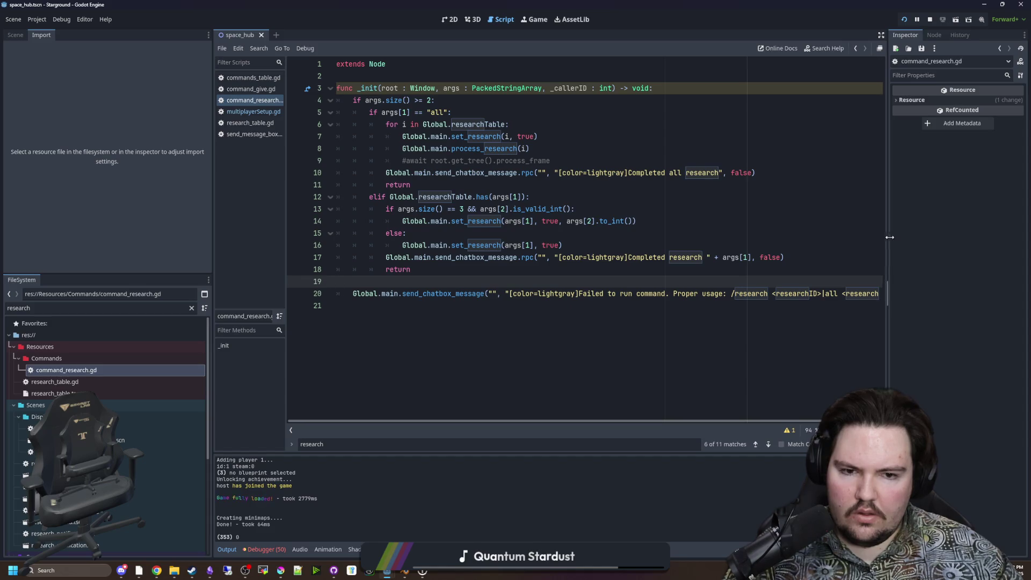
{"action": "left_click_drag", "start_coordinate": [887, 239], "coordinate": [940, 238]}
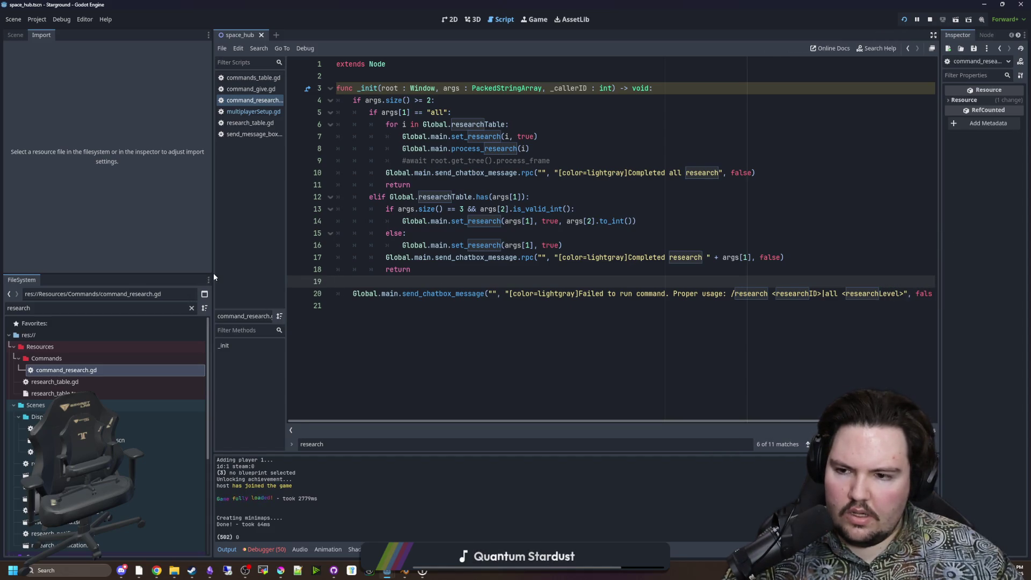
{"action": "left_click_drag", "start_coordinate": [213, 271], "coordinate": [165, 270]}
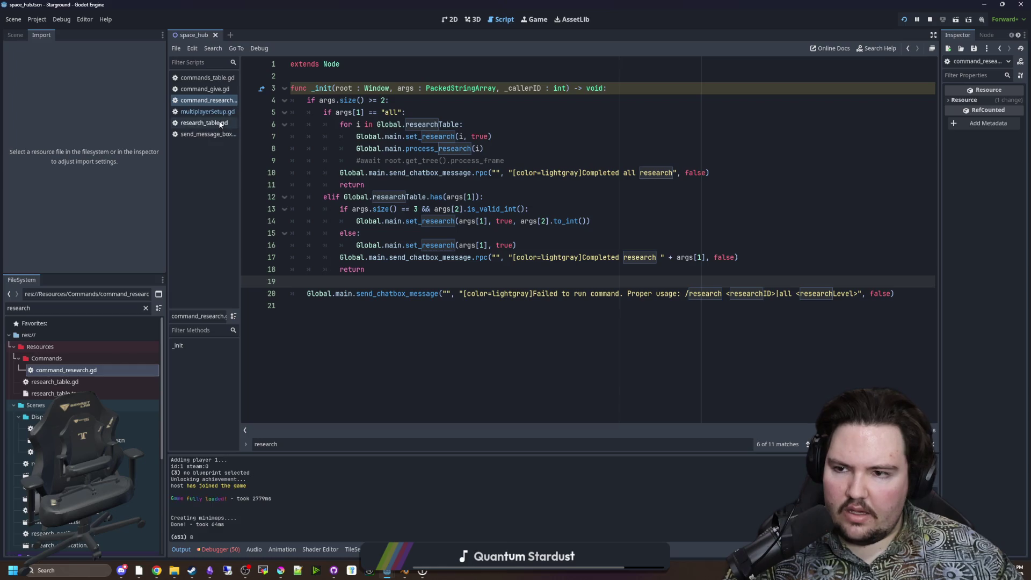
Open multiplayerSetup.gd, locate the research completion code near line 300, and save.
{"action": "left_click", "coordinate": [207, 111]}
{"action": "scroll", "coordinate": [448, 228], "scroll_direction": "up", "scroll_amount": 4}
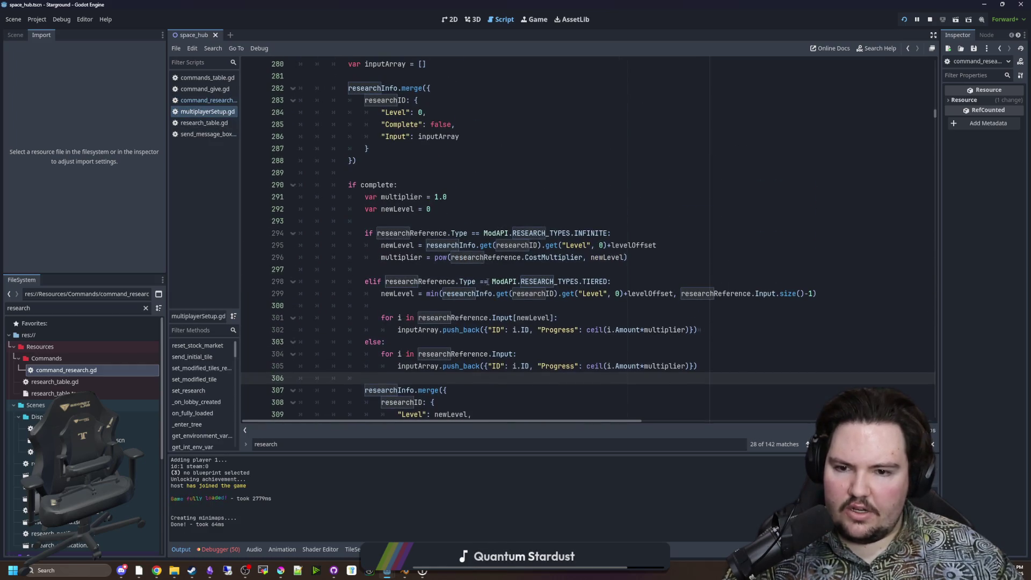
{"action": "left_click", "coordinate": [483, 269]}
{"action": "scroll", "coordinate": [482, 269], "scroll_direction": "down", "scroll_amount": 2}
{"action": "key", "text": "Down"}
{"action": "key", "text": "Down"}
{"action": "key", "text": "Down"}
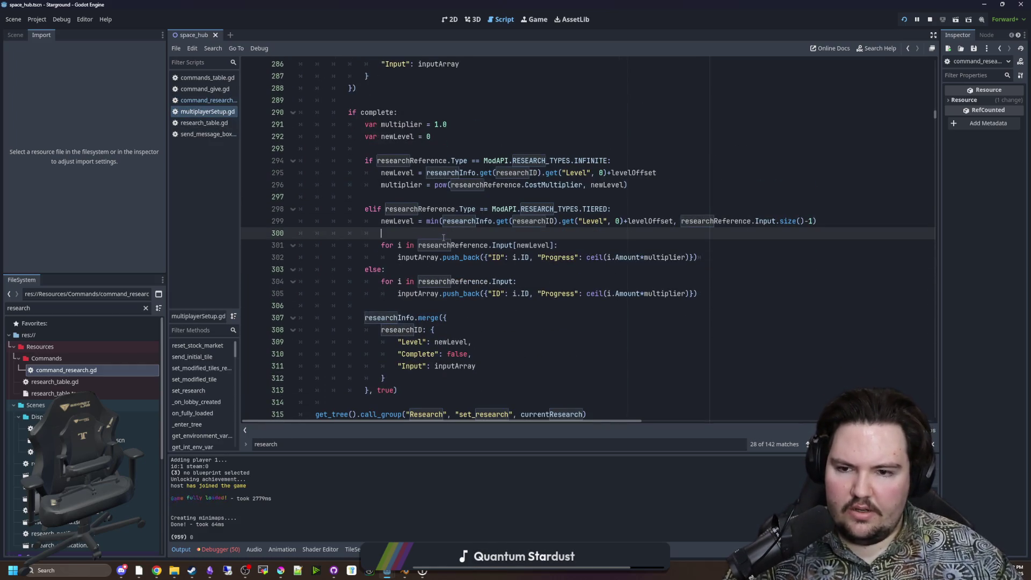
{"action": "scroll", "coordinate": [524, 265], "scroll_direction": "up", "scroll_amount": 1}
{"action": "key", "text": "ctrl+s"}
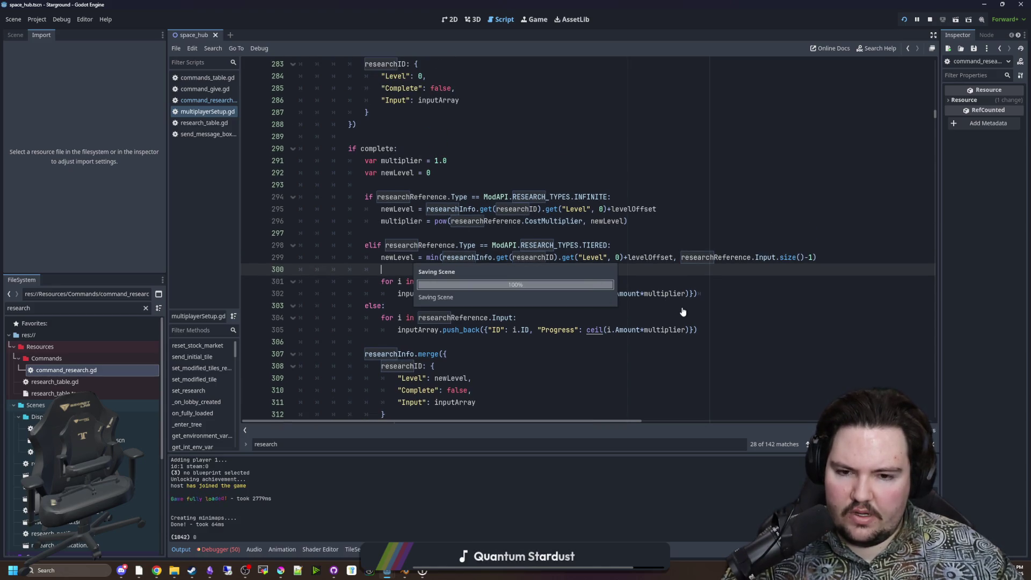
Copy the else-branch for loop (lines 304–305) and paste it under the INFINITE multiplier line.
{"action": "left_click", "coordinate": [637, 303]}
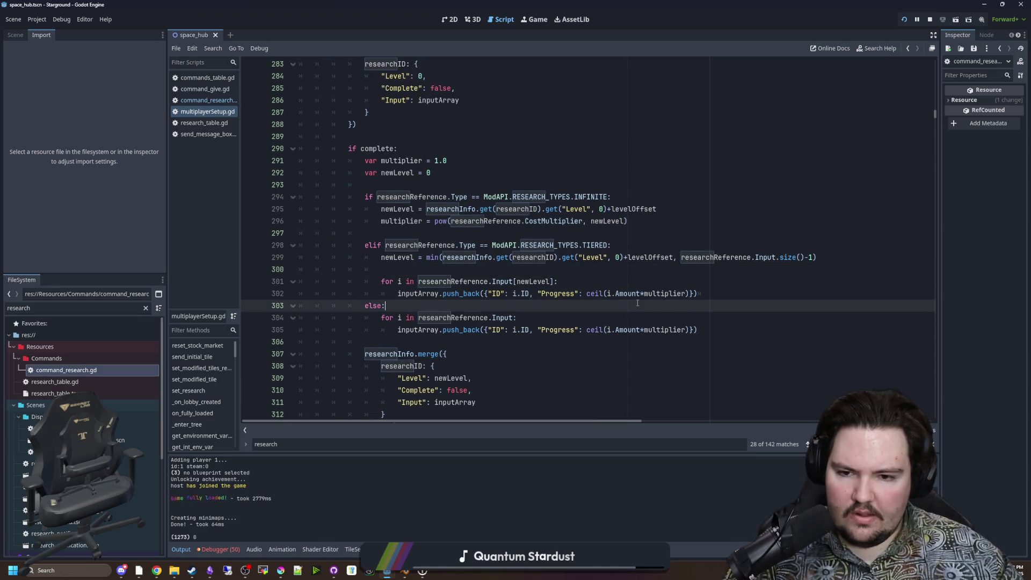
{"action": "left_click", "coordinate": [585, 343]}
{"action": "left_click_drag", "start_coordinate": [729, 332], "coordinate": [245, 320]}
{"action": "key", "text": "ctrl+c"}
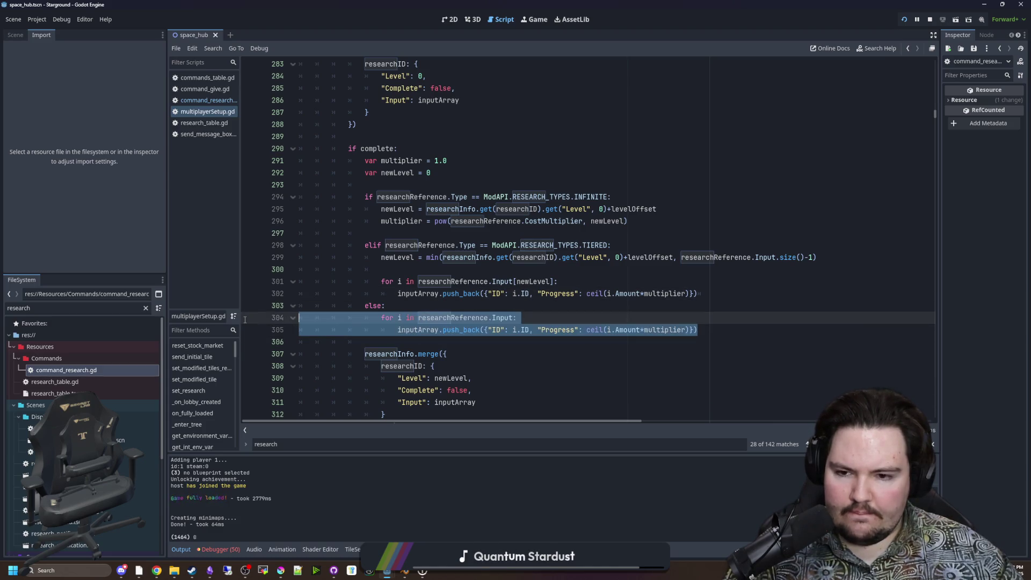
{"action": "left_click", "coordinate": [459, 232]}
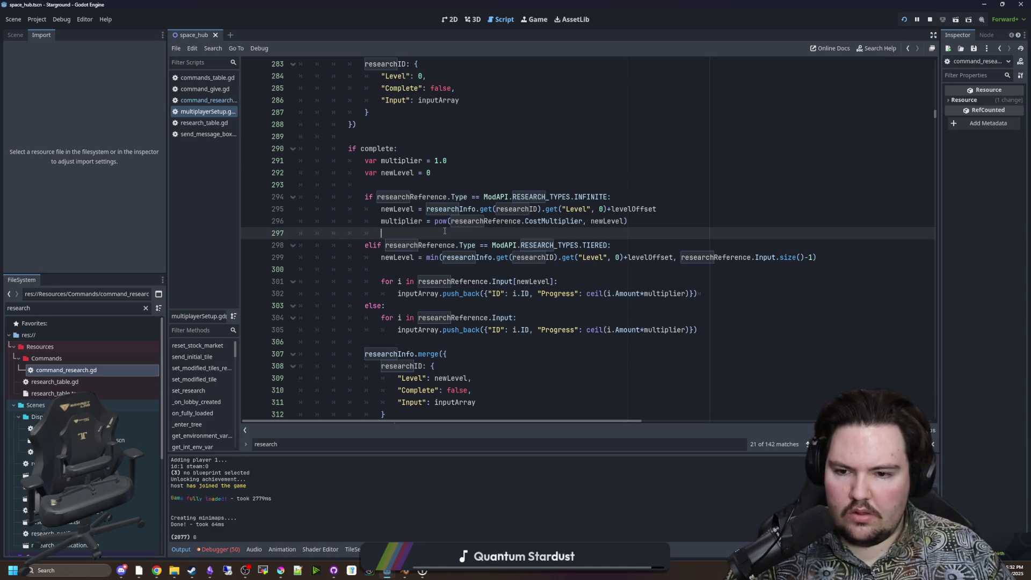
{"action": "key", "text": "Return"}
{"action": "key", "text": "Return"}
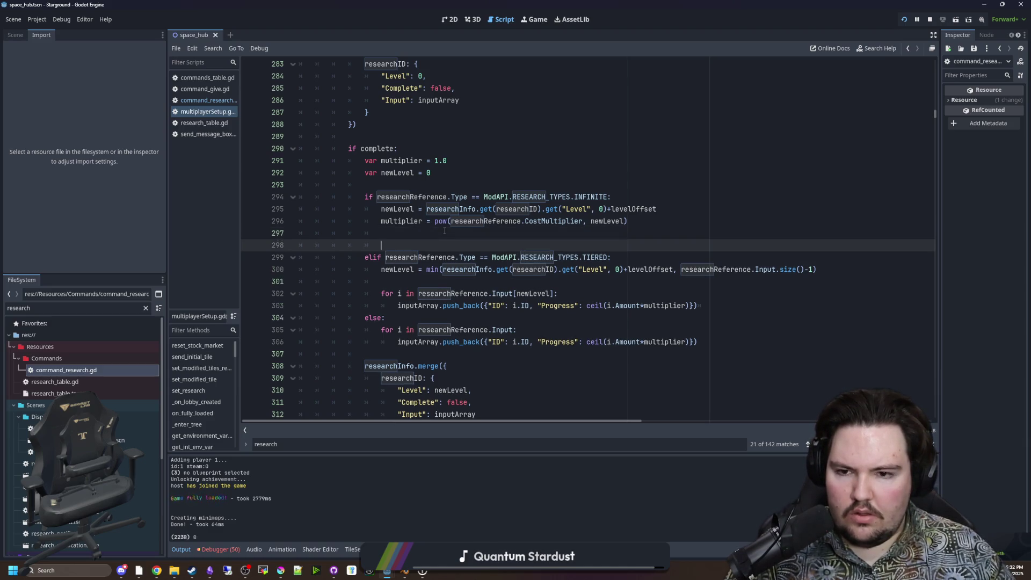
{"action": "key", "text": "ctrl+v"}
Fix the pasted loop's indentation, remove the leftover blank line, and save.
{"action": "key", "text": "BackSpace"}
{"action": "key", "text": "BackSpace"}
{"action": "key", "text": "BackSpace"}
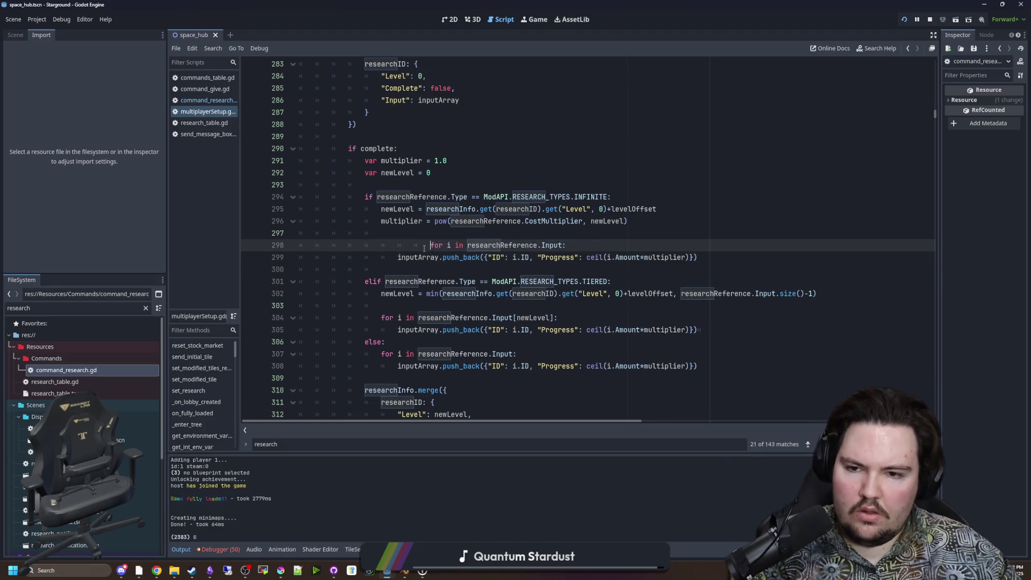
{"action": "left_click", "coordinate": [432, 232]}
{"action": "key", "text": "BackSpace"}
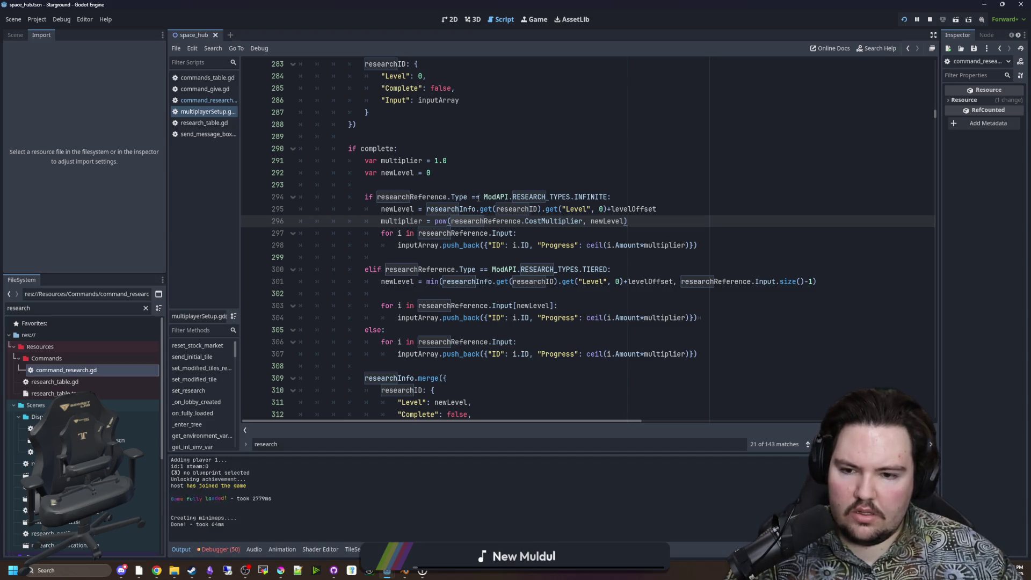
{"action": "scroll", "coordinate": [479, 198], "scroll_direction": "down", "scroll_amount": 2}
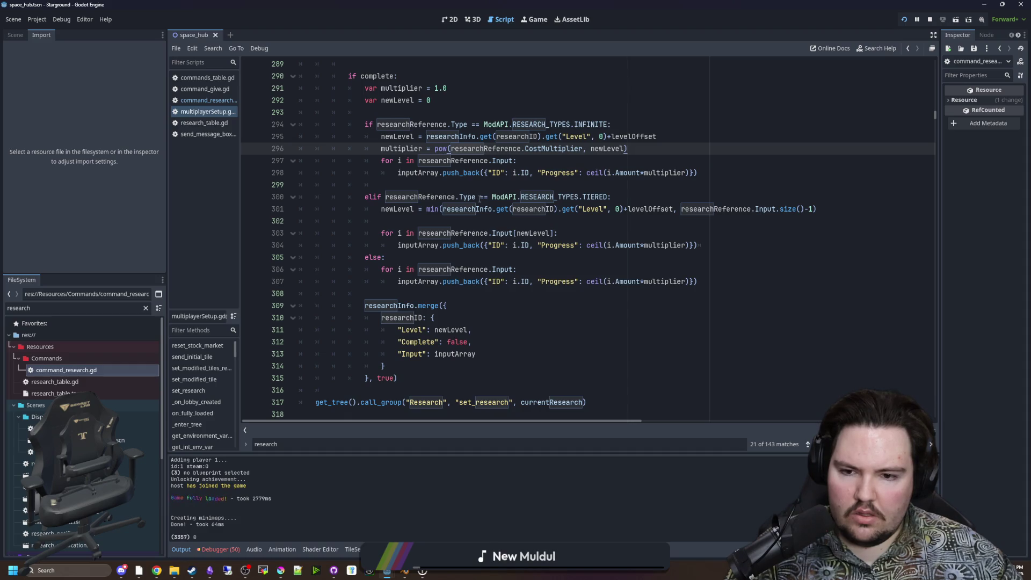
{"action": "scroll", "coordinate": [480, 199], "scroll_direction": "down", "scroll_amount": 1}
{"action": "scroll", "coordinate": [551, 295], "scroll_direction": "up", "scroll_amount": 3}
{"action": "key", "text": "ctrl+s"}
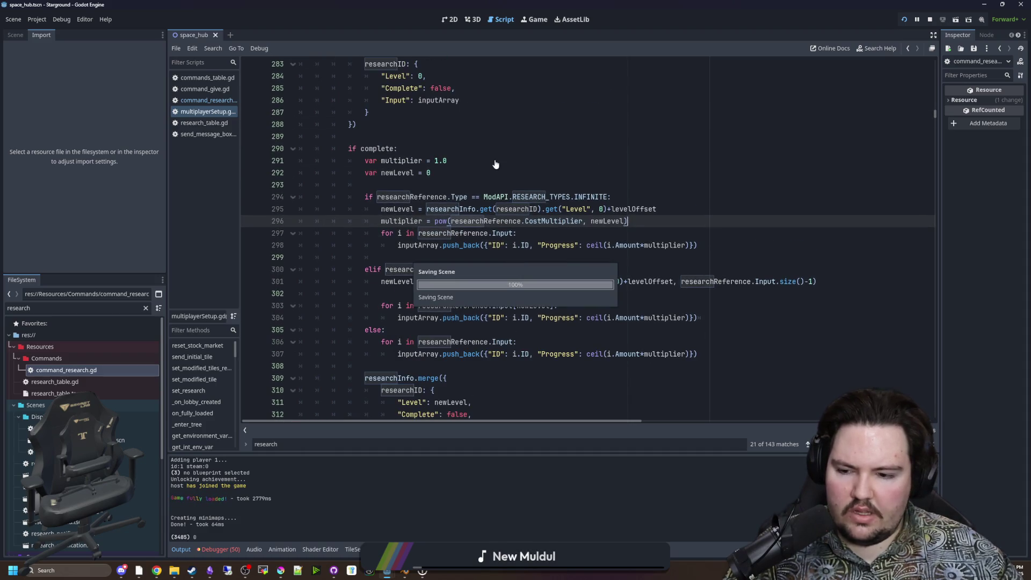
Submit the /research command for Thumper Speed in the running game's chat.
{"action": "left_click", "coordinate": [538, 21]}
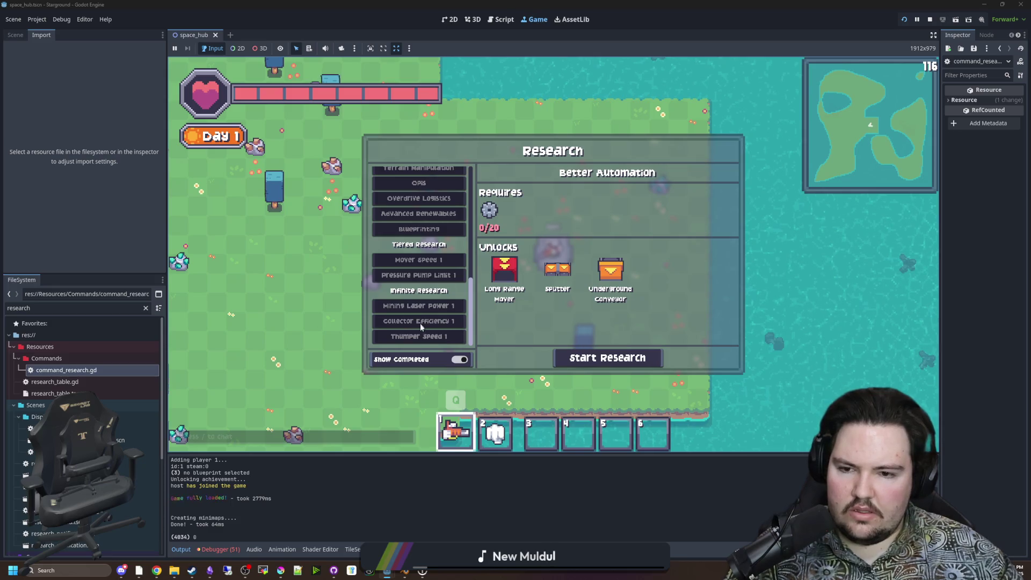
{"action": "type", "text": "wa"}
{"action": "type", "text": "/re"}
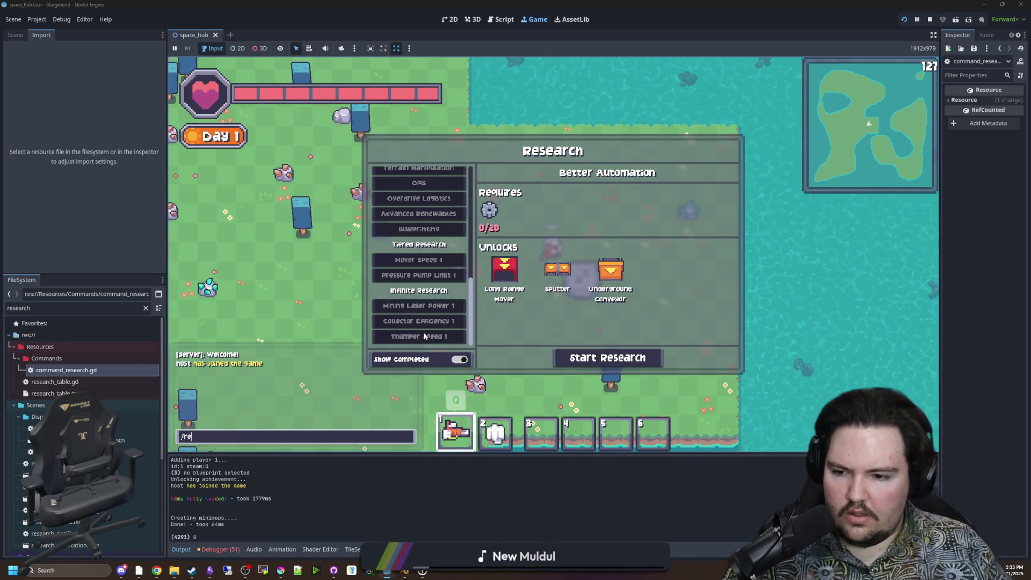
{"action": "type", "text": "ch th"}
{"action": "key", "text": "BackSpace"}
{"action": "key", "text": "BackSpace"}
{"action": "type", "text": "s"}
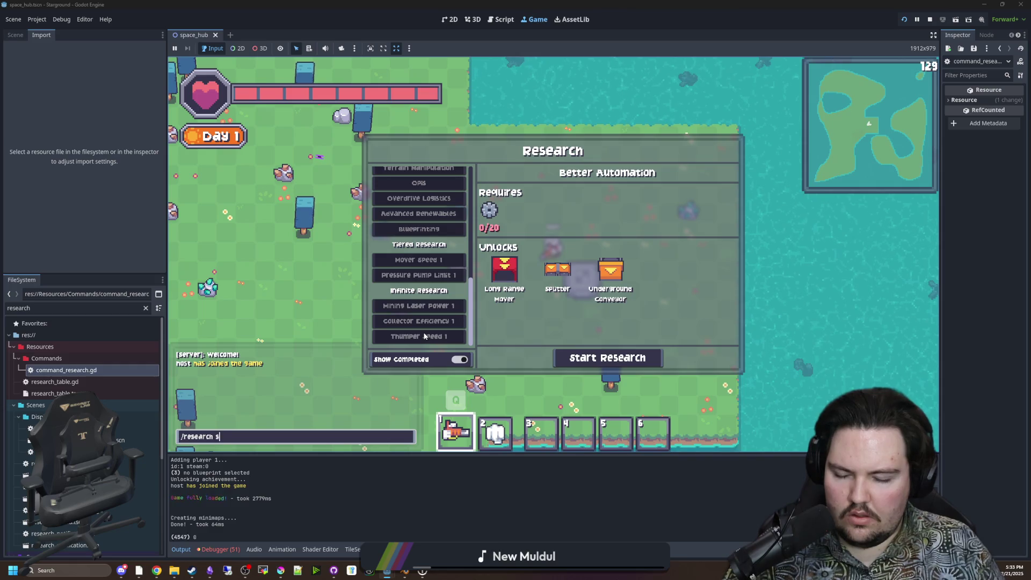
{"action": "type", "text": "targround:research_t"}
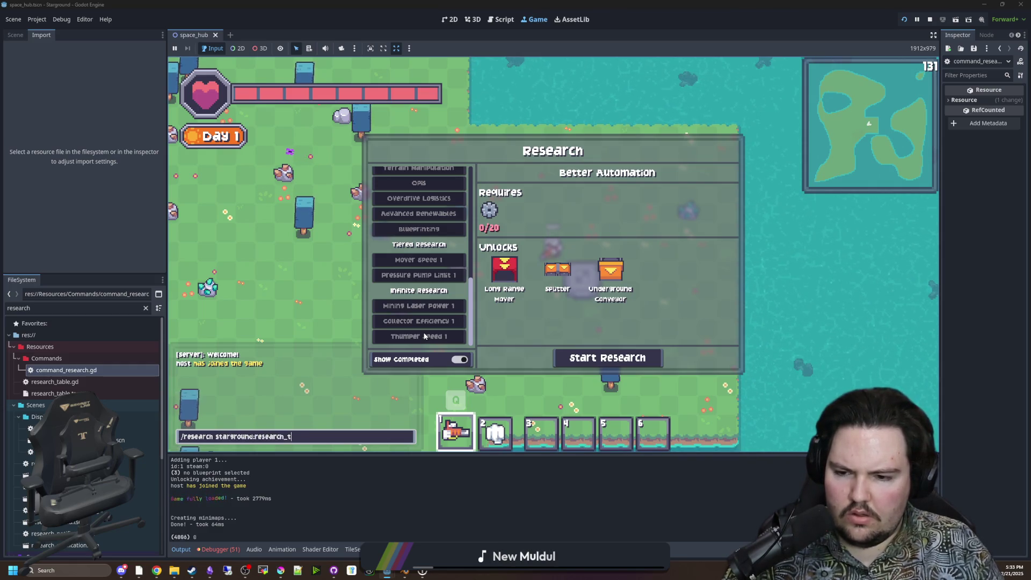
{"action": "type", "text": "humper_speed"}
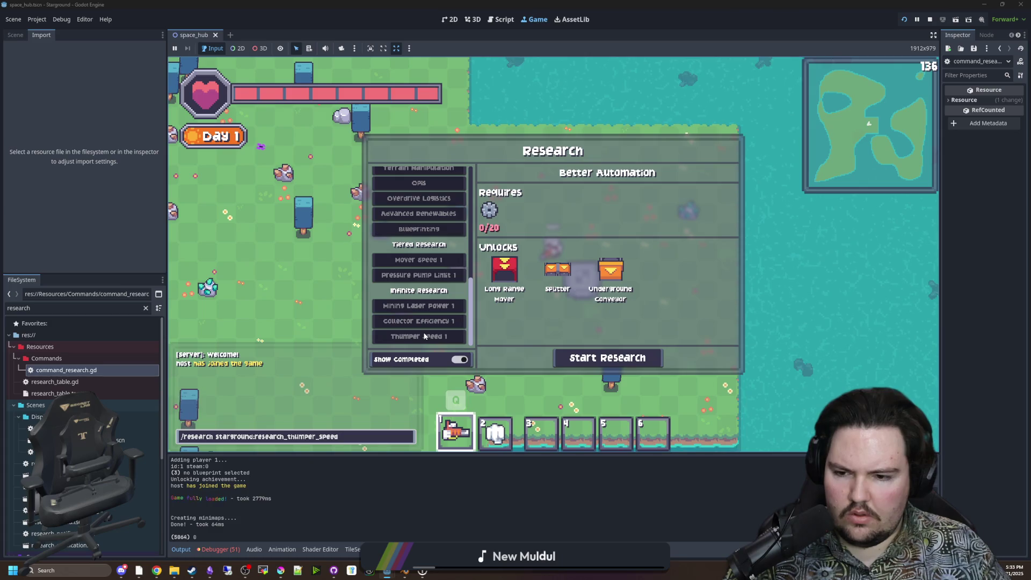
{"action": "type", "text": "1"}
{"action": "key", "text": "Return"}
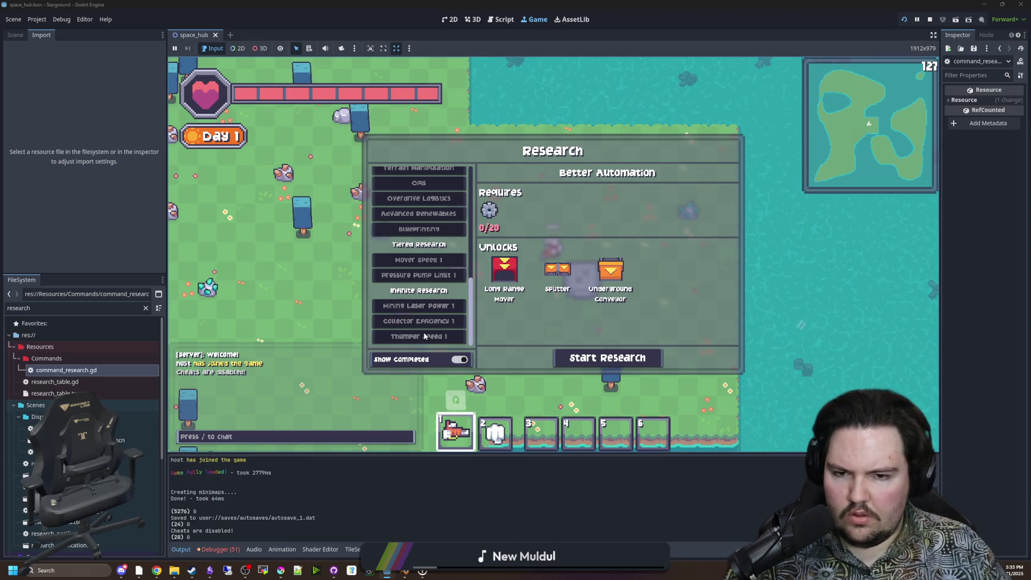
Enable Cheats in the pause menu's Options > World settings and resume the game.
{"action": "key", "text": "Escape"}
{"action": "key", "text": "Escape"}
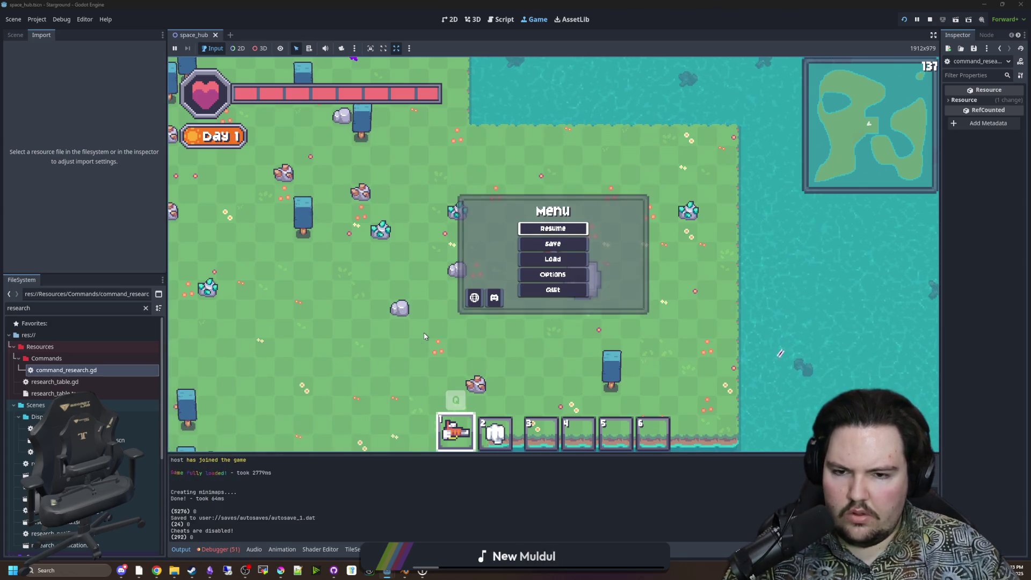
{"action": "left_click", "coordinate": [554, 244]}
{"action": "left_click", "coordinate": [514, 184]}
{"action": "left_click", "coordinate": [507, 216]}
{"action": "key", "text": "Escape"}
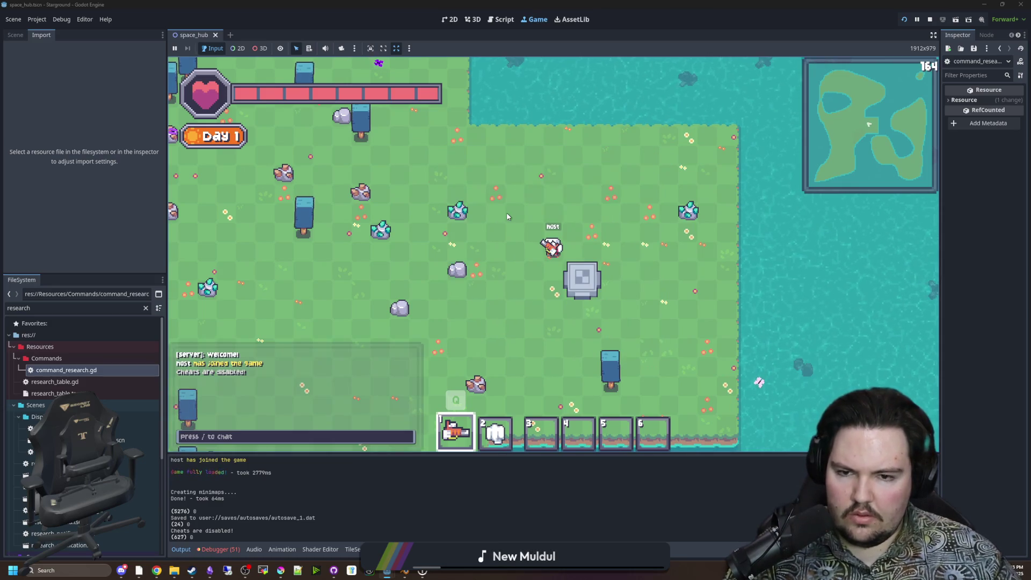
Rerun the Thumper Speed research command to reach level 3, then open command_research.gd.
{"action": "key", "text": "slash"}
{"action": "key", "text": "Up"}
{"action": "key", "text": "Return"}
{"action": "key", "text": "e"}
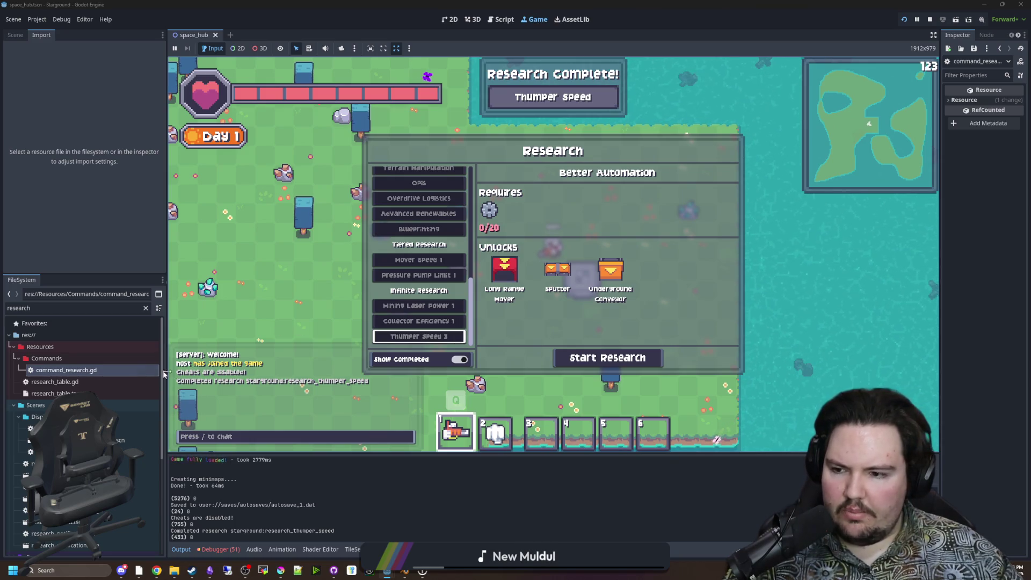
{"action": "double_click", "coordinate": [130, 373]}
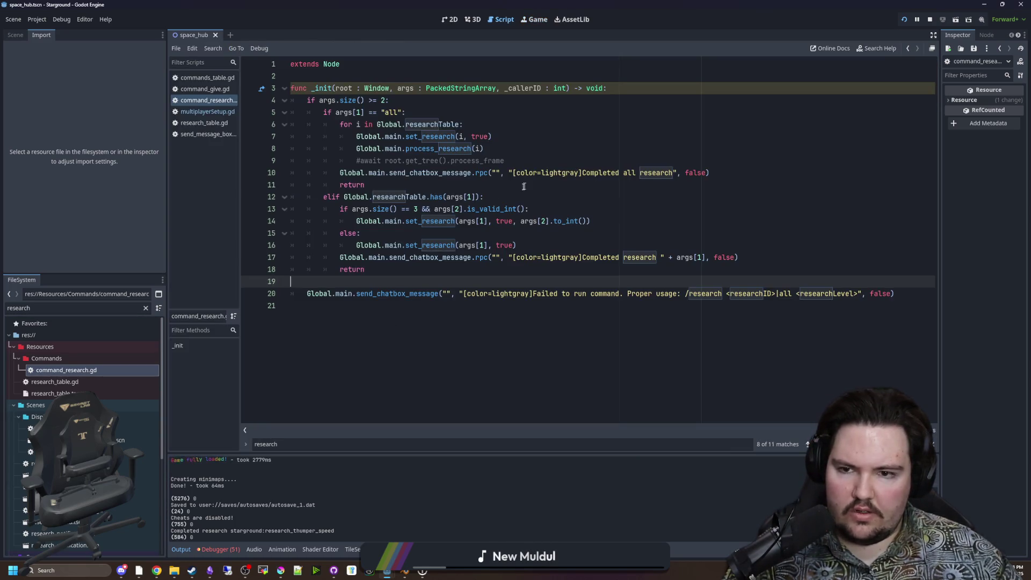
In multiplayerSetup.gd, change set_research's levelOffset default from 1 to 0 and save.
{"action": "left_click", "coordinate": [210, 111]}
{"action": "scroll", "coordinate": [618, 239], "scroll_direction": "up", "scroll_amount": 5}
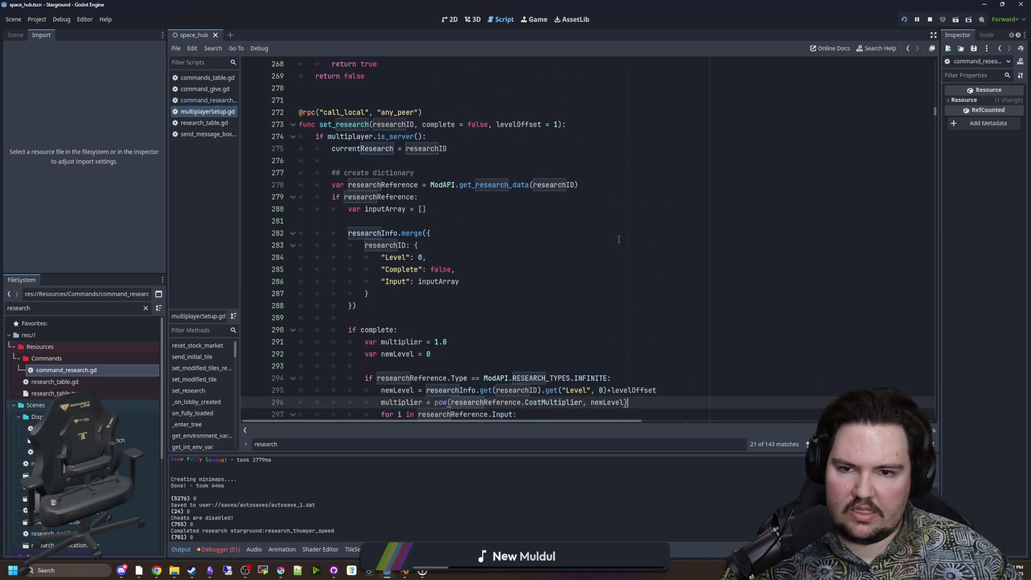
{"action": "left_click", "coordinate": [560, 128]}
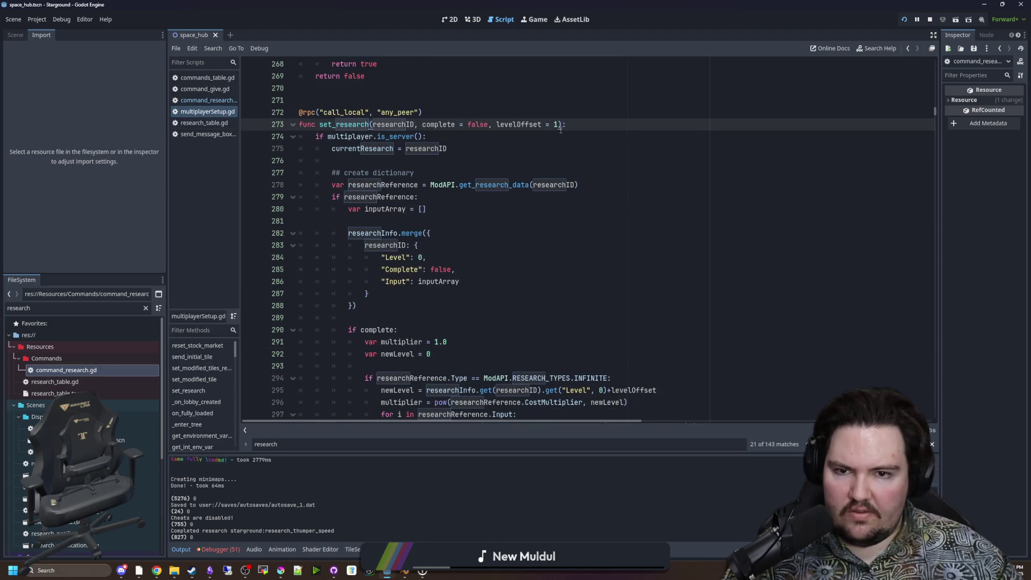
{"action": "type", "text": "0"}
{"action": "left_click", "coordinate": [469, 167]}
{"action": "key", "text": "ctrl+s"}
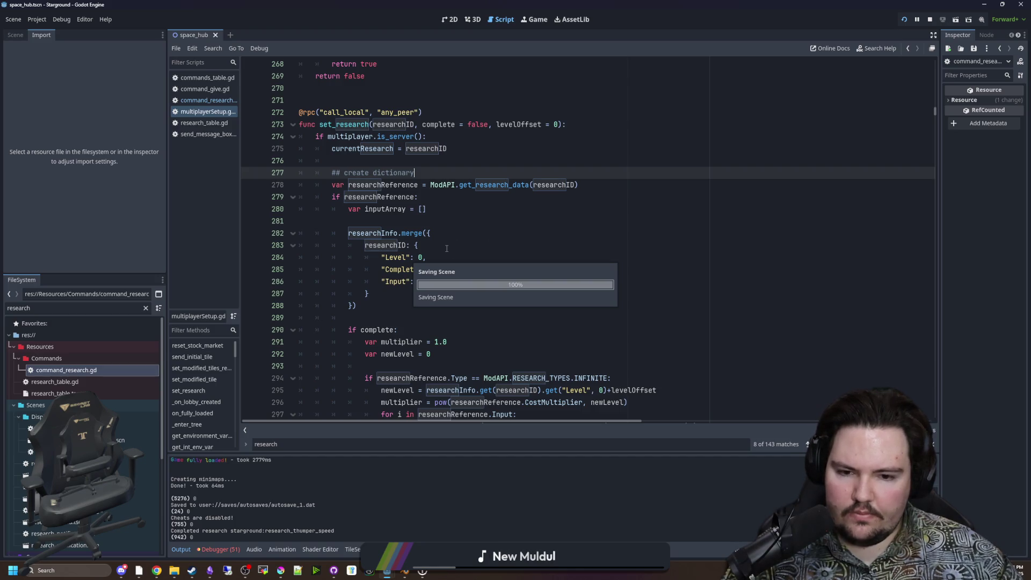
Resave multiplayerSetup.gd after checking lines 293 and 305, then return to the running game.
{"action": "scroll", "coordinate": [436, 354], "scroll_direction": "down", "scroll_amount": 1}
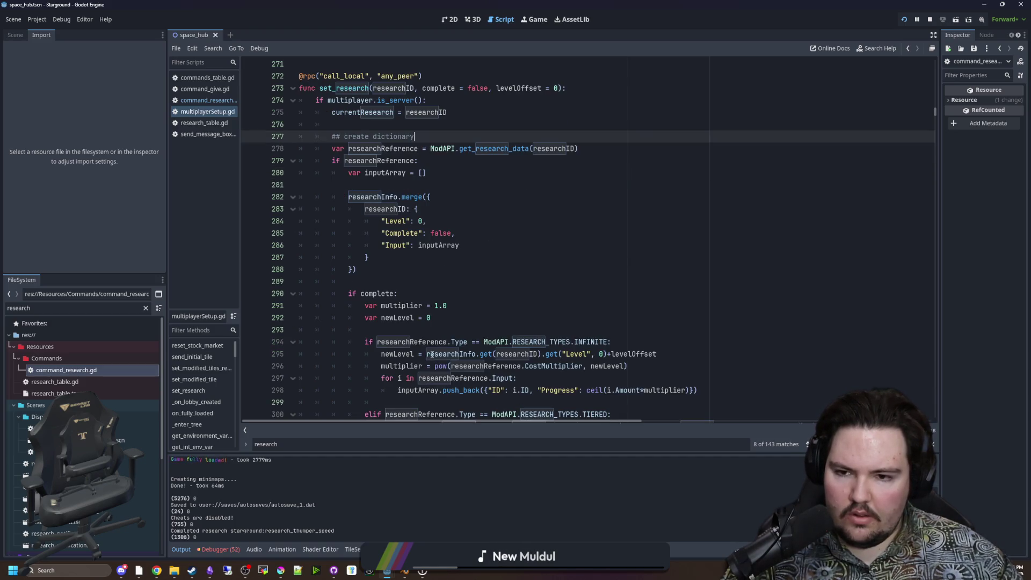
{"action": "left_click", "coordinate": [436, 331]}
{"action": "key", "text": "ctrl+s"}
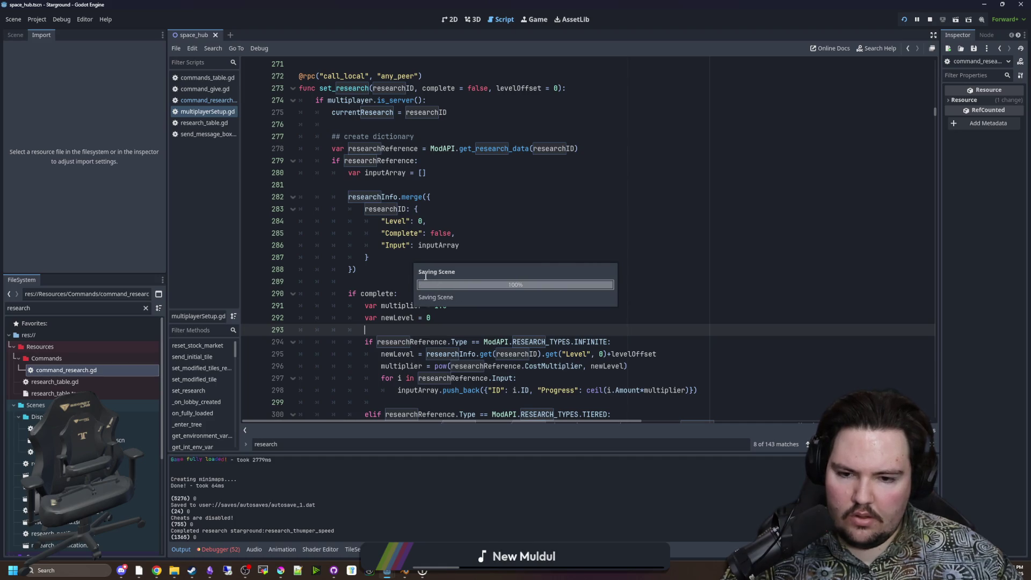
{"action": "scroll", "coordinate": [573, 274], "scroll_direction": "down", "scroll_amount": 5}
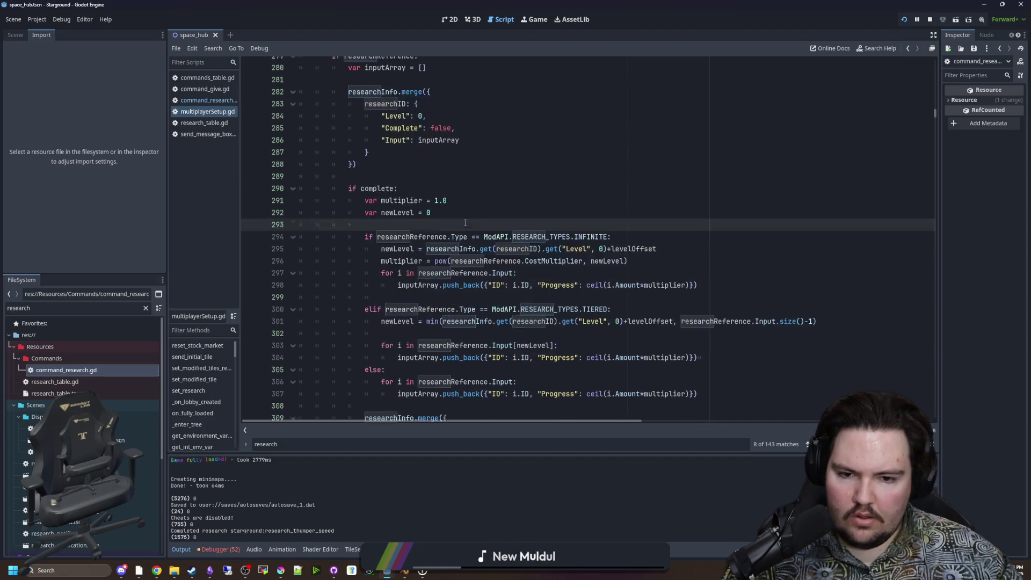
{"action": "scroll", "coordinate": [611, 278], "scroll_direction": "down", "scroll_amount": 1}
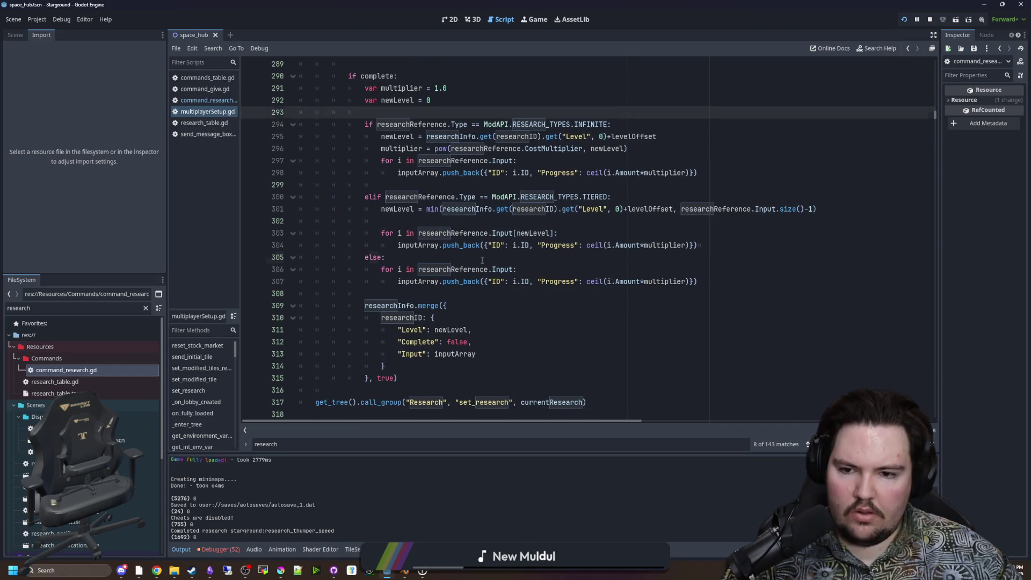
{"action": "left_click", "coordinate": [482, 260]}
{"action": "key", "text": "ctrl+s"}
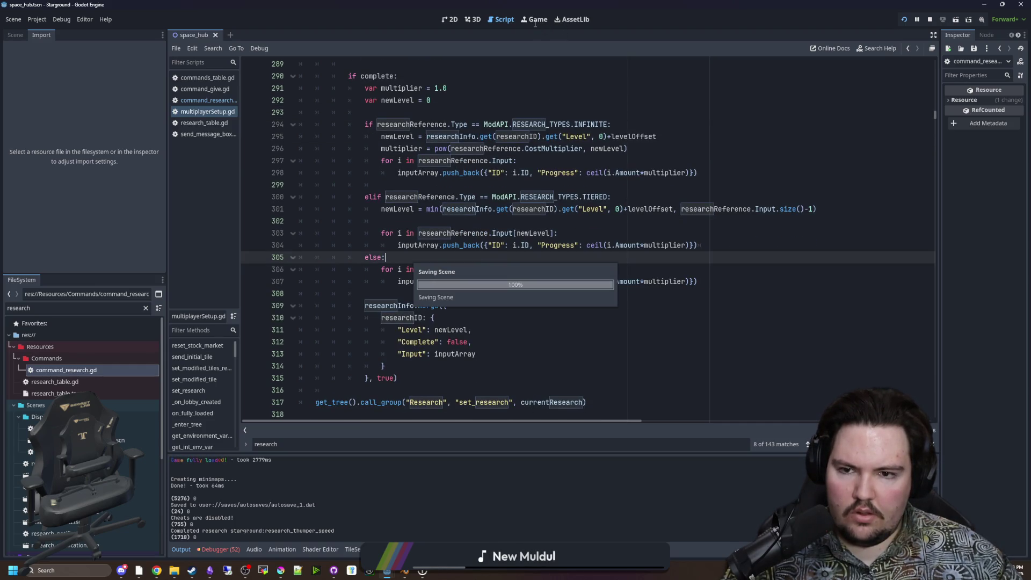
{"action": "left_click", "coordinate": [535, 24]}
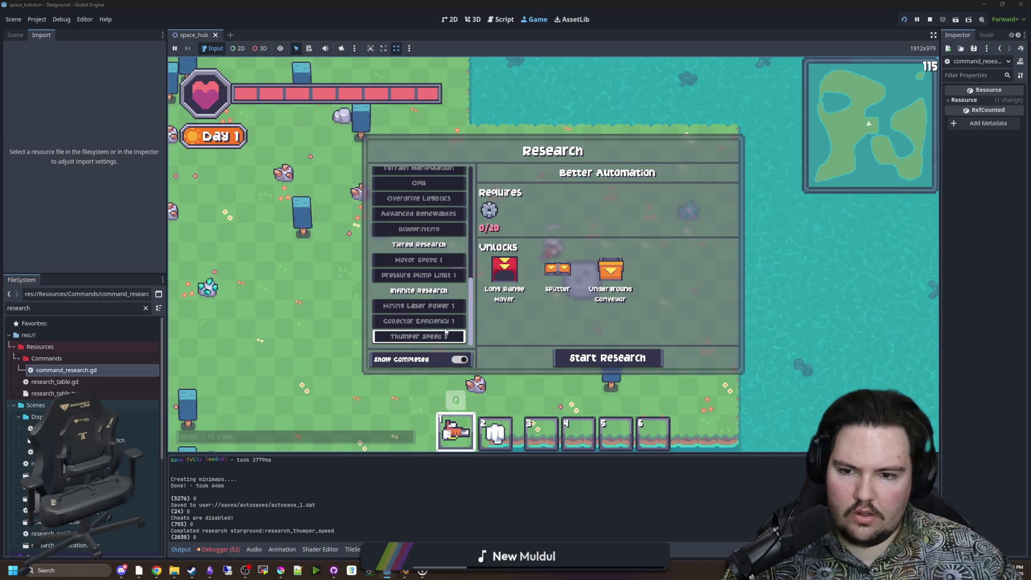
Complete all research with /research all and check Mover Speed, Pressure Pump Limit, Collector Efficiency and Thumper Speed 4.
{"action": "key", "text": "Escape"}
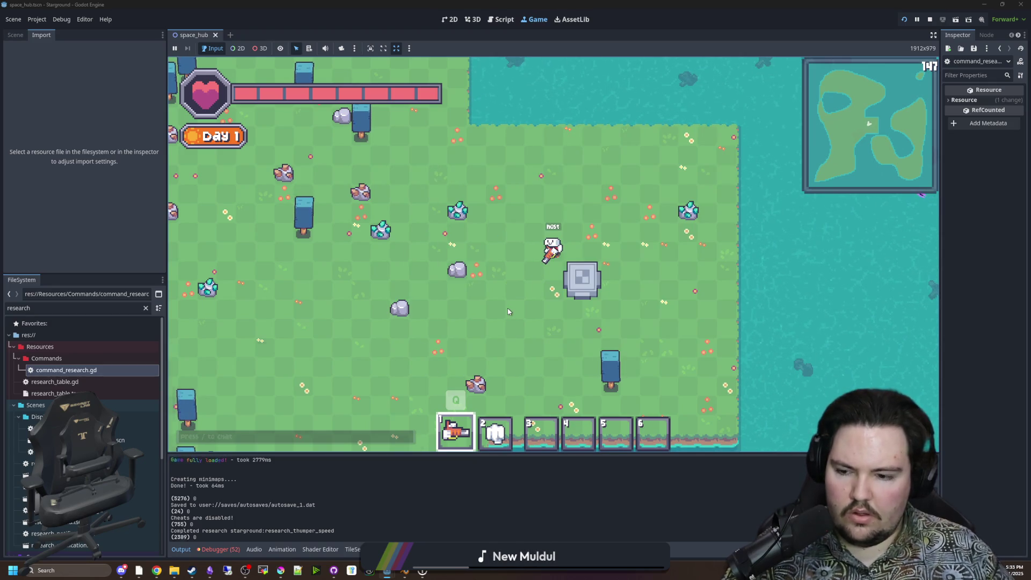
{"action": "type", "text": "/research all"}
{"action": "key", "text": "Return"}
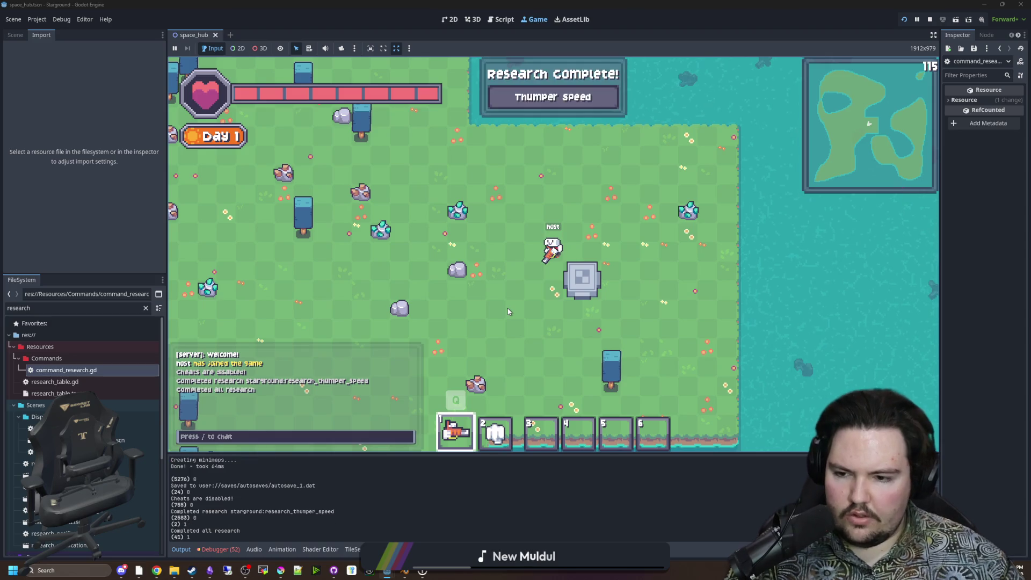
{"action": "key", "text": "e"}
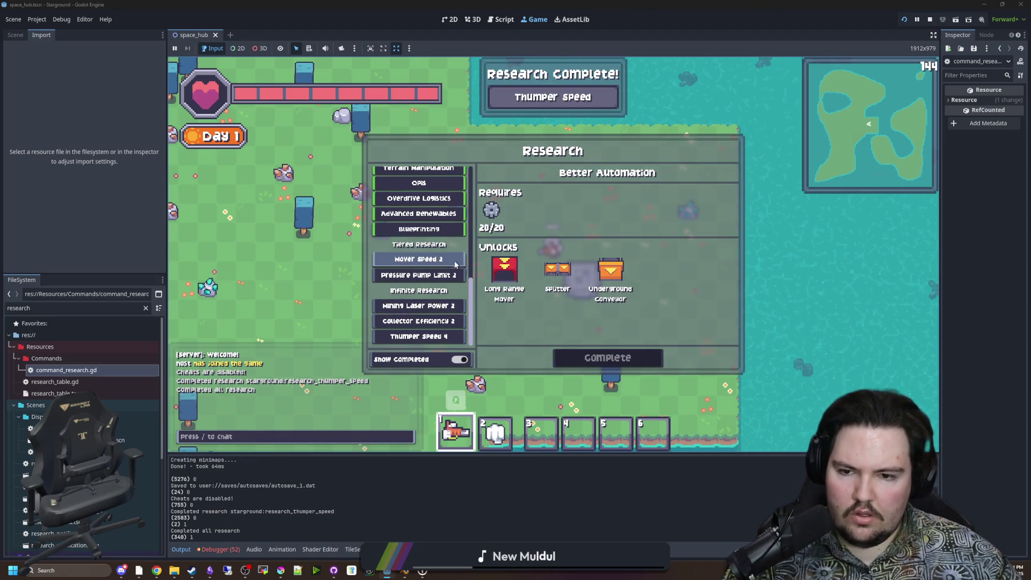
{"action": "left_click", "coordinate": [446, 259]}
{"action": "left_click", "coordinate": [449, 305]}
{"action": "left_click", "coordinate": [451, 321]}
{"action": "left_click", "coordinate": [454, 336]}
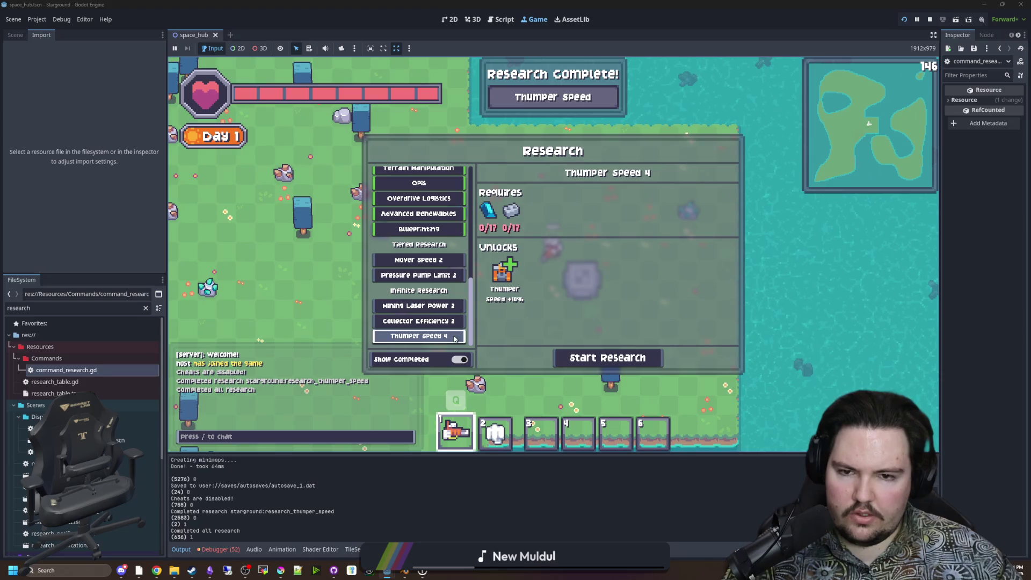
Rerun the Thumper Speed research command repeatedly until it reaches level 31.
{"action": "key", "text": "slash"}
{"action": "key", "text": "Up"}
{"action": "key", "text": "Return"}
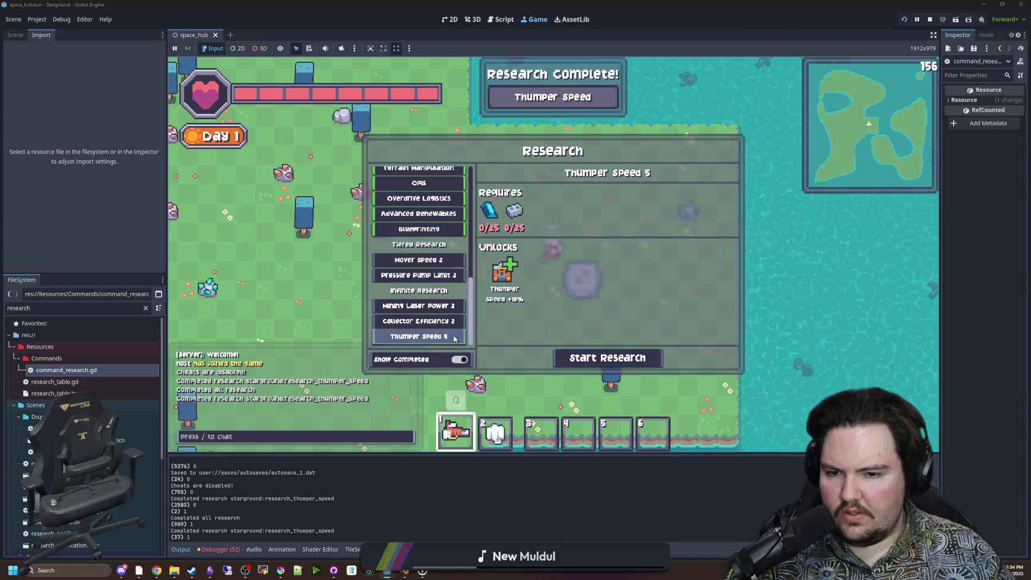
{"action": "key", "text": "slash"}
{"action": "key", "text": "Up"}
{"action": "key", "text": "Return"}
{"action": "key", "text": "slash"}
{"action": "key", "text": "Up"}
{"action": "key", "text": "Return"}
{"action": "key", "text": "slash"}
{"action": "key", "text": "Up"}
{"action": "key", "text": "Return"}
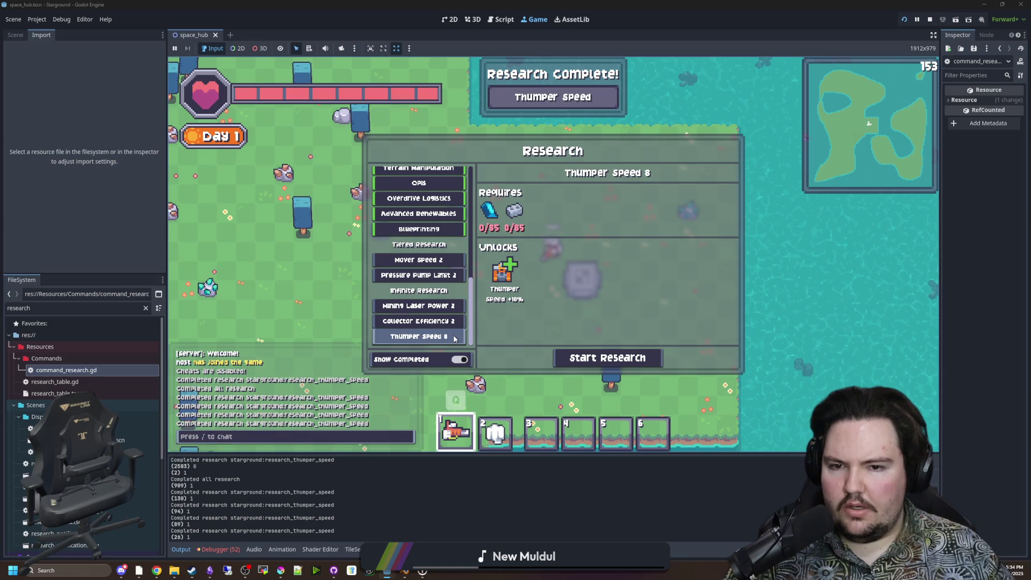
{"action": "key", "text": "slash"}
{"action": "key", "text": "Up"}
{"action": "key", "text": "Return"}
{"action": "key", "text": "slash"}
{"action": "key", "text": "Up"}
{"action": "key", "text": "Return"}
{"action": "key", "text": "slash"}
{"action": "key", "text": "Up"}
{"action": "key", "text": "Return"}
{"action": "key", "text": "slash"}
{"action": "key", "text": "Up"}
{"action": "key", "text": "Return"}
{"action": "key", "text": "slash"}
{"action": "key", "text": "Up"}
{"action": "key", "text": "Return"}
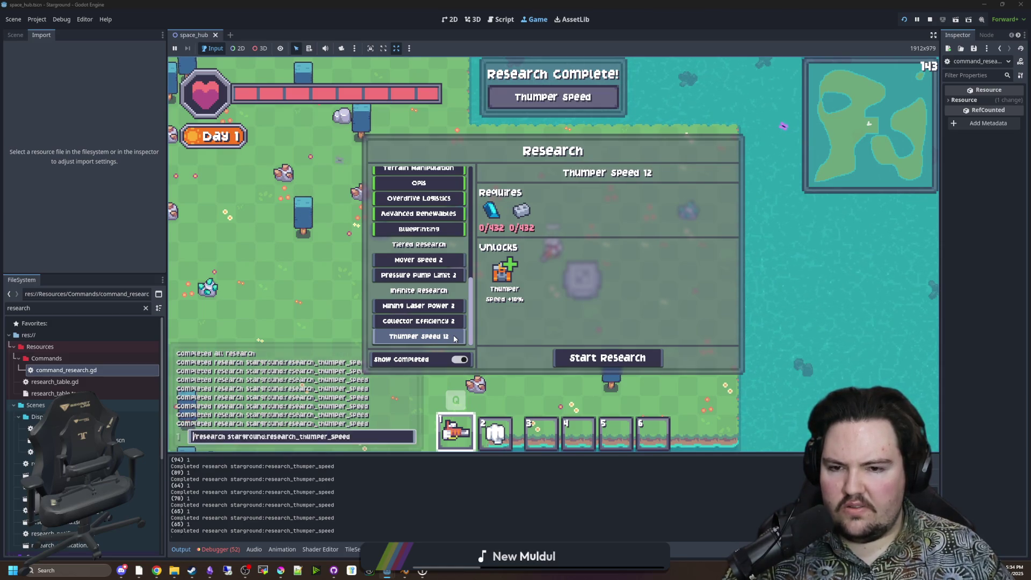
{"action": "key", "text": "slash"}
{"action": "key", "text": "Up"}
{"action": "key", "text": "Return"}
{"action": "key", "text": "slash"}
{"action": "key", "text": "Up"}
{"action": "key", "text": "Return"}
{"action": "key", "text": "slash"}
{"action": "key", "text": "Up"}
{"action": "key", "text": "Return"}
{"action": "key", "text": "slash"}
{"action": "key", "text": "Up"}
{"action": "key", "text": "Return"}
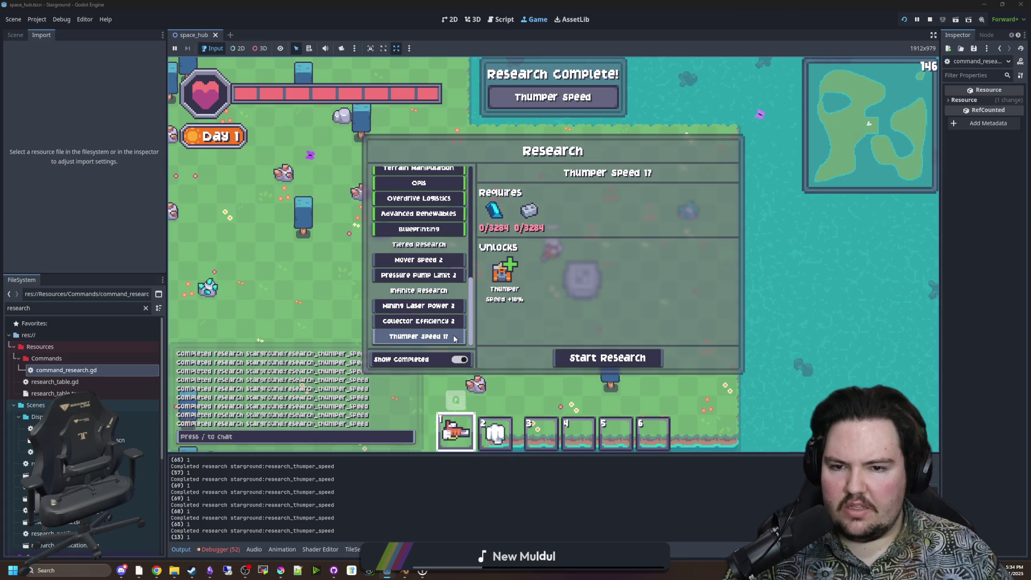
{"action": "key", "text": "slash"}
{"action": "key", "text": "Up"}
{"action": "key", "text": "Return"}
{"action": "key", "text": "slash"}
{"action": "key", "text": "Up"}
{"action": "key", "text": "Return"}
{"action": "key", "text": "slash"}
{"action": "key", "text": "Up"}
{"action": "key", "text": "Return"}
{"action": "key", "text": "slash"}
{"action": "key", "text": "Up"}
{"action": "key", "text": "Return"}
{"action": "key", "text": "slash"}
{"action": "key", "text": "Up"}
{"action": "key", "text": "Return"}
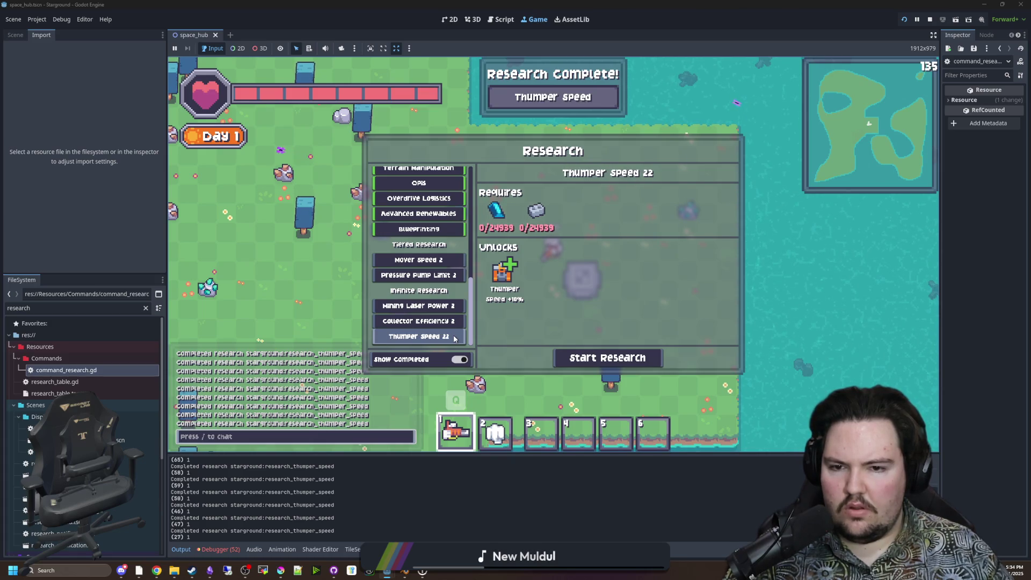
{"action": "key", "text": "slash"}
{"action": "key", "text": "Up"}
{"action": "key", "text": "Return"}
{"action": "key", "text": "slash"}
{"action": "key", "text": "Up"}
{"action": "key", "text": "Return"}
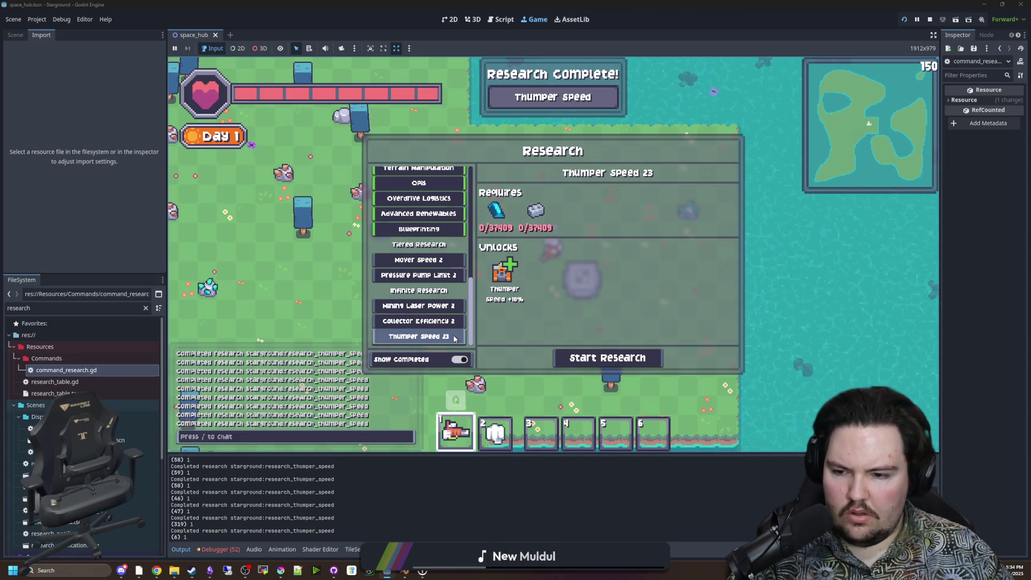
{"action": "key", "text": "slash"}
{"action": "key", "text": "Up"}
{"action": "key", "text": "Return"}
{"action": "key", "text": "slash"}
{"action": "key", "text": "Up"}
{"action": "key", "text": "Return"}
{"action": "key", "text": "slash"}
{"action": "key", "text": "Up"}
{"action": "key", "text": "Return"}
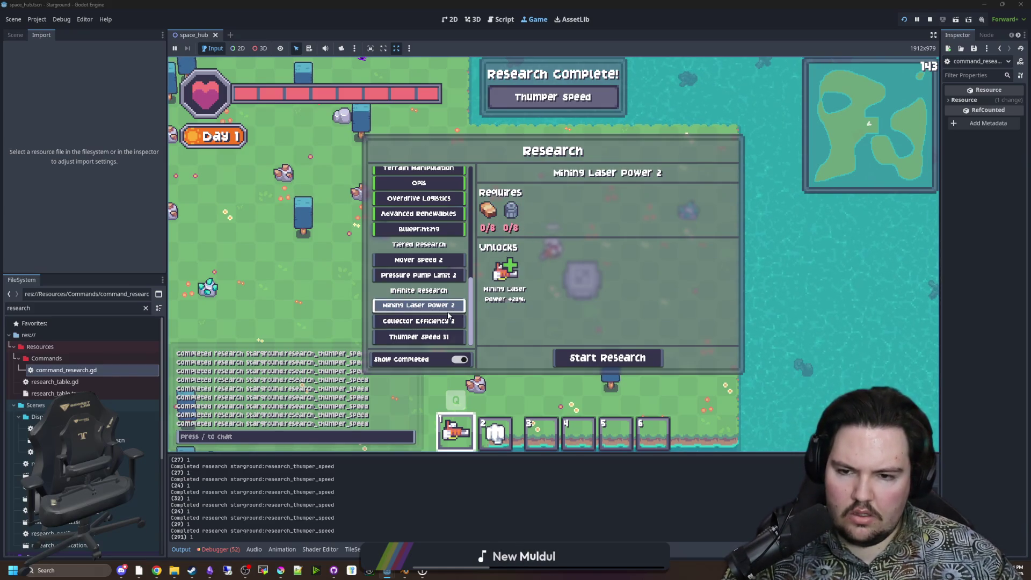
Walk the character around, then quit the game to the title screen.
{"action": "key", "text": "w+a"}
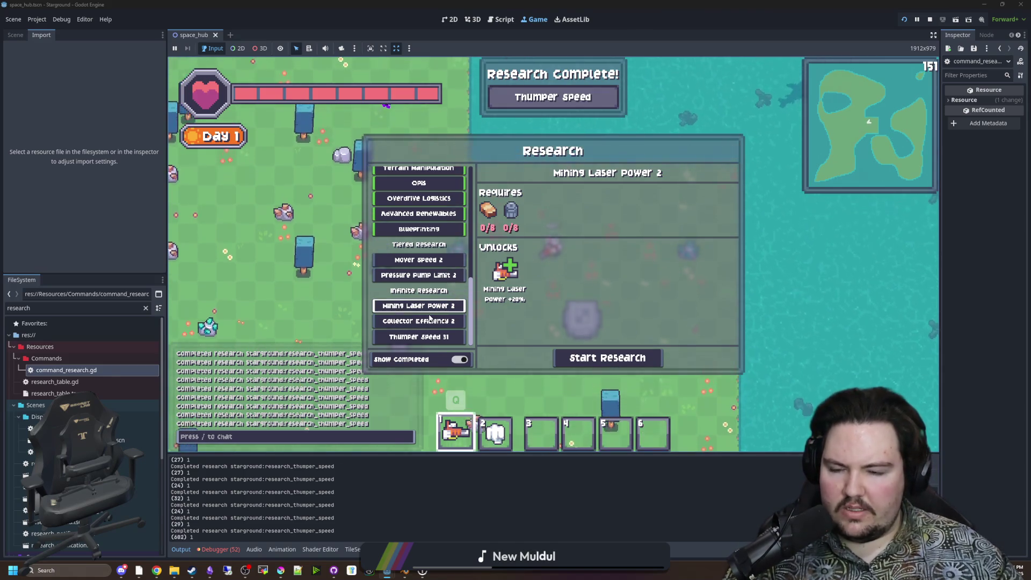
{"action": "key", "text": "d"}
{"action": "key", "text": "slash"}
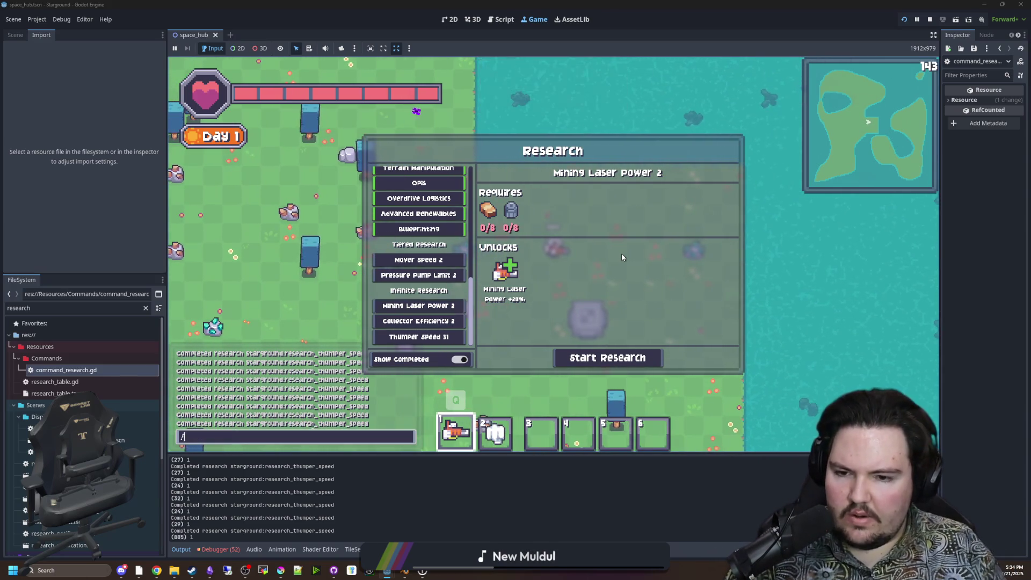
{"action": "key", "text": "Escape"}
{"action": "key", "text": "Escape"}
{"action": "key", "text": "Escape"}
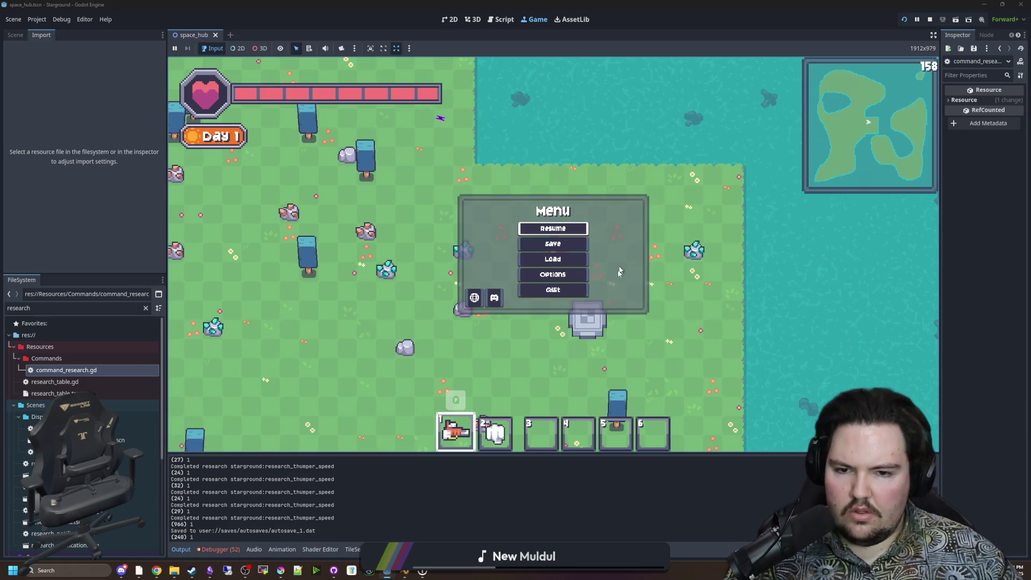
{"action": "left_click", "coordinate": [583, 290]}
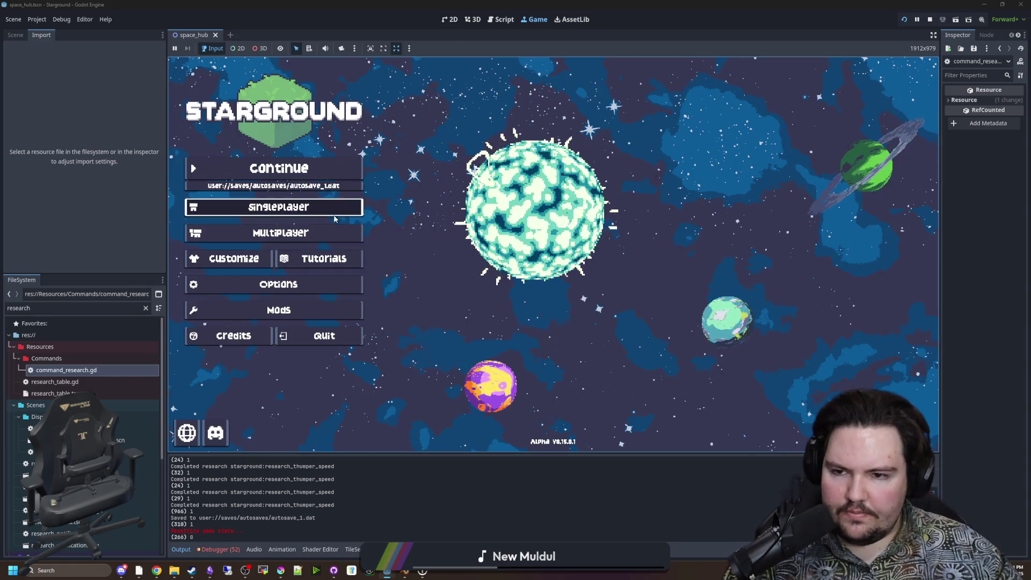
Start a new singleplayer world and submit /research a in chat.
{"action": "left_click", "coordinate": [279, 207]}
{"action": "left_click", "coordinate": [687, 255]}
{"action": "left_click", "coordinate": [660, 322]}
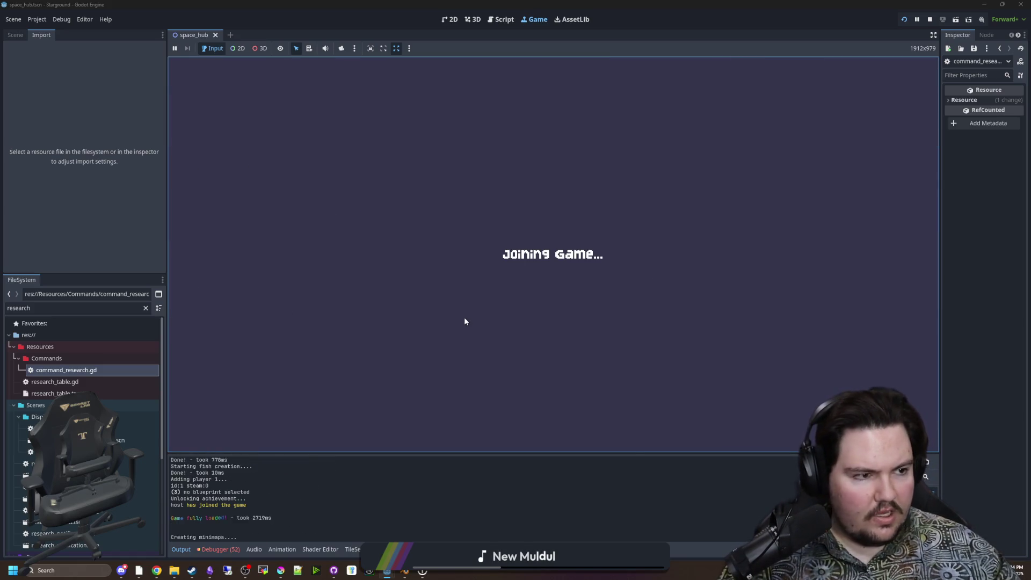
{"action": "type", "text": "/research a"}
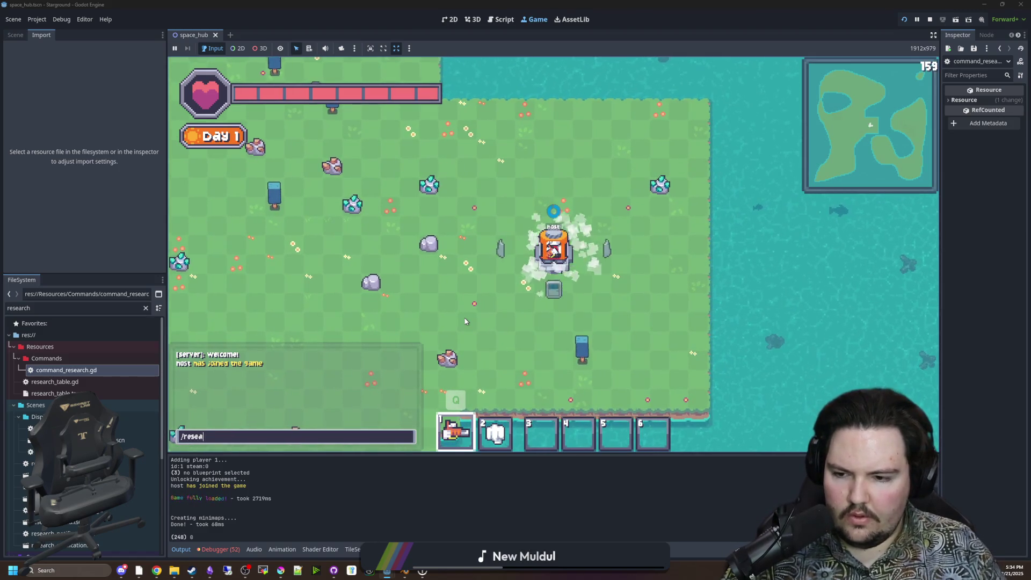
{"action": "key", "text": "Return"}
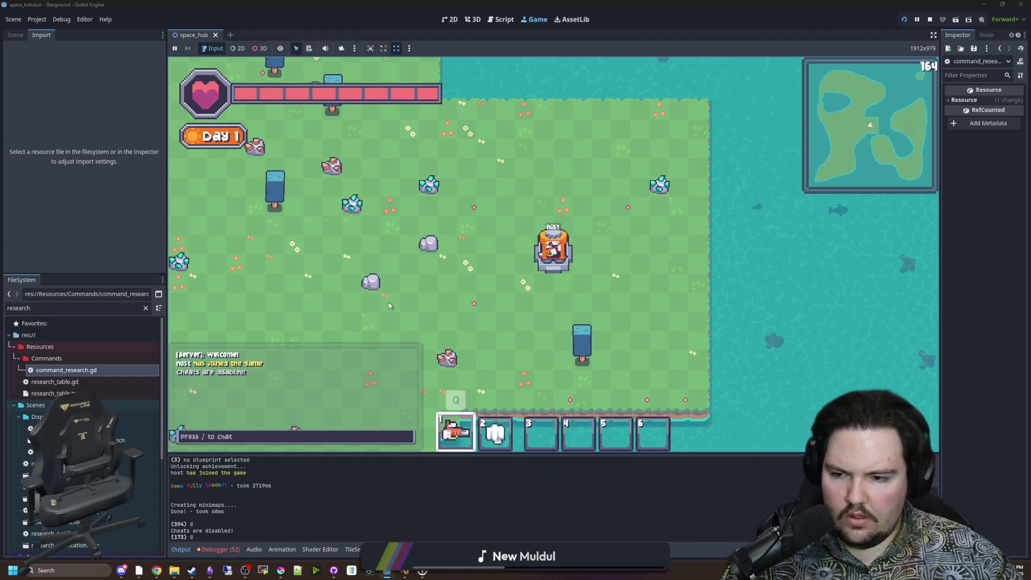
Turn on Cheats in Options > World for the new world and resume.
{"action": "key", "text": "Escape"}
{"action": "left_click", "coordinate": [552, 246]}
{"action": "left_click", "coordinate": [512, 184]}
{"action": "left_click", "coordinate": [522, 215]}
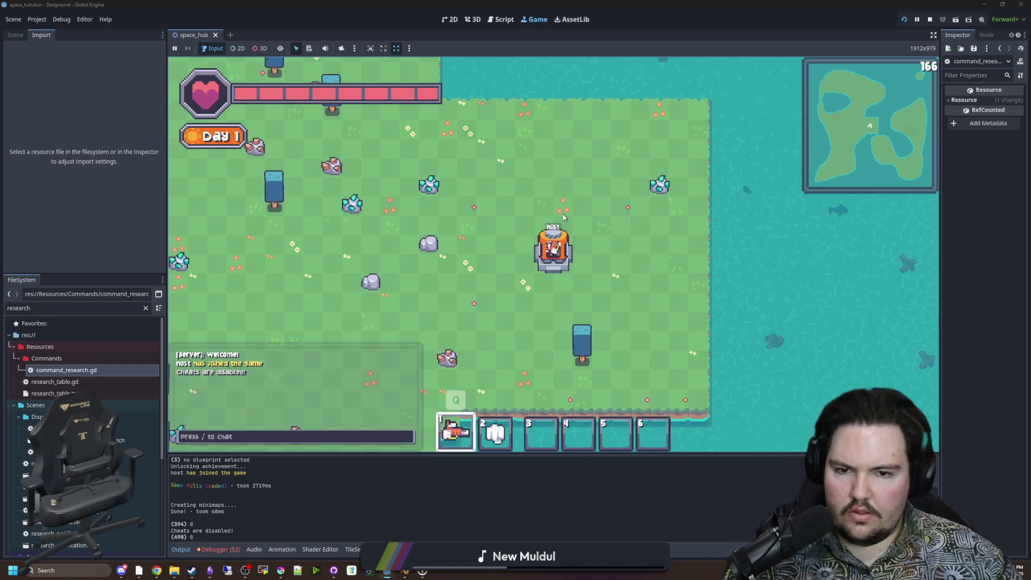
{"action": "key", "text": "Escape"}
Rerun /research all and view Mover Speed 2, Pressure Pump Limit 2, Mining Laser Power 2, Collector Efficiency 2, Thumper Speed 2.
{"action": "key", "text": "slash"}
{"action": "key", "text": "Up"}
{"action": "key", "text": "Return"}
{"action": "scroll", "coordinate": [452, 286], "scroll_direction": "down", "scroll_amount": 5}
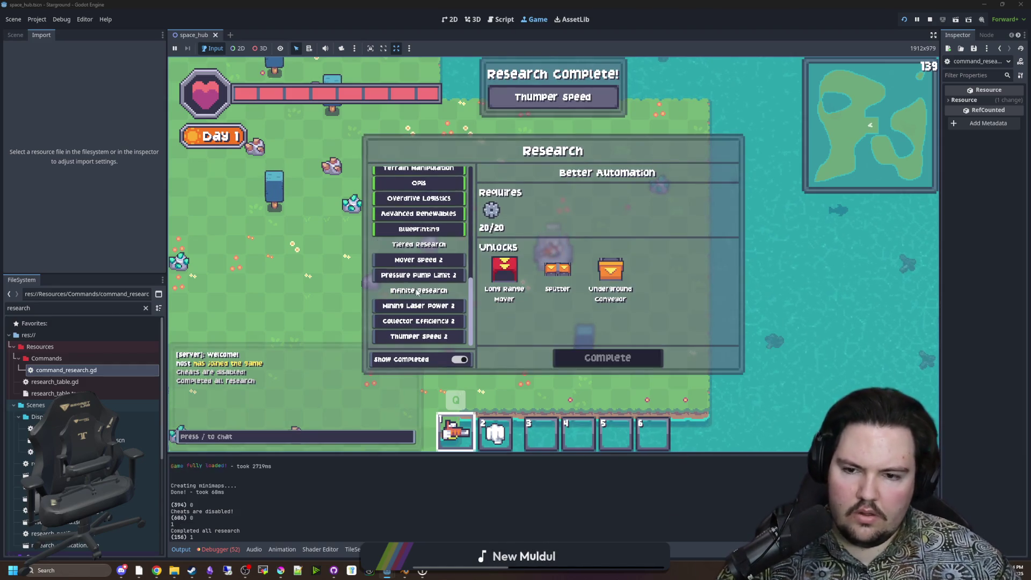
{"action": "left_click", "coordinate": [452, 260]}
{"action": "left_click", "coordinate": [453, 275]}
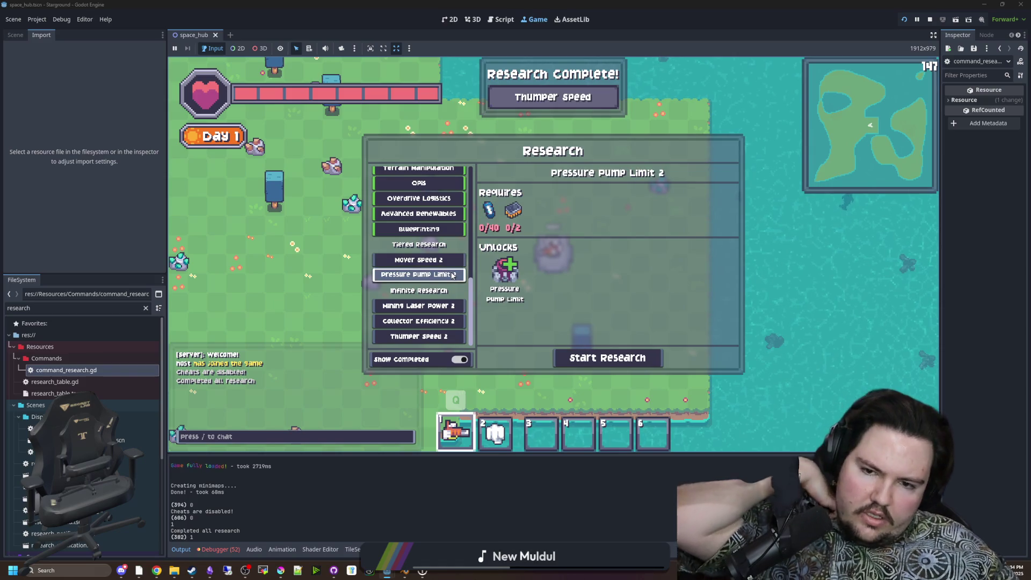
{"action": "left_click", "coordinate": [436, 305]}
{"action": "left_click", "coordinate": [436, 321]}
{"action": "left_click", "coordinate": [437, 336]}
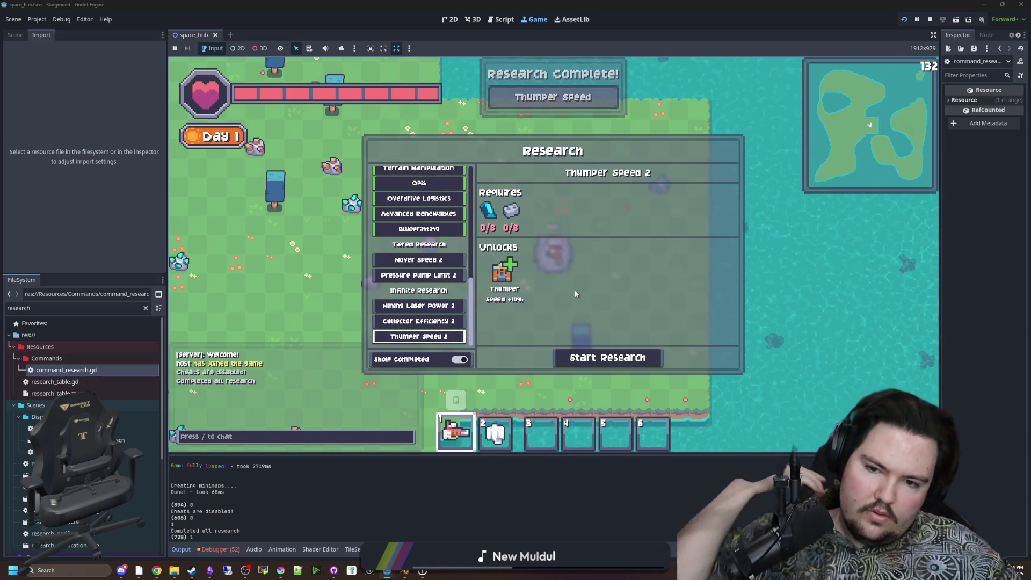
{"action": "key", "text": "slash"}
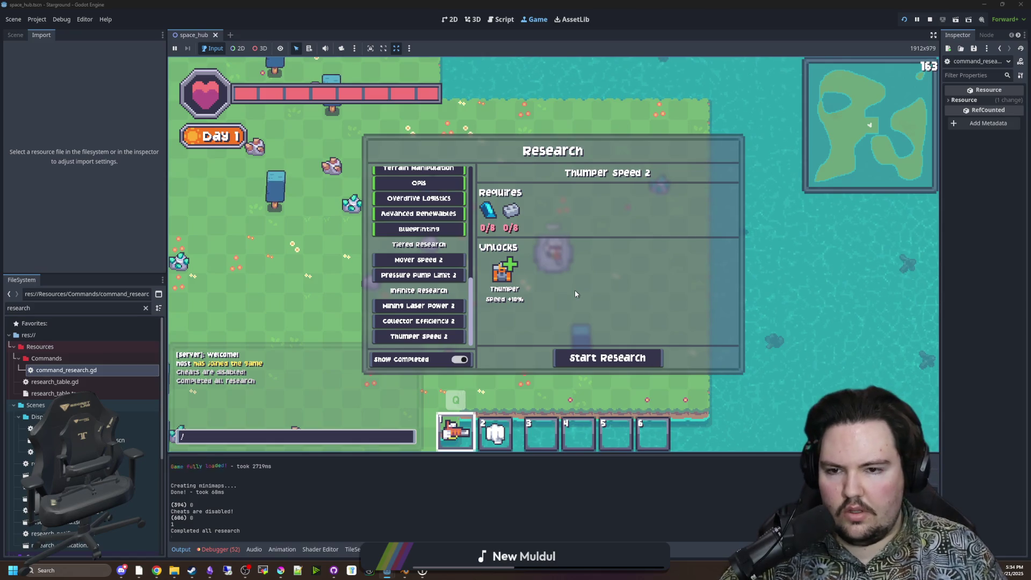
Research starground:research_thumper_speed via chat, correcting the research id after the first attempt fails.
{"action": "type", "text": "res"}
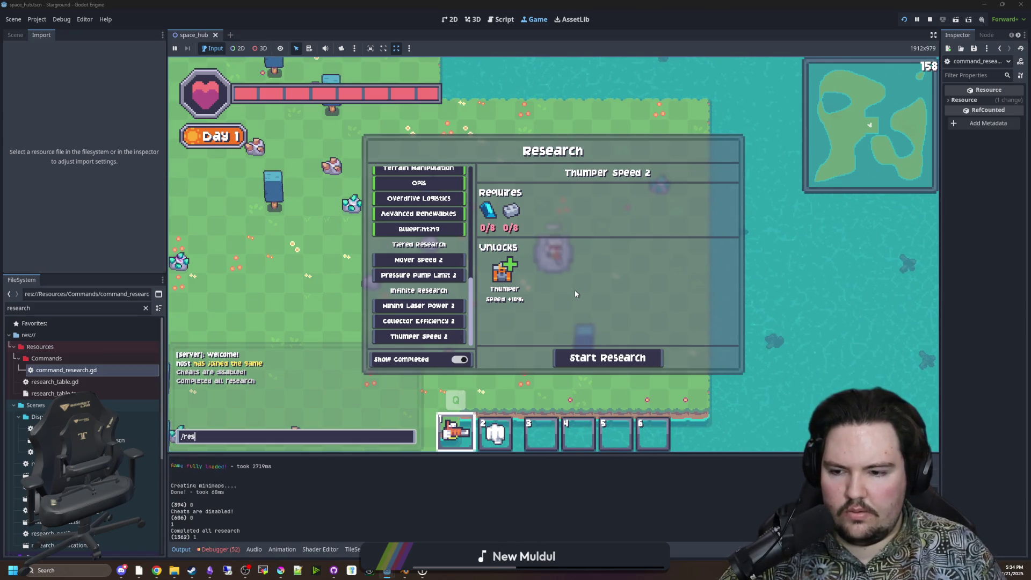
{"action": "type", "text": "earch thump"}
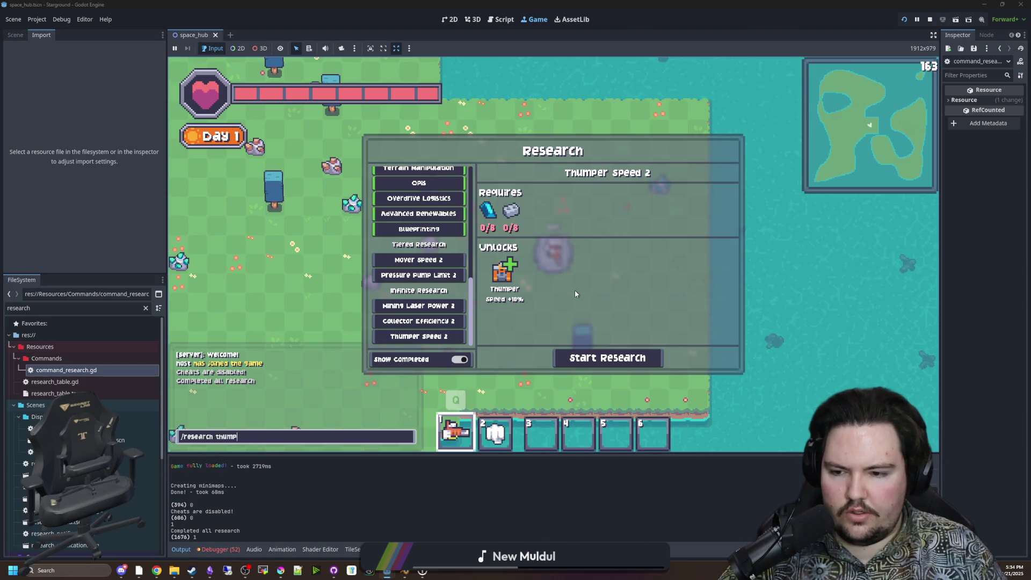
{"action": "type", "text": "er_speed"}
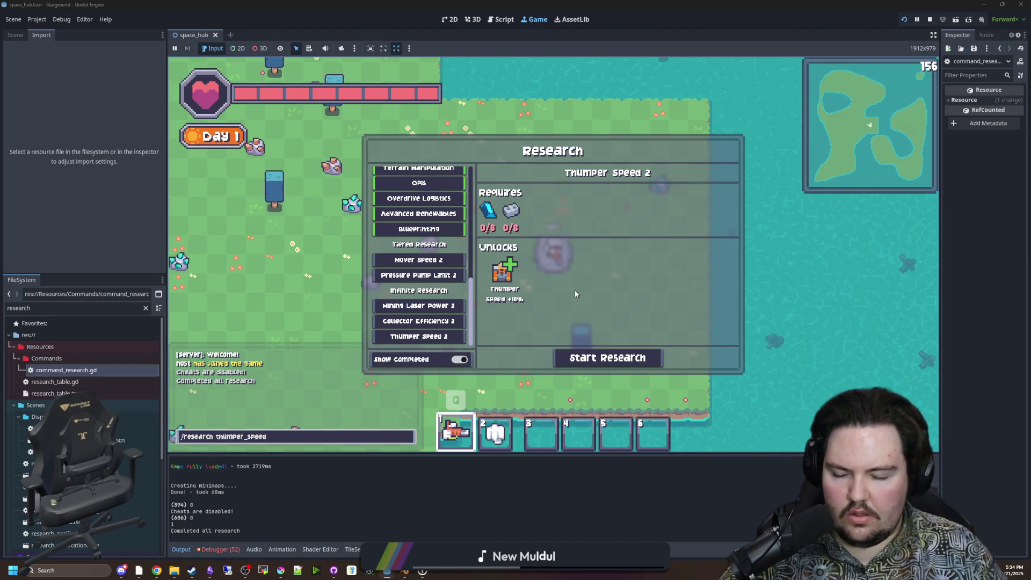
{"action": "key", "text": "Left"}
{"action": "key", "text": "Left"}
{"action": "key", "text": "Left"}
{"action": "type", "text": "star"}
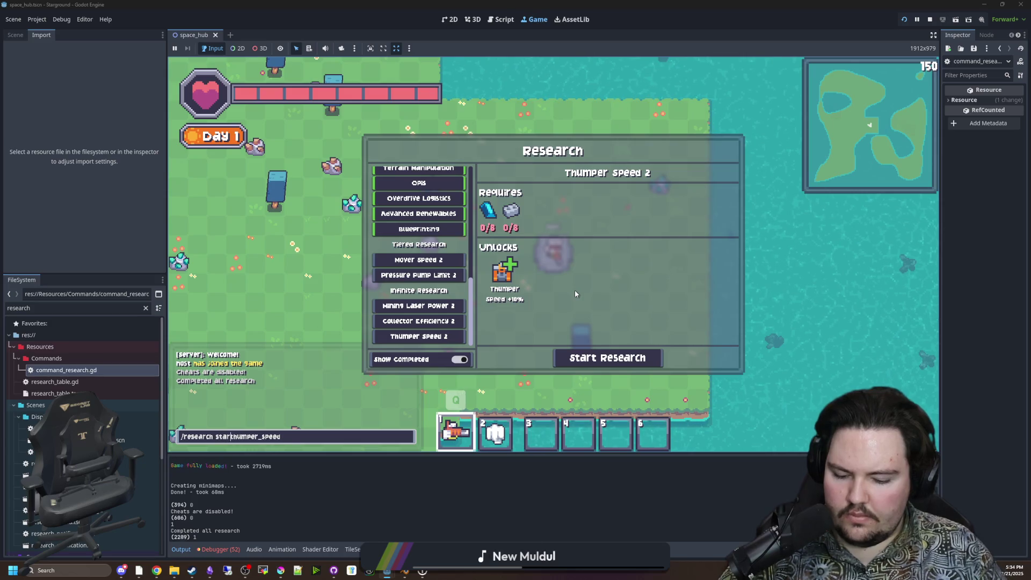
{"action": "key", "text": "Return"}
{"action": "key", "text": "Up"}
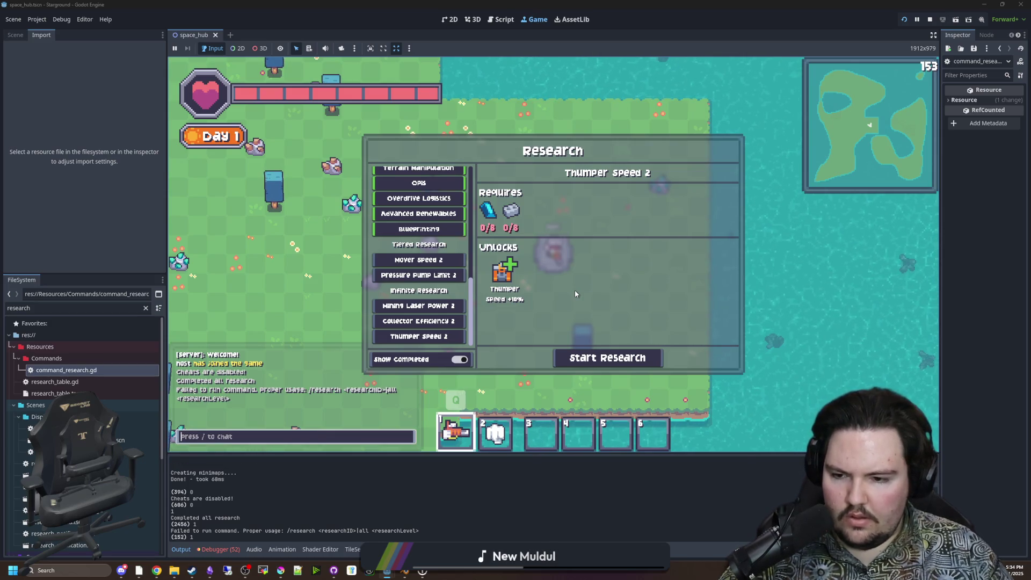
{"action": "type", "text": "research starground:resethumper_speed"}
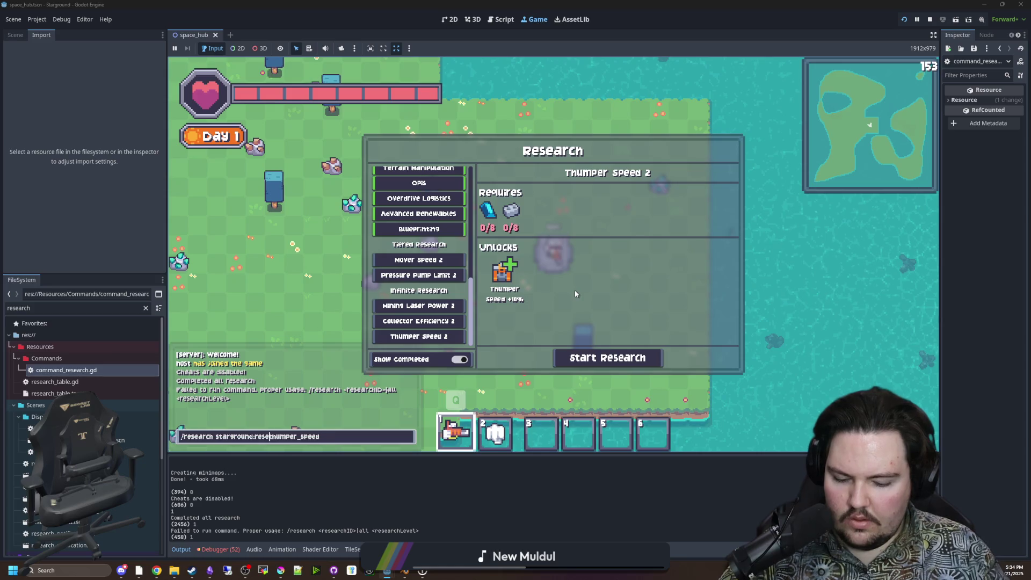
{"action": "type", "text": "_"}
{"action": "key", "text": "Return"}
Research Collector Efficiency, then edit the command to research Mining Laser Power.
{"action": "type", "text": "/"}
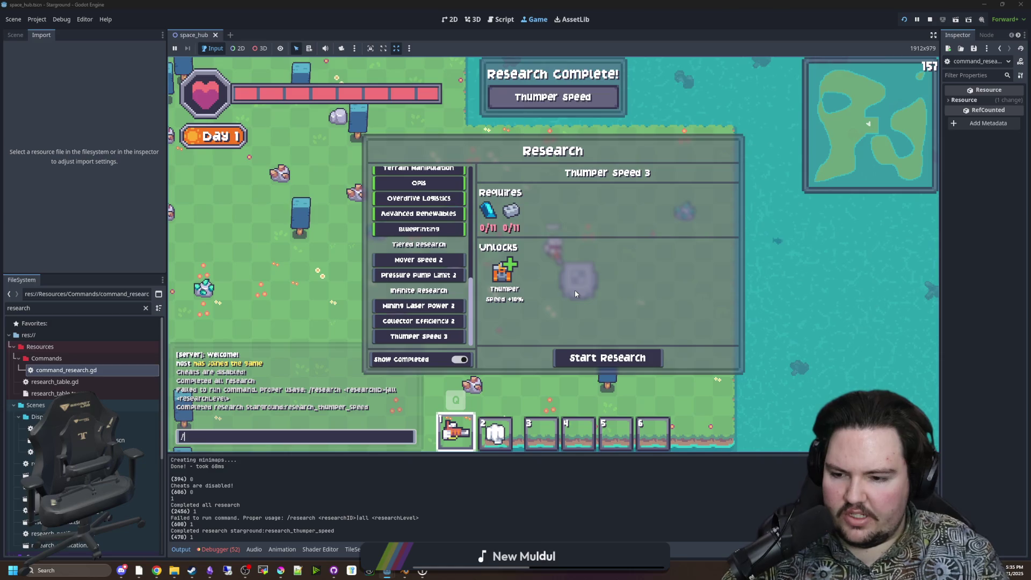
{"action": "type", "text": "research starground:"}
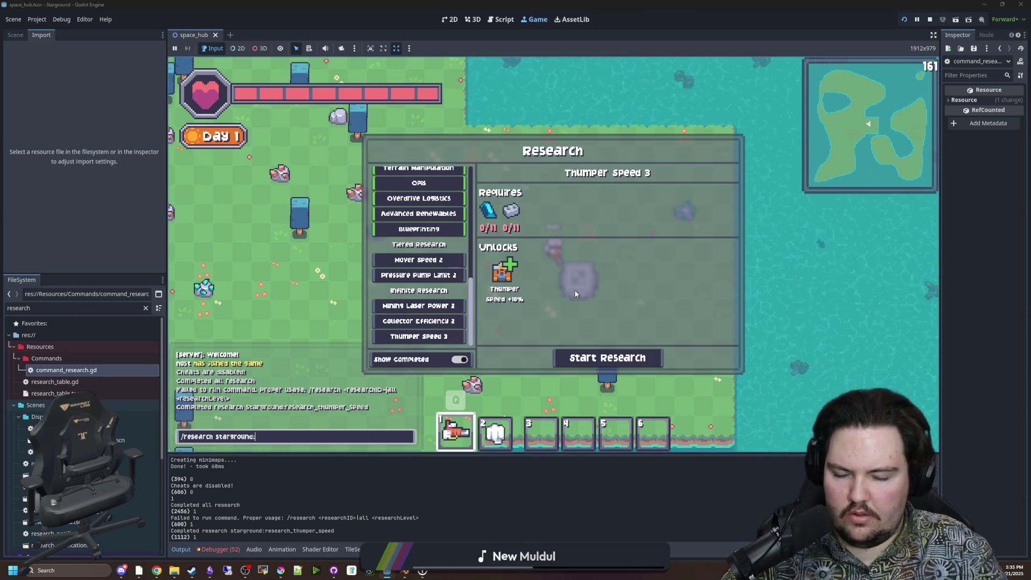
{"action": "type", "text": "research_col"}
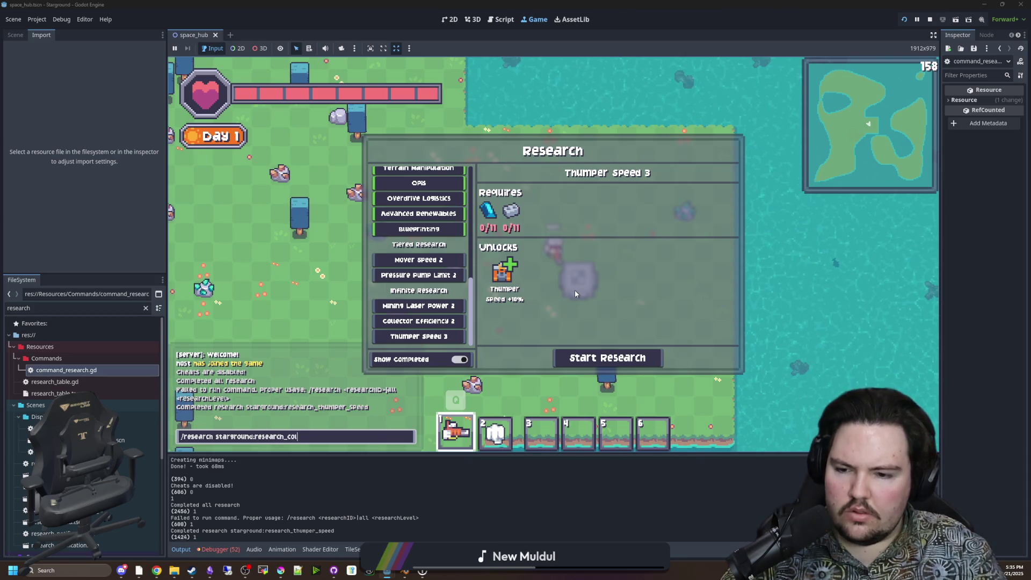
{"action": "type", "text": "r_ef"}
{"action": "type", "text": "ncy"}
{"action": "key", "text": "Return"}
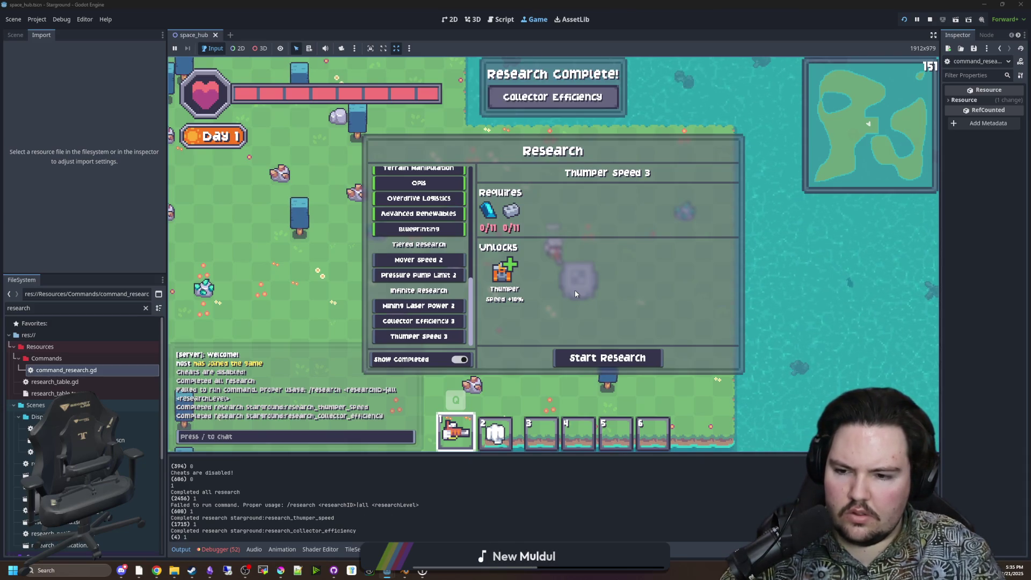
{"action": "key", "text": "slash"}
{"action": "key", "text": "Up"}
{"action": "key", "text": "Right"}
{"action": "key", "text": "Right"}
{"action": "key", "text": "Right"}
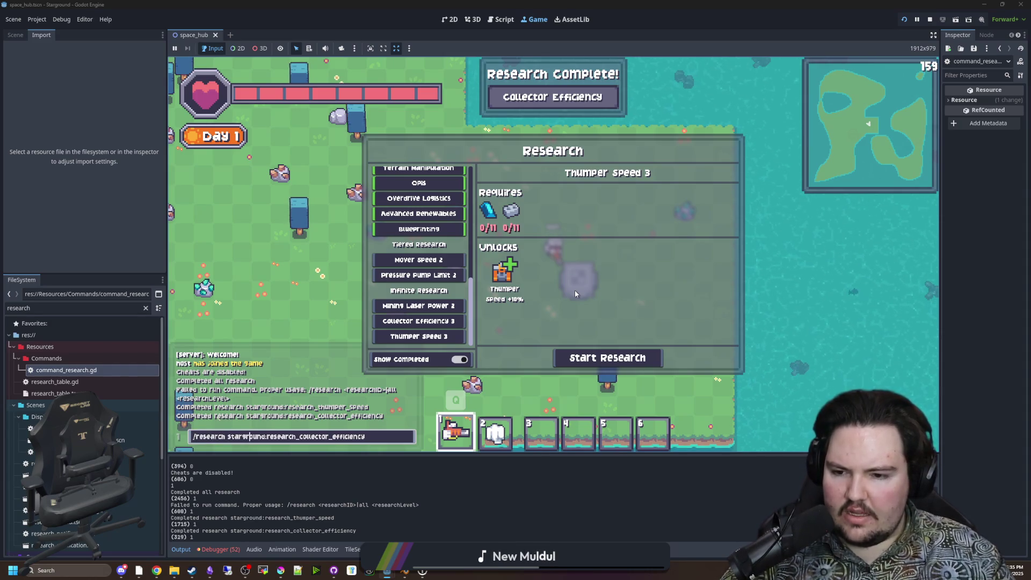
{"action": "key", "text": "Right"}
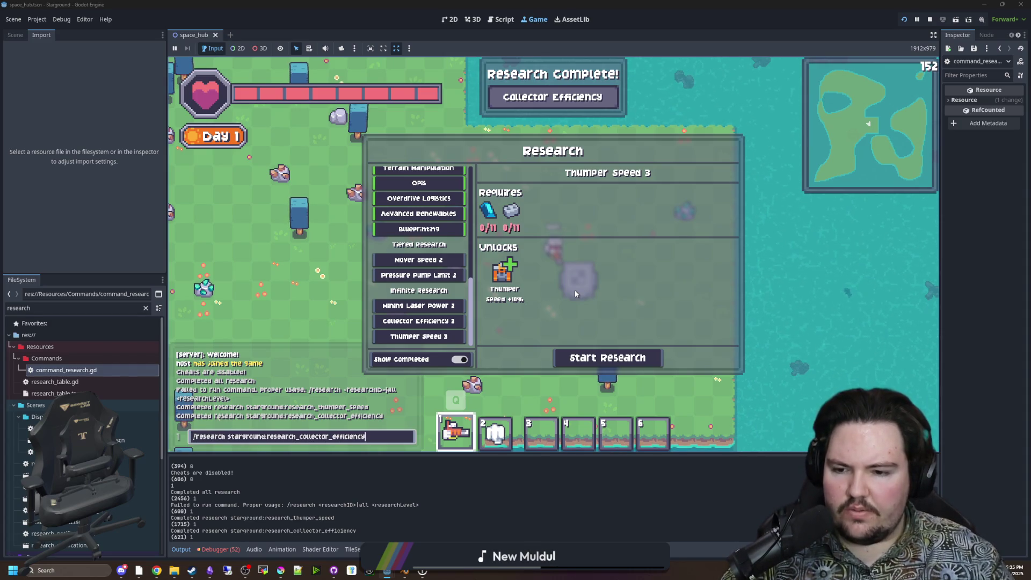
{"action": "key", "text": "BackSpace"}
{"action": "key", "text": "BackSpace"}
{"action": "key", "text": "BackSpace"}
{"action": "key", "text": "BackSpace"}
{"action": "type", "text": "m"}
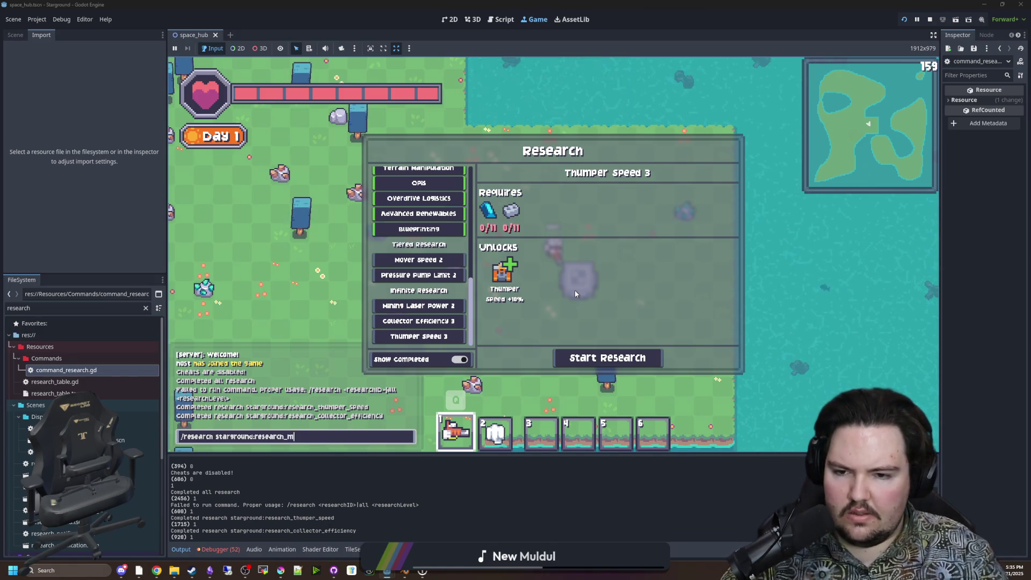
{"action": "type", "text": "ining_laser_"}
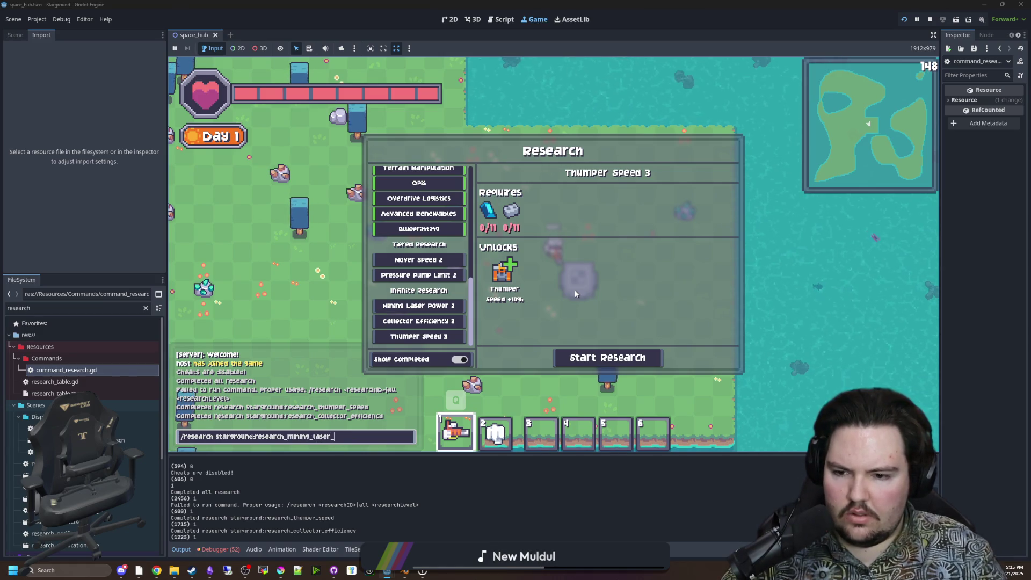
{"action": "type", "text": "r"}
{"action": "key", "text": "Return"}
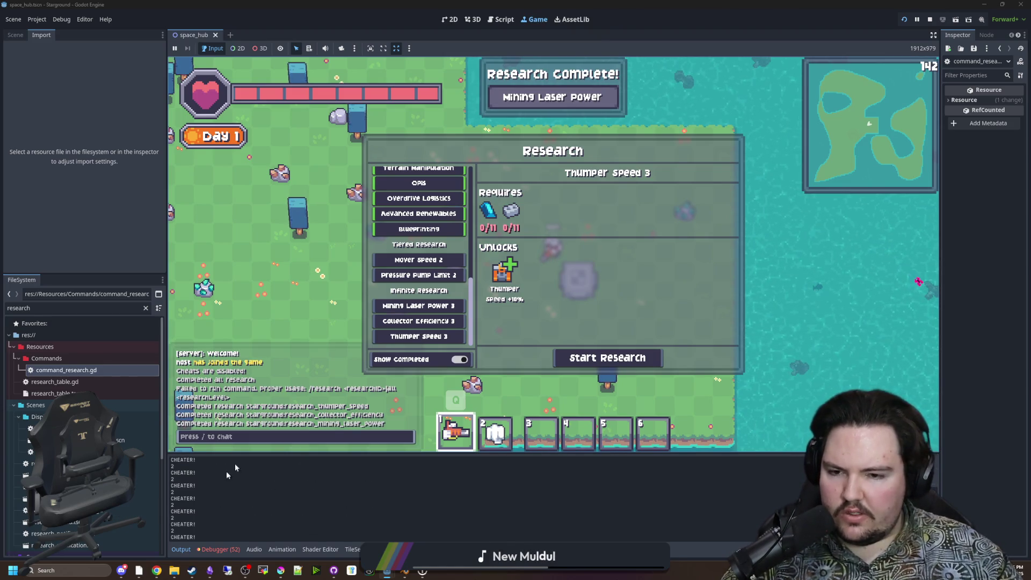
{"action": "key", "text": "Escape"}
Walk the player over to the research table and show the Debugger's Errors list.
{"action": "key", "text": "a"}
{"action": "key", "text": "s"}
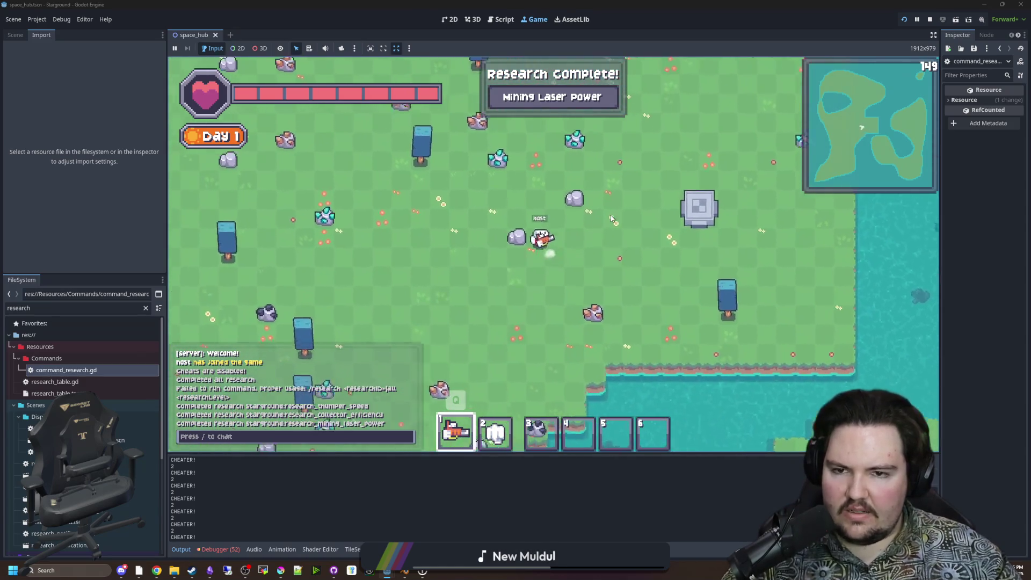
{"action": "key", "text": "w"}
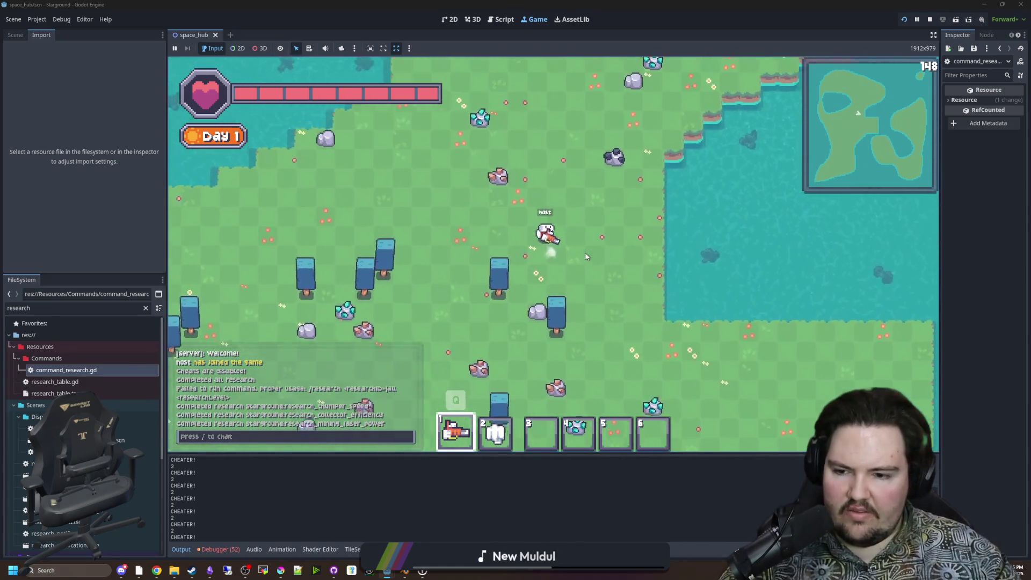
{"action": "key", "text": "s"}
{"action": "key", "text": "d"}
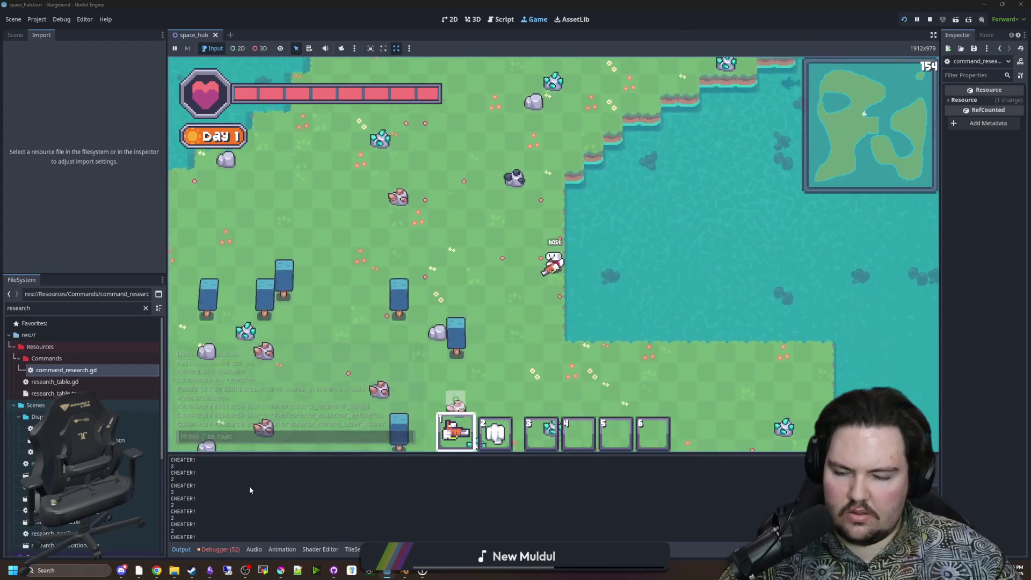
{"action": "key", "text": "d"}
{"action": "key", "text": "s"}
{"action": "left_click", "coordinate": [220, 549]}
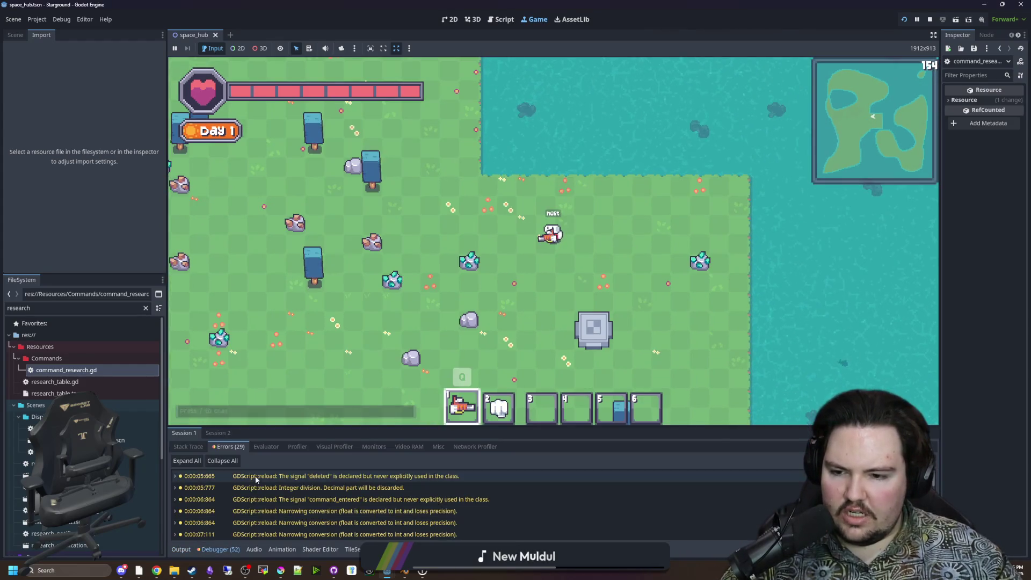
{"action": "scroll", "coordinate": [335, 525], "scroll_direction": "down", "scroll_amount": 10}
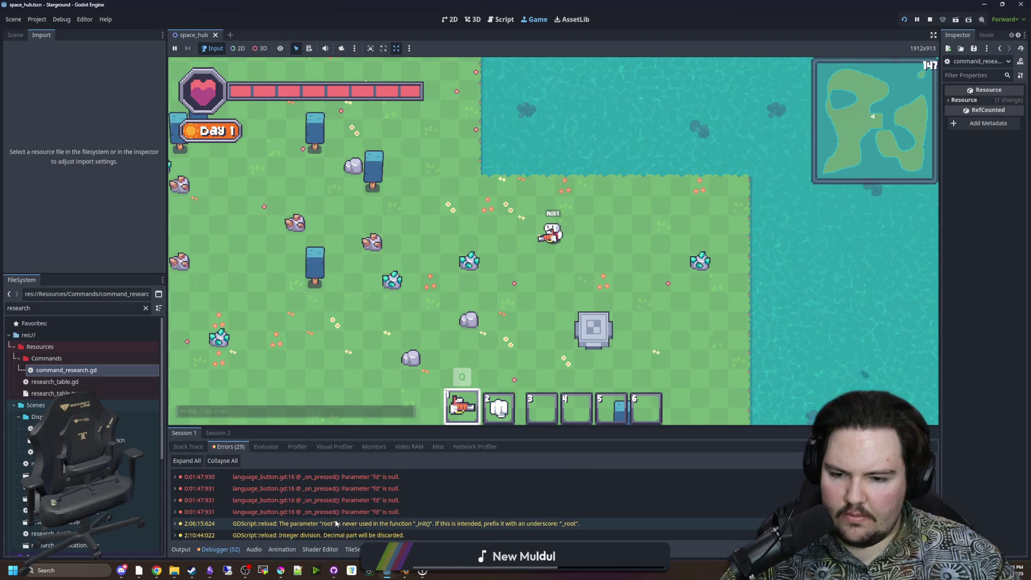
Open the Research panel at the table and run the recalled Thumper Speed research command from chat.
{"action": "key", "text": "s"}
{"action": "key", "text": "e"}
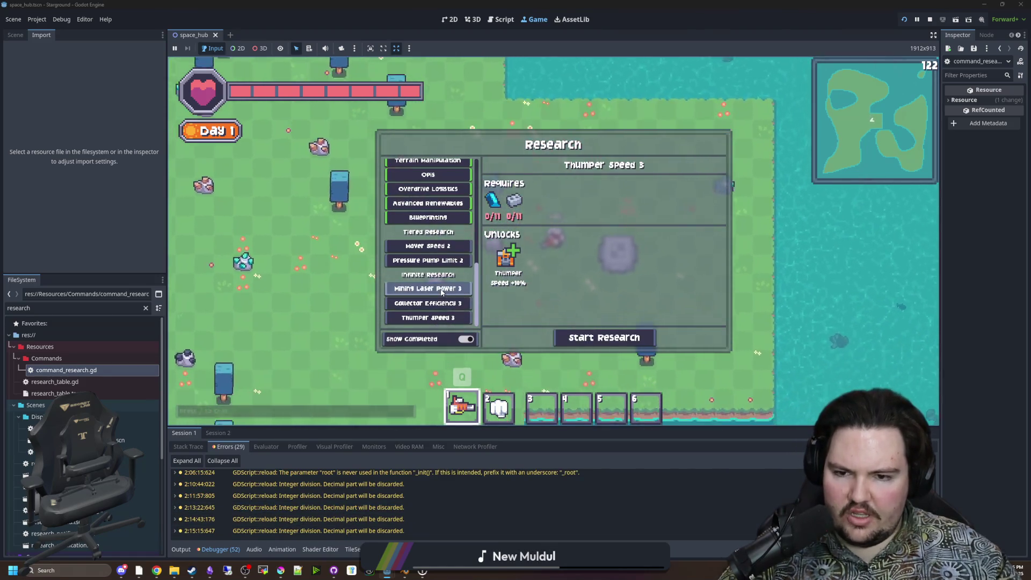
{"action": "key", "text": "slash"}
{"action": "key", "text": "Up"}
{"action": "key", "text": "Up"}
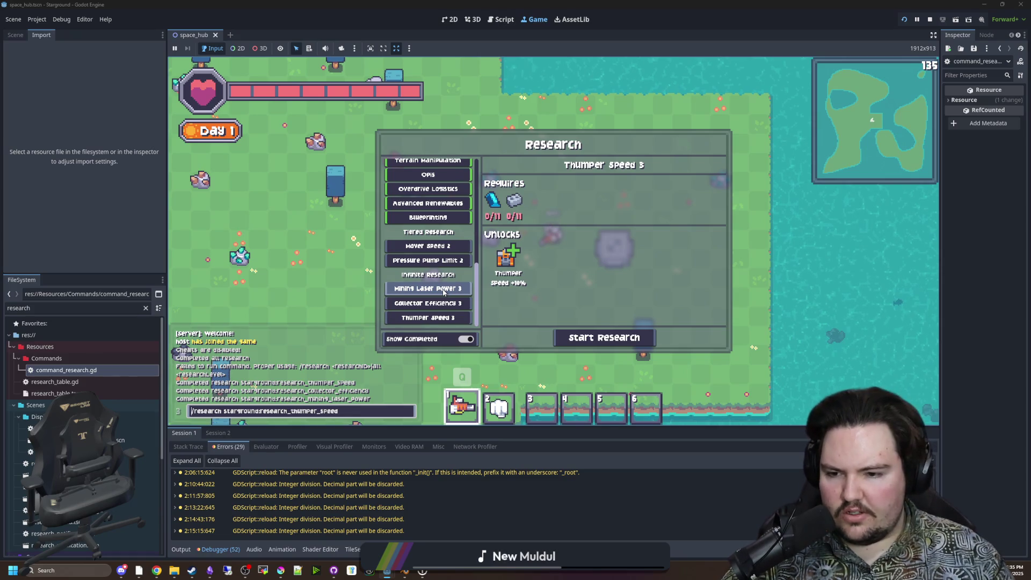
{"action": "key", "text": "Return"}
{"action": "key", "text": "slash"}
{"action": "key", "text": "Up"}
{"action": "key", "text": "Return"}
{"action": "key", "text": "slash"}
{"action": "key", "text": "Up"}
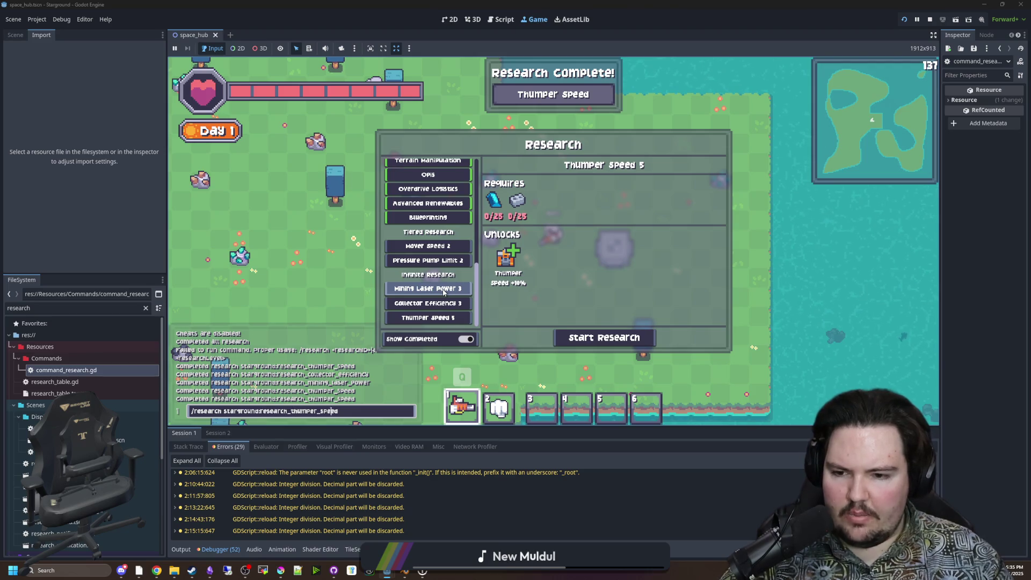
{"action": "key", "text": "Return"}
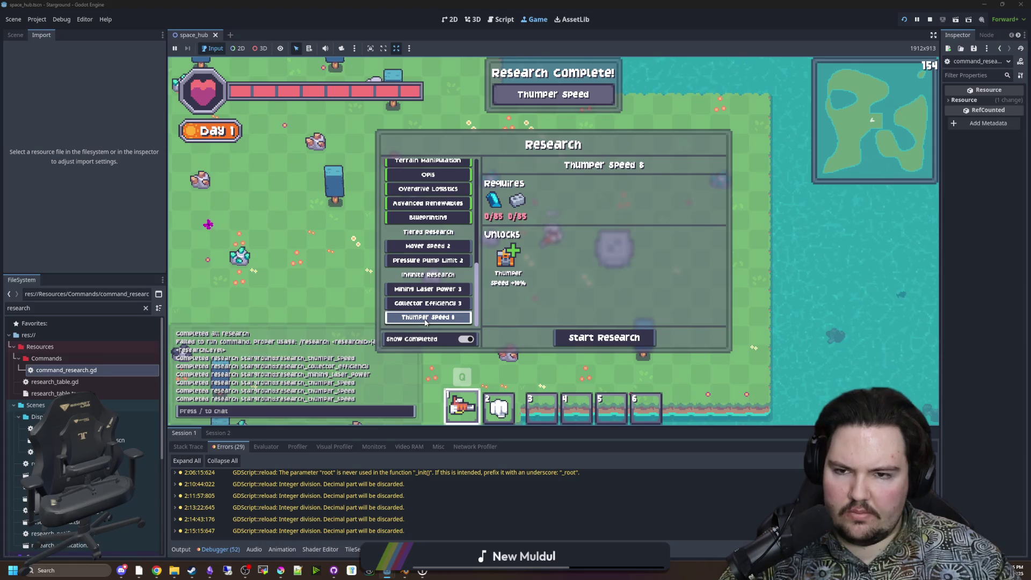
Repeat the recalled Thumper Speed research command several more times from chat.
{"action": "key", "text": "slash"}
{"action": "key", "text": "Up"}
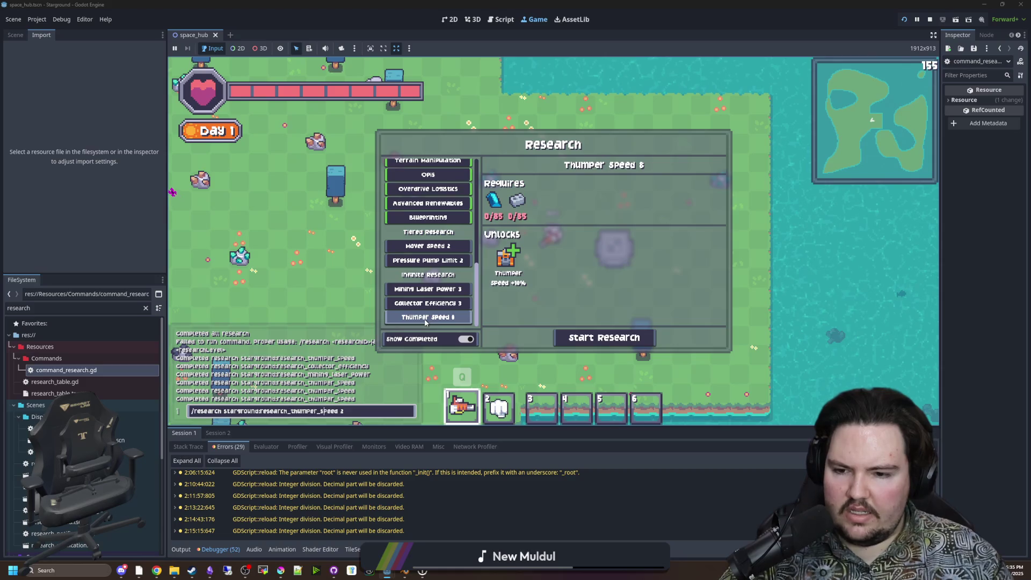
{"action": "key", "text": "Return"}
{"action": "key", "text": "slash"}
{"action": "key", "text": "Up"}
{"action": "key", "text": "Return"}
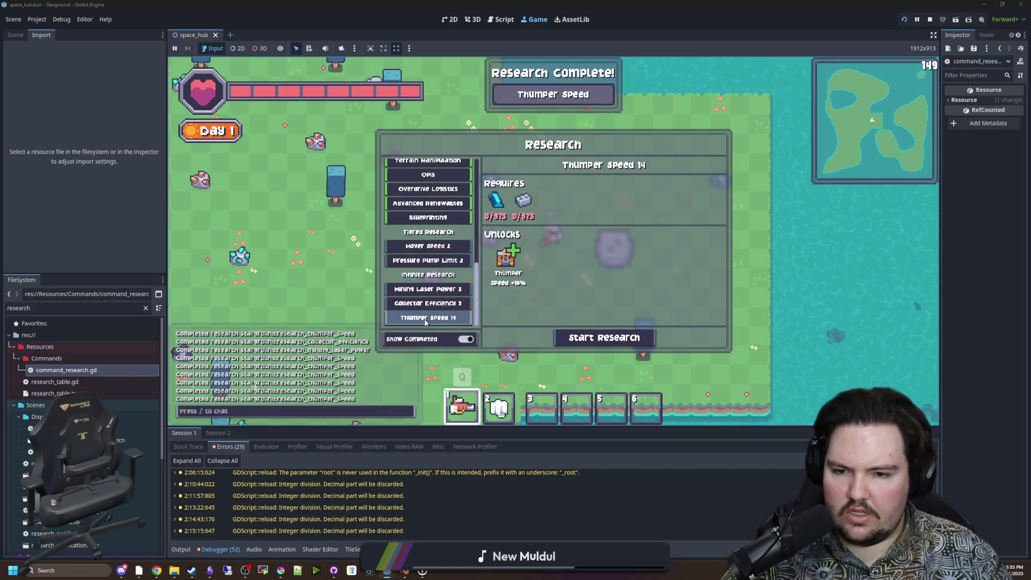
{"action": "key", "text": "slash"}
{"action": "key", "text": "Up"}
{"action": "key", "text": "Return"}
{"action": "key", "text": "slash"}
{"action": "key", "text": "Up"}
{"action": "key", "text": "Return"}
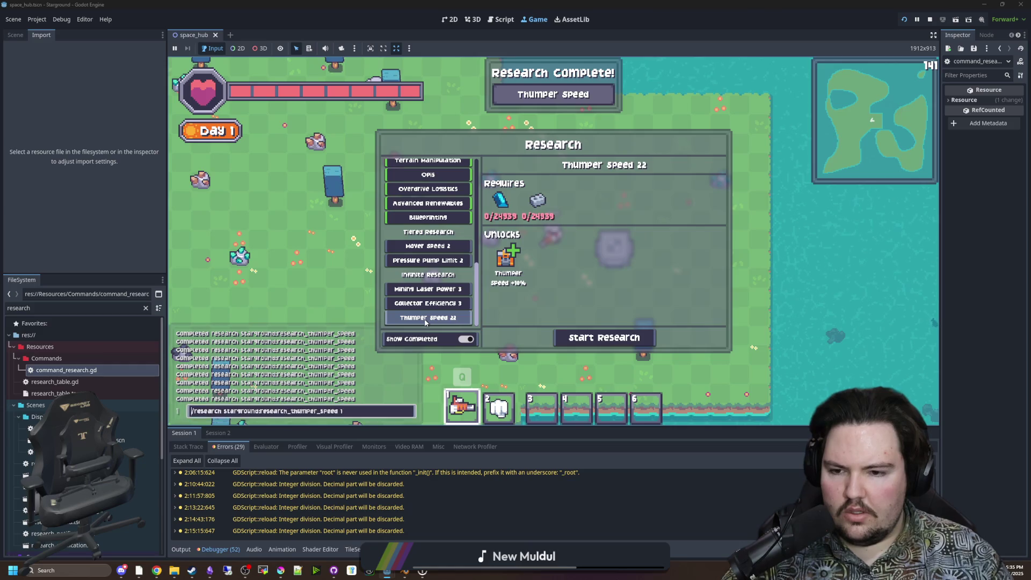
Keep re-running Thumper Speed research until it reaches level 49.
{"action": "key", "text": "slash"}
{"action": "key", "text": "Up"}
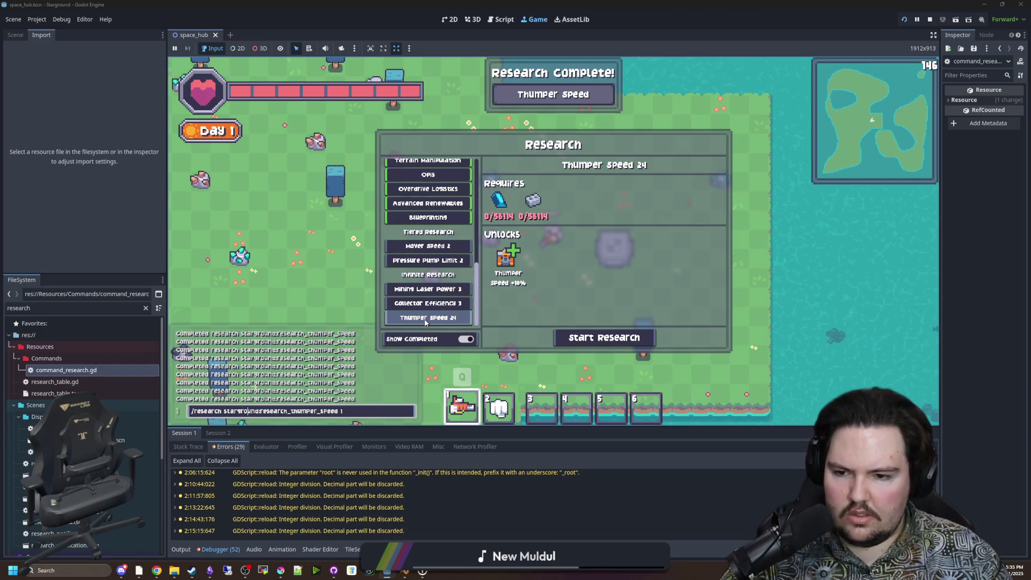
{"action": "key", "text": "Return"}
{"action": "key", "text": "slash"}
{"action": "key", "text": "Up"}
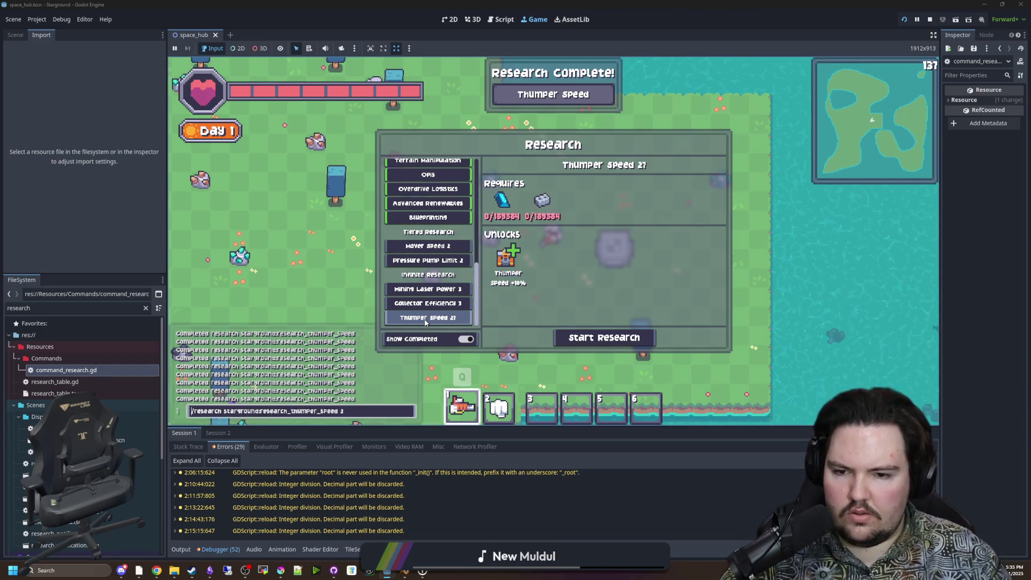
{"action": "key", "text": "Return"}
{"action": "key", "text": "slash"}
{"action": "key", "text": "Up"}
{"action": "key", "text": "Return"}
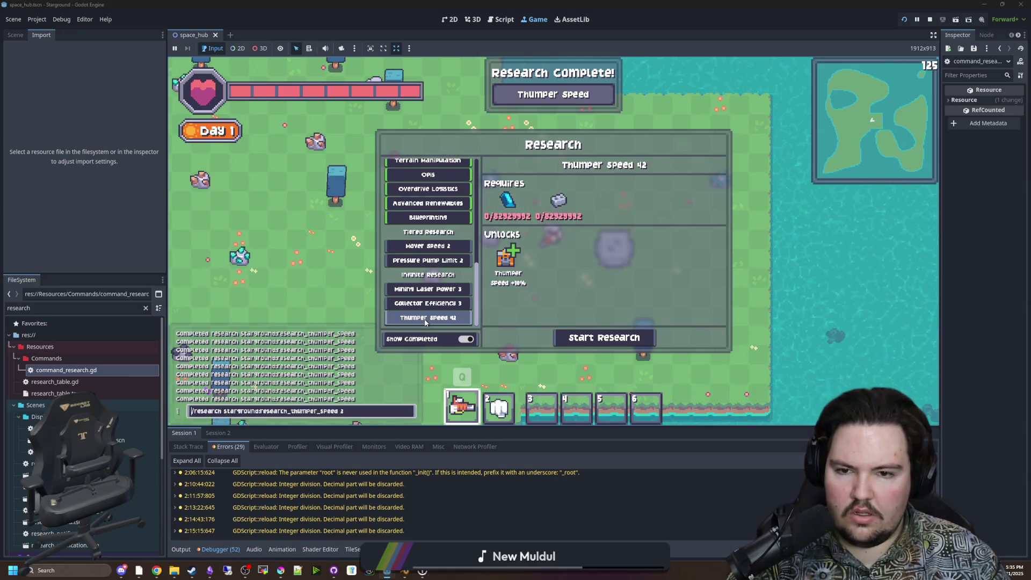
{"action": "key", "text": "slash"}
{"action": "key", "text": "Up"}
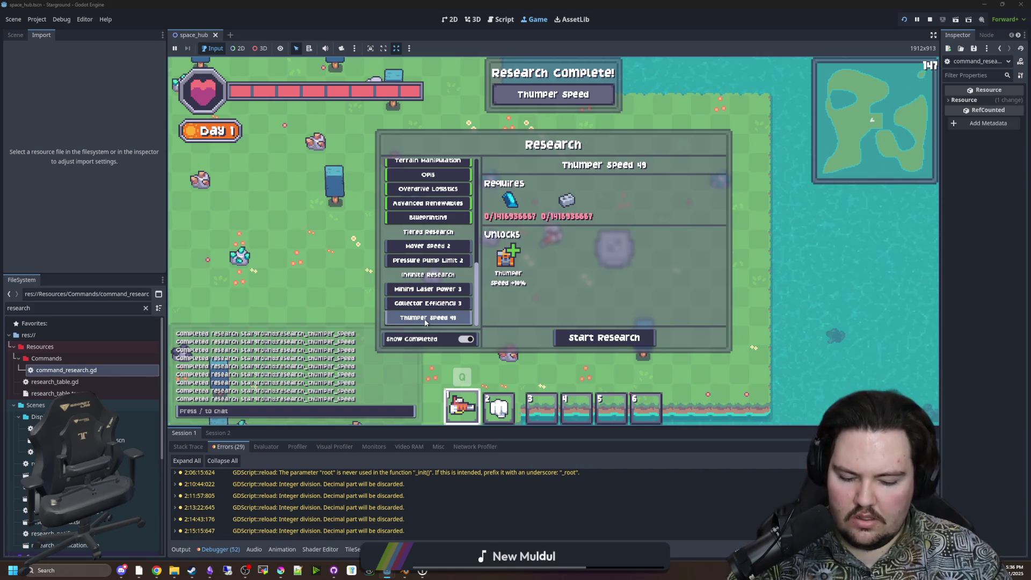
{"action": "key", "text": "Return"}
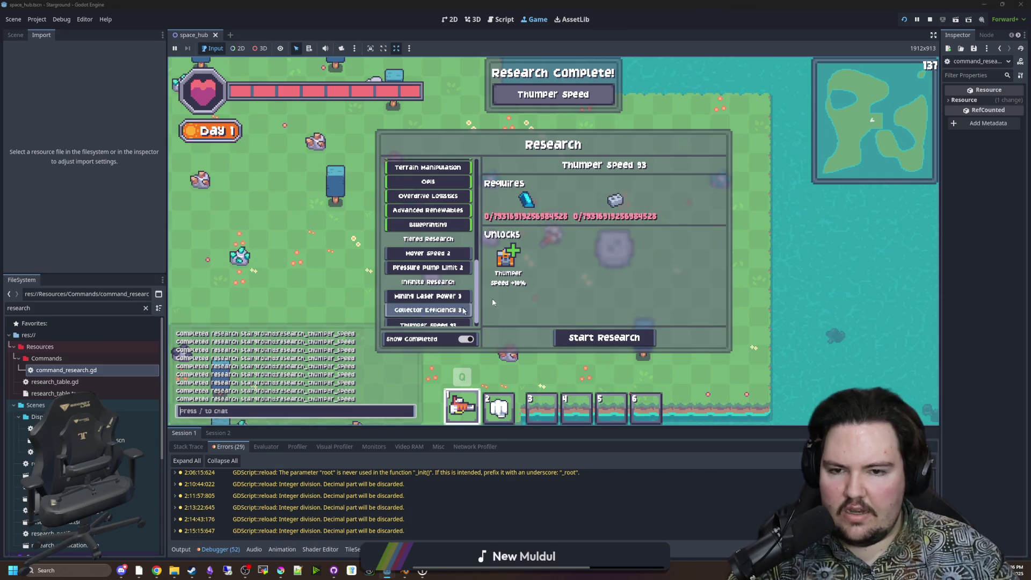
Inspect the huge Stone Brick and Cobalt Ingot requirements of Thumper Speed level 97.
{"action": "mouse_move", "coordinate": [606, 216]}
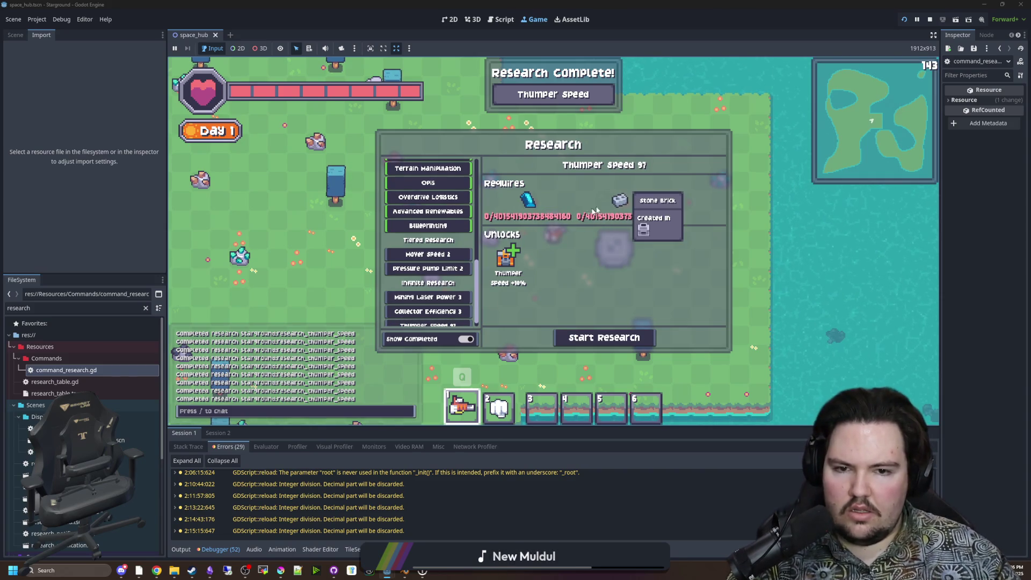
{"action": "mouse_move", "coordinate": [531, 207]}
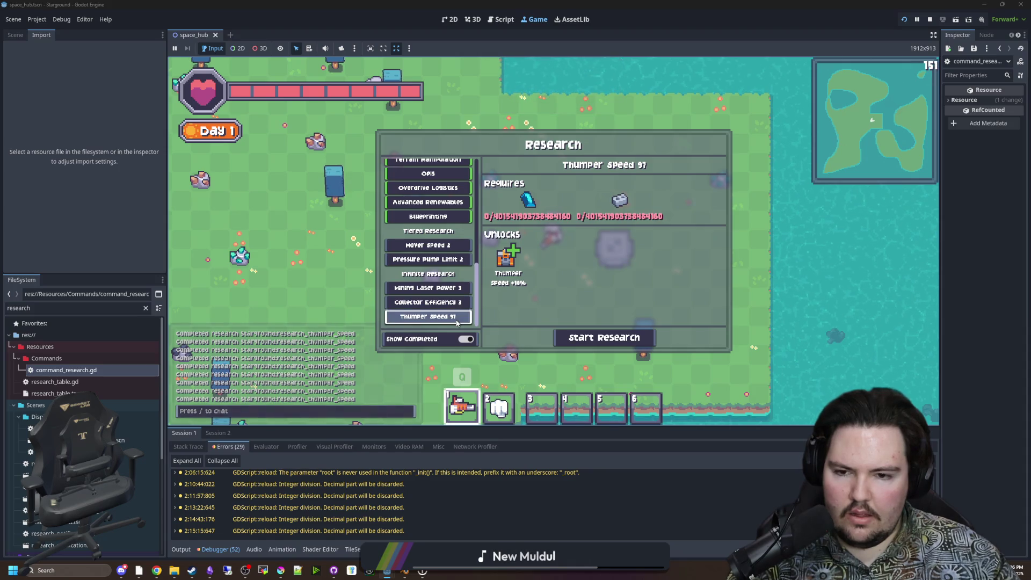
{"action": "mouse_move", "coordinate": [567, 214]}
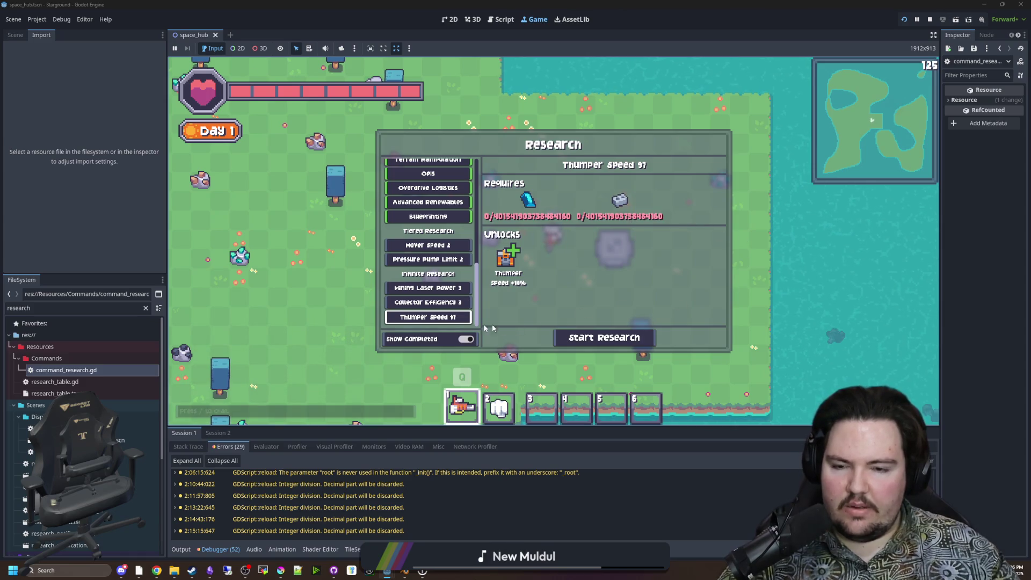
{"action": "key", "text": "slash"}
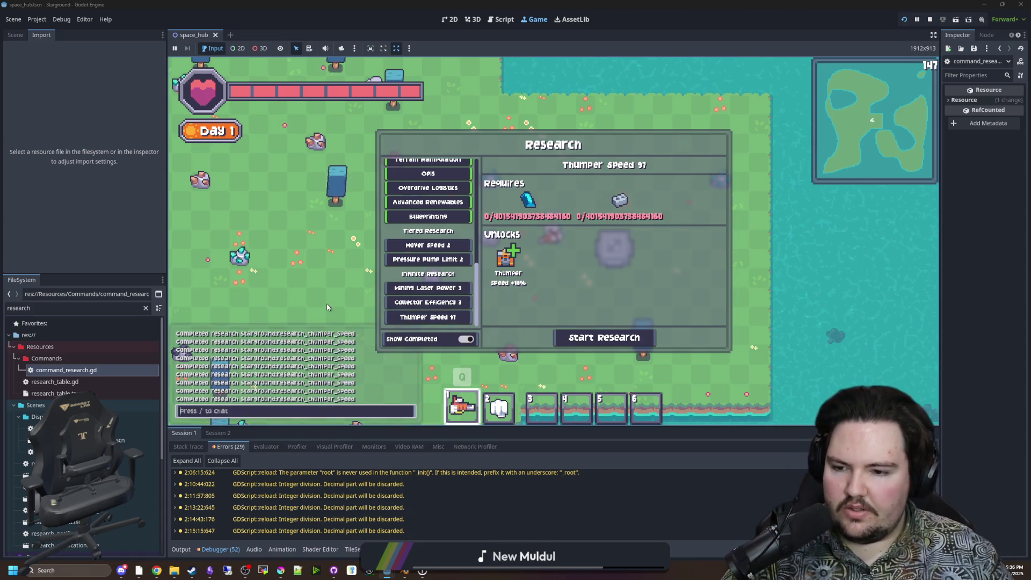
Edit the command to '/research starground:research_collector_efficiency 3', adding the missing 'ch_' to fix it.
{"action": "key", "text": "Up"}
{"action": "key", "text": "Right"}
{"action": "key", "text": "Right"}
{"action": "key", "text": "Right"}
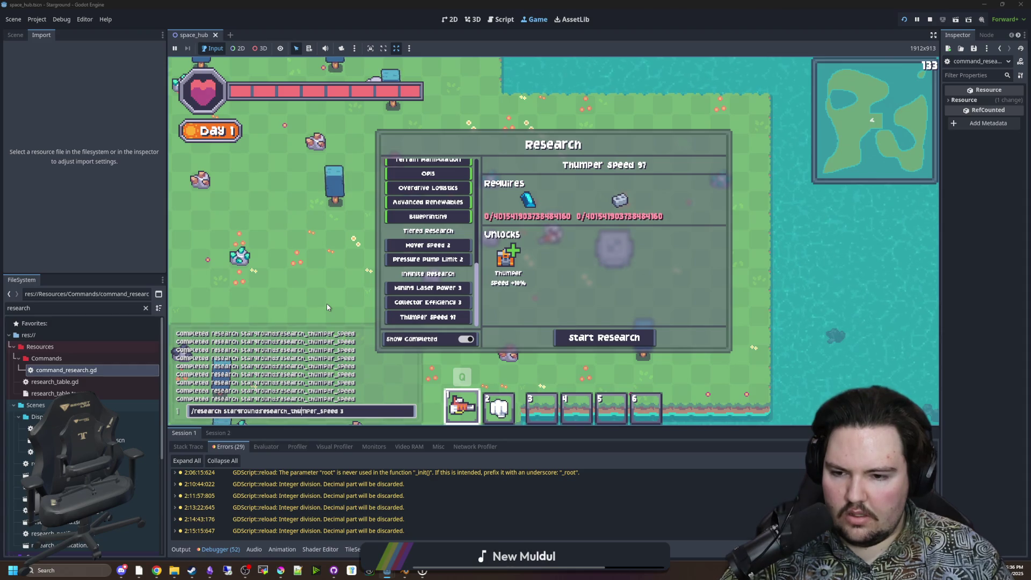
{"action": "key", "text": "BackSpace"}
{"action": "key", "text": "BackSpace"}
{"action": "key", "text": "BackSpace"}
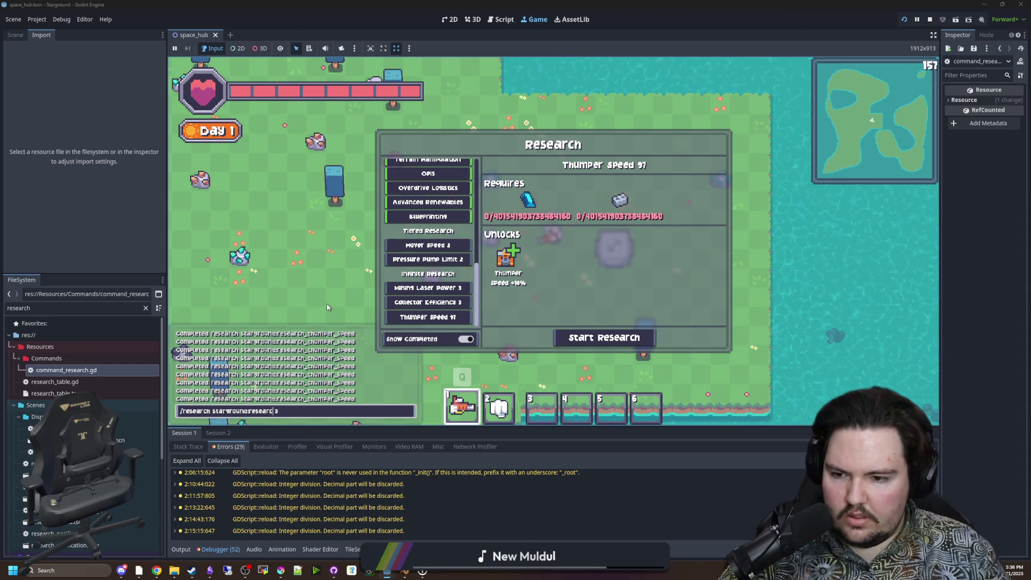
{"action": "key", "text": "BackSpace"}
{"action": "key", "text": "BackSpace"}
{"action": "type", "text": "mining"}
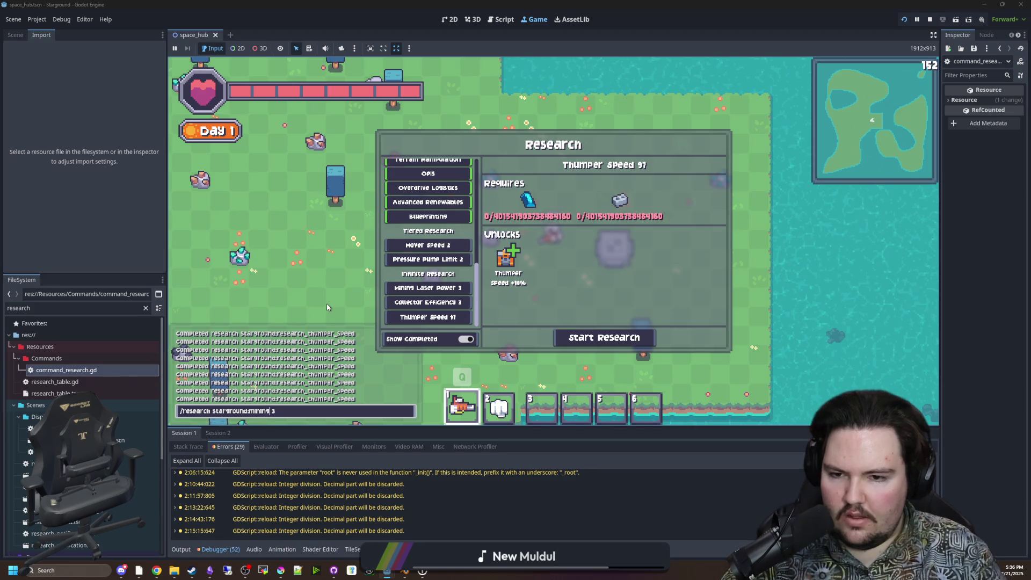
{"action": "key", "text": "BackSpace"}
{"action": "key", "text": "BackSpace"}
{"action": "key", "text": "BackSpace"}
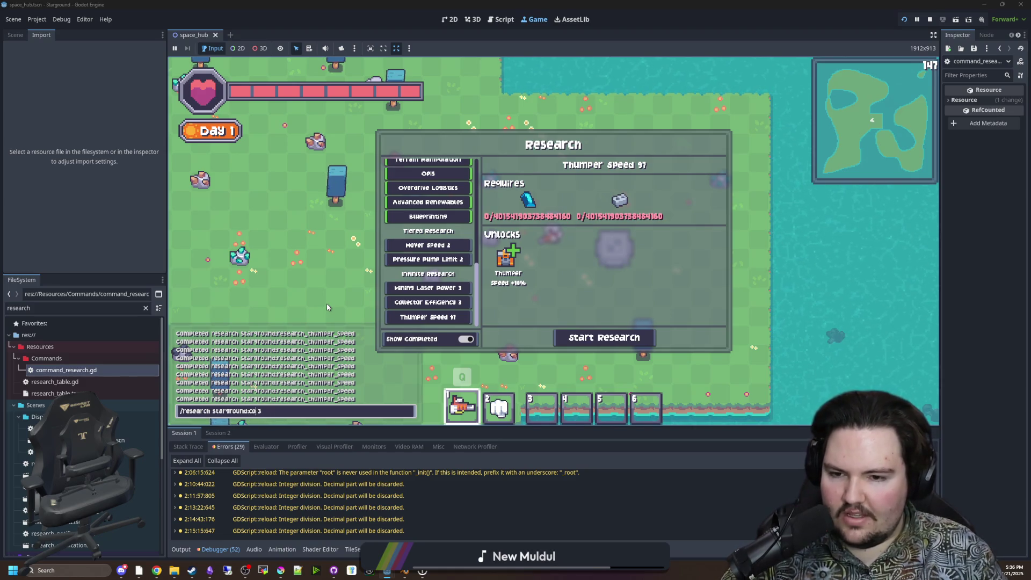
{"action": "type", "text": "collector_efficiency"}
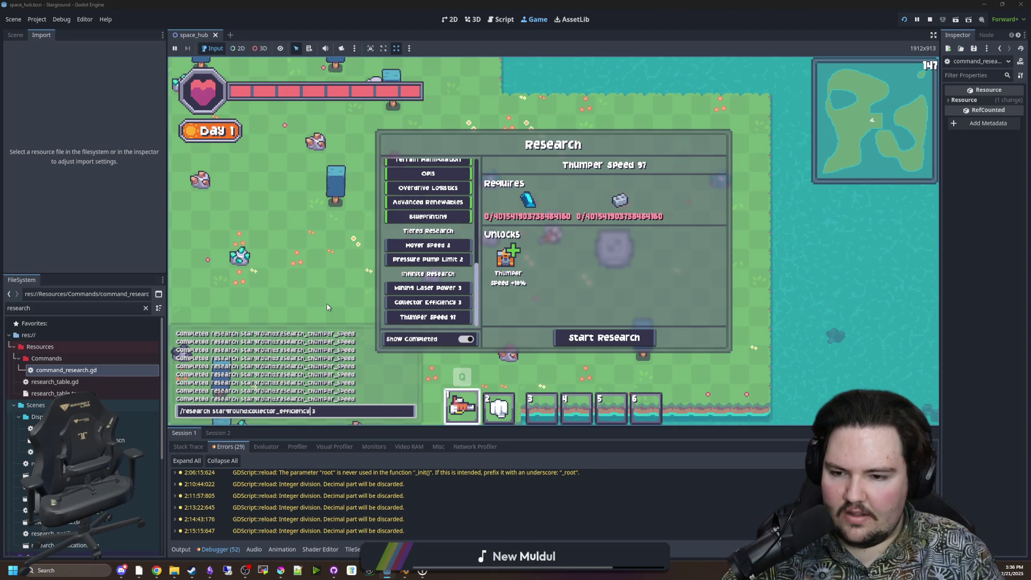
{"action": "key", "text": "Return"}
{"action": "key", "text": "slash"}
{"action": "key", "text": "Up"}
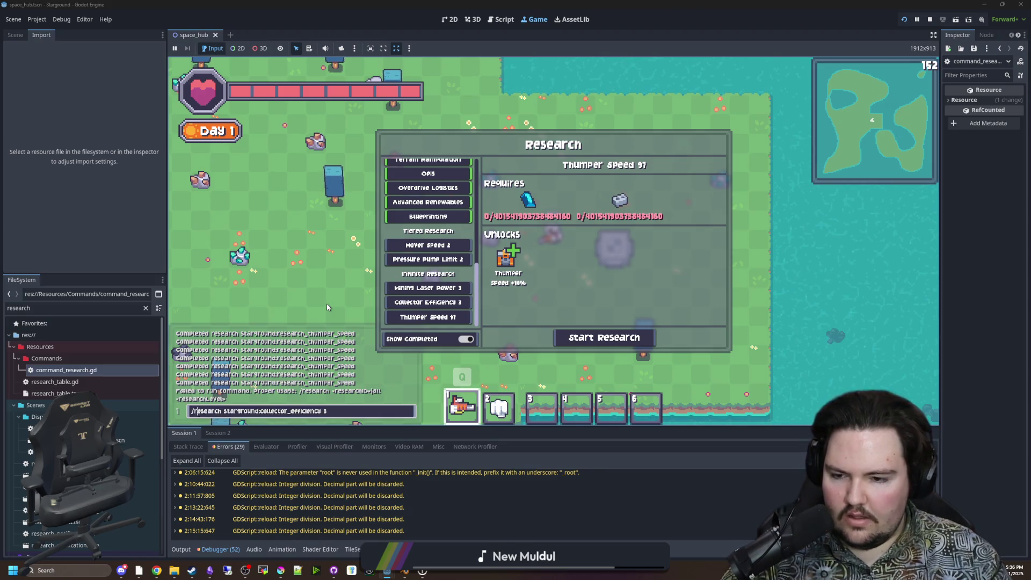
{"action": "key", "text": "Right"}
{"action": "key", "text": "Right"}
{"action": "key", "text": "Right"}
{"action": "type", "text": "ch_"}
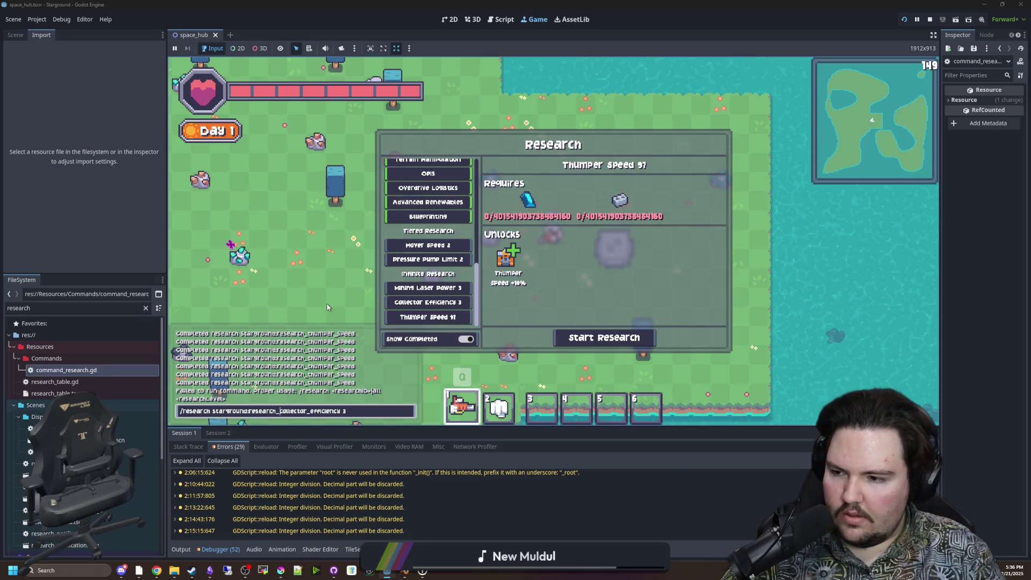
{"action": "key", "text": "Return"}
Re-run the Collector Efficiency research repeatedly until it reaches level 107.
{"action": "key", "text": "slash"}
{"action": "key", "text": "Up"}
{"action": "key", "text": "Return"}
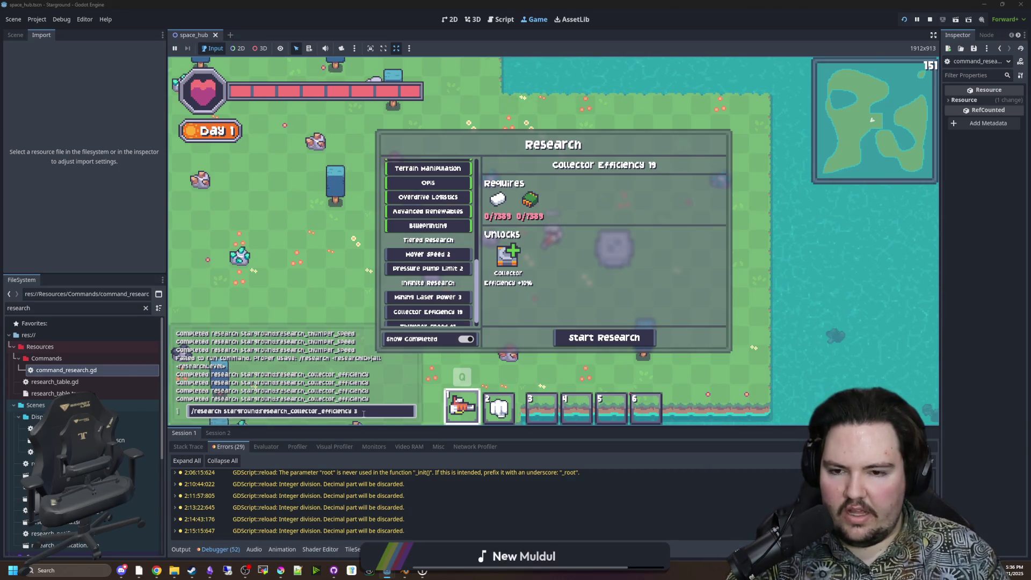
{"action": "key", "text": "Return"}
{"action": "key", "text": "Return"}
{"action": "key", "text": "Return"}
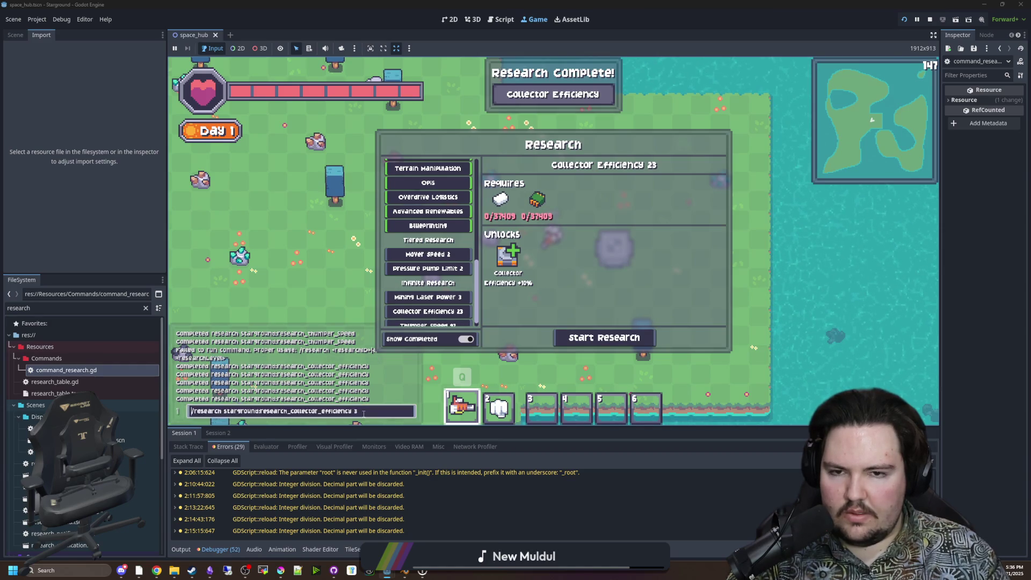
{"action": "key", "text": "Return"}
{"action": "key", "text": "Return"}
{"action": "key", "text": "Return"}
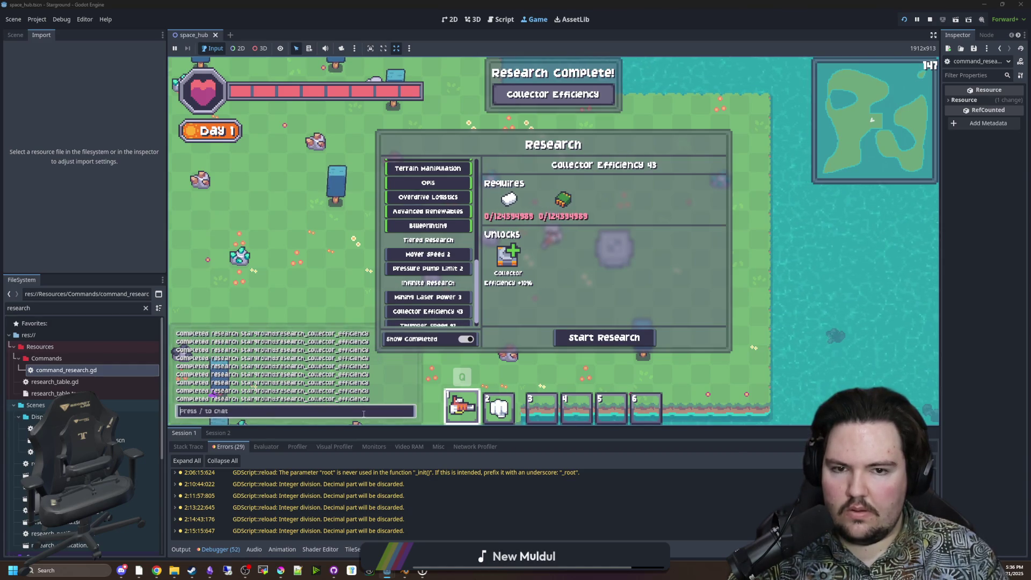
{"action": "key", "text": "Return"}
{"action": "key", "text": "Return"}
{"action": "key", "text": "Return"}
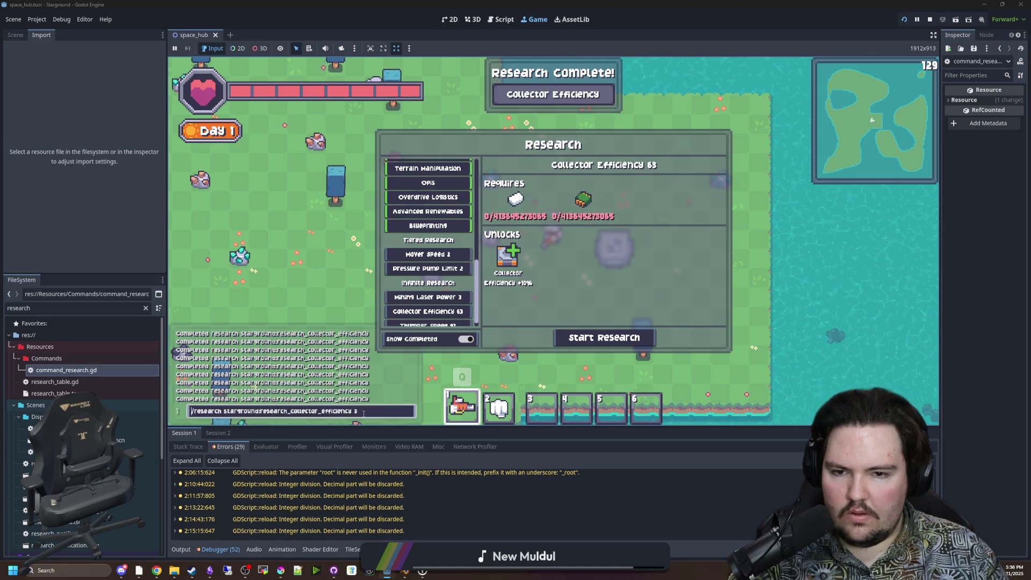
{"action": "key", "text": "Return"}
{"action": "key", "text": "Return"}
{"action": "key", "text": "Return"}
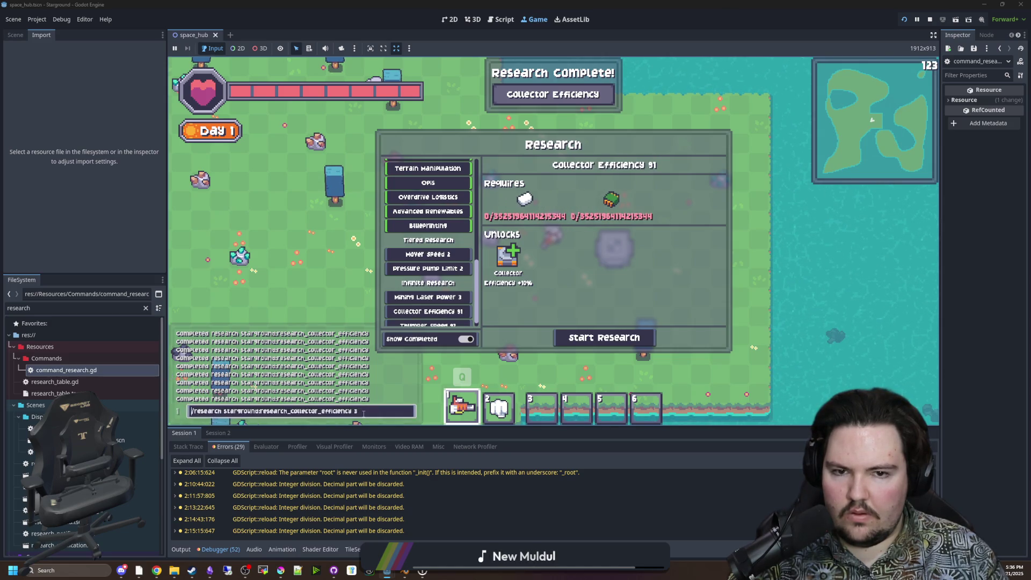
{"action": "key", "text": "Return"}
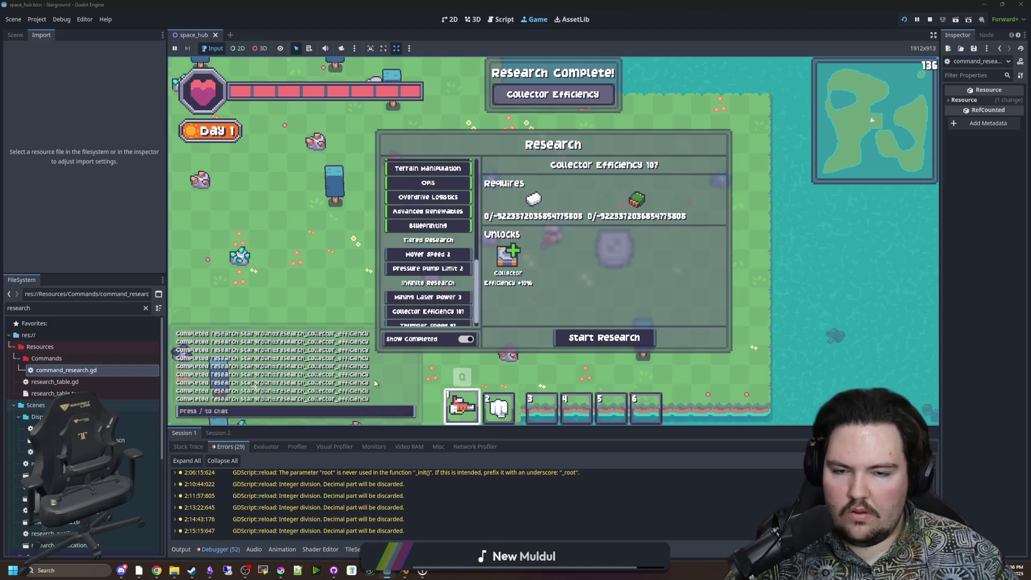
{"action": "scroll", "coordinate": [454, 318], "scroll_direction": "down", "scroll_amount": 1}
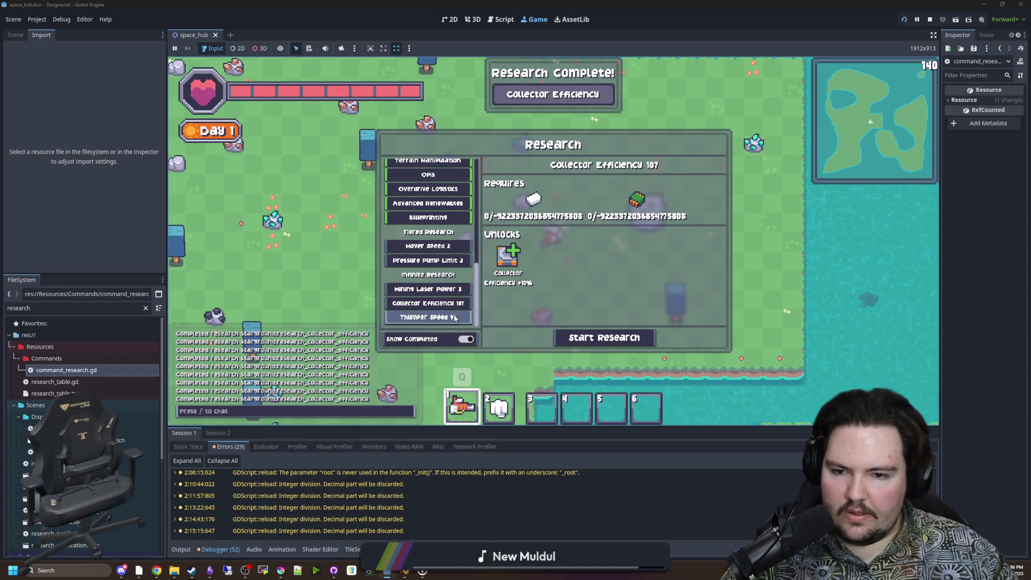
Re-run the Collector Efficiency research command to push it past level 160.
{"action": "scroll", "coordinate": [456, 314], "scroll_direction": "up", "scroll_amount": 1}
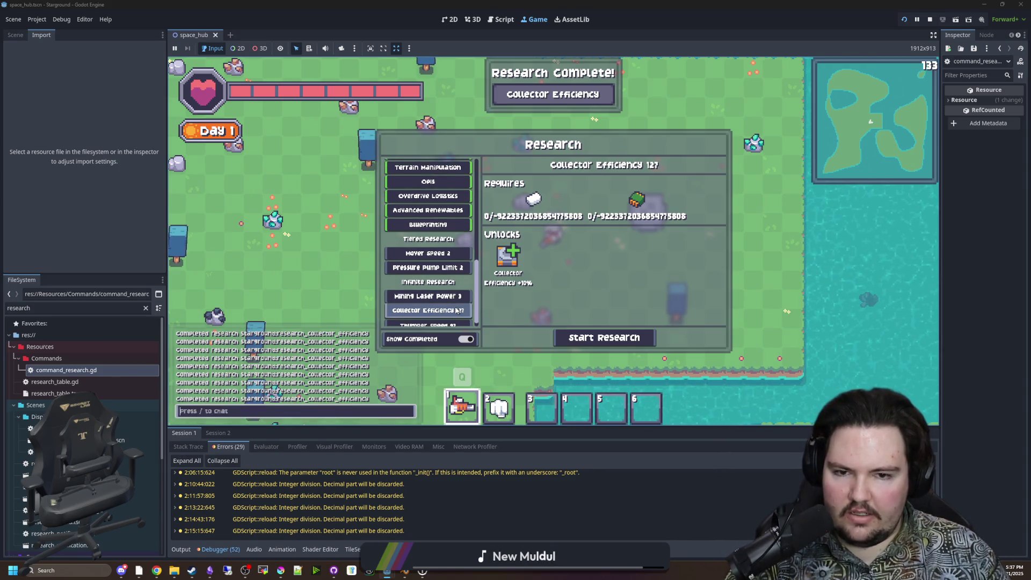
{"action": "key", "text": "Up"}
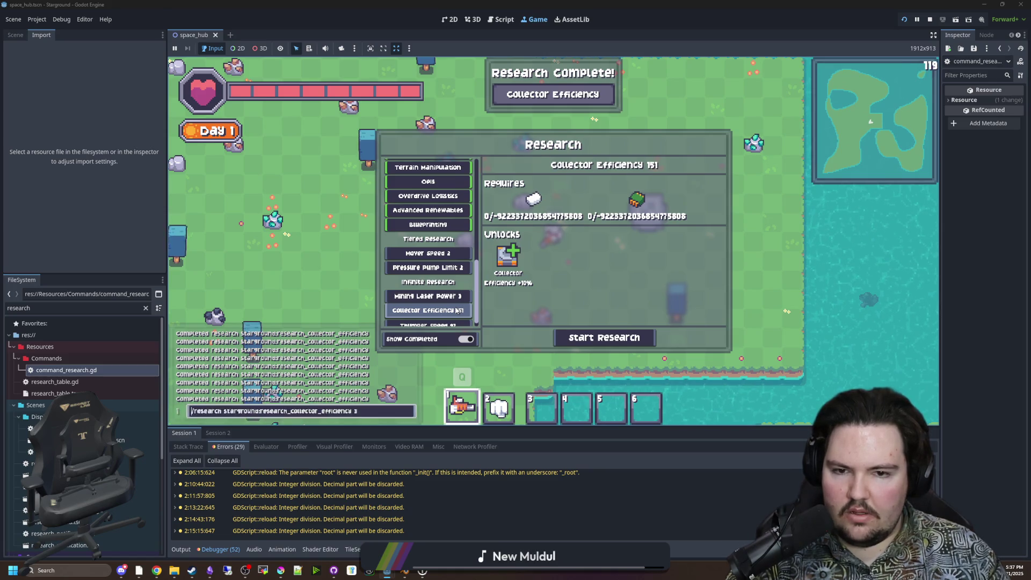
{"action": "key", "text": "Up"}
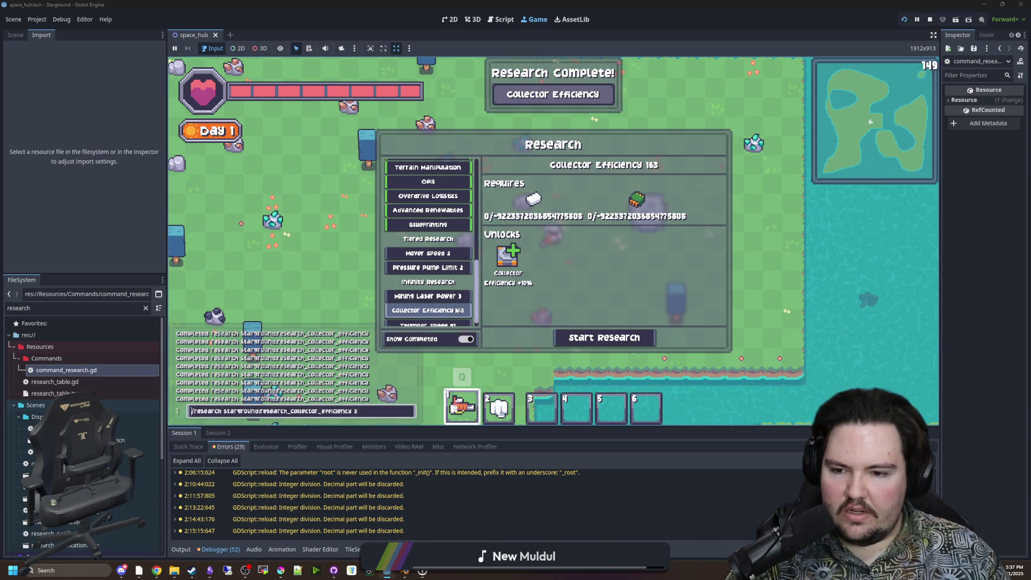
{"action": "key", "text": "Return"}
Close Research, walk toward the water, cancel a building placement, and type '/gamemode creative' in chat.
{"action": "key", "text": "Escape"}
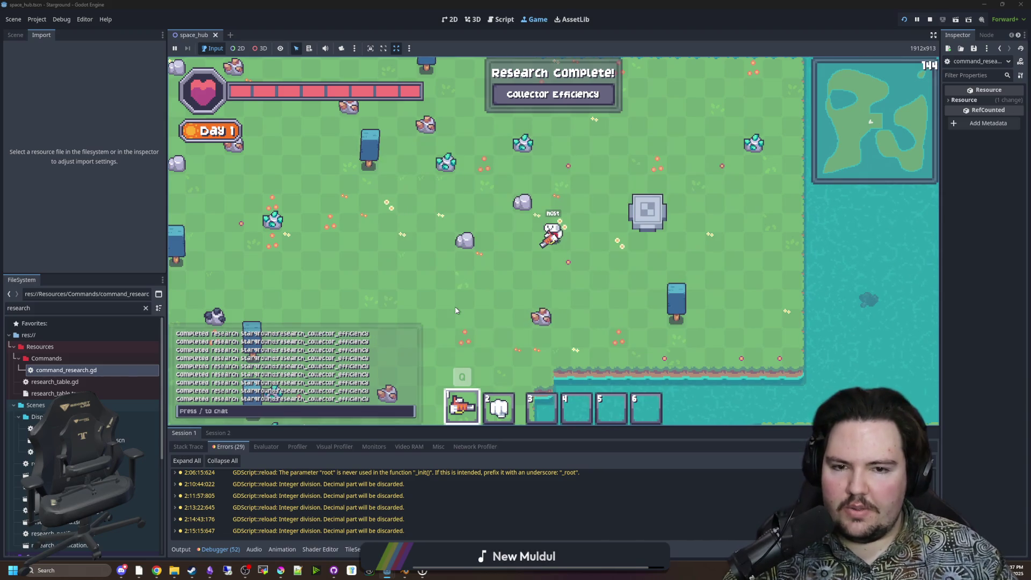
{"action": "key", "text": "a"}
{"action": "key", "text": "b"}
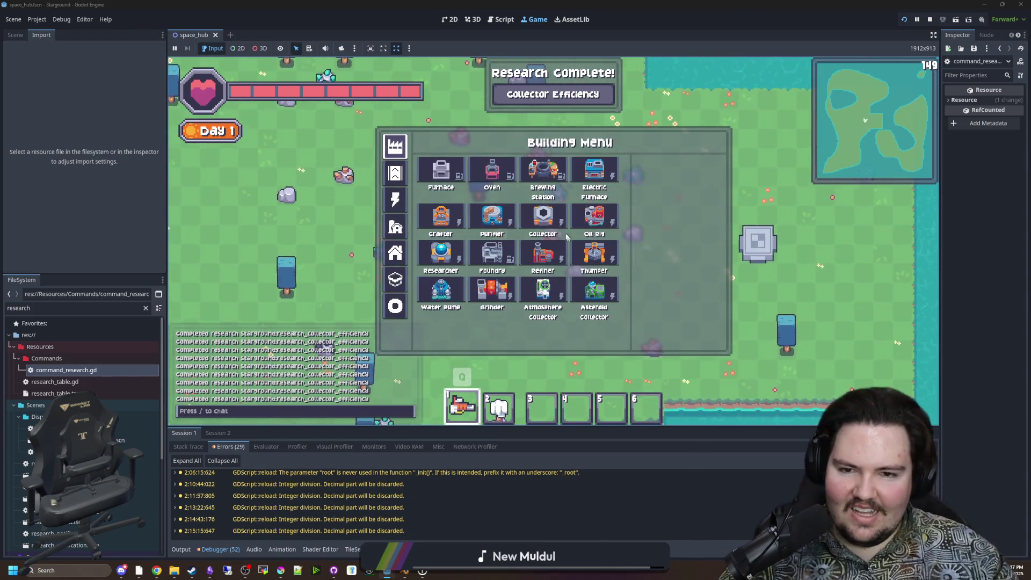
{"action": "key", "text": "d"}
{"action": "key", "text": "s"}
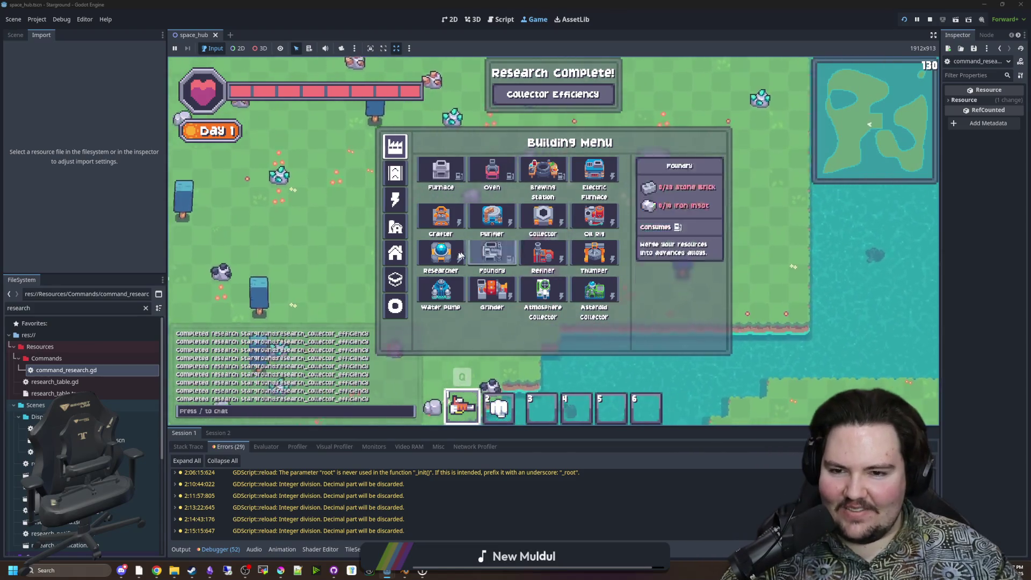
{"action": "left_click", "coordinate": [441, 252]}
{"action": "key", "text": "Escape"}
{"action": "type", "text": "a"}
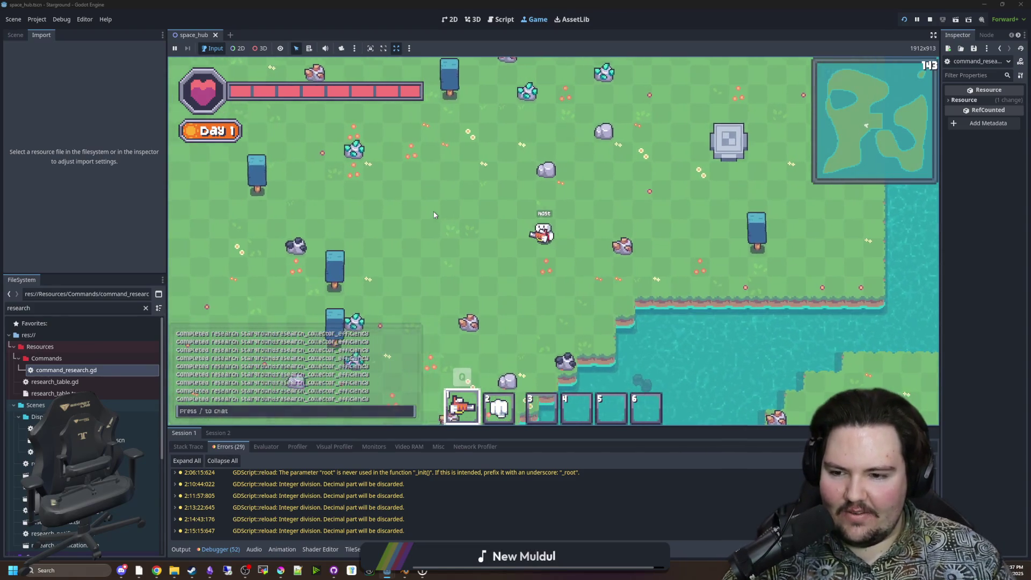
{"action": "type", "text": "/gamemode creative"}
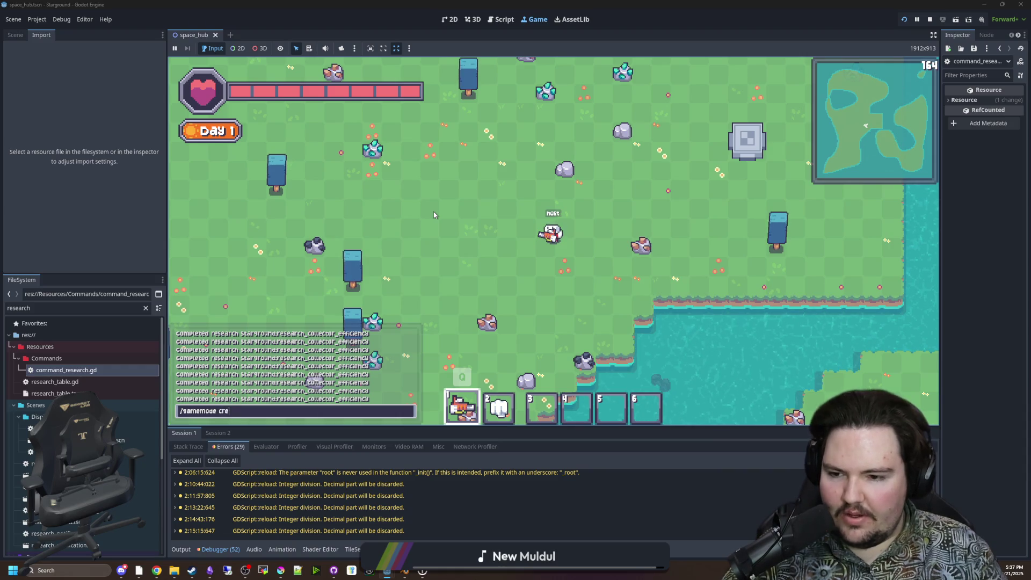
Switch to creative mode and place a Researcher building from the Building Menu.
{"action": "key", "text": "Return"}
{"action": "key", "text": "b"}
{"action": "left_click", "coordinate": [436, 243]}
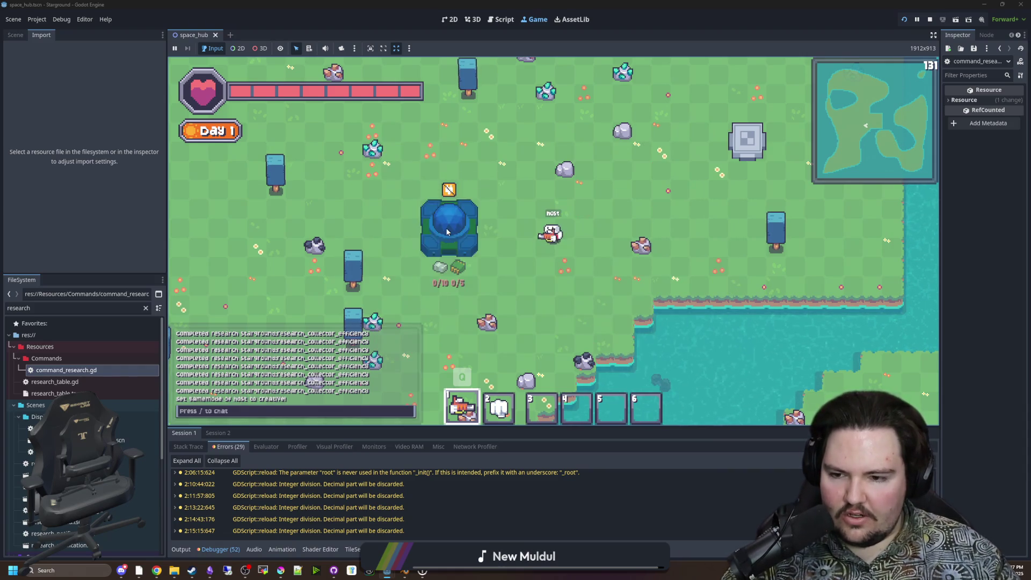
{"action": "left_click", "coordinate": [449, 225]}
Place a Tesla Coil V2 from the power category and give the player a processor.
{"action": "key", "text": "b"}
{"action": "left_click", "coordinate": [395, 199]}
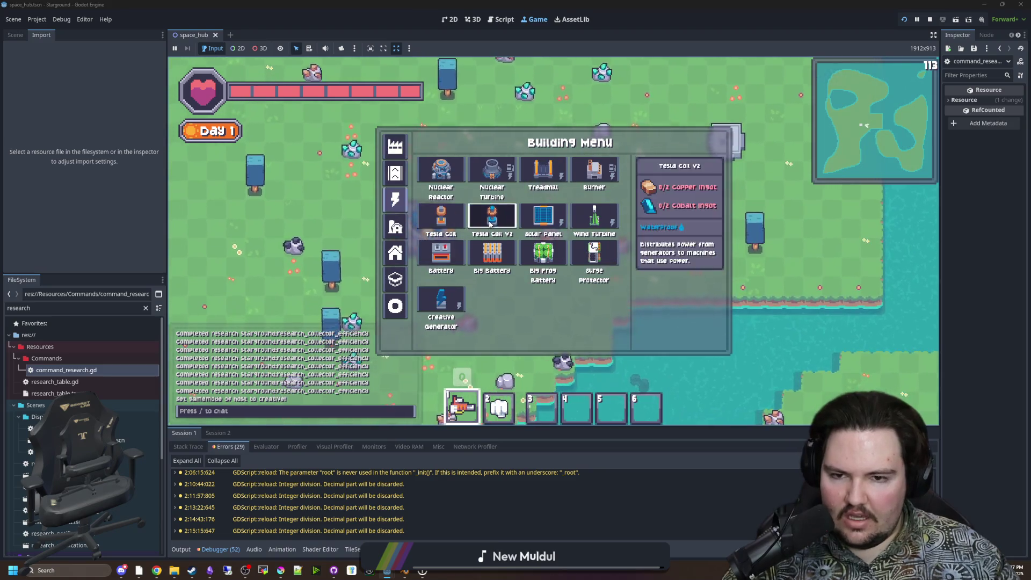
{"action": "left_click", "coordinate": [492, 218]}
{"action": "left_click", "coordinate": [539, 209]}
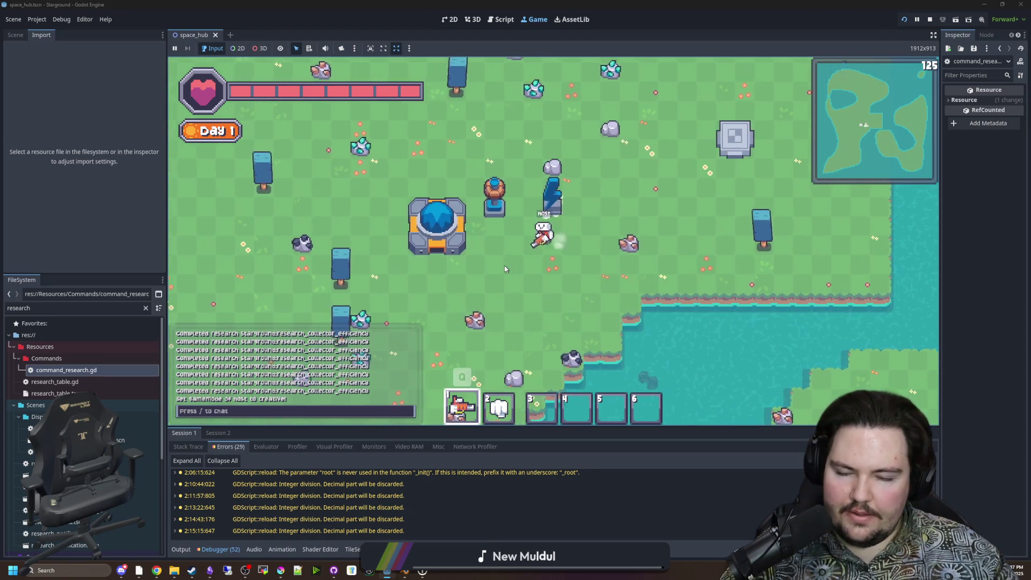
{"action": "type", "text": "a/give processor"}
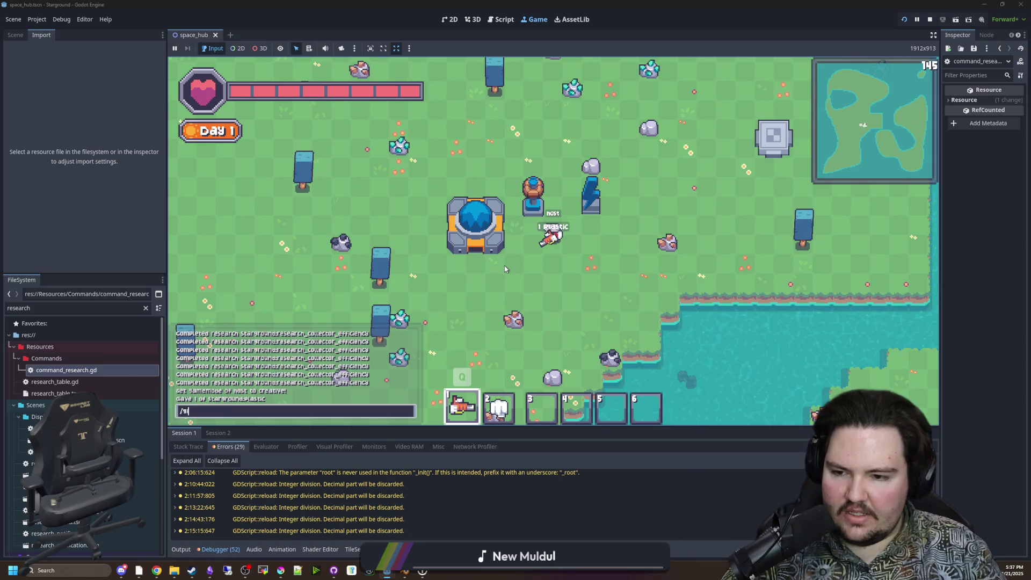
{"action": "key", "text": "Return"}
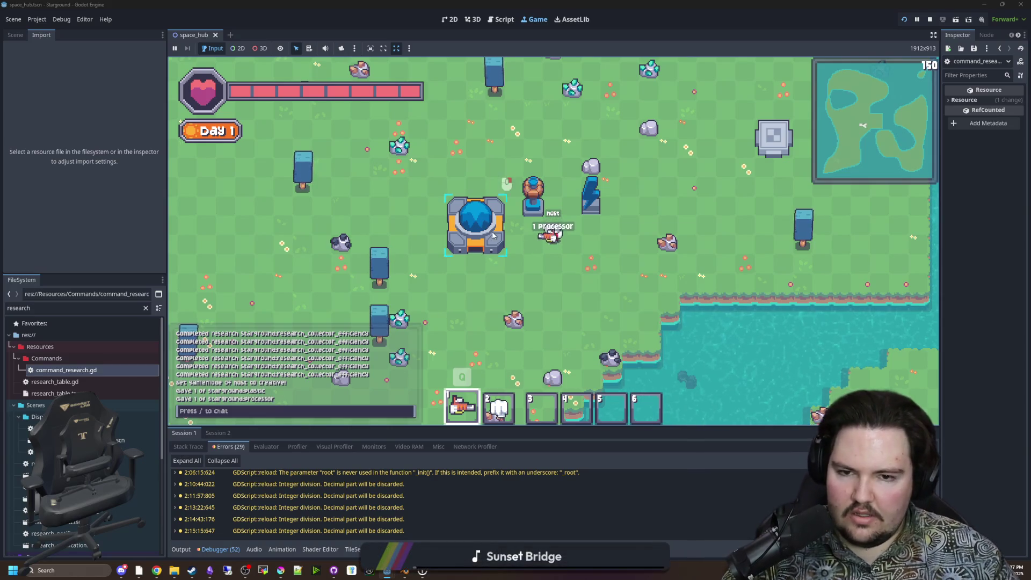
Select Collector Efficiency in the research list and start its research.
{"action": "key", "text": "e"}
{"action": "key", "text": "e"}
{"action": "key", "text": "t"}
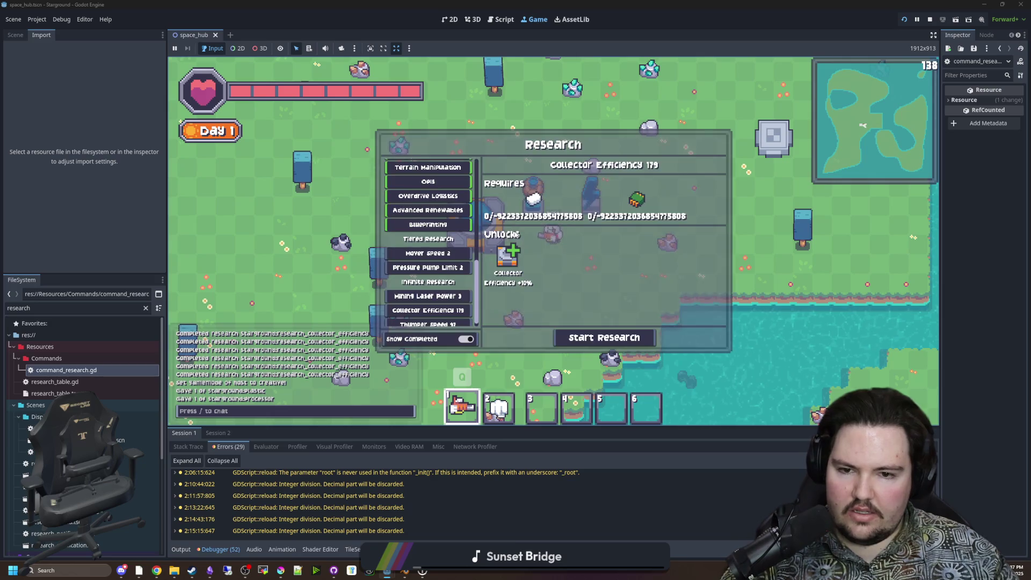
{"action": "left_click", "coordinate": [428, 296]}
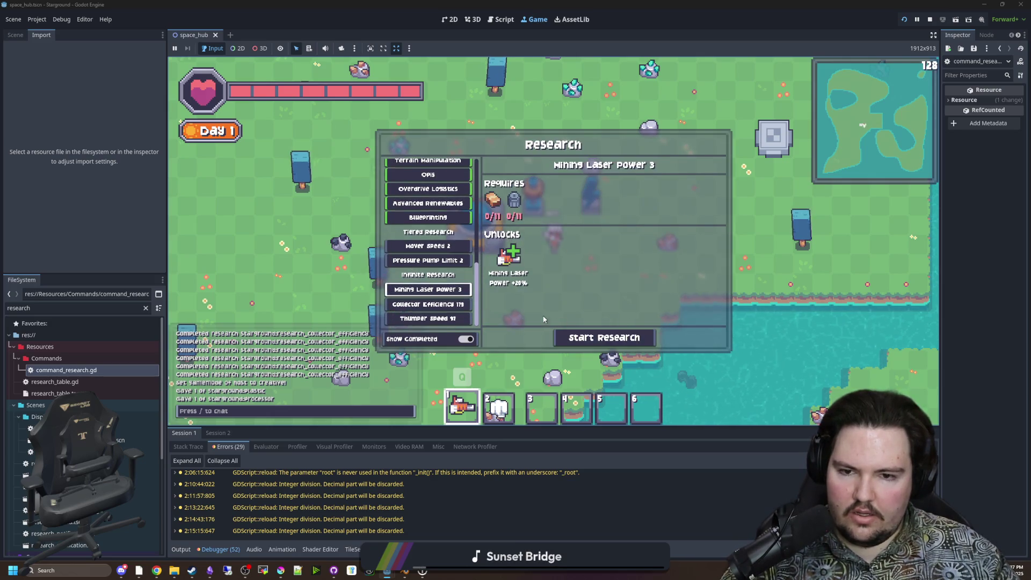
{"action": "left_click", "coordinate": [428, 310]}
{"action": "left_click", "coordinate": [614, 338]}
{"action": "key", "text": "e"}
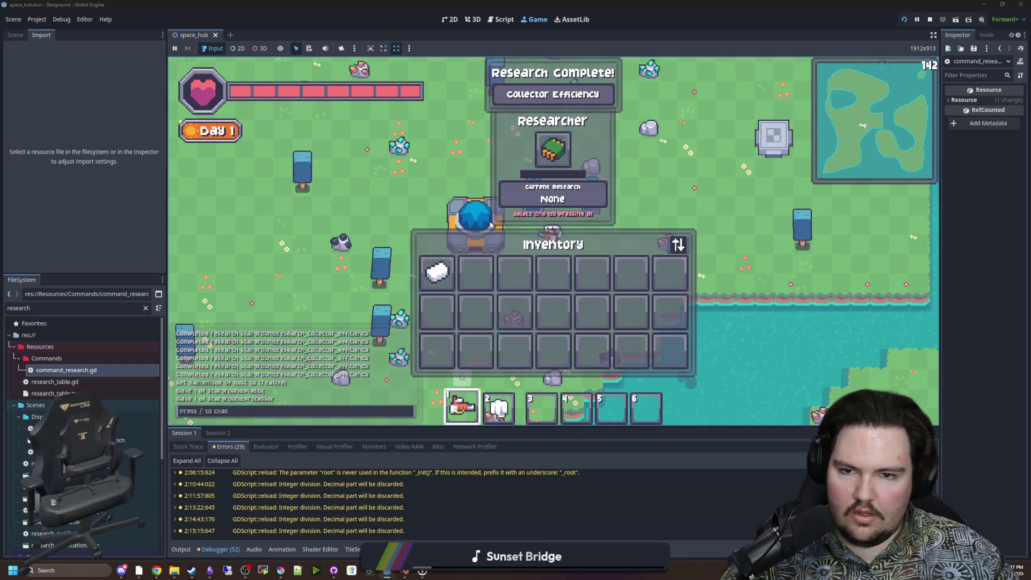
{"action": "key", "text": "r"}
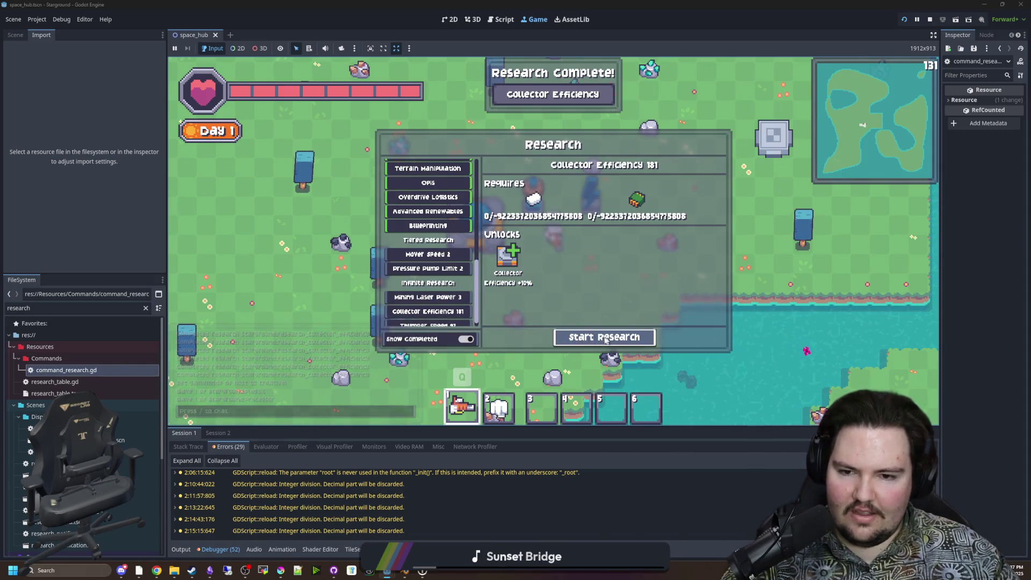
Research Collector Efficiency repeatedly up to level 276, then close the research window.
{"action": "left_click", "coordinate": [606, 339]}
{"action": "left_click", "coordinate": [606, 339]}
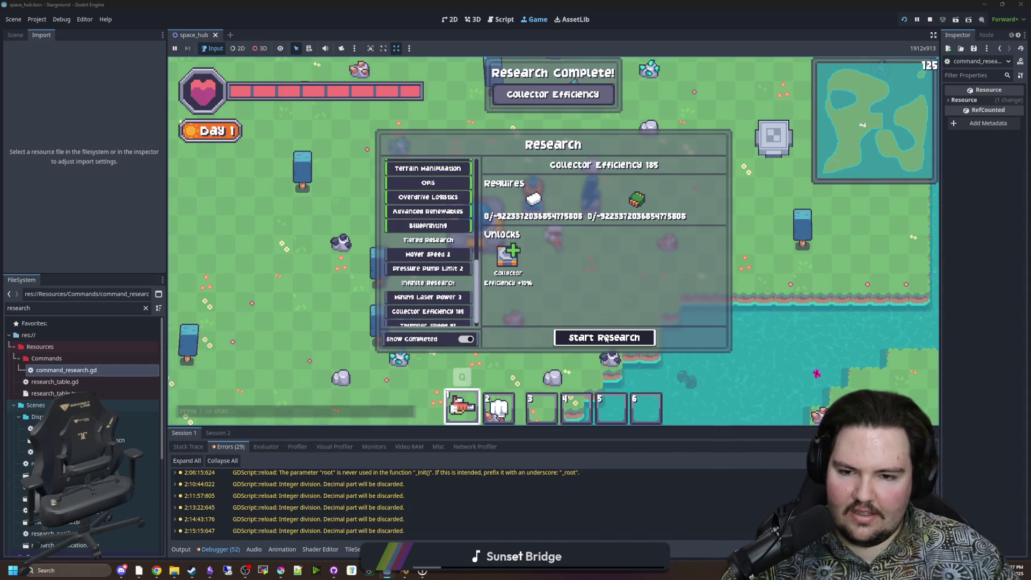
{"action": "left_click", "coordinate": [606, 338]}
{"action": "left_click", "coordinate": [606, 339]}
{"action": "left_click", "coordinate": [606, 339]}
{"action": "left_click", "coordinate": [606, 338]}
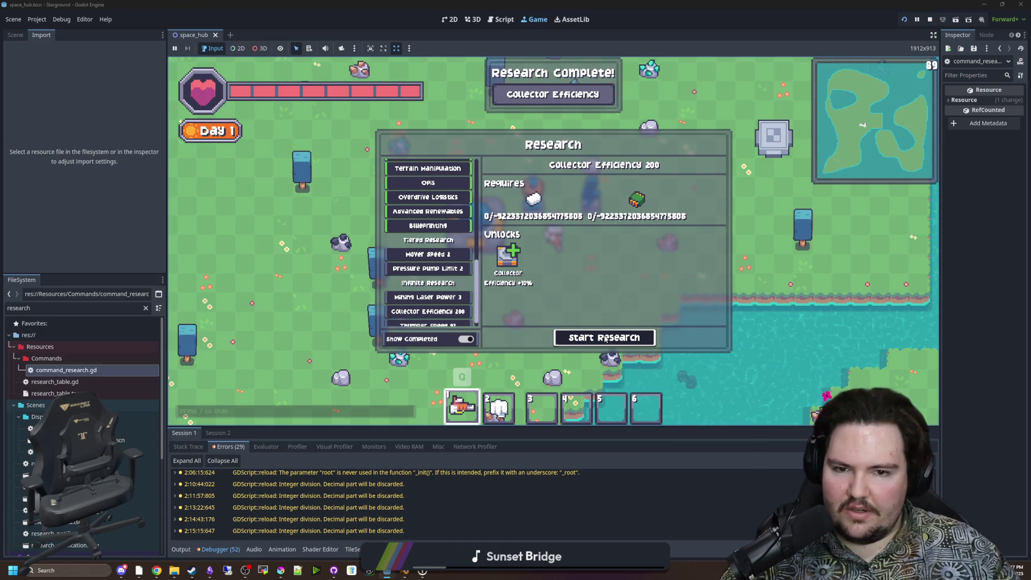
{"action": "left_click", "coordinate": [605, 339]}
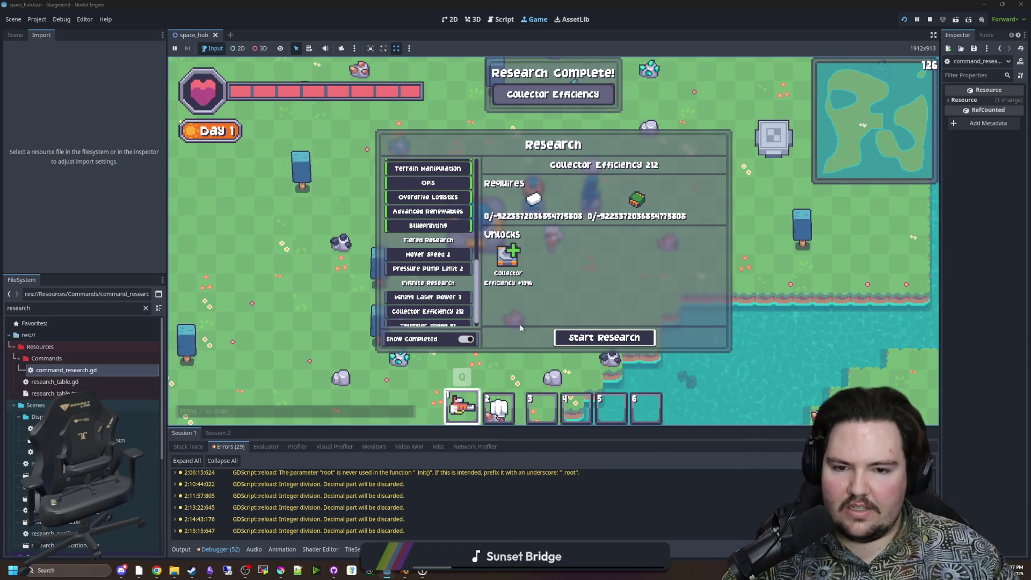
{"action": "left_click", "coordinate": [596, 336]}
{"action": "left_click", "coordinate": [598, 336]}
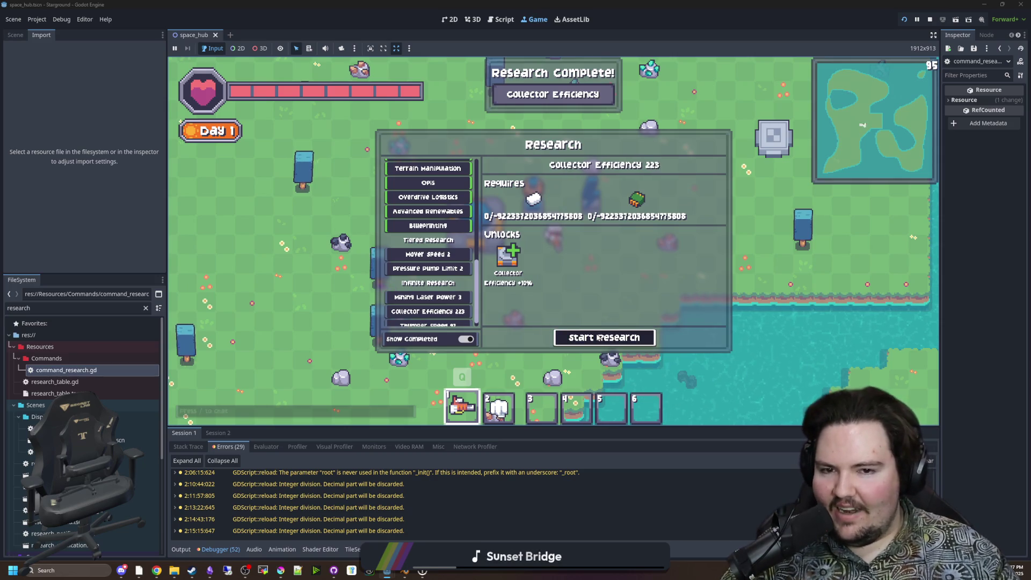
{"action": "left_click", "coordinate": [598, 338]}
{"action": "left_click", "coordinate": [598, 337]}
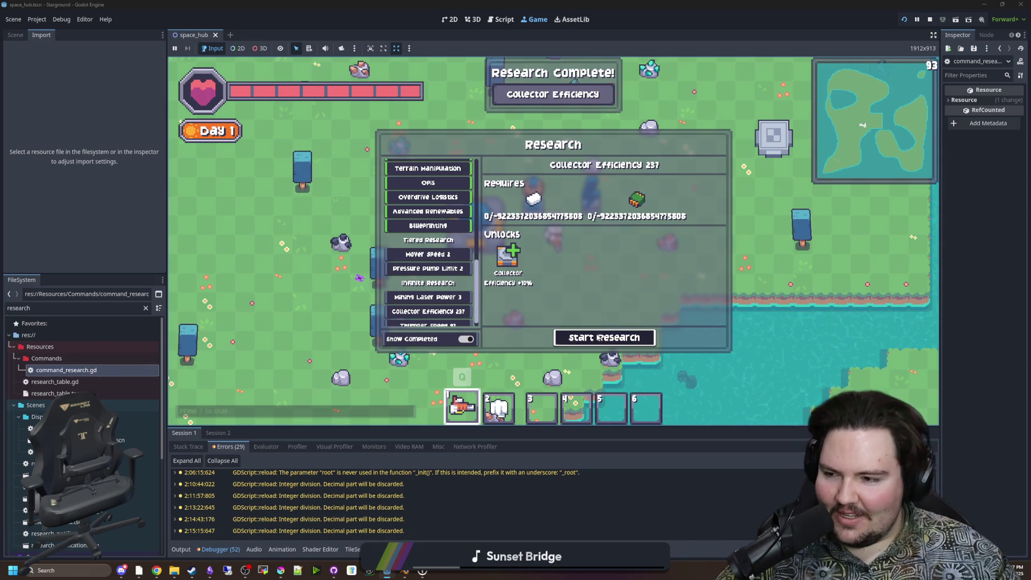
{"action": "left_click", "coordinate": [598, 337]}
{"action": "left_click", "coordinate": [598, 337]}
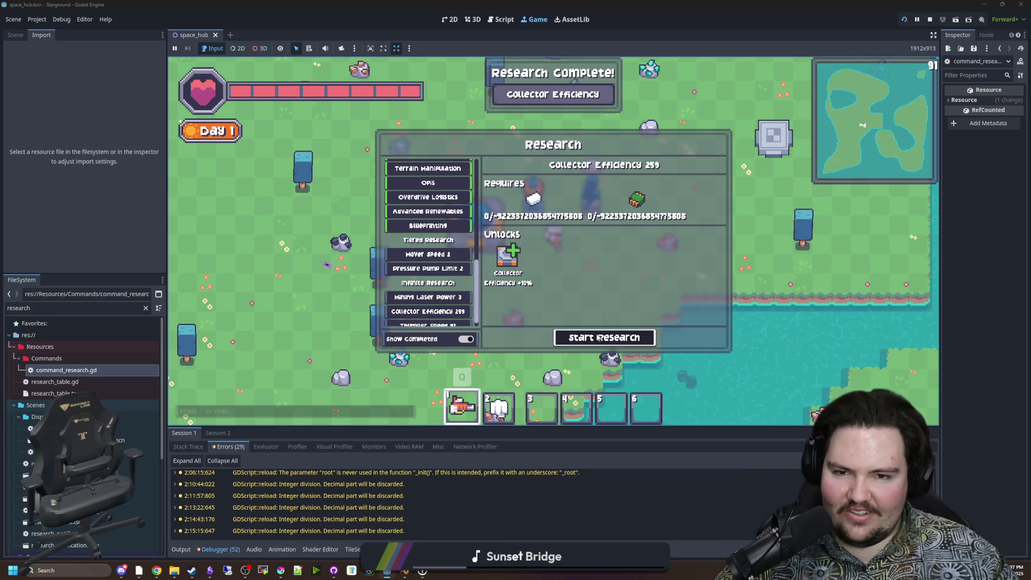
{"action": "left_click", "coordinate": [598, 337]}
{"action": "left_click", "coordinate": [598, 337]}
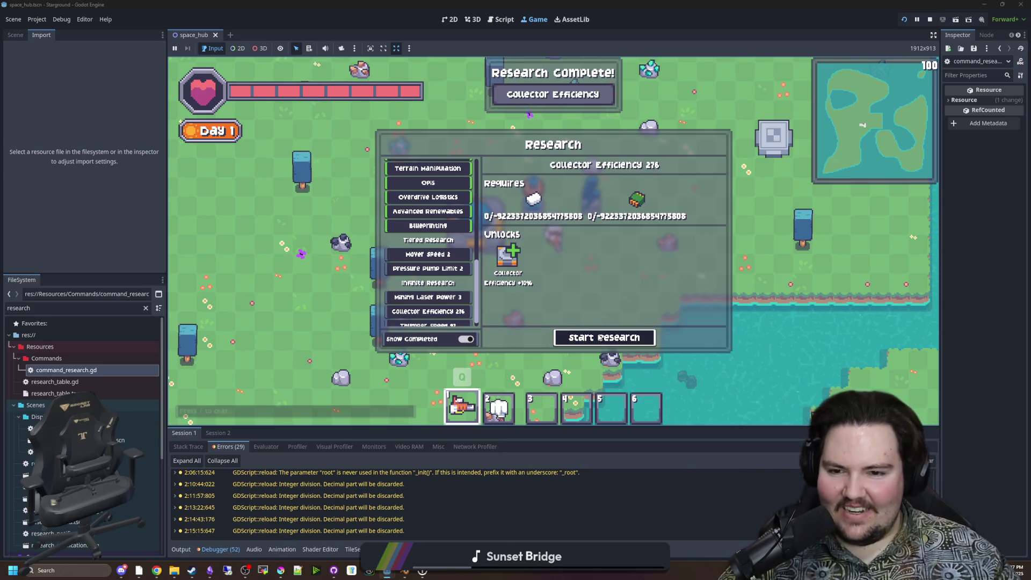
{"action": "key", "text": "Escape"}
{"action": "key", "text": "Tab"}
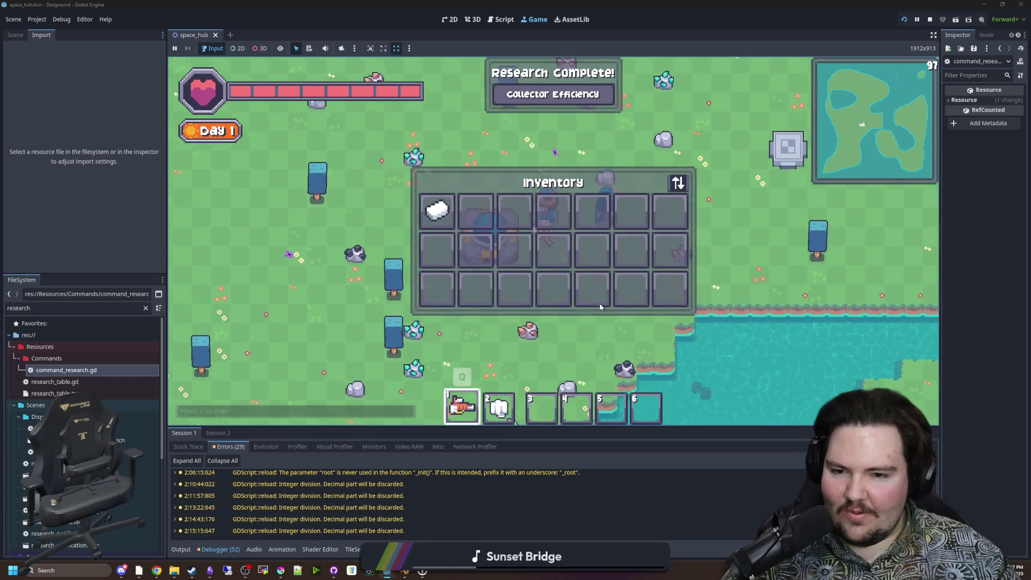
Place a Collector from the production category of the Building Menu.
{"action": "key", "text": "Tab"}
{"action": "key", "text": "b"}
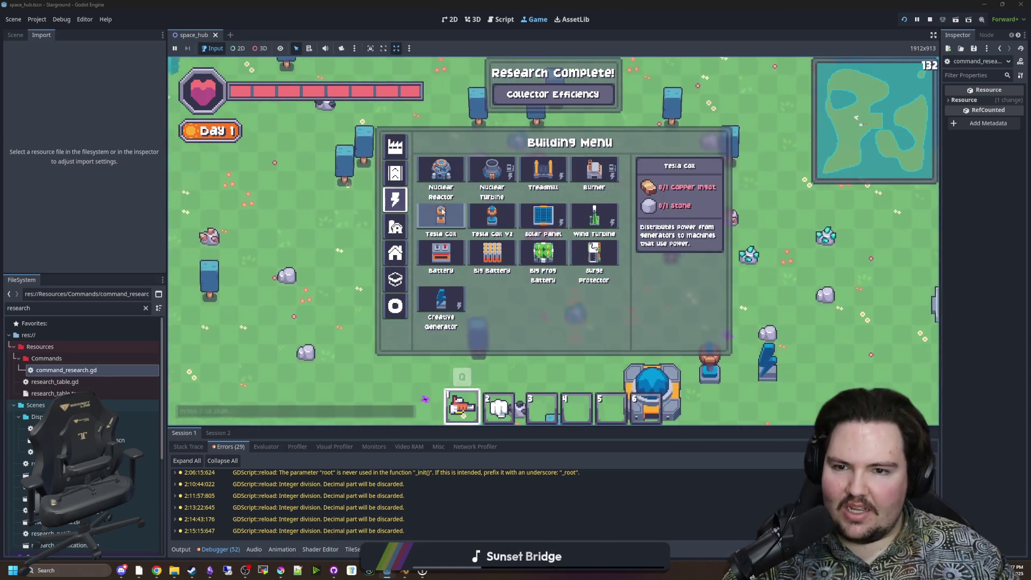
{"action": "key", "text": "q"}
{"action": "key", "text": "q"}
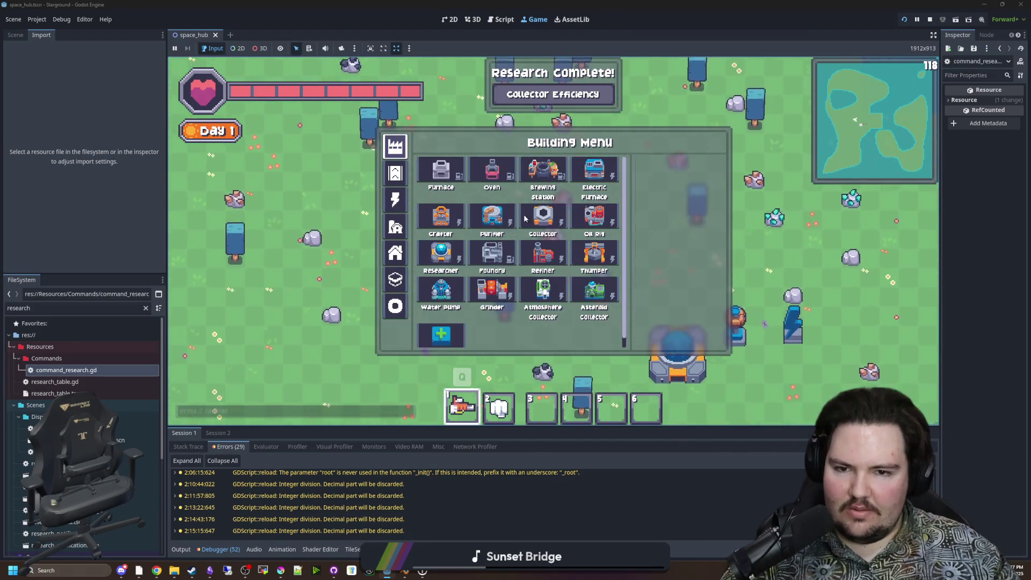
{"action": "left_click", "coordinate": [543, 212]}
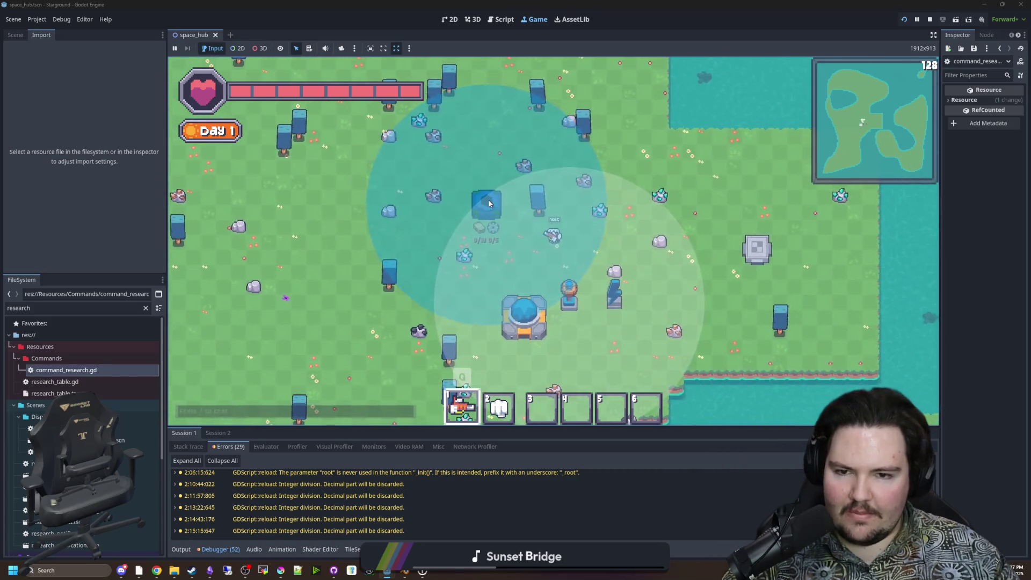
{"action": "left_click", "coordinate": [492, 202]}
{"action": "left_click", "coordinate": [513, 288]}
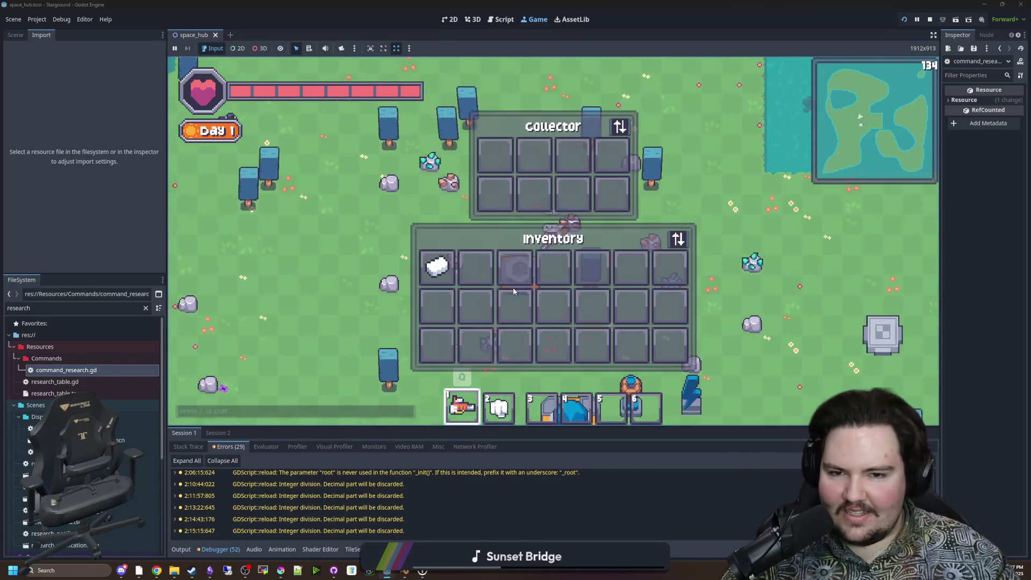
{"action": "key", "text": "Escape"}
Check the Collector's gathered iron and copper ore and view Collector Efficiency 293 in Research.
{"action": "key", "text": "w"}
{"action": "left_click", "coordinate": [456, 342]}
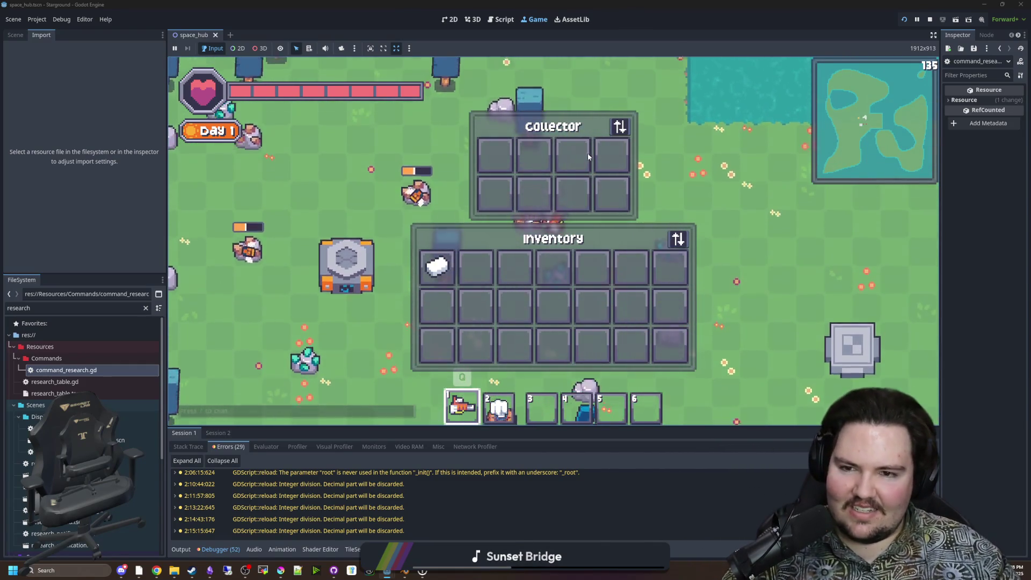
{"action": "key", "text": "w"}
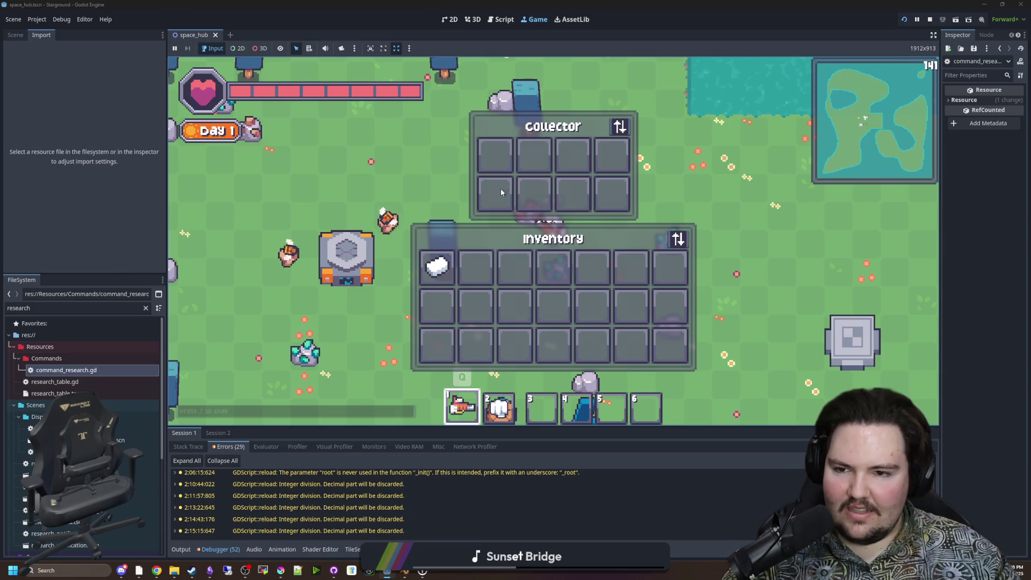
{"action": "left_click", "coordinate": [523, 166]}
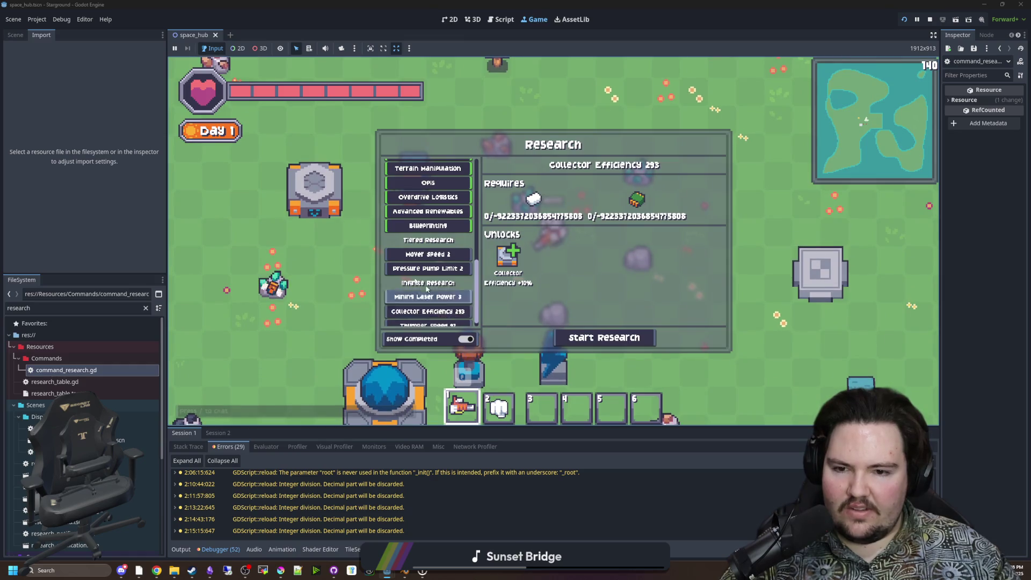
{"action": "left_click", "coordinate": [328, 183]}
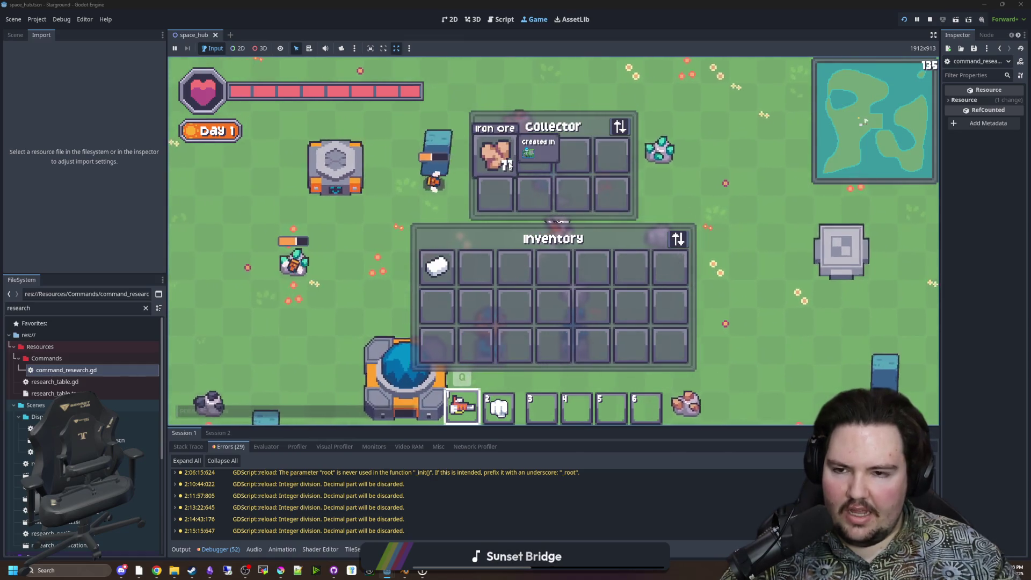
{"action": "mouse_move", "coordinate": [512, 161]}
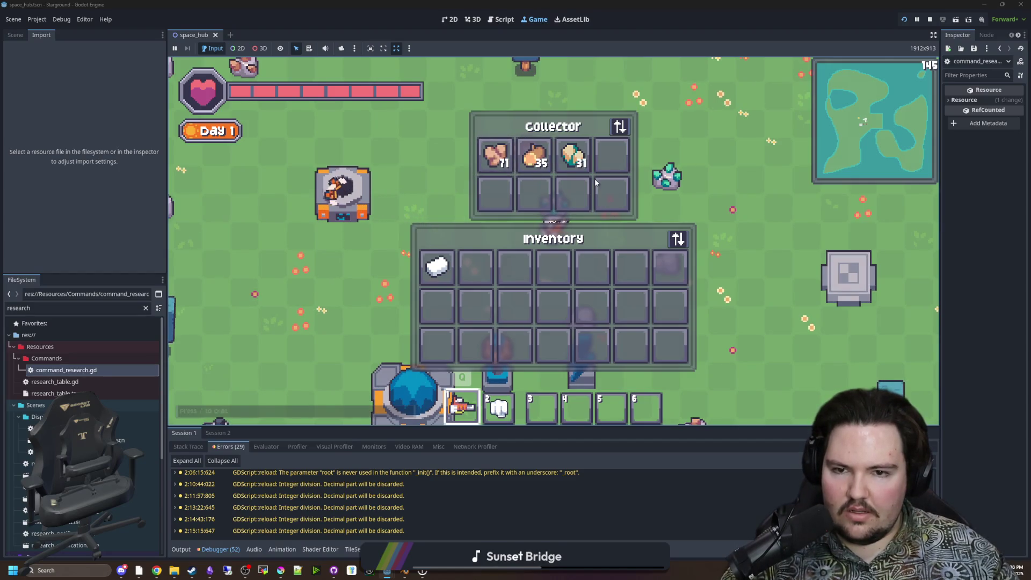
{"action": "mouse_move", "coordinate": [589, 156]}
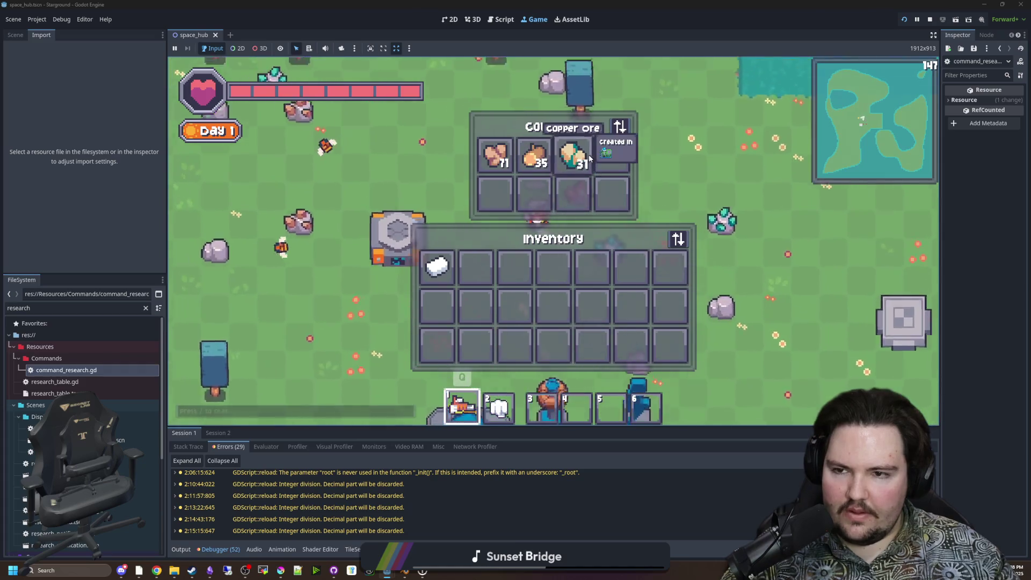
{"action": "key", "text": "Escape"}
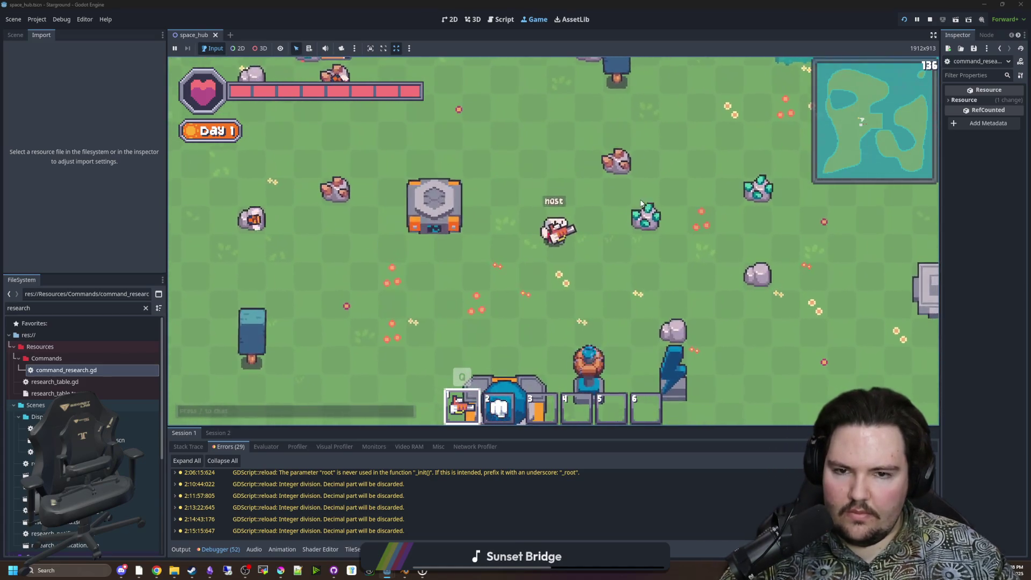
In the running game, research Collector Efficiency repeatedly until it reaches level 358.
{"action": "key", "text": "r"}
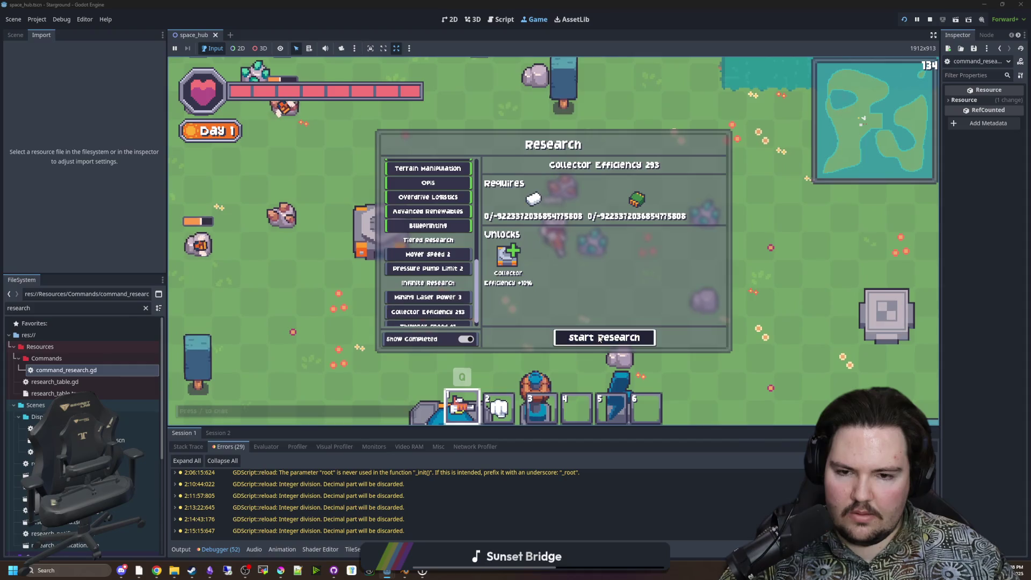
{"action": "left_click", "coordinate": [600, 337]}
{"action": "left_click", "coordinate": [614, 348]}
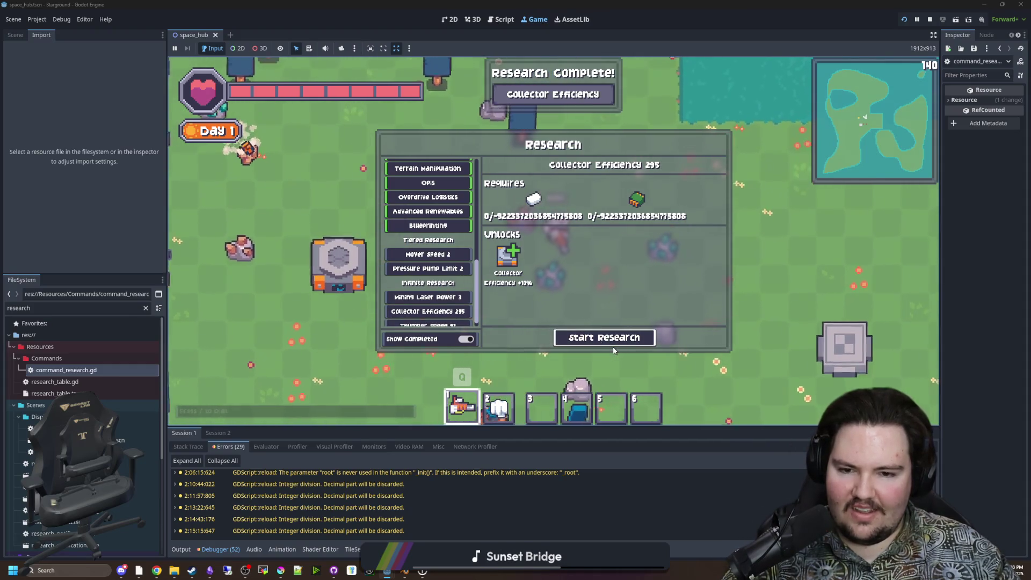
{"action": "left_click", "coordinate": [613, 347]}
{"action": "left_click", "coordinate": [614, 345]}
{"action": "left_click", "coordinate": [620, 343]}
{"action": "left_click", "coordinate": [621, 344]}
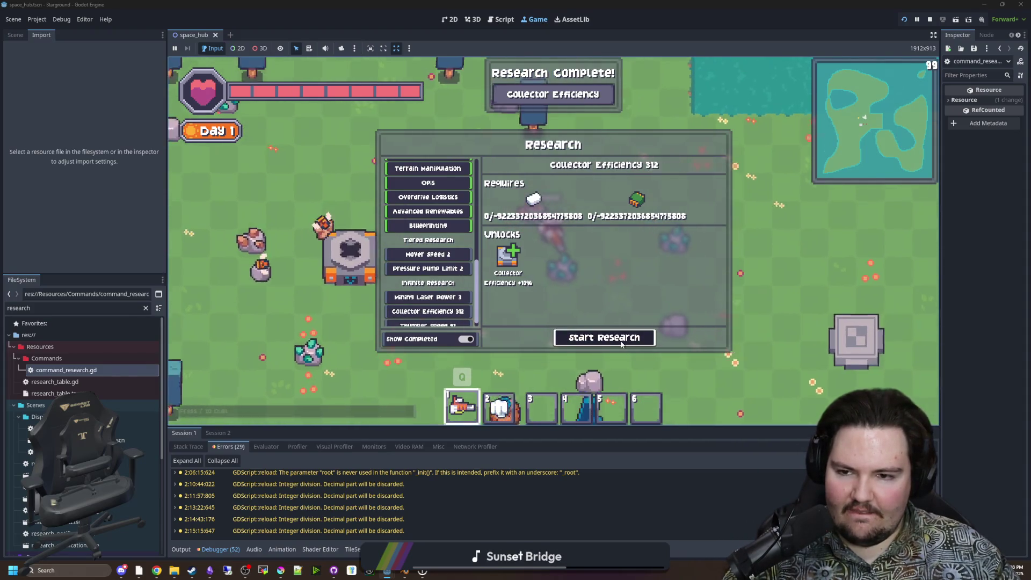
{"action": "left_click", "coordinate": [621, 344]}
{"action": "left_click", "coordinate": [621, 344]}
{"action": "left_click", "coordinate": [621, 344]}
{"action": "left_click", "coordinate": [622, 344]}
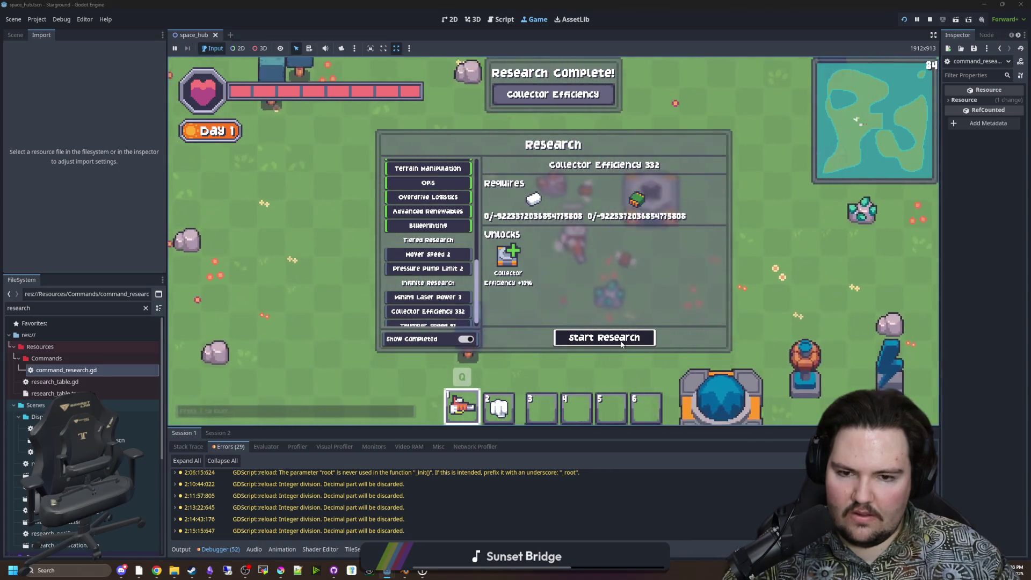
{"action": "left_click", "coordinate": [621, 343]}
{"action": "left_click", "coordinate": [622, 344]}
{"action": "left_click", "coordinate": [621, 343]}
{"action": "left_click", "coordinate": [621, 344]}
{"action": "left_click", "coordinate": [621, 343]}
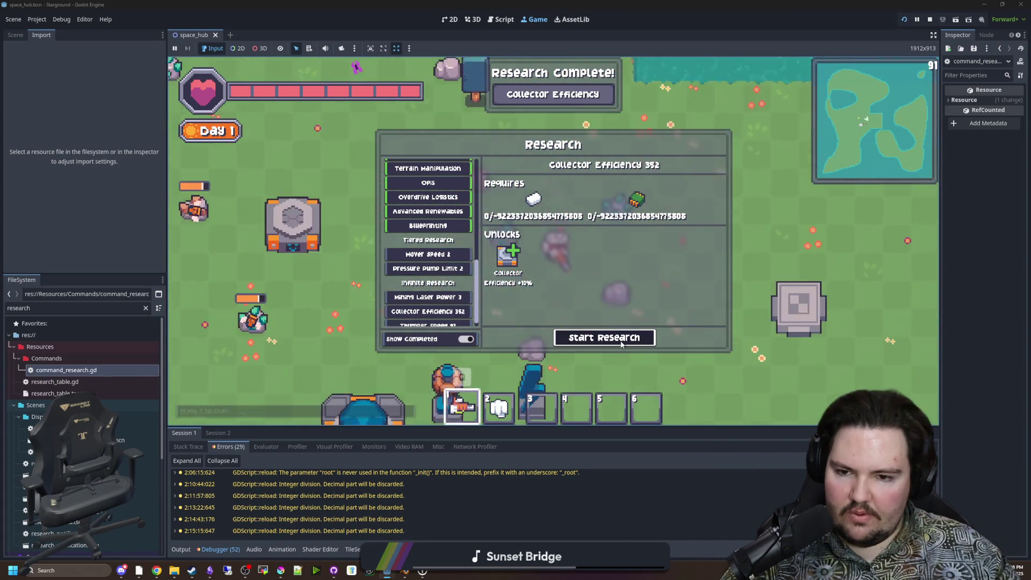
{"action": "left_click", "coordinate": [621, 343]}
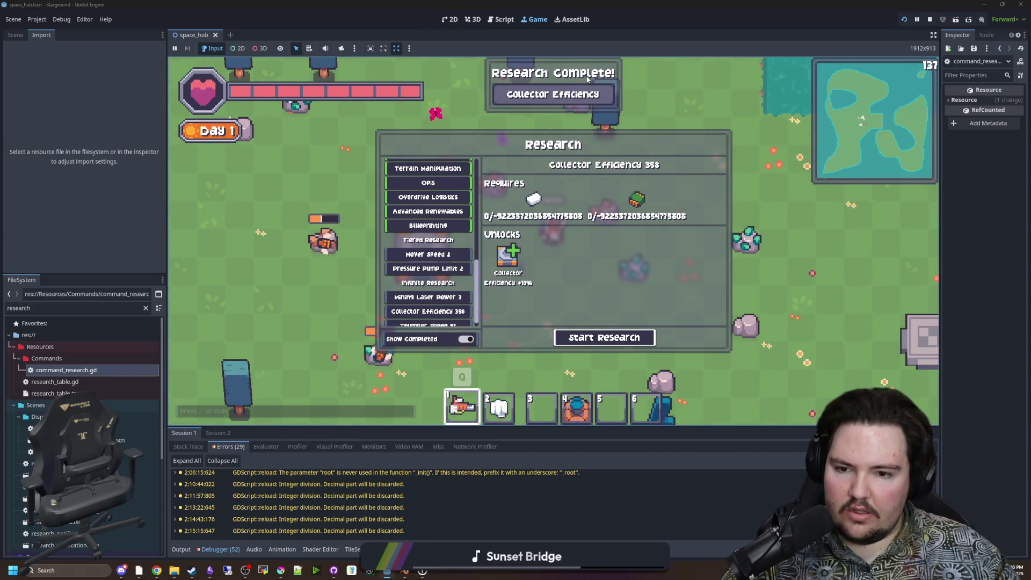
Close the research panel and check the collector's storage and inventory panels a few times.
{"action": "key", "text": "Tab"}
{"action": "key", "text": "e"}
{"action": "key", "text": "Escape"}
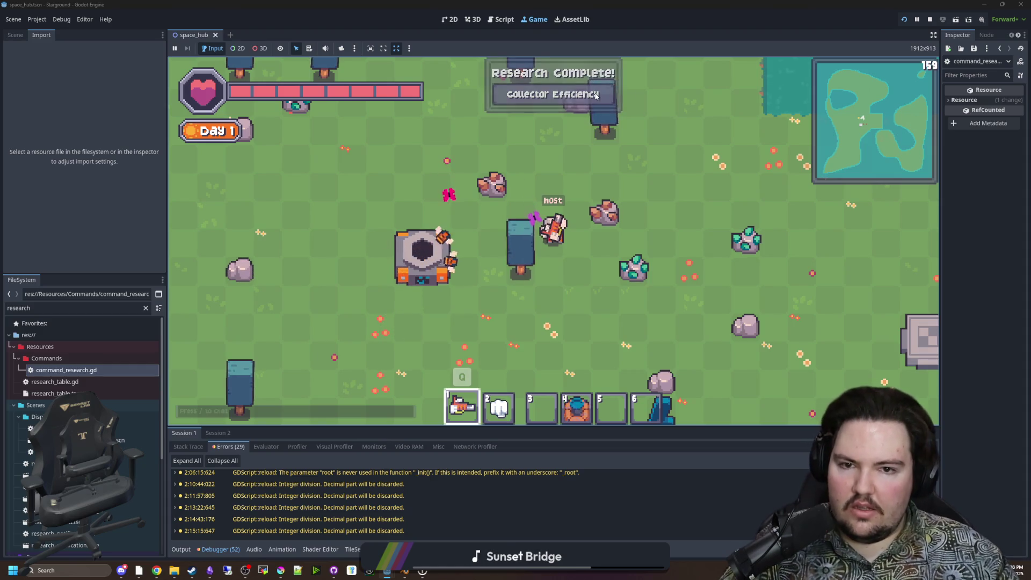
{"action": "key", "text": "e"}
{"action": "key", "text": "Escape"}
{"action": "key", "text": "e"}
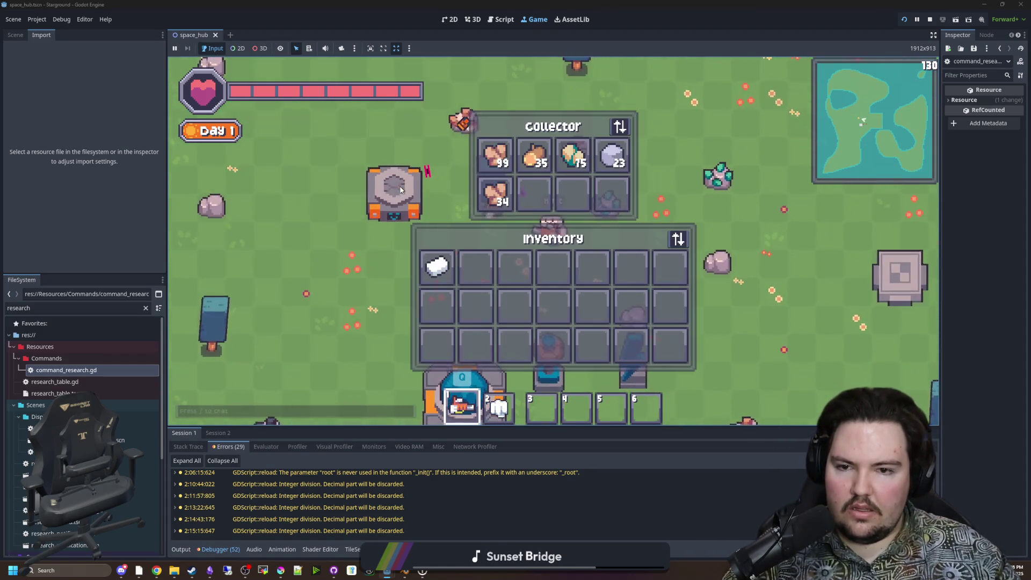
{"action": "key", "text": "Escape"}
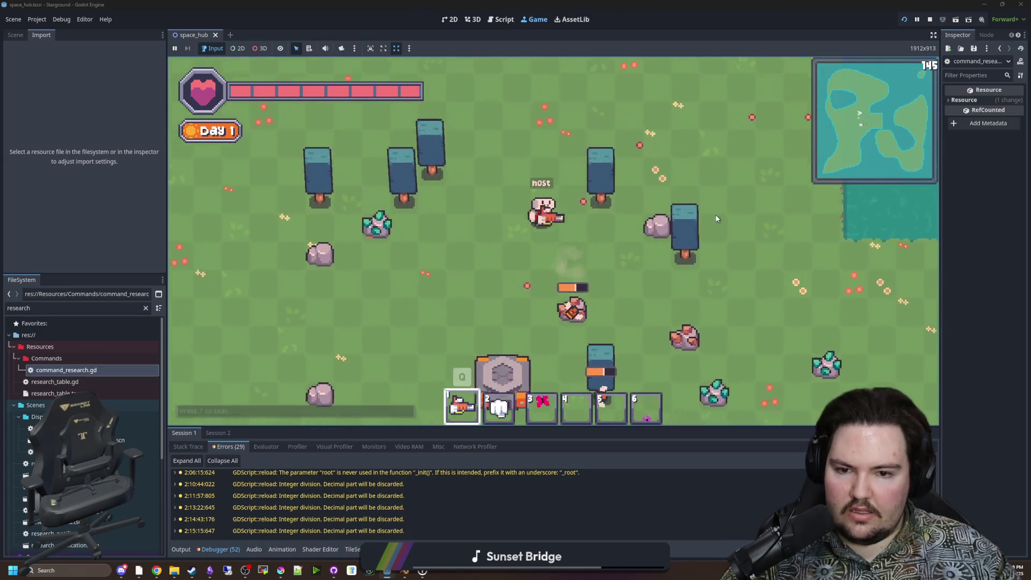
Start researching Mining Laser Power 3 at the research station, then return to command_research.gd.
{"action": "key", "text": "2"}
{"action": "key", "text": "e"}
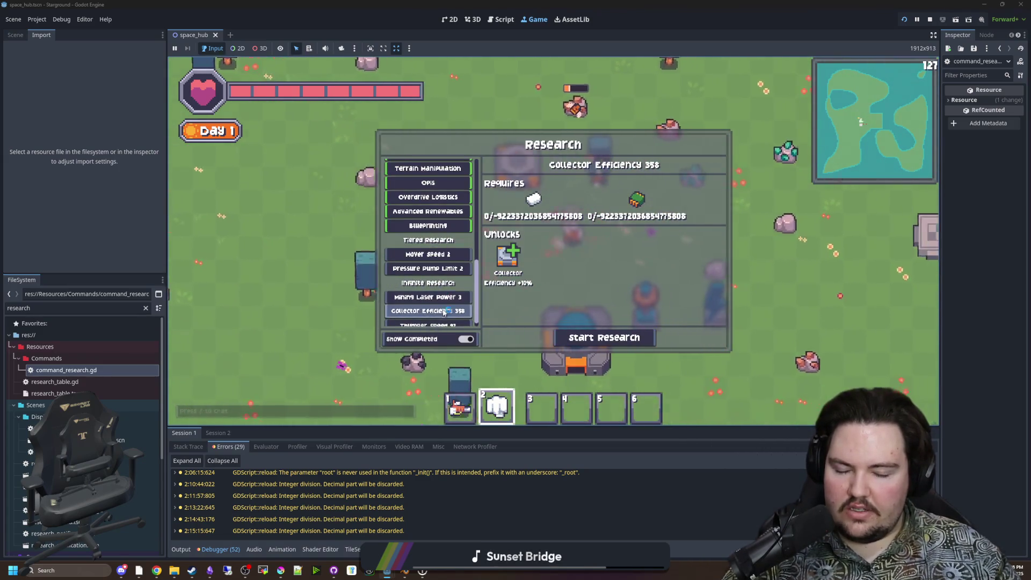
{"action": "left_click", "coordinate": [428, 296]}
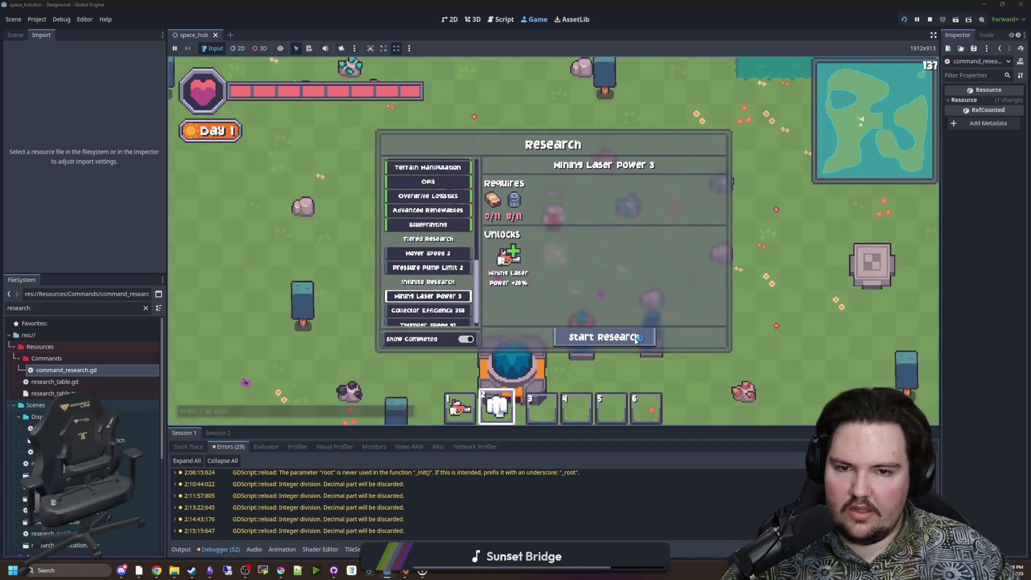
{"action": "left_click", "coordinate": [642, 337]}
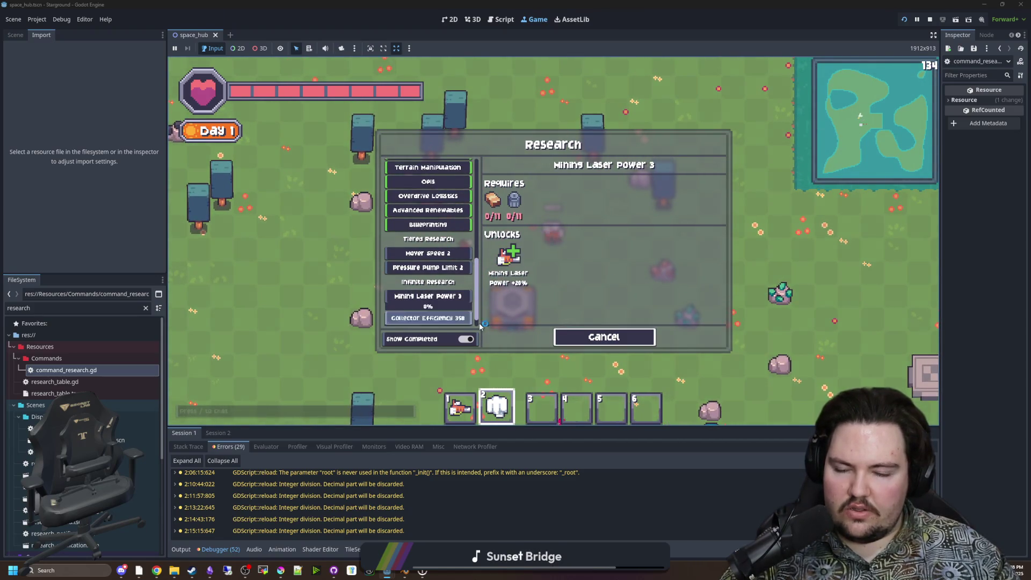
{"action": "scroll", "coordinate": [476, 317], "scroll_direction": "down", "scroll_amount": 1}
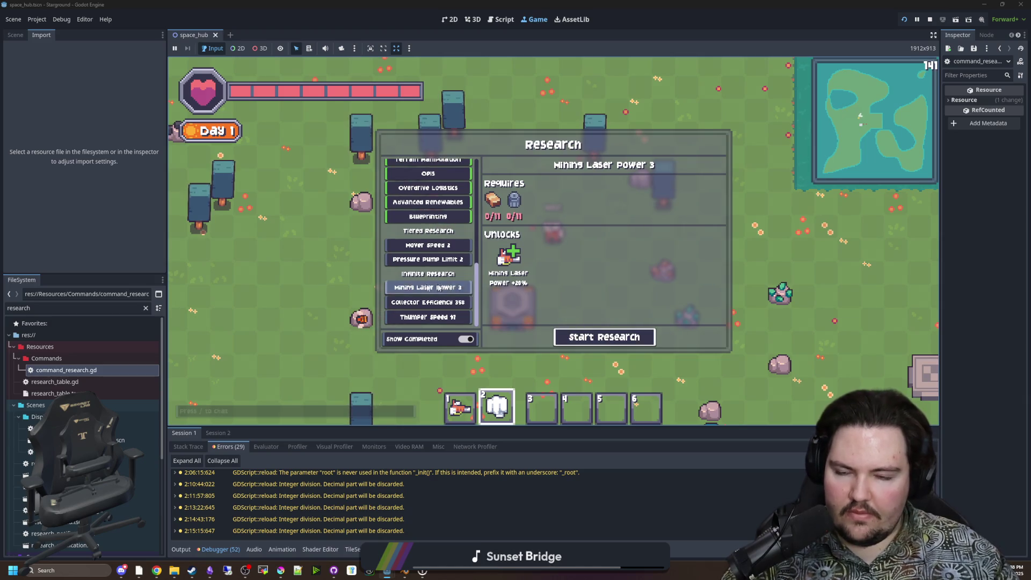
{"action": "double_click", "coordinate": [75, 371]}
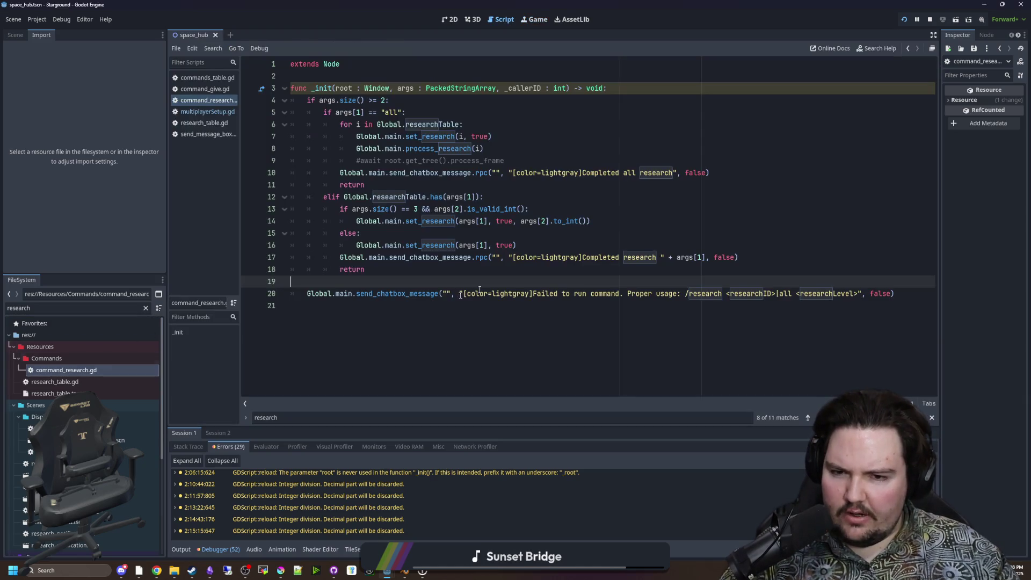
Save, then jump from the set_research call on line 14 to its definition in multiplayerSetup.gd.
{"action": "key", "text": "ctrl+s"}
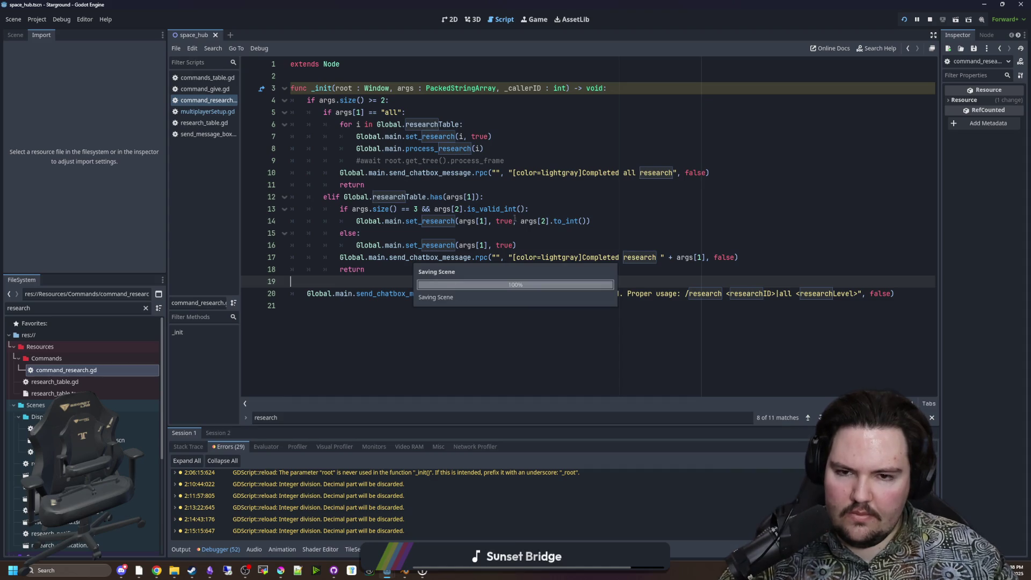
{"action": "left_click", "coordinate": [443, 185]}
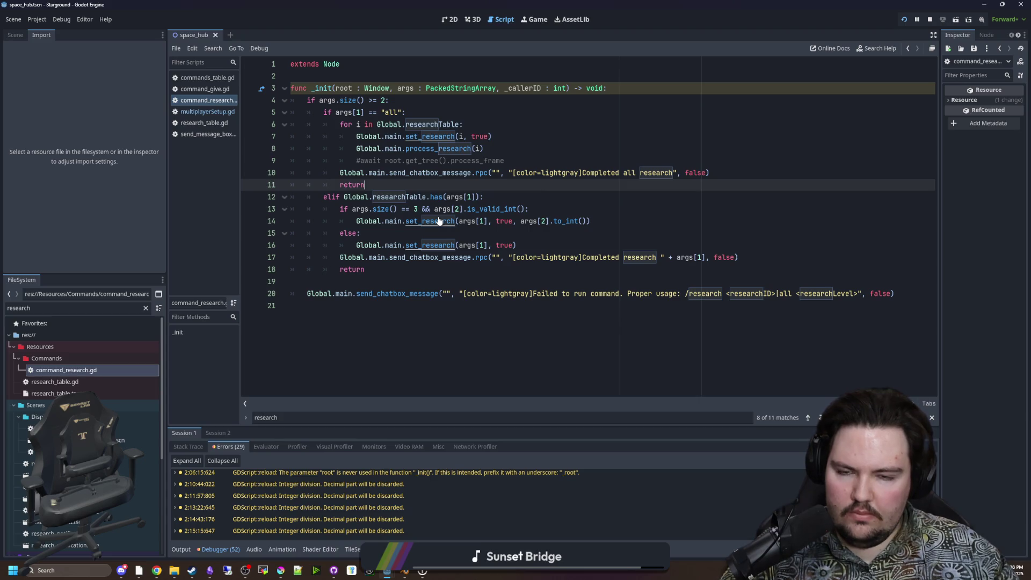
{"action": "left_click", "coordinate": [439, 221]}
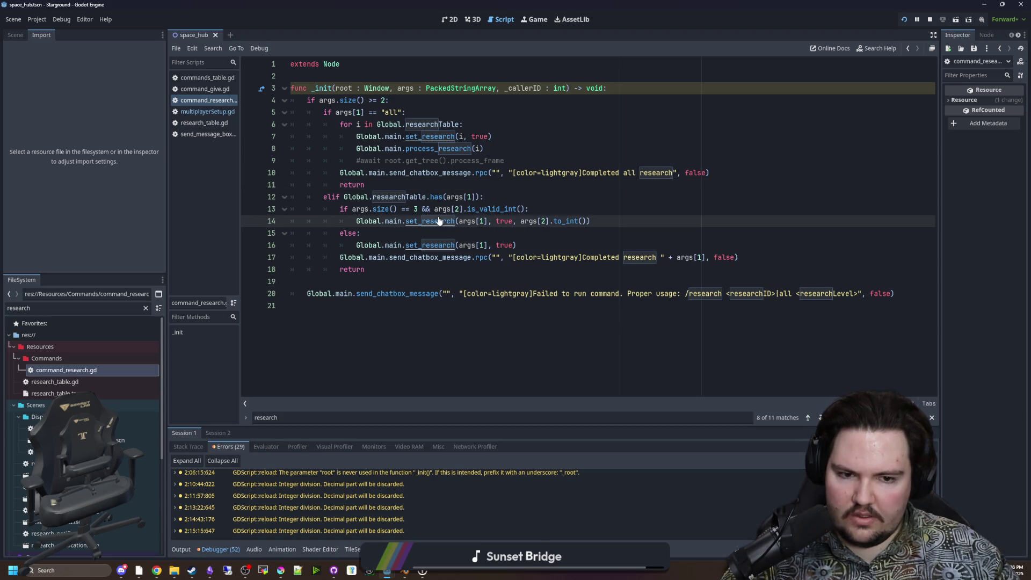
{"action": "left_click", "coordinate": [430, 229], "text": "ctrl"}
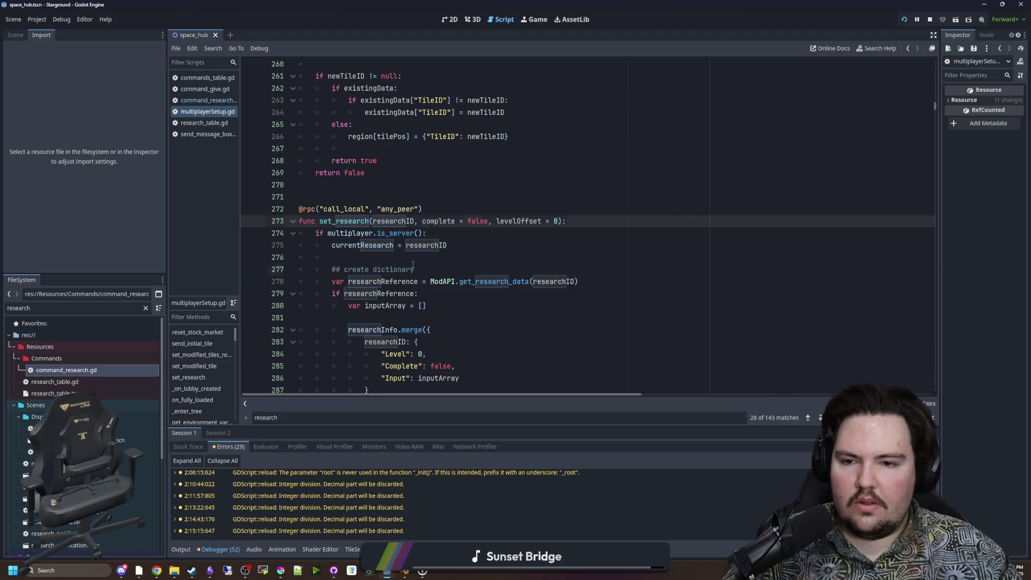
{"action": "left_click", "coordinate": [414, 269]}
{"action": "left_click", "coordinate": [415, 254]}
{"action": "key", "text": "ctrl+s"}
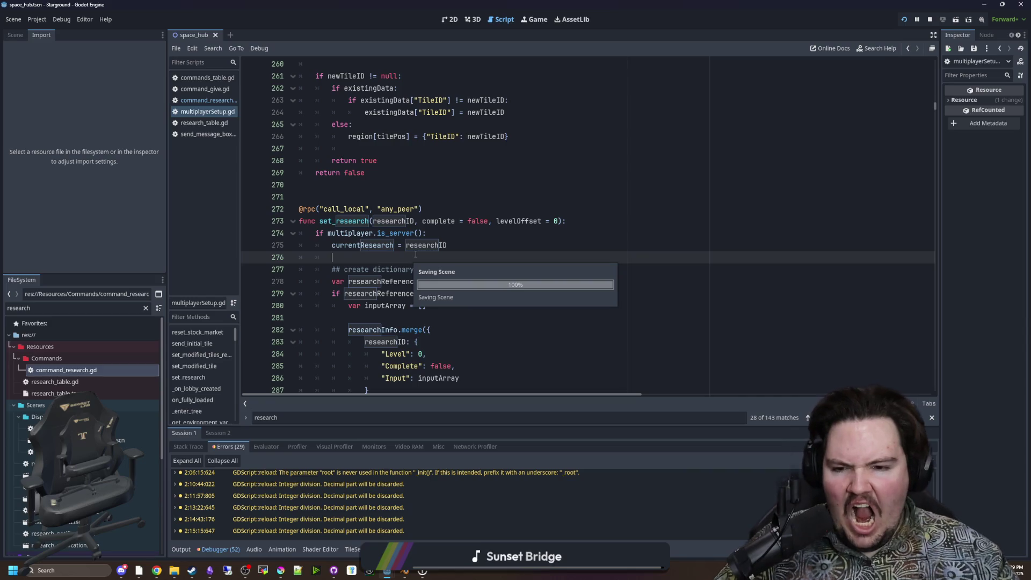
Read down through set_research past the infinite research input loop to line 316.
{"action": "scroll", "coordinate": [416, 253], "scroll_direction": "down", "scroll_amount": 5}
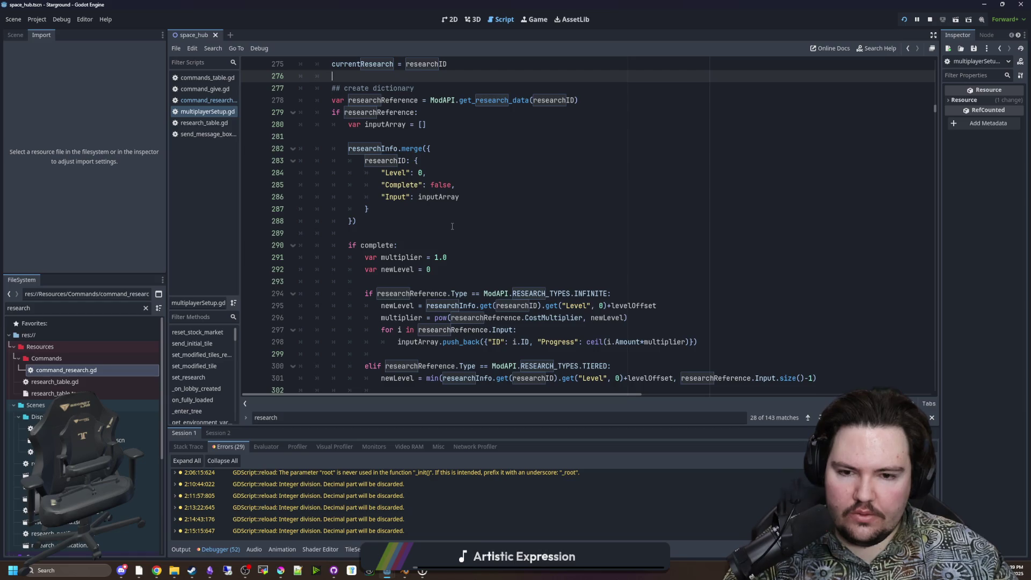
{"action": "scroll", "coordinate": [452, 226], "scroll_direction": "down", "scroll_amount": 2}
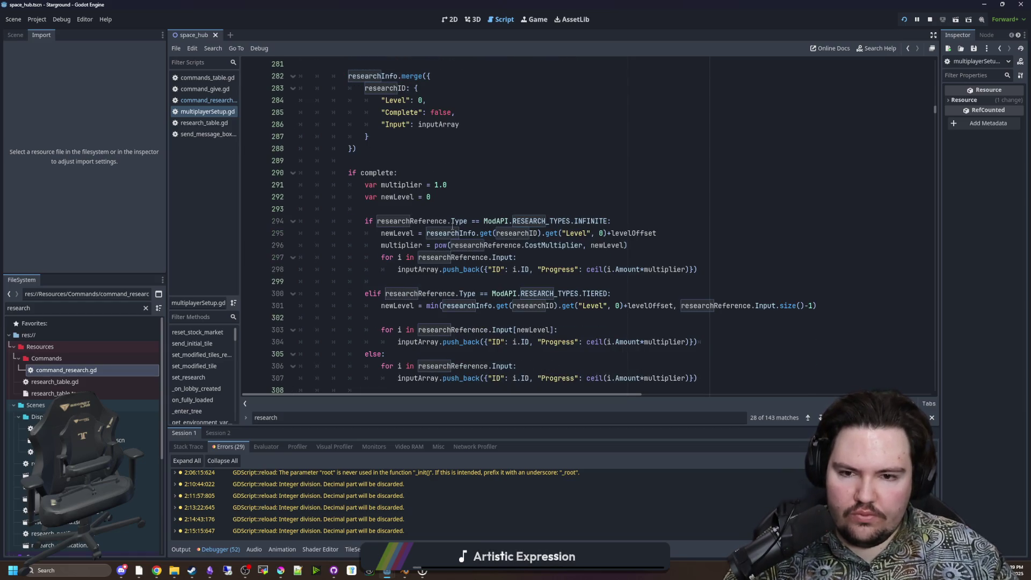
{"action": "left_click", "coordinate": [533, 262]}
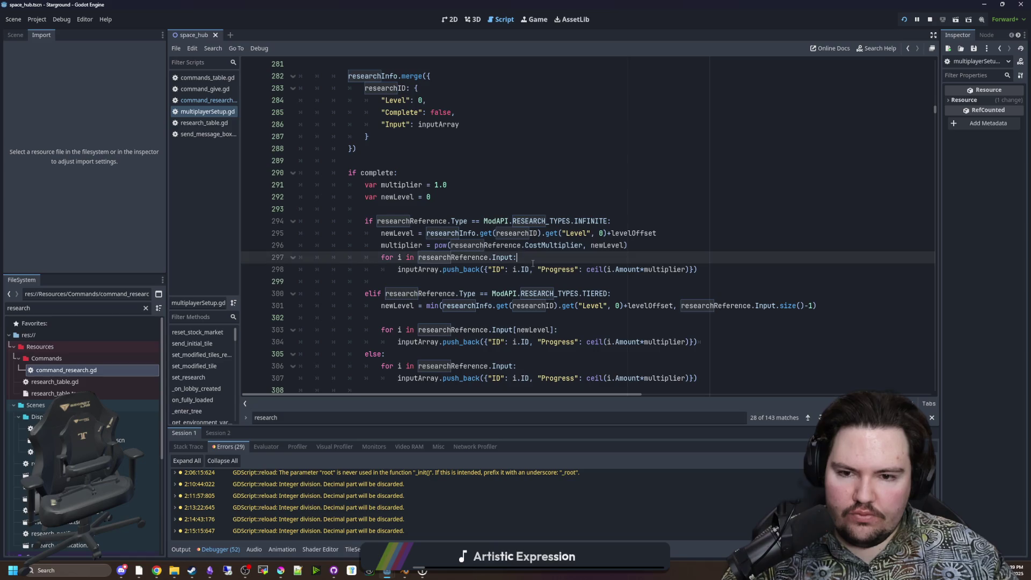
{"action": "left_click", "coordinate": [514, 276]}
{"action": "scroll", "coordinate": [521, 263], "scroll_direction": "down", "scroll_amount": 6}
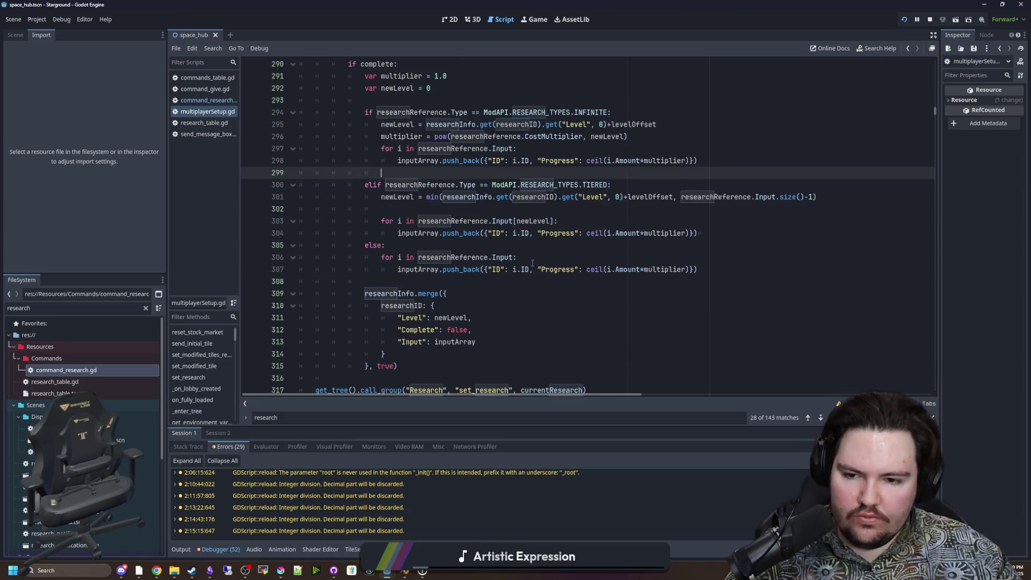
{"action": "left_click", "coordinate": [501, 260]}
{"action": "left_click", "coordinate": [479, 267]}
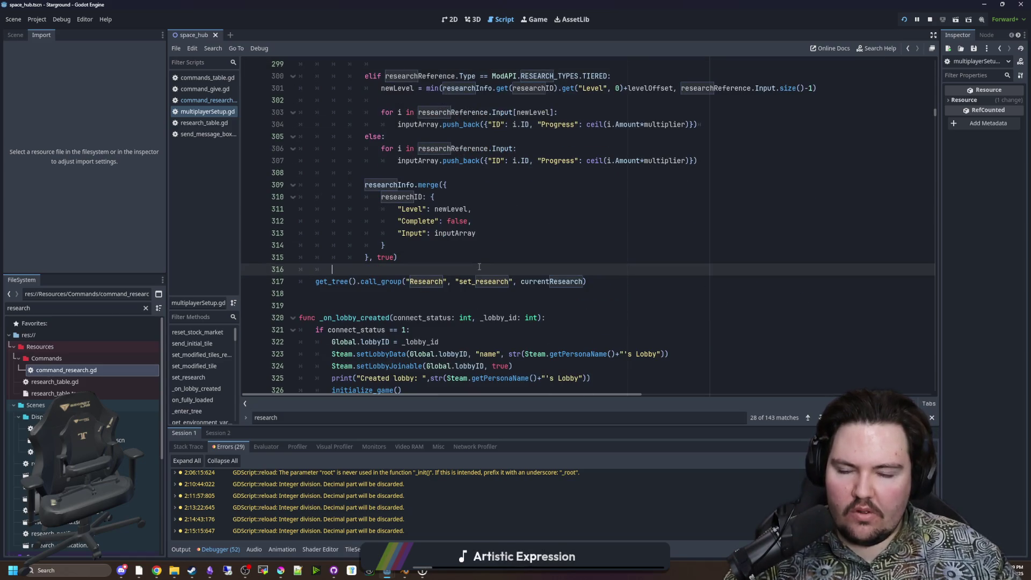
Scroll back up through set_research, revisiting the level calculation around line 289.
{"action": "scroll", "coordinate": [478, 259], "scroll_direction": "down", "scroll_amount": 2}
{"action": "scroll", "coordinate": [500, 247], "scroll_direction": "up", "scroll_amount": 10}
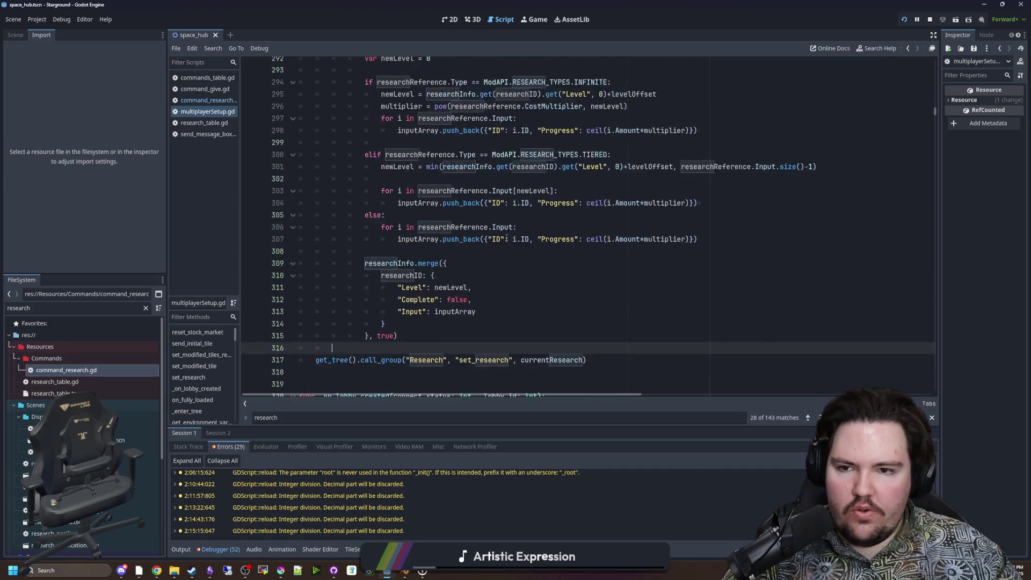
{"action": "scroll", "coordinate": [502, 237], "scroll_direction": "up", "scroll_amount": 2}
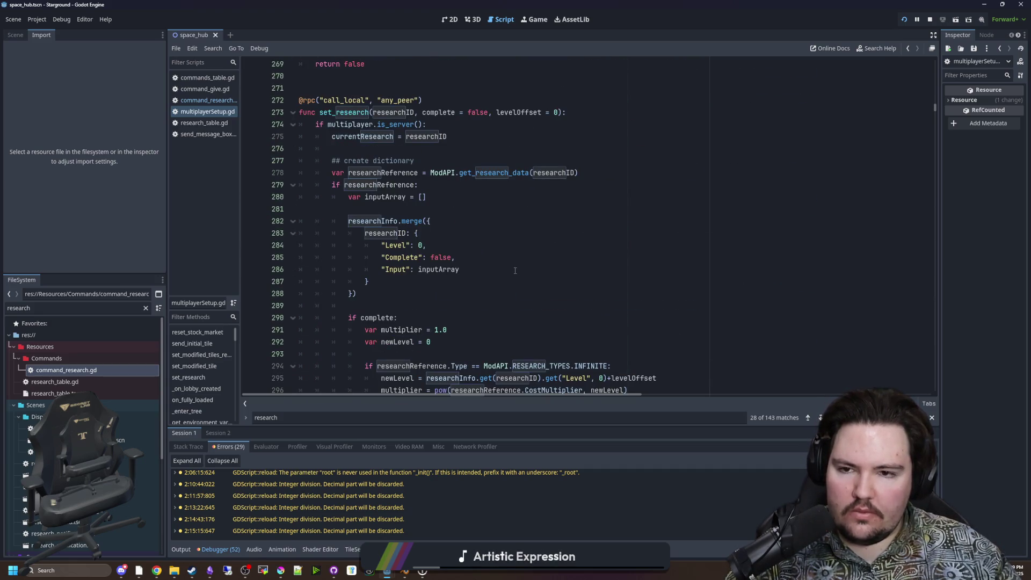
{"action": "scroll", "coordinate": [521, 259], "scroll_direction": "down", "scroll_amount": 9}
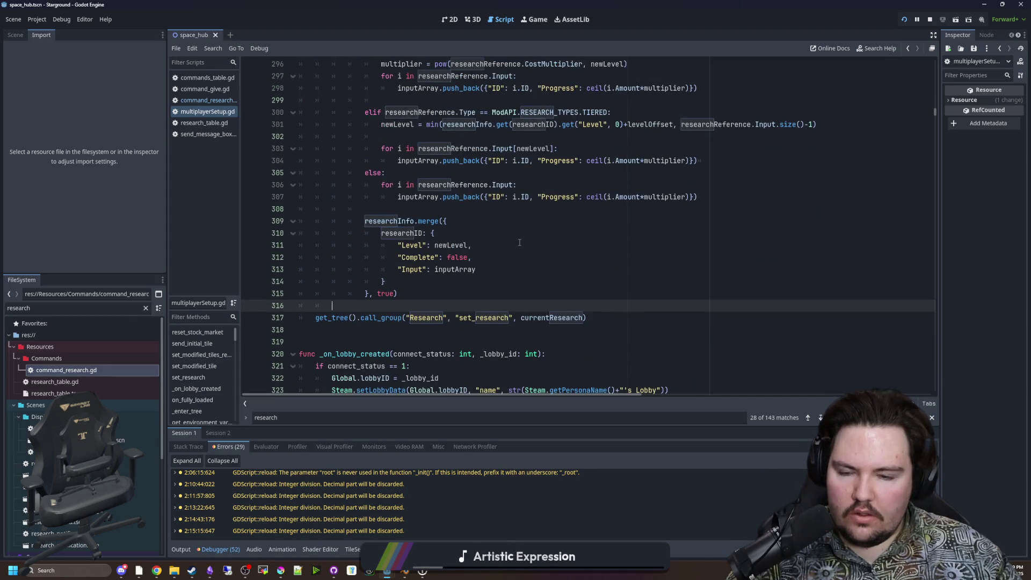
{"action": "scroll", "coordinate": [483, 258], "scroll_direction": "up", "scroll_amount": 7}
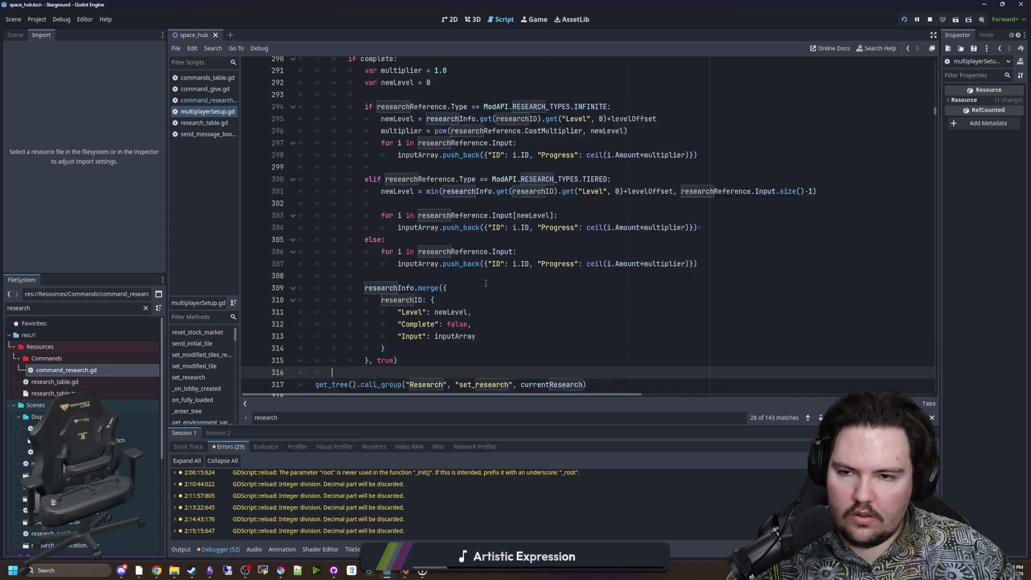
{"action": "left_click", "coordinate": [420, 232]}
{"action": "scroll", "coordinate": [420, 232], "scroll_direction": "up", "scroll_amount": 2}
{"action": "scroll", "coordinate": [429, 220], "scroll_direction": "up", "scroll_amount": 1}
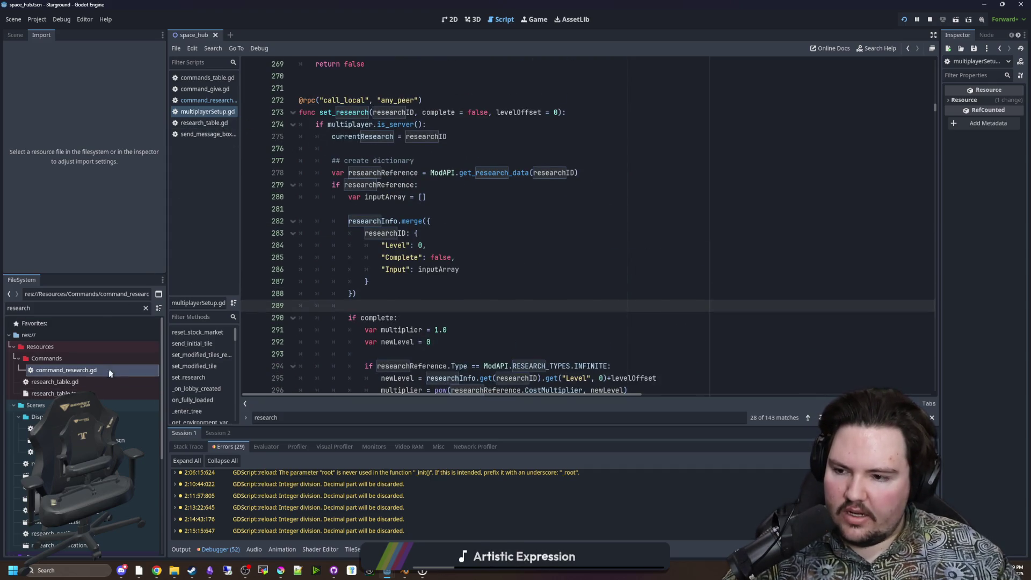
Filter scripts by 'mult' and search multiplayerSetup.gd for 'research_comp'.
{"action": "left_click", "coordinate": [144, 308]}
{"action": "type", "text": "mult"}
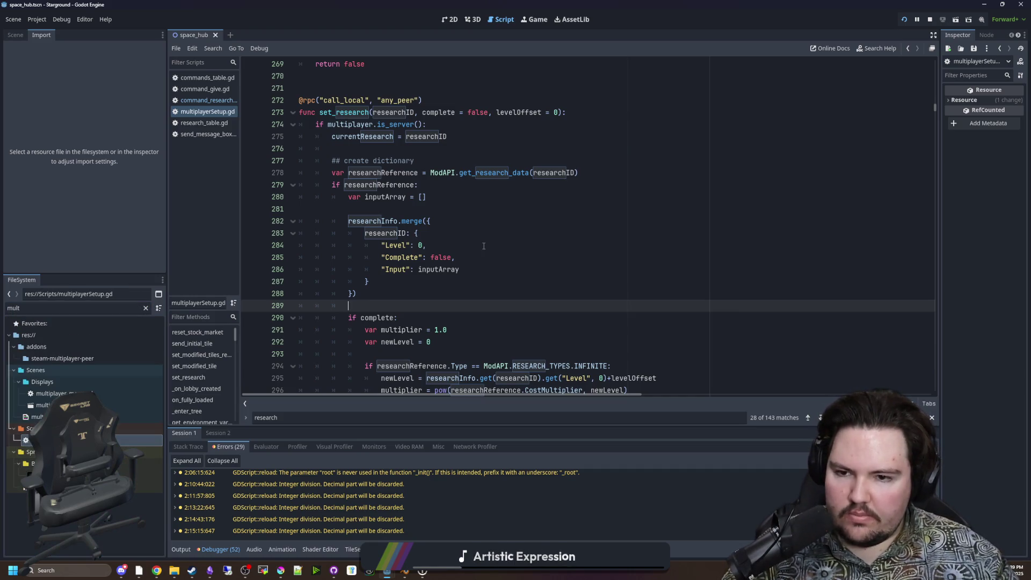
{"action": "key", "text": "ctrl+f"}
{"action": "type", "text": "ressze"}
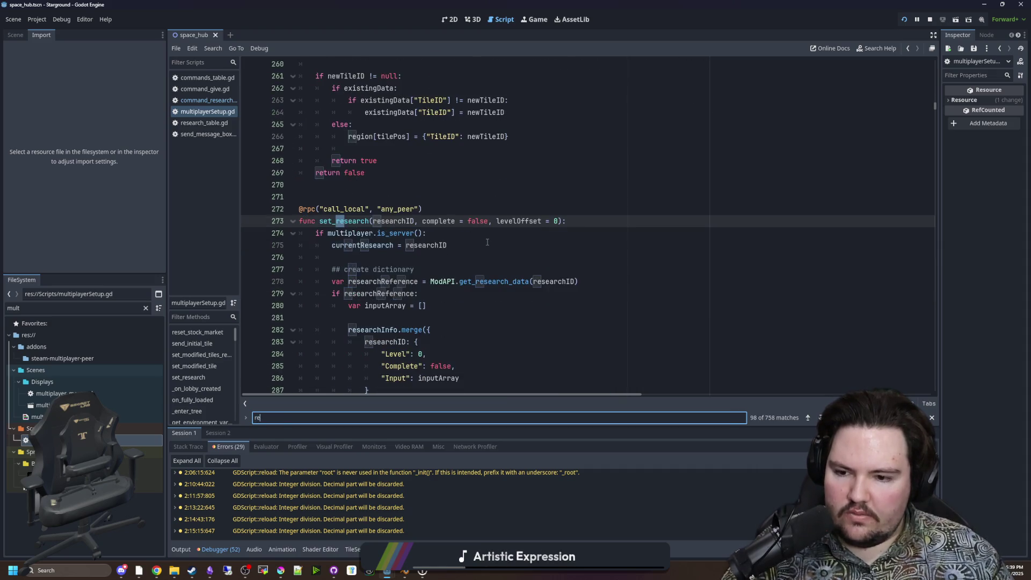
{"action": "key", "text": "BackSpace"}
{"action": "key", "text": "BackSpace"}
{"action": "key", "text": "BackSpace"}
{"action": "type", "text": "earch)_c"}
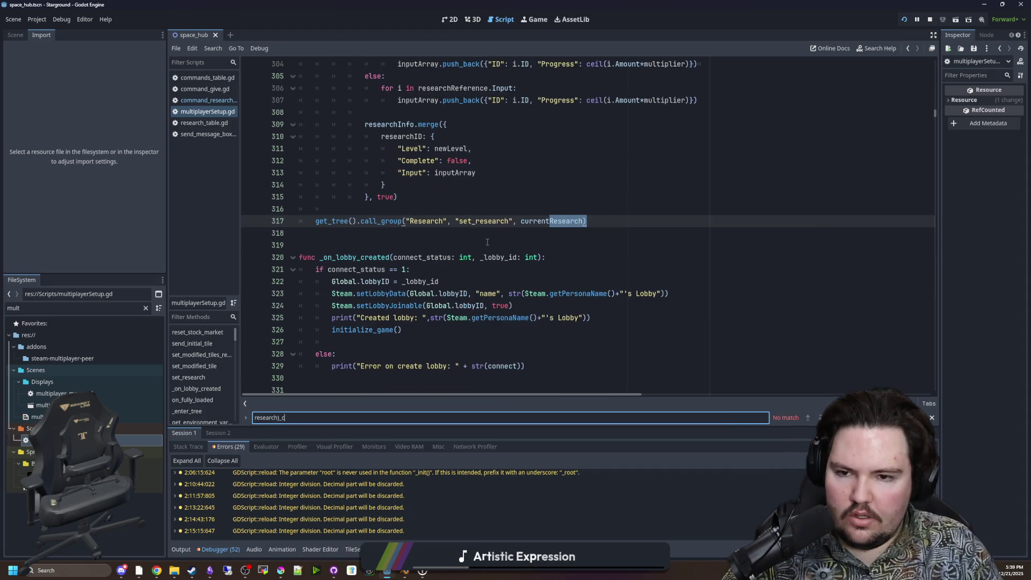
{"action": "key", "text": "BackSpace"}
{"action": "key", "text": "BackSpace"}
{"action": "key", "text": "BackSpace"}
{"action": "type", "text": "_complete"}
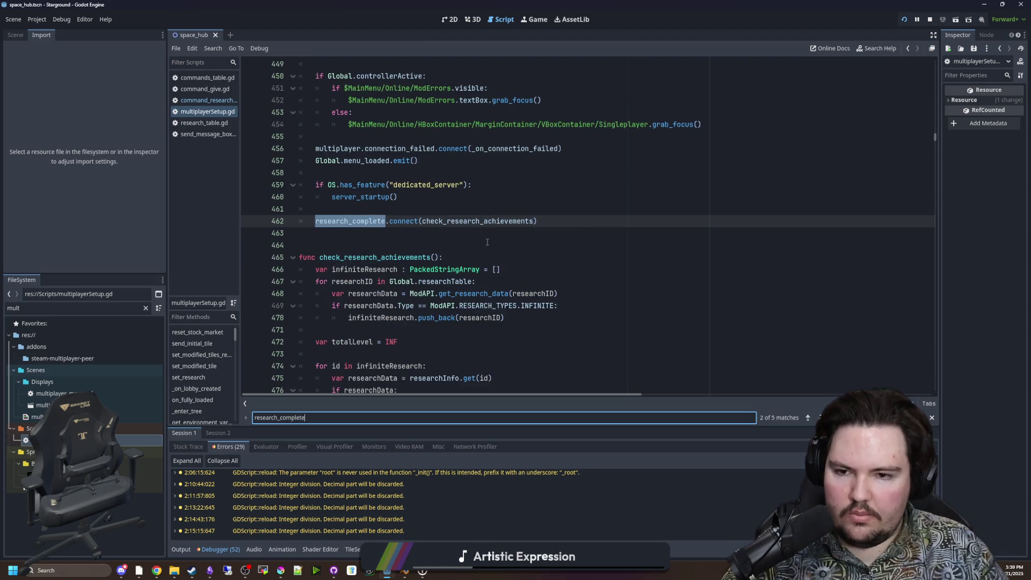
Step through research_complete's in-file matches, including line 1185 and the line 462 connection.
{"action": "left_click", "coordinate": [487, 242]}
{"action": "scroll", "coordinate": [363, 239], "scroll_direction": "up", "scroll_amount": 3}
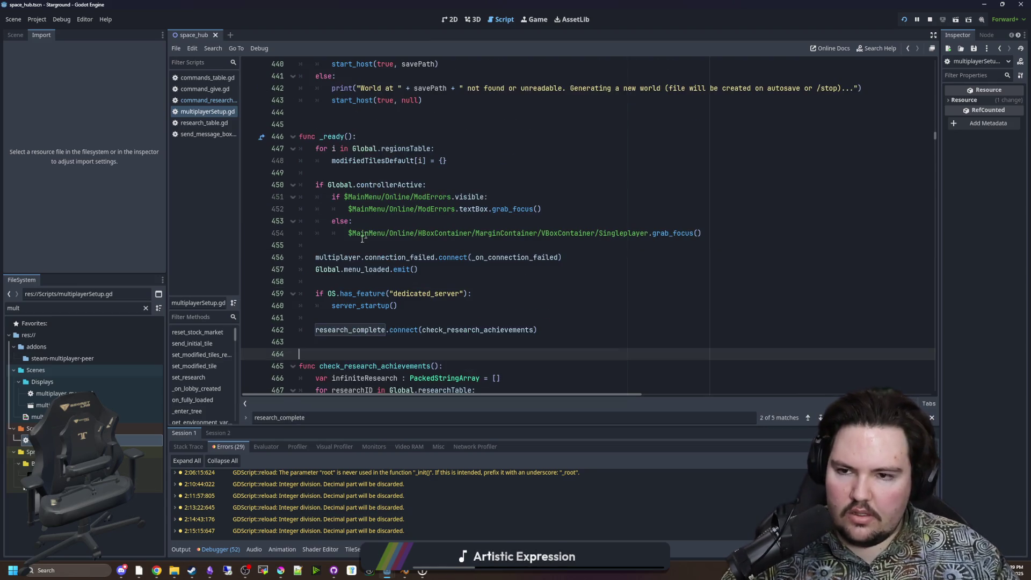
{"action": "double_click", "coordinate": [350, 329]}
{"action": "key", "text": "ctrl+f"}
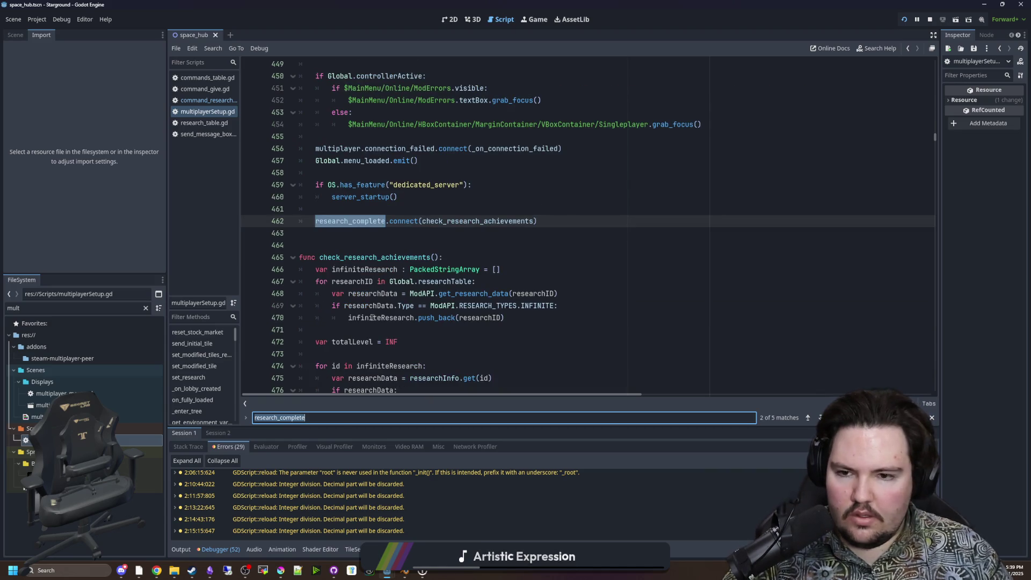
{"action": "key", "text": "Return"}
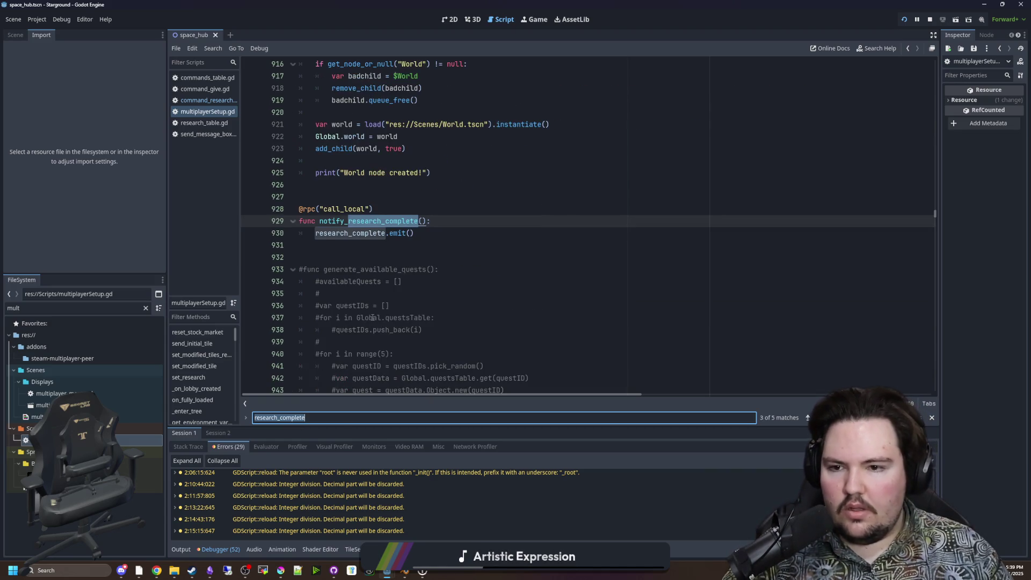
{"action": "key", "text": "Return"}
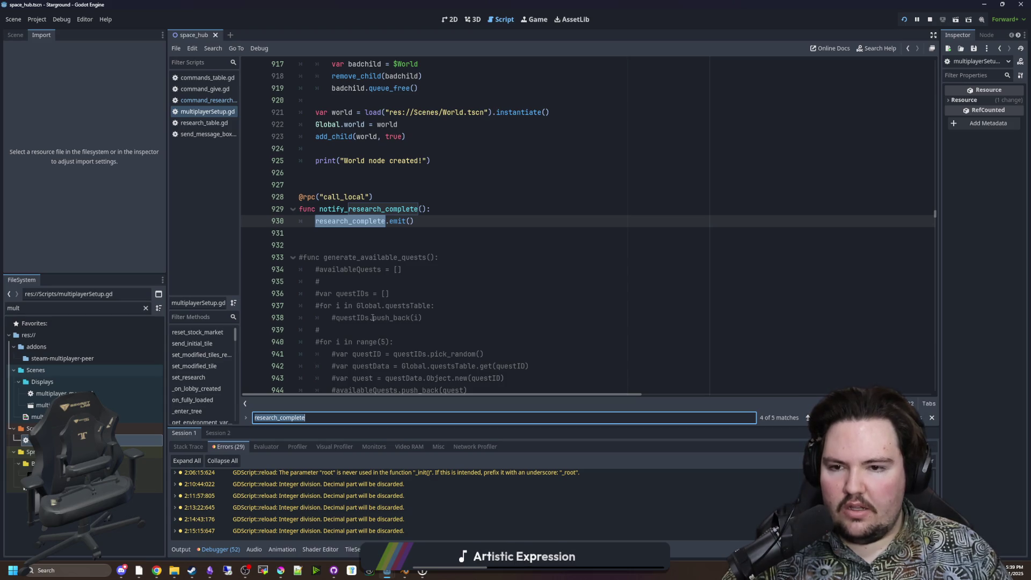
{"action": "key", "text": "Return"}
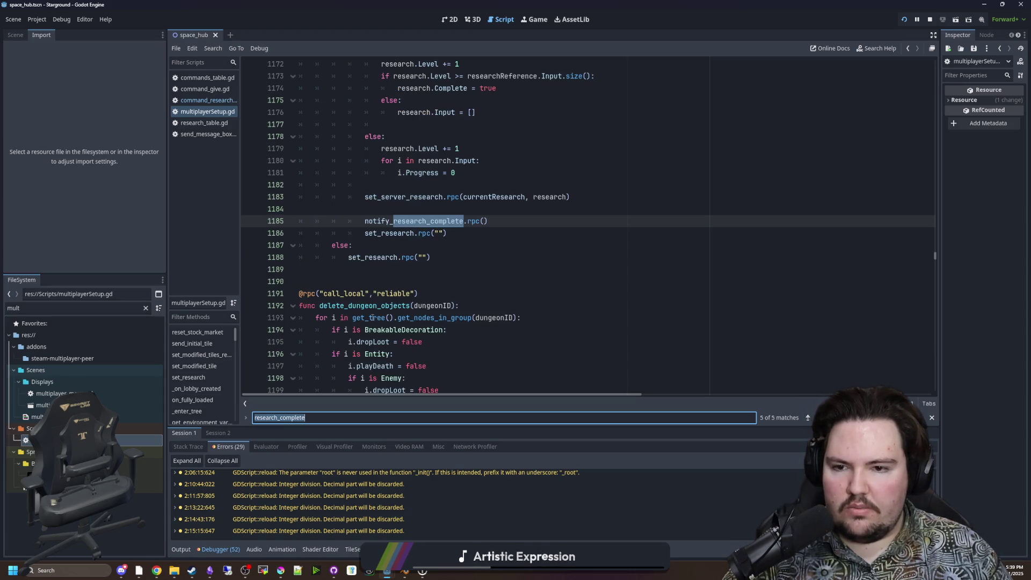
{"action": "key", "text": "Return"}
{"action": "key", "text": "Return"}
{"action": "key", "text": "Return"}
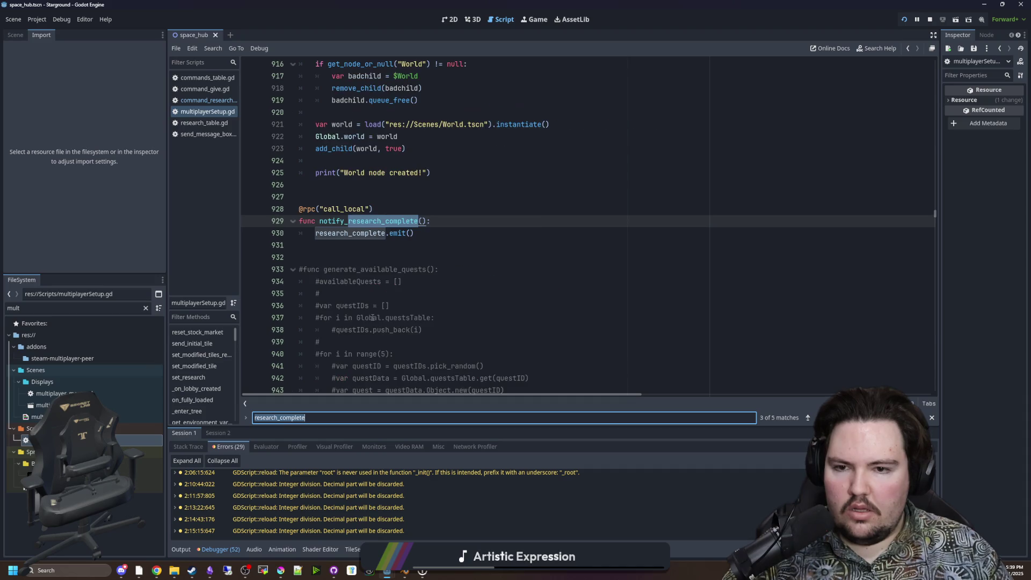
{"action": "left_click", "coordinate": [430, 257]}
Run Find in Files for research_complete across the project and enlarge the results panel.
{"action": "key", "text": "ctrl+shift+f"}
{"action": "type", "text": "resear"}
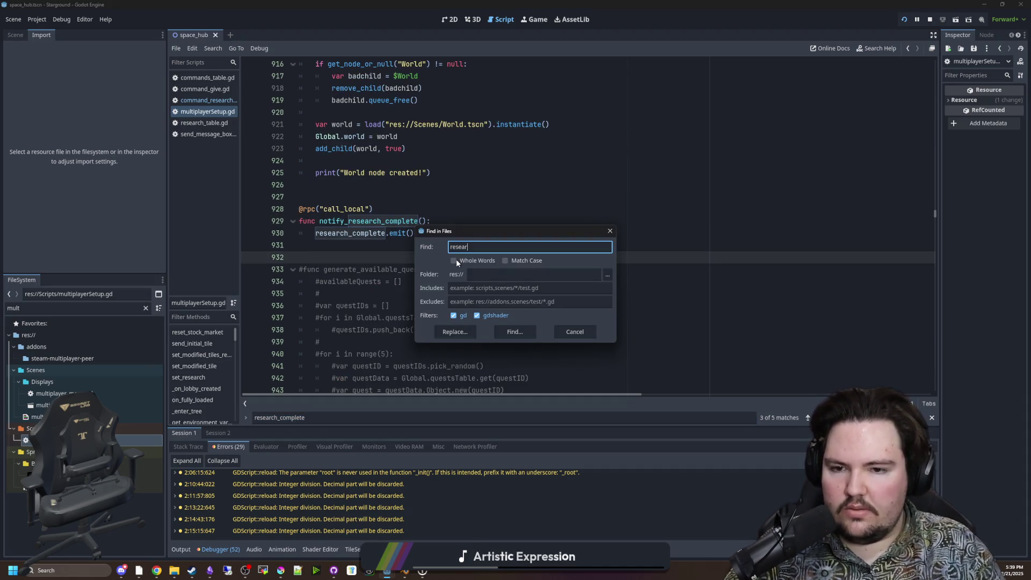
{"action": "type", "text": "ch_complete"}
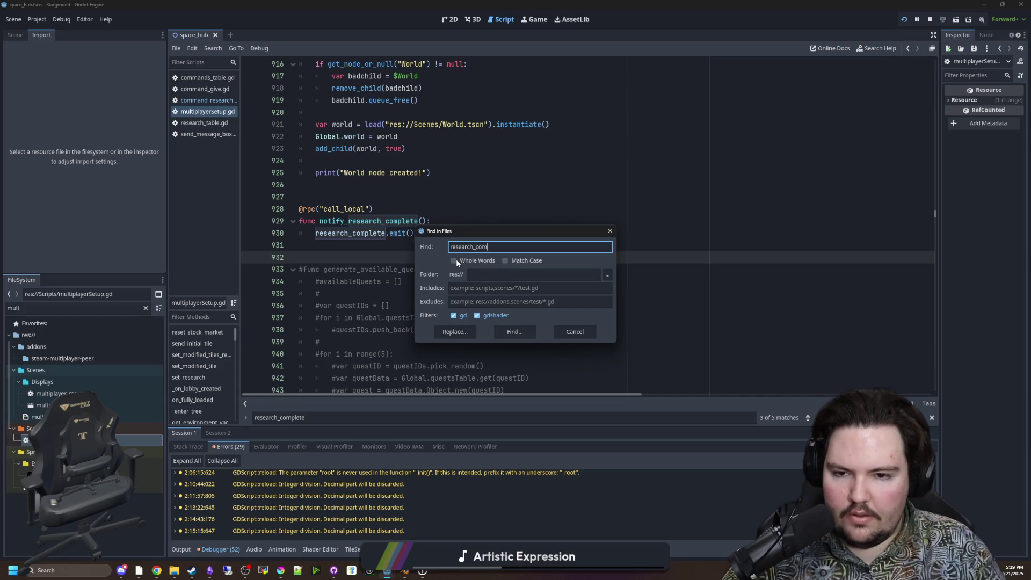
{"action": "key", "text": "Return"}
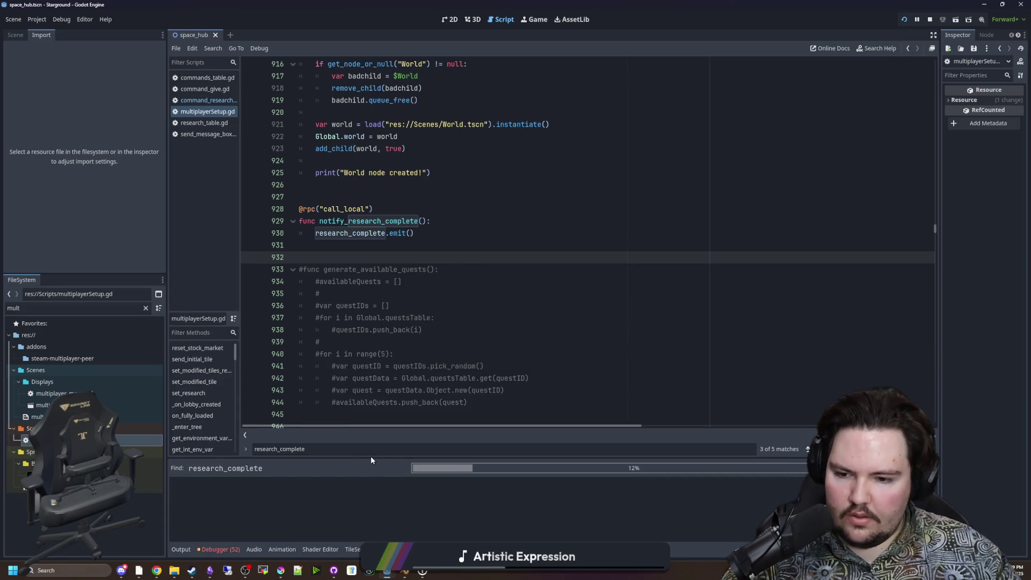
{"action": "mouse_move", "coordinate": [373, 459]}
{"action": "left_mouse_down"}
{"action": "mouse_move", "coordinate": [384, 435]}
{"action": "mouse_move", "coordinate": [383, 305]}
{"action": "left_mouse_up"}
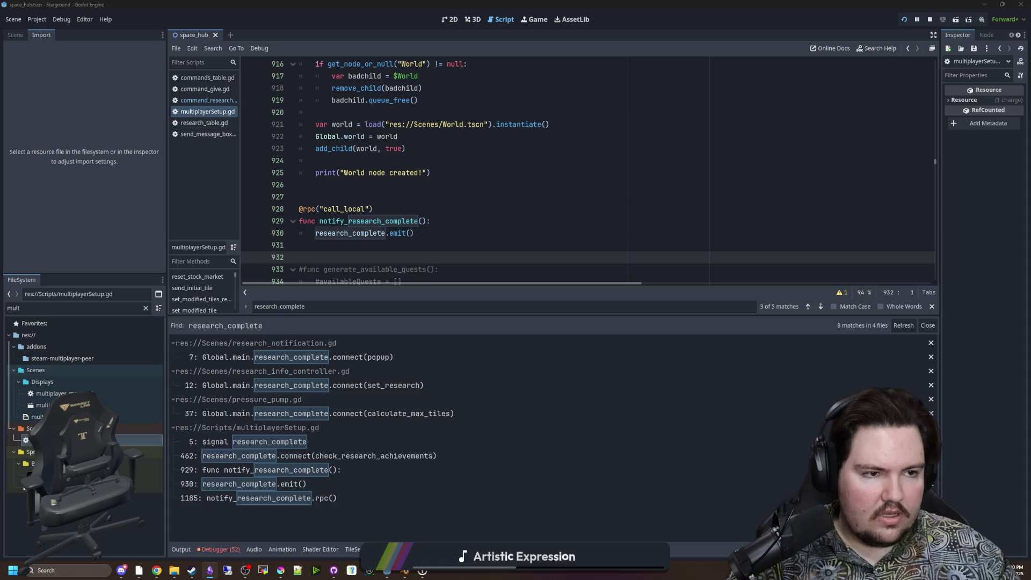
{"action": "left_click", "coordinate": [210, 570]}
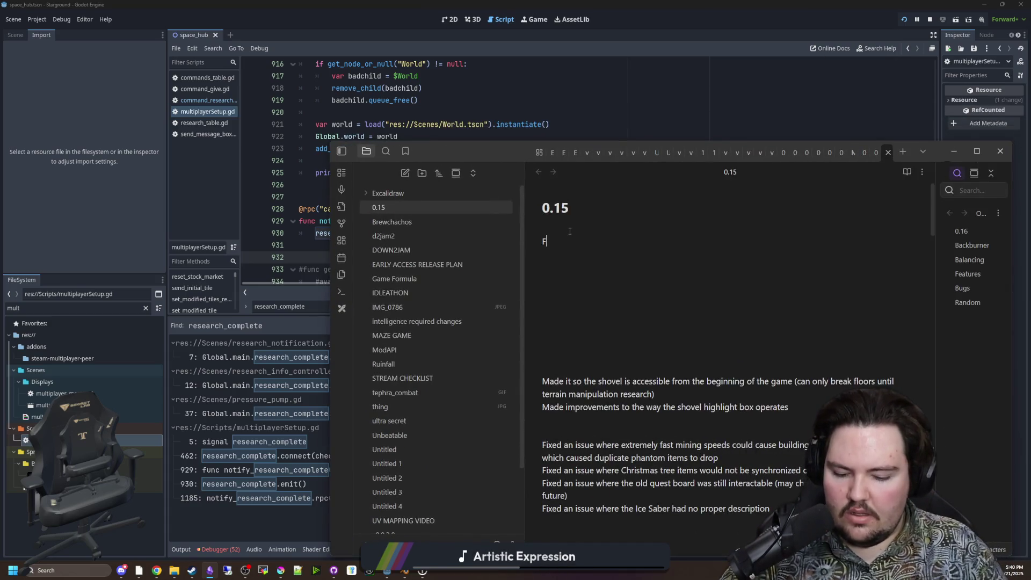
Log 'Fixed an issue where the infinite research achievements could be acquired with only one research'.
{"action": "type", "text": "ixed an issue where the"}
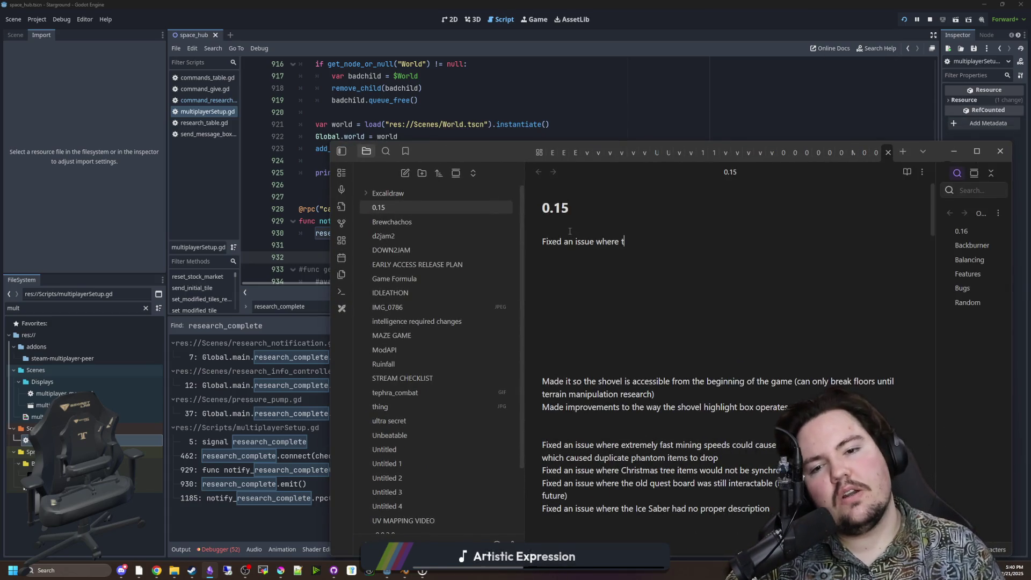
{"action": "type", "text": " infinite "}
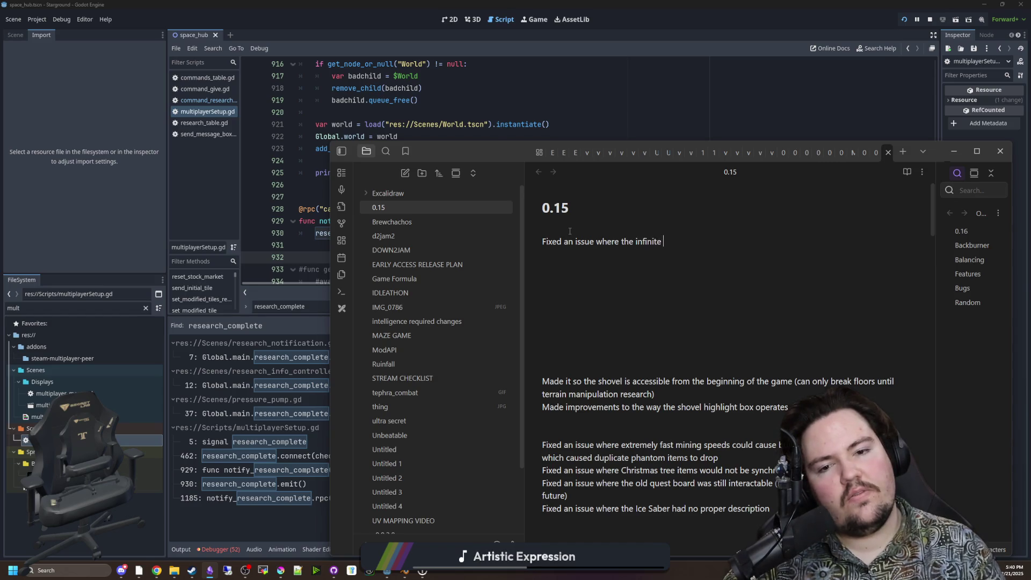
{"action": "type", "text": "research achievements could be ad"}
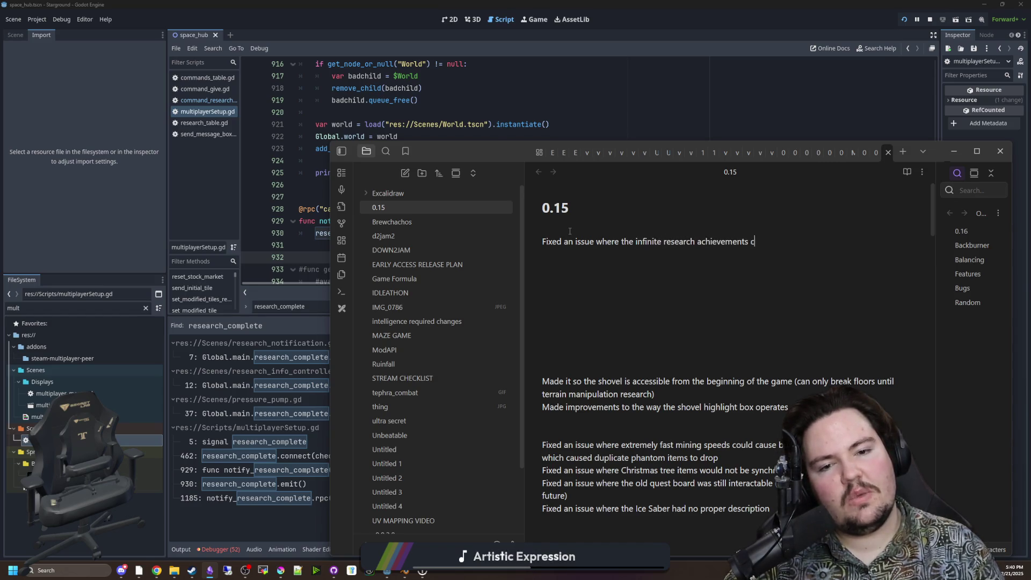
{"action": "key", "text": "BackSpace"}
{"action": "type", "text": "qquired "}
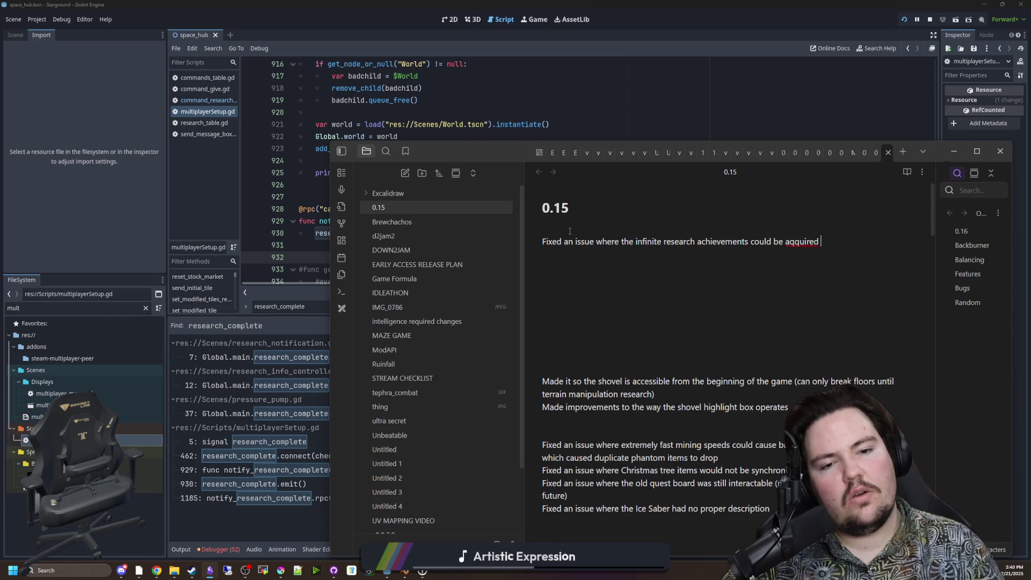
{"action": "type", "text": "with only one research"}
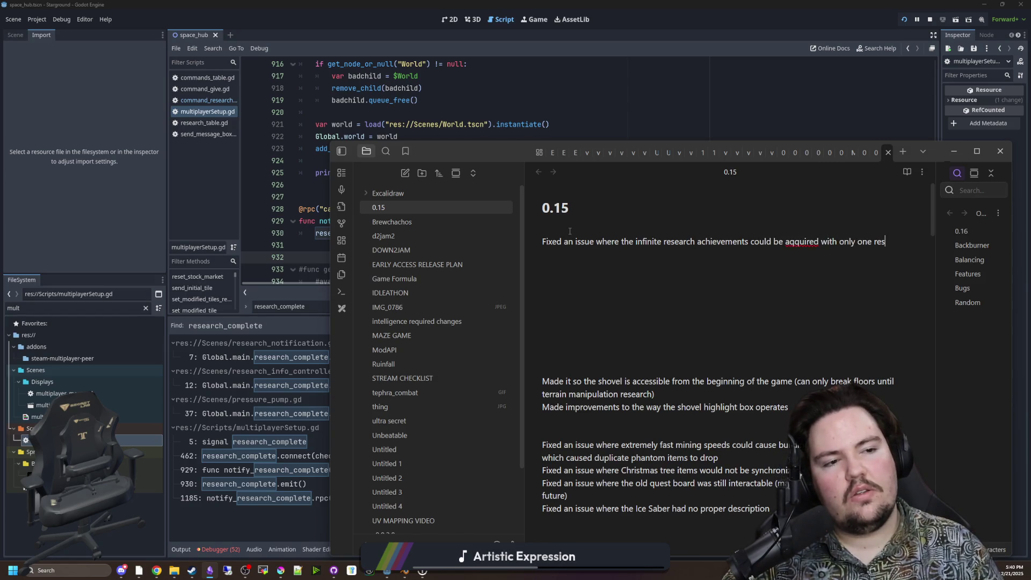
{"action": "right_click", "coordinate": [800, 244]}
{"action": "left_click", "coordinate": [824, 251]}
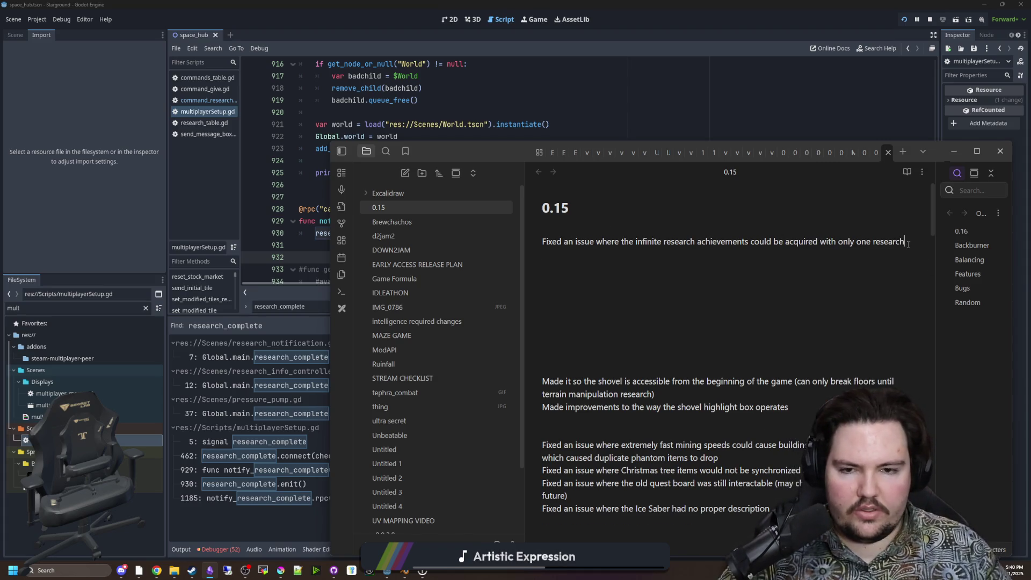
Add 'Fixed an issue where the research command was not properly researching infinite research'.
{"action": "key", "text": "Return"}
{"action": "type", "text": "Fiuxed an issue wher ethe re"}
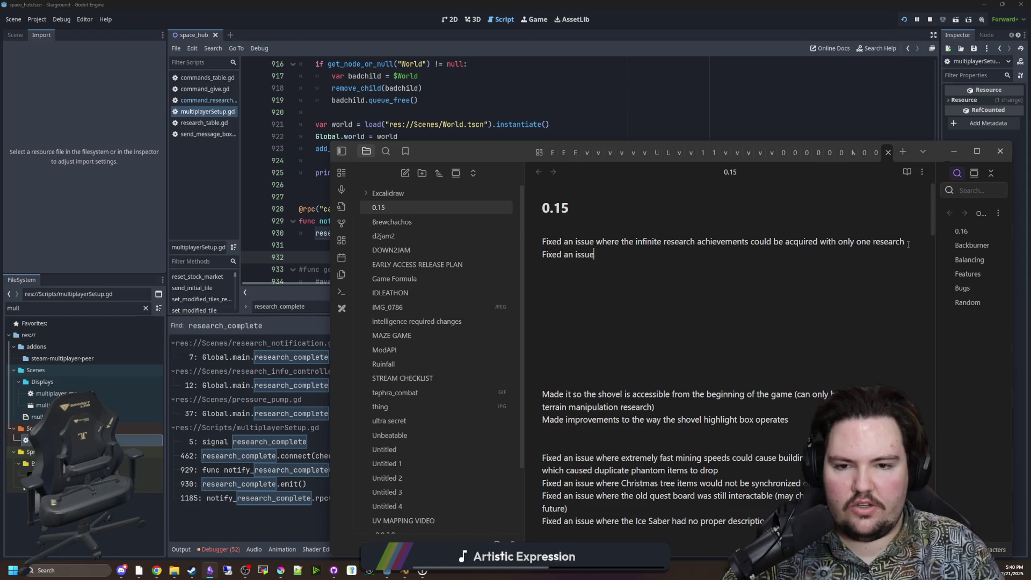
{"action": "type", "text": "searc"}
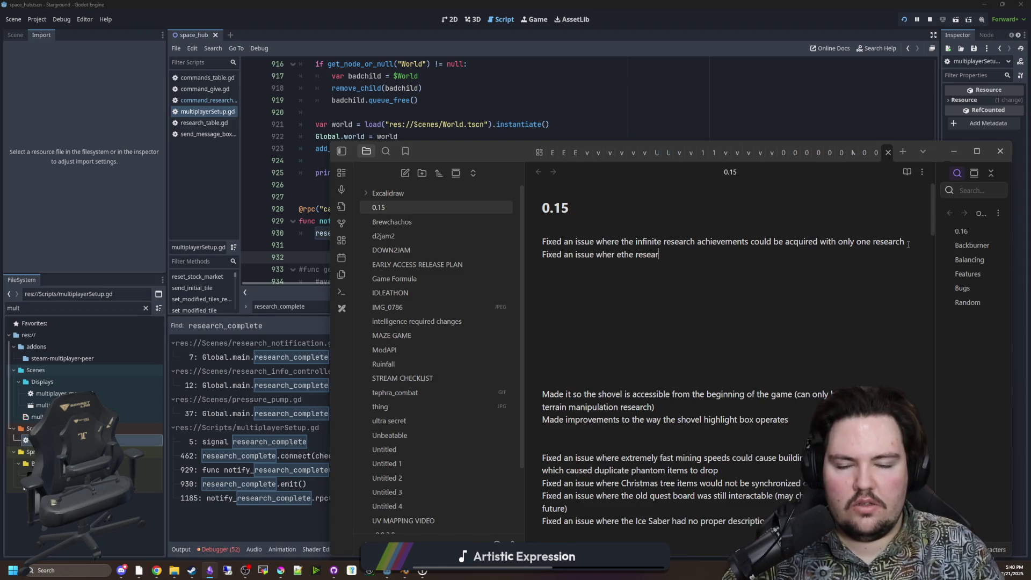
{"action": "key", "text": "BackSpace"}
{"action": "key", "text": "BackSpace"}
{"action": "key", "text": "BackSpace"}
{"action": "type", "text": "e "}
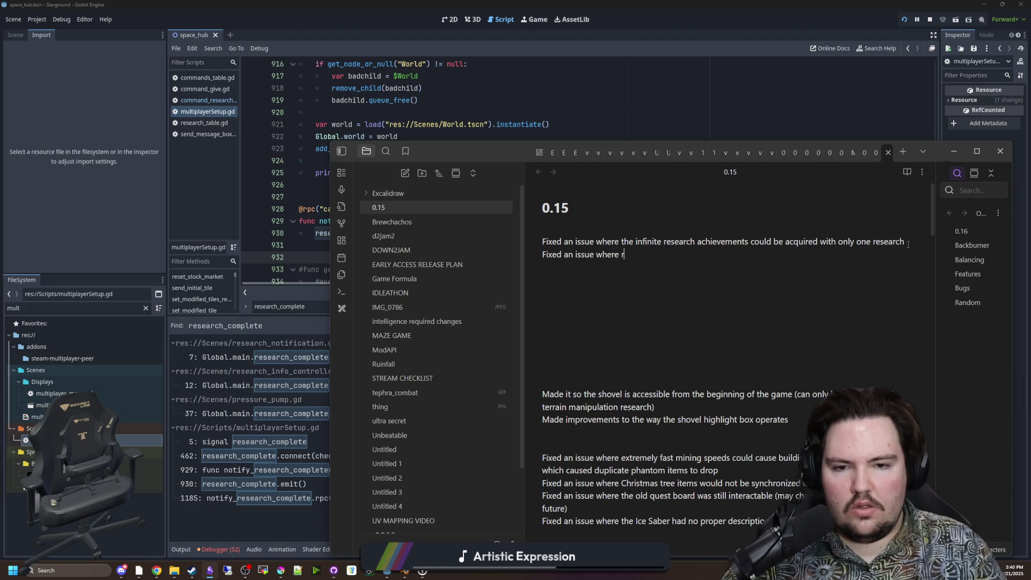
{"action": "type", "text": "the research command w"}
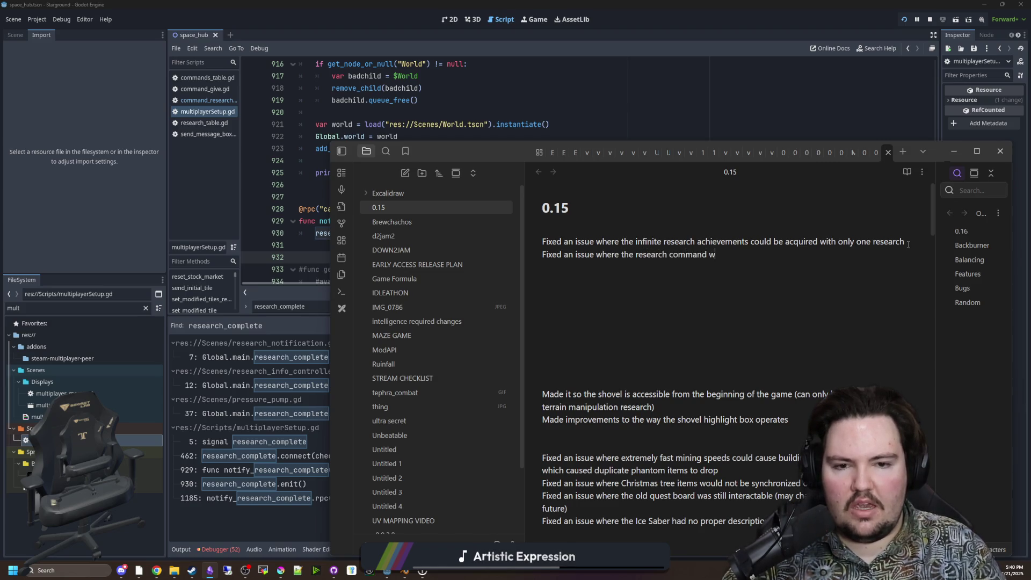
{"action": "type", "text": "as not properly res"}
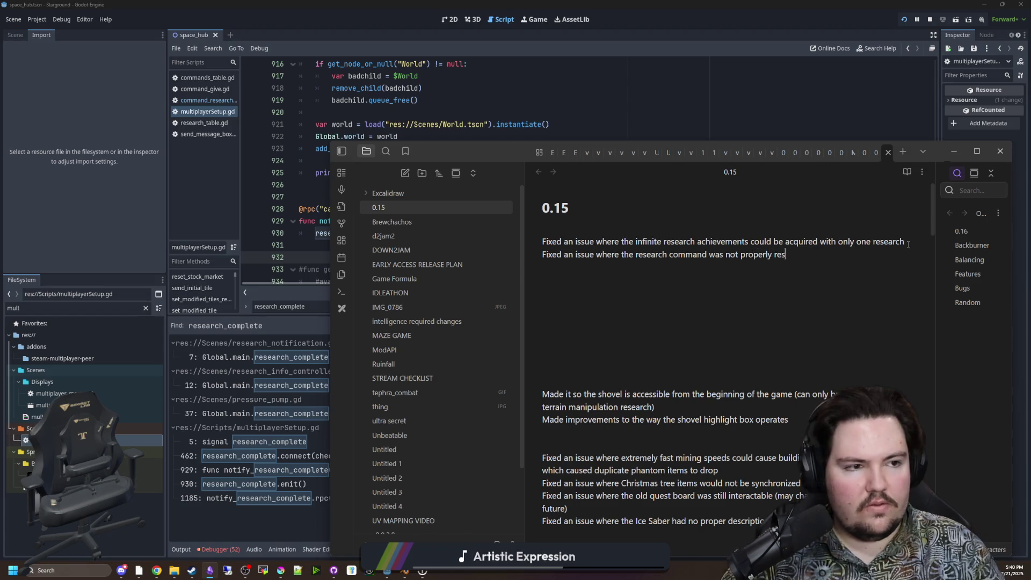
{"action": "type", "text": "earching infinite resea"}
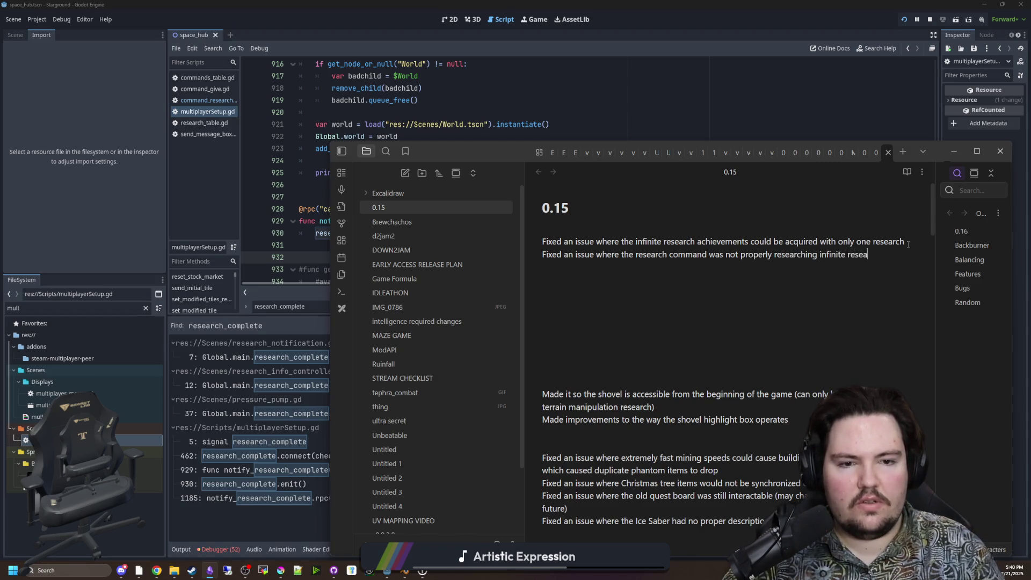
{"action": "type", "text": "rches"}
{"action": "left_click", "coordinate": [954, 151]}
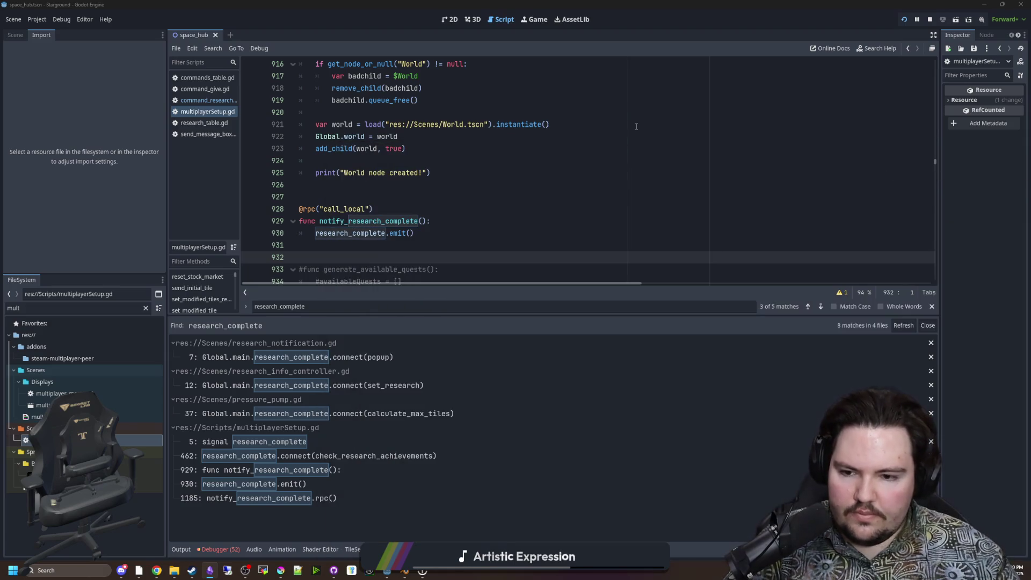
Open research_notification.gd from the line 462 and line 7 results and enlarge the code view.
{"action": "left_click", "coordinate": [376, 124]}
{"action": "left_click", "coordinate": [390, 173]}
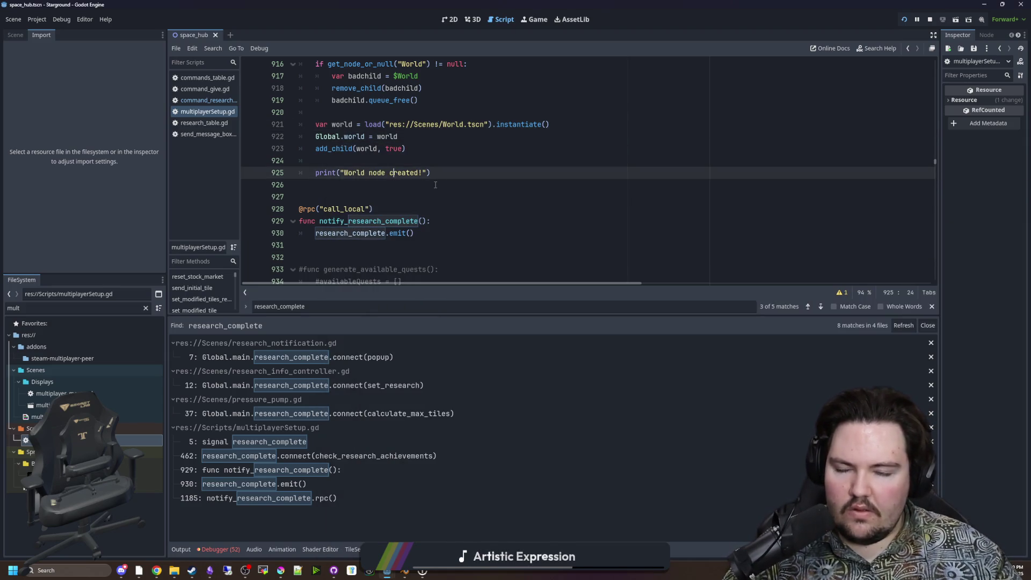
{"action": "left_click", "coordinate": [323, 457]}
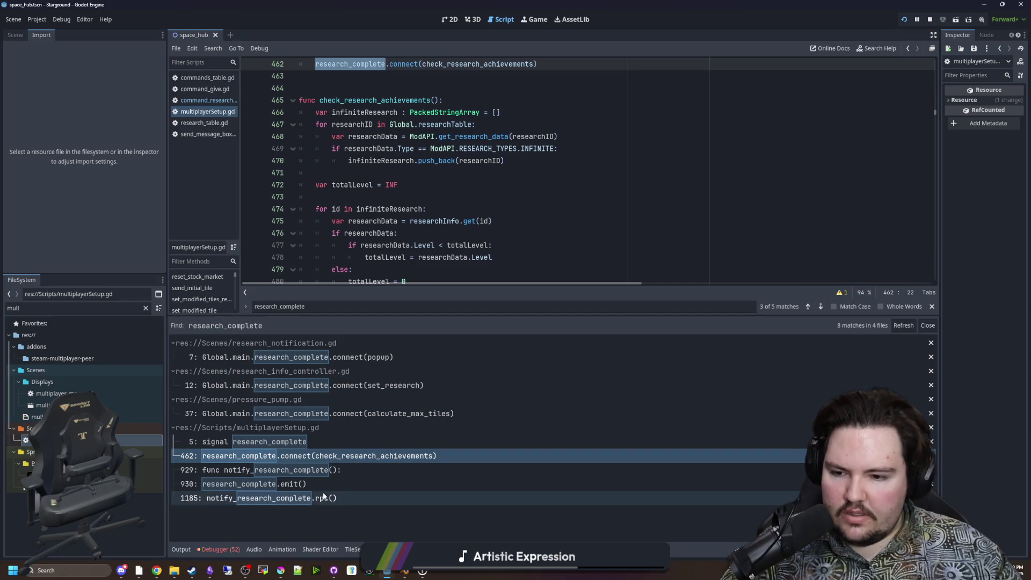
{"action": "left_click", "coordinate": [310, 358]}
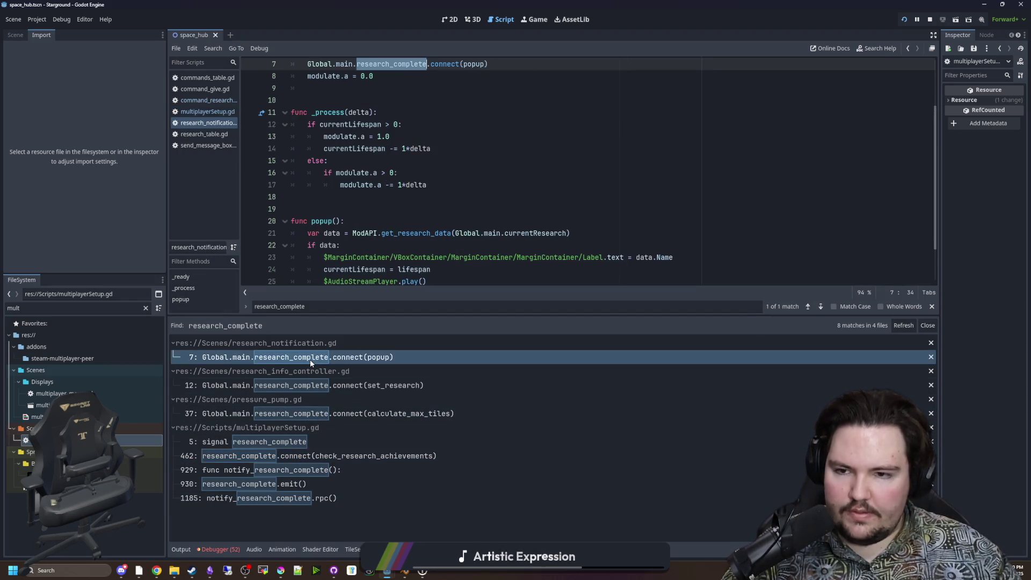
{"action": "left_click", "coordinate": [398, 169]}
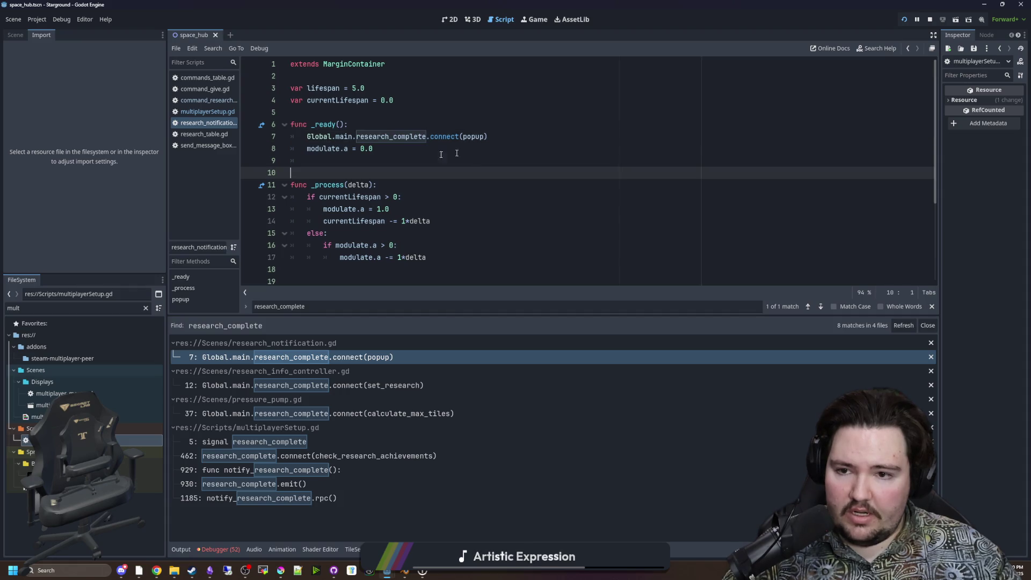
{"action": "scroll", "coordinate": [429, 241], "scroll_direction": "down", "scroll_amount": 2}
{"action": "left_click_drag", "start_coordinate": [451, 313], "coordinate": [447, 455]}
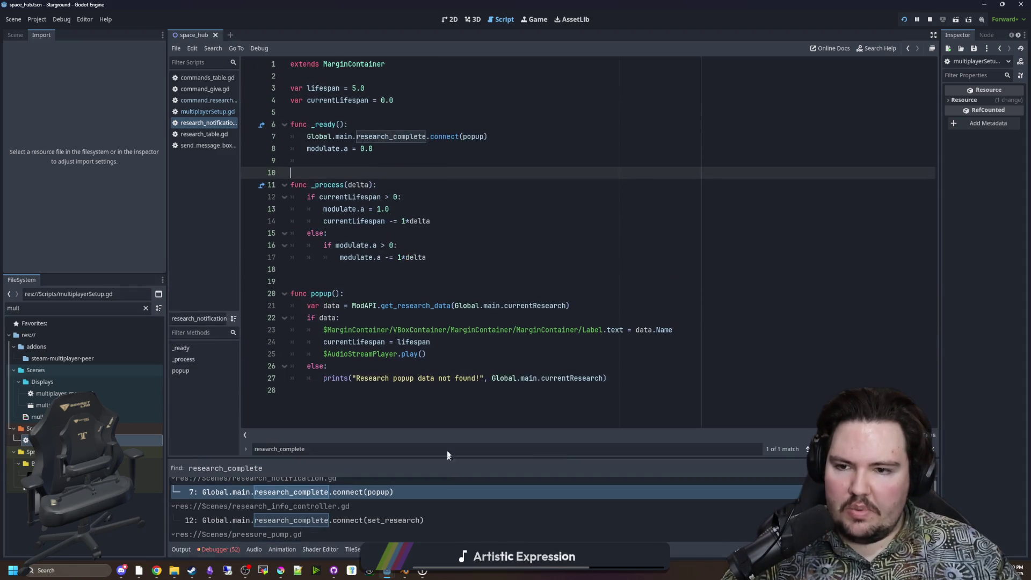
Save the scene and set the caret at the end of popup()'s 'if data:' line.
{"action": "left_click", "coordinate": [433, 287]}
{"action": "left_click", "coordinate": [367, 318]}
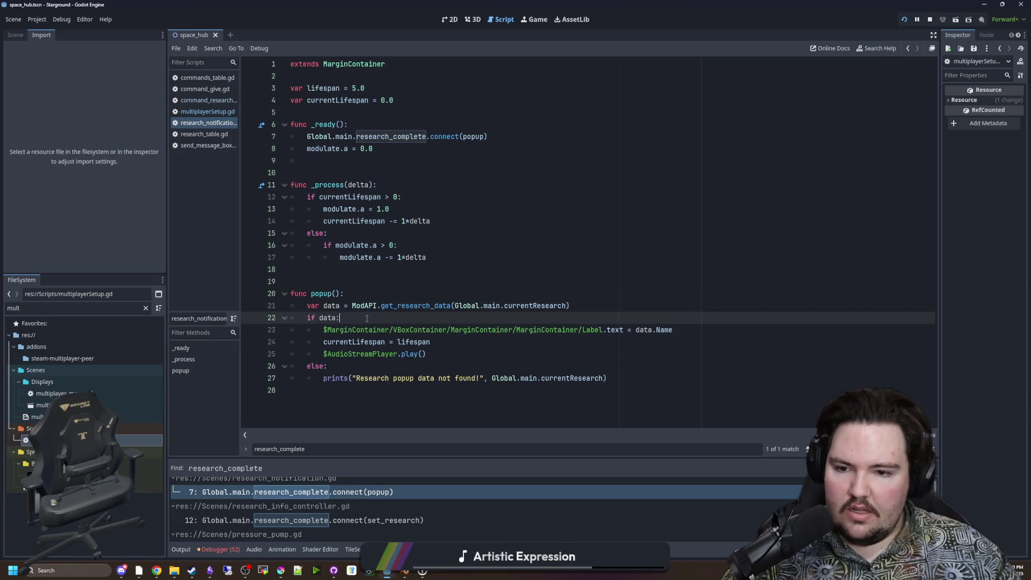
{"action": "left_click", "coordinate": [503, 349]}
{"action": "key", "text": "ctrl+s"}
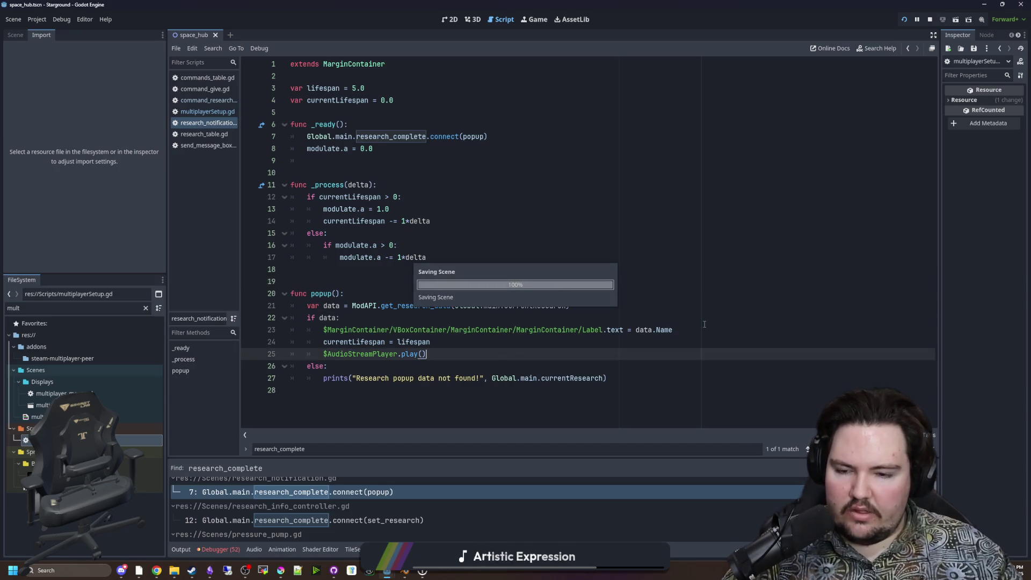
{"action": "left_click", "coordinate": [704, 326]}
{"action": "left_click", "coordinate": [666, 317]}
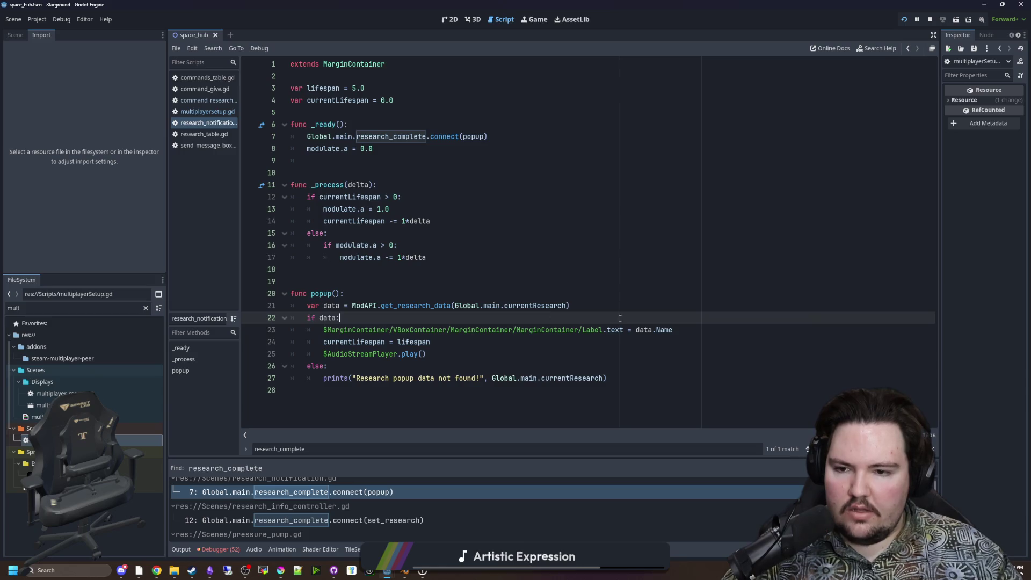
{"action": "left_click", "coordinate": [628, 309]}
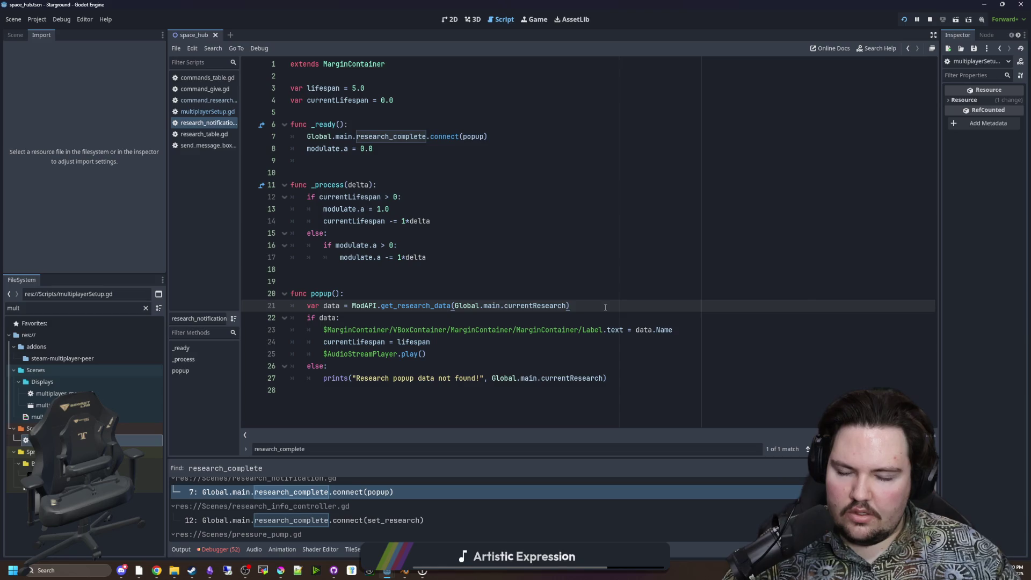
{"action": "left_click", "coordinate": [355, 318]}
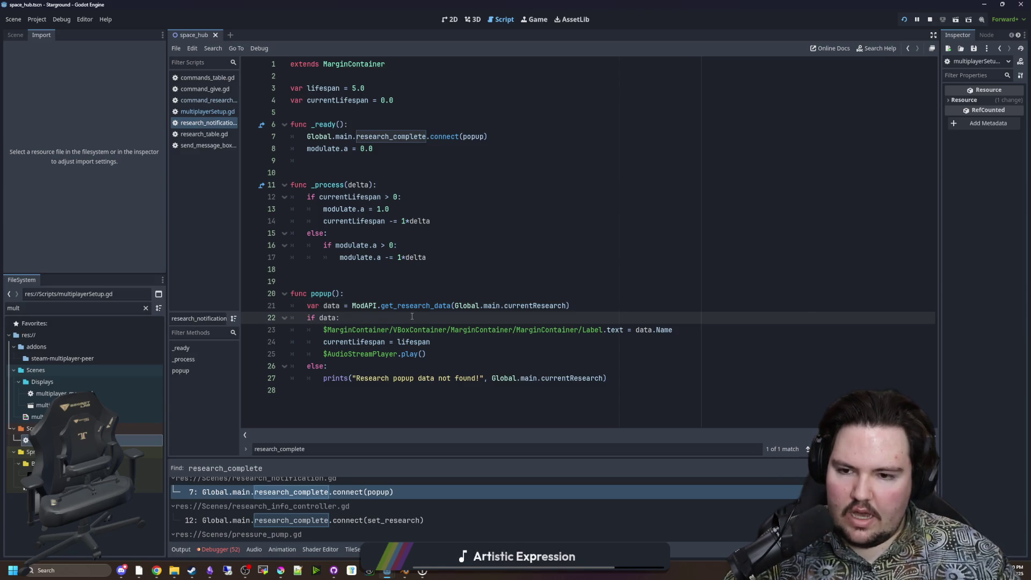
Add a ModAPI.get_research_data(Global.main.currentResearch) call under 'if data:'.
{"action": "key", "text": "Return"}
{"action": "key", "text": "Return"}
{"action": "key", "text": "Up"}
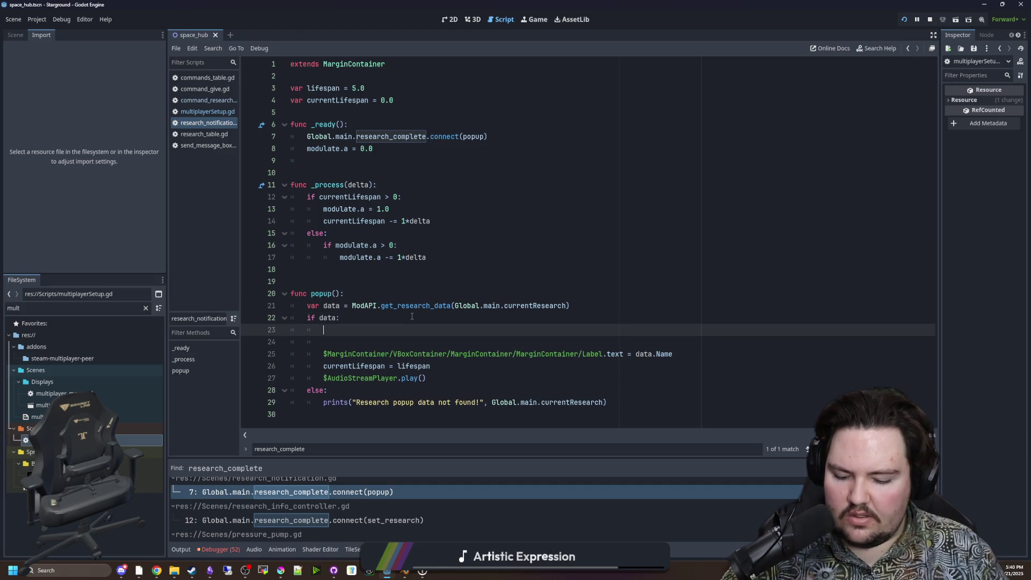
{"action": "type", "text": "ModAPI.get_resea"}
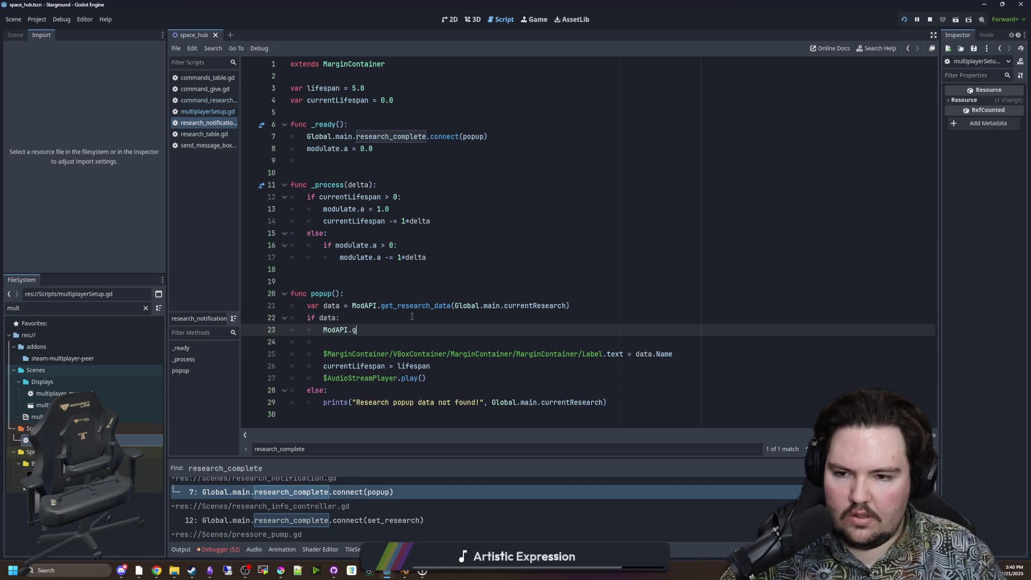
{"action": "key", "text": "Return"}
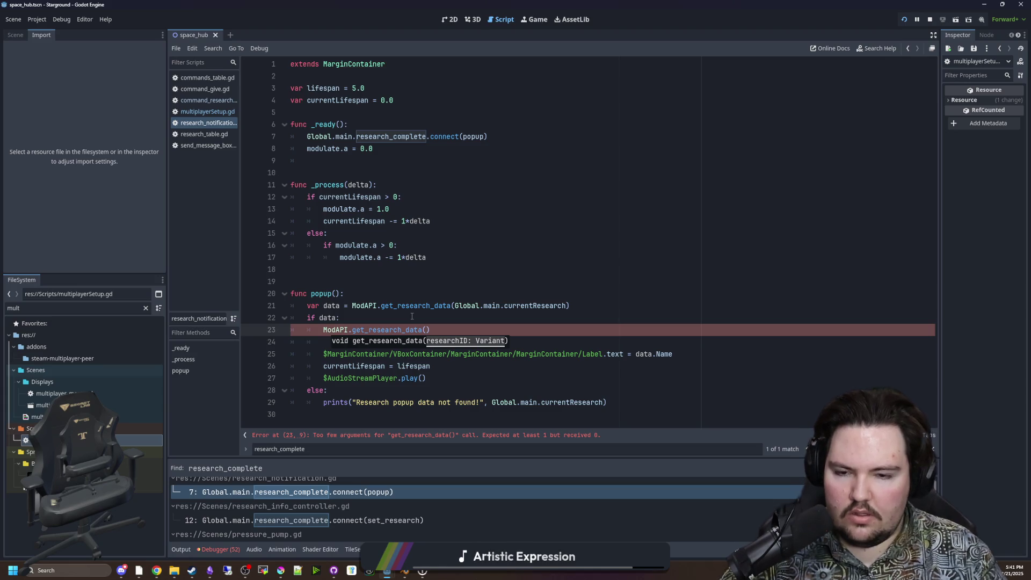
{"action": "key", "text": "Up"}
{"action": "key", "text": "Up"}
{"action": "key", "text": "Up"}
{"action": "mouse_move", "coordinate": [565, 306]}
{"action": "left_mouse_down"}
{"action": "mouse_move", "coordinate": [443, 306]}
{"action": "mouse_move", "coordinate": [456, 306]}
{"action": "left_mouse_up"}
{"action": "key", "text": "ctrl+c"}
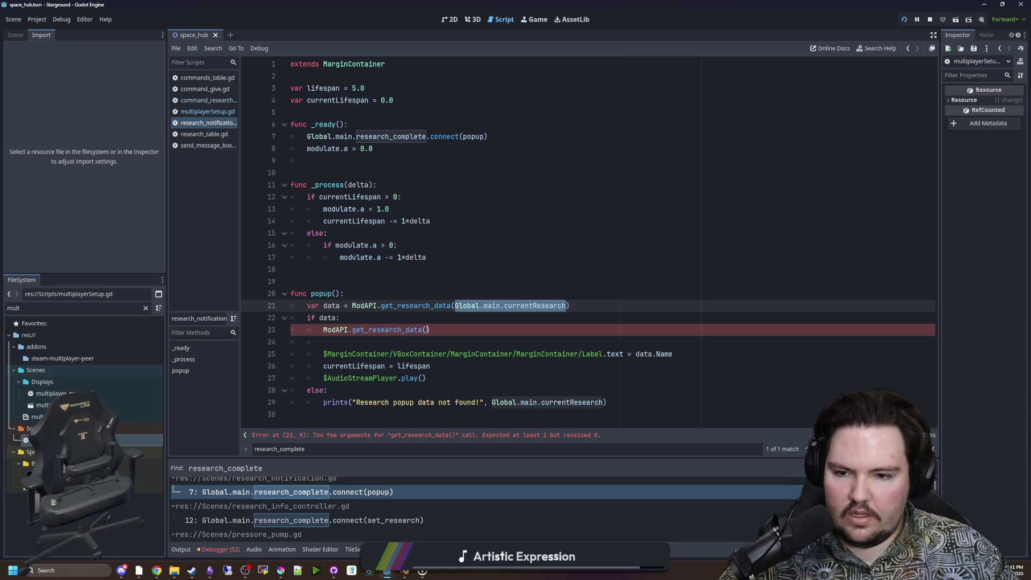
{"action": "left_click", "coordinate": [428, 330]}
{"action": "key", "text": "ctrl+v"}
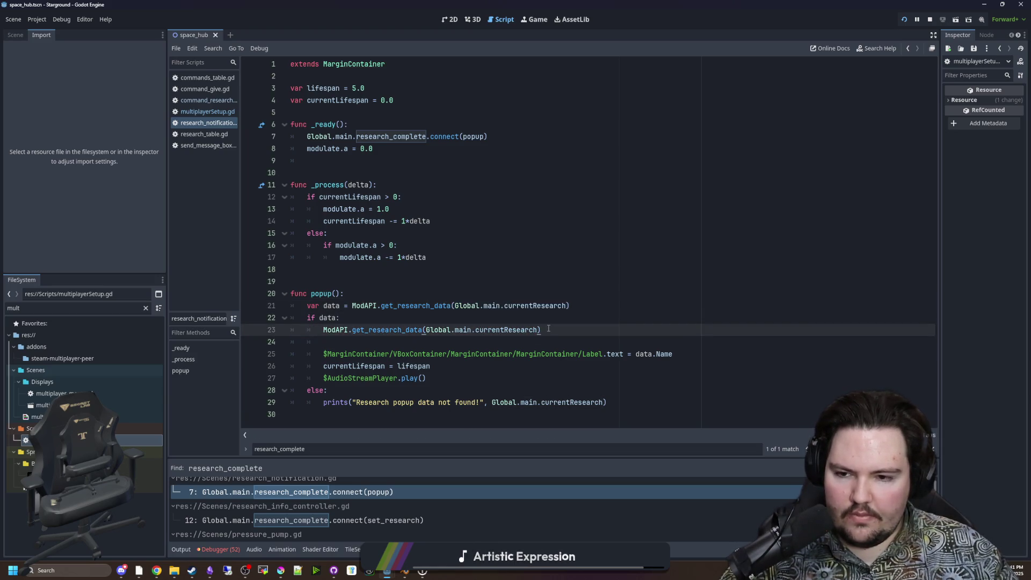
Store the lookup as var researchReference and begin 'if researchReference.Type' below it.
{"action": "key", "text": "Return"}
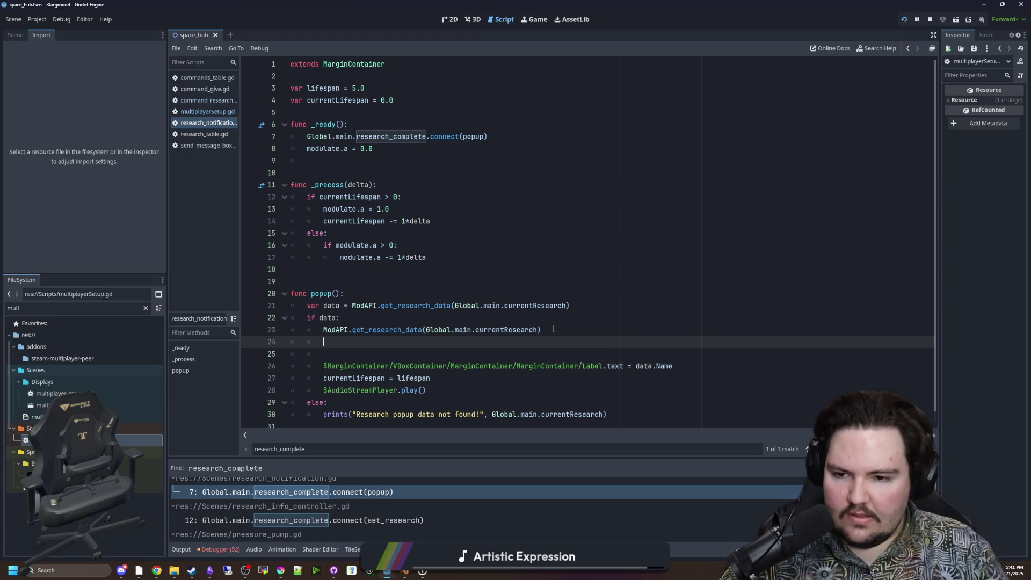
{"action": "key", "text": "Return"}
{"action": "scroll", "coordinate": [553, 328], "scroll_direction": "down", "scroll_amount": 1}
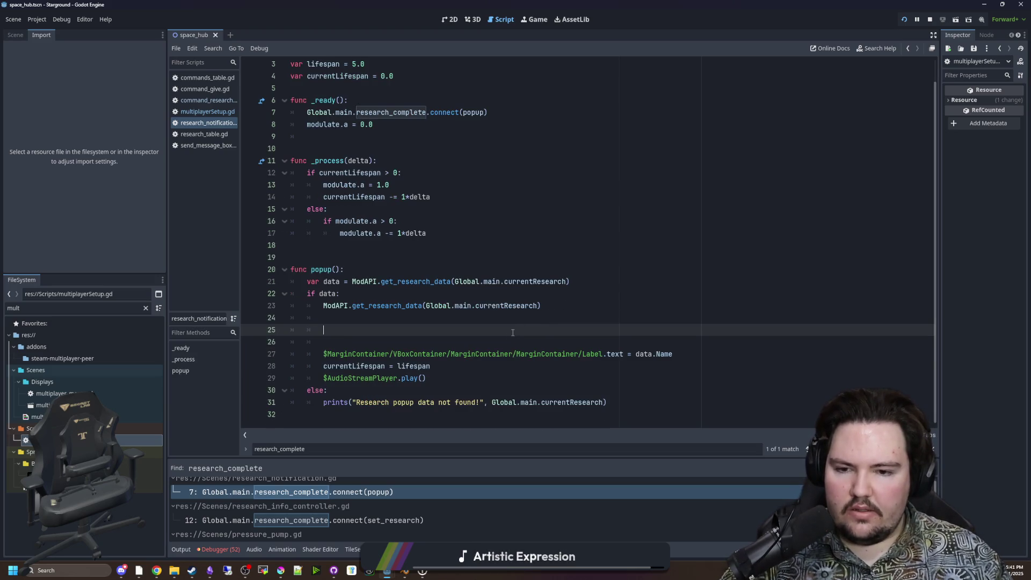
{"action": "type", "text": "if"}
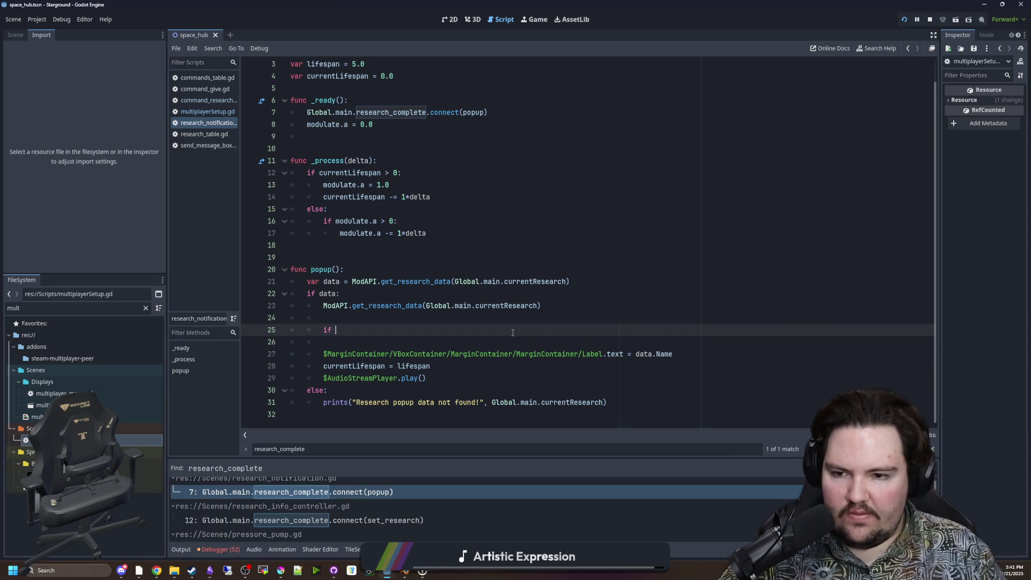
{"action": "key", "text": "Up"}
{"action": "key", "text": "Up"}
{"action": "key", "text": "Home"}
{"action": "type", "text": "var researchReferen"}
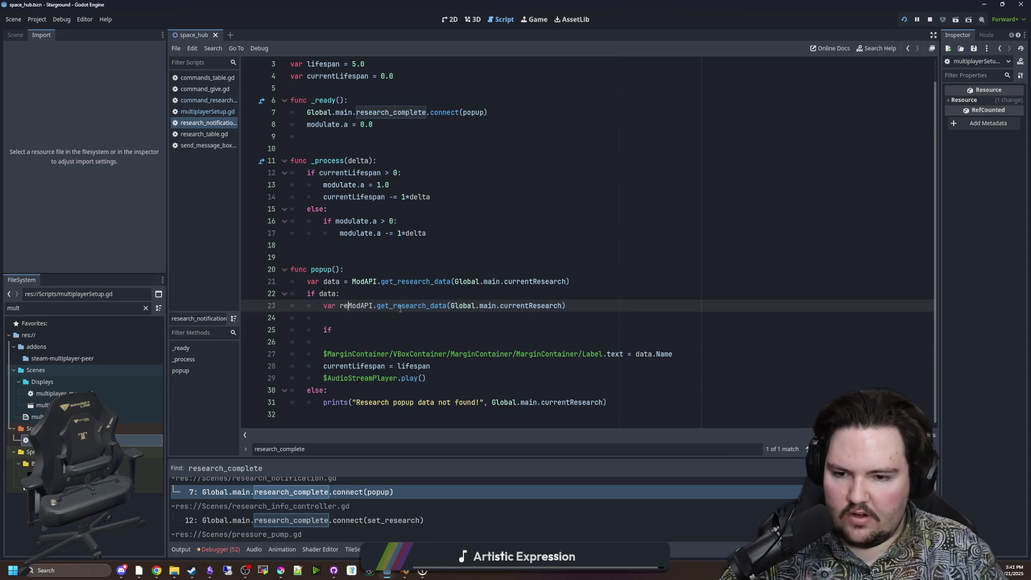
{"action": "type", "text": "ce ="}
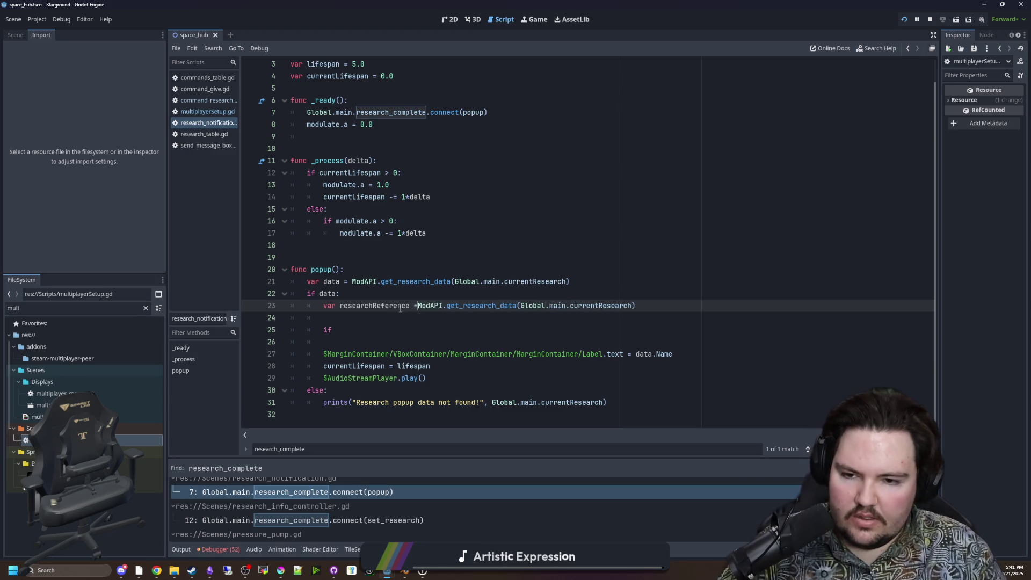
{"action": "left_click", "coordinate": [384, 325]}
{"action": "type", "text": "researchReference.T"}
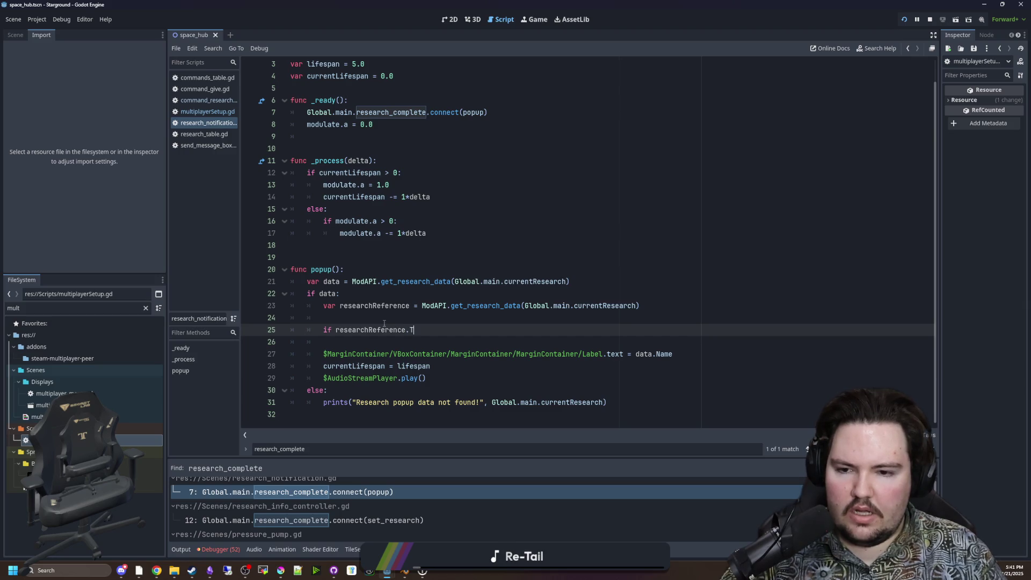
{"action": "type", "text": "ype"}
{"action": "left_click", "coordinate": [433, 320]}
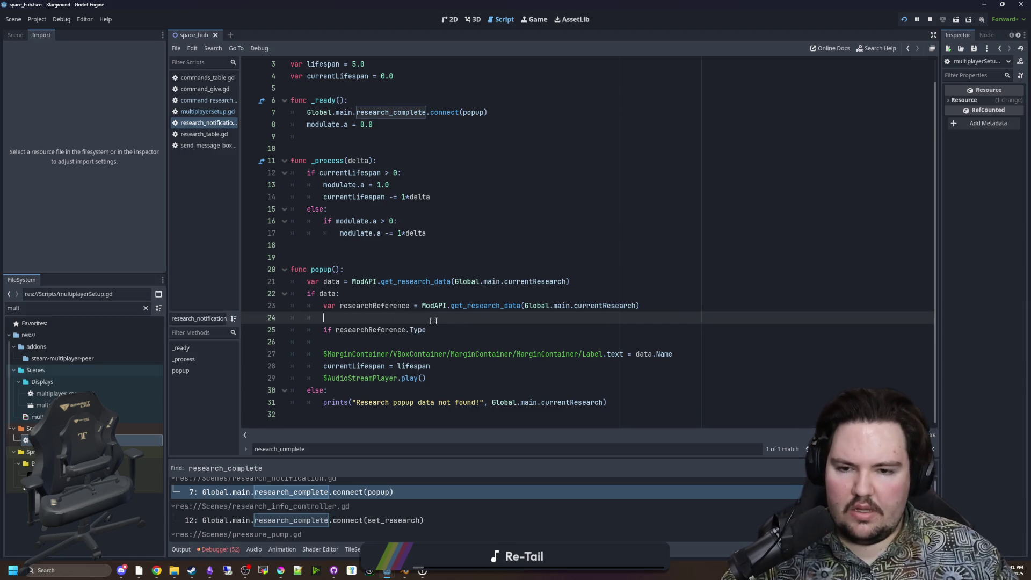
{"action": "left_click", "coordinate": [147, 307]}
{"action": "type", "text": "researc"}
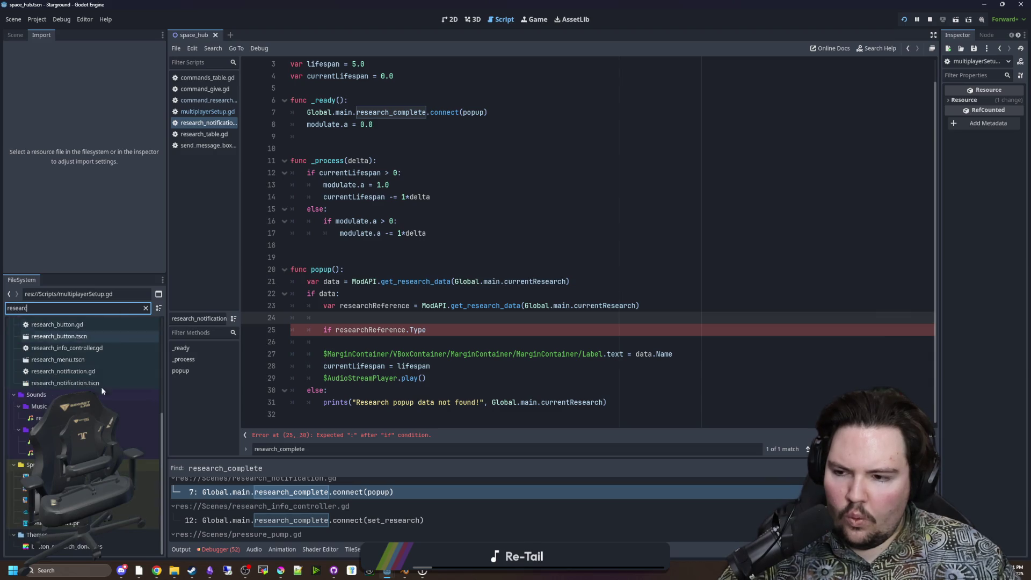
{"action": "double_click", "coordinate": [85, 381]}
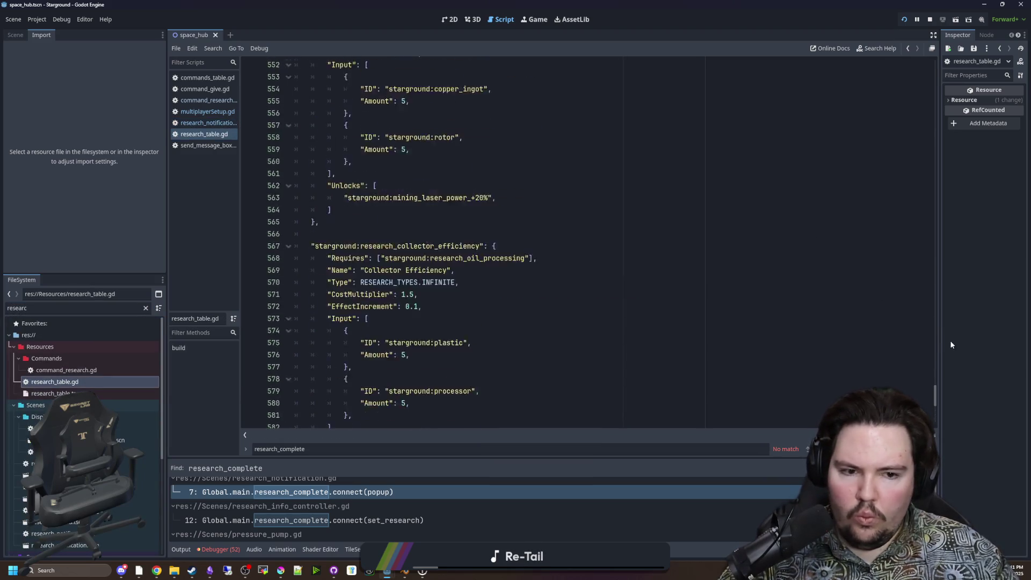
{"action": "left_click_drag", "start_coordinate": [936, 379], "coordinate": [936, 67]}
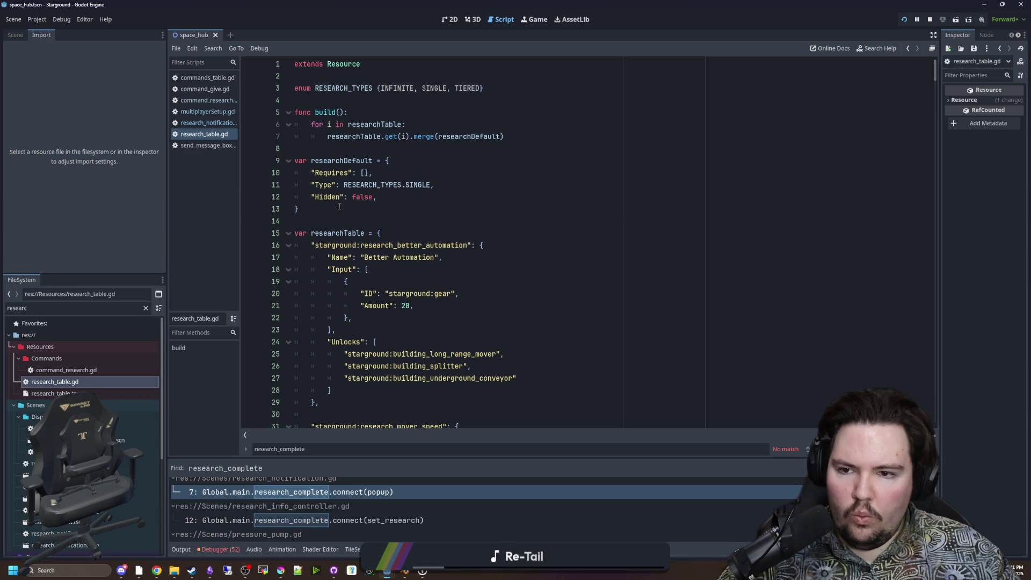
{"action": "double_click", "coordinate": [323, 184]}
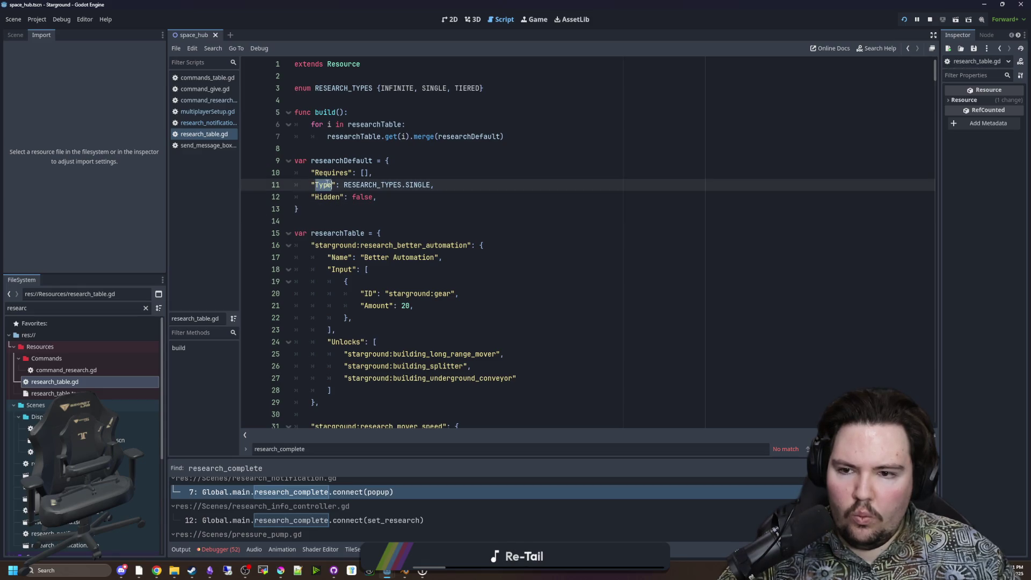
{"action": "left_click", "coordinate": [223, 115]}
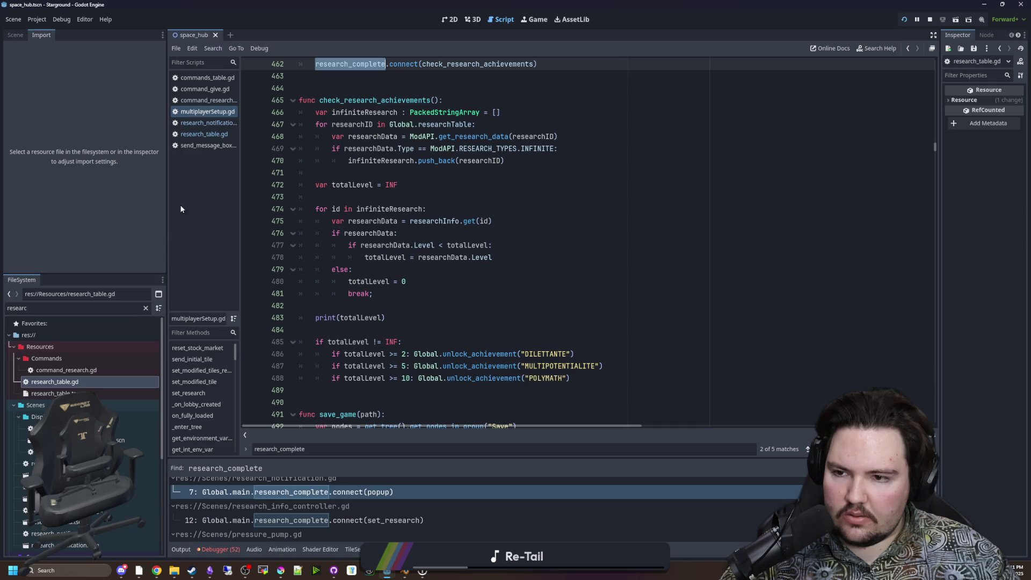
{"action": "left_click", "coordinate": [229, 112]}
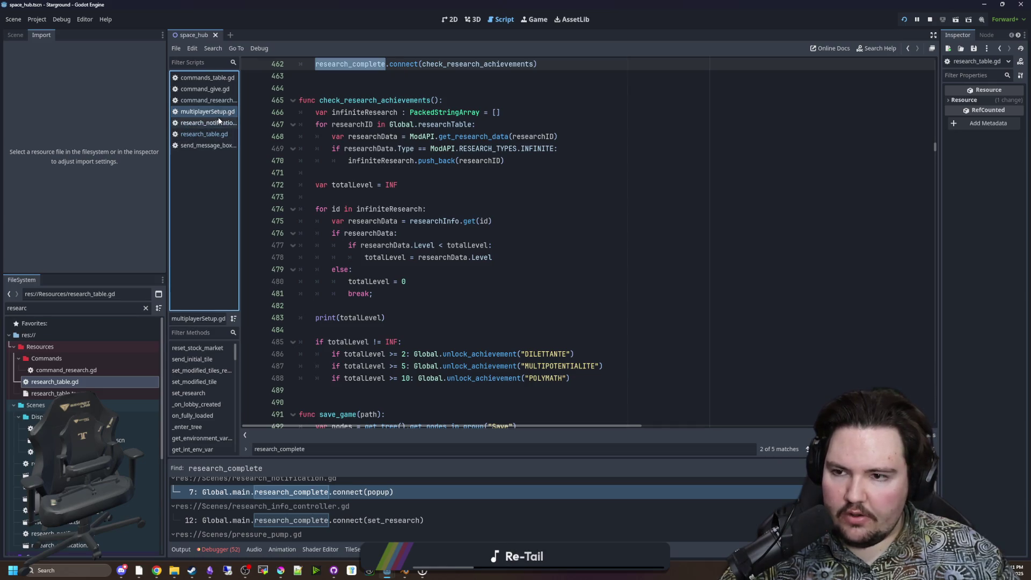
{"action": "left_click", "coordinate": [208, 123]}
{"action": "left_click", "coordinate": [452, 330]}
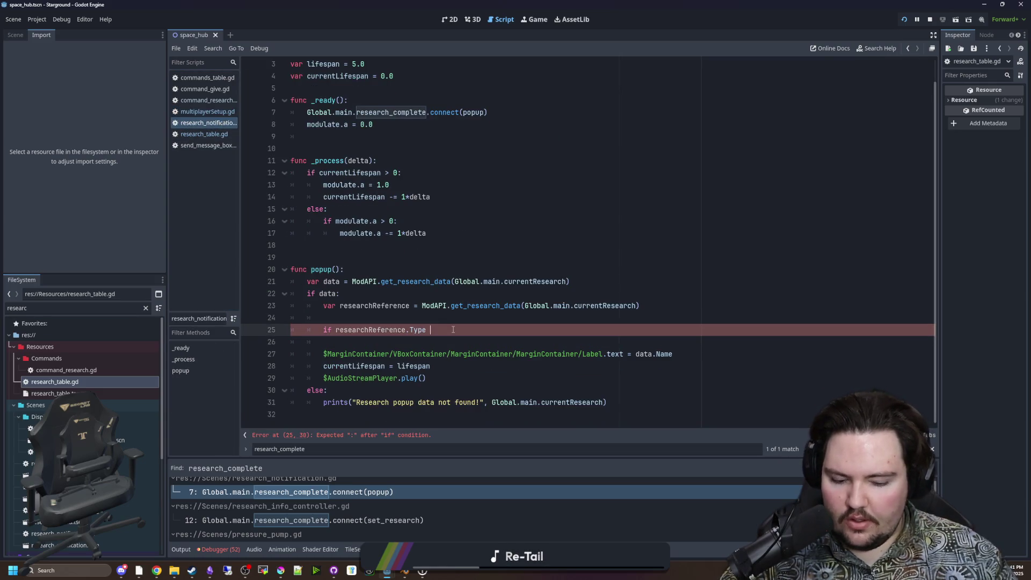
Complete the condition to compare Type against ModAPI.RESEARCH_TYPES.INFINITE || ModAPI.RESEARCH_TYPES.TIERED.
{"action": "type", "text": "Glob"}
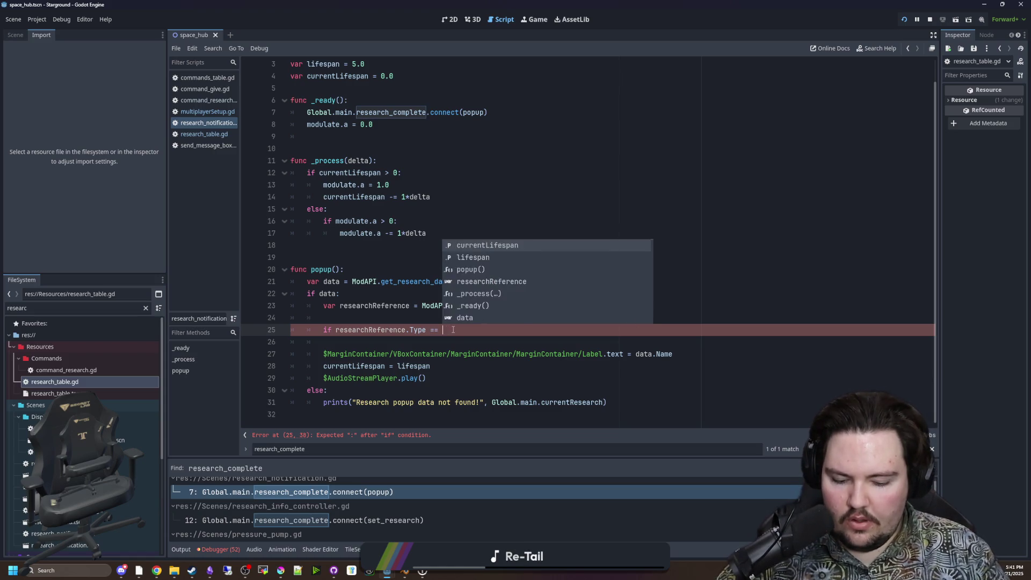
{"action": "key", "text": "BackSpace"}
{"action": "key", "text": "BackSpace"}
{"action": "key", "text": "BackSpace"}
{"action": "type", "text": "Mo"}
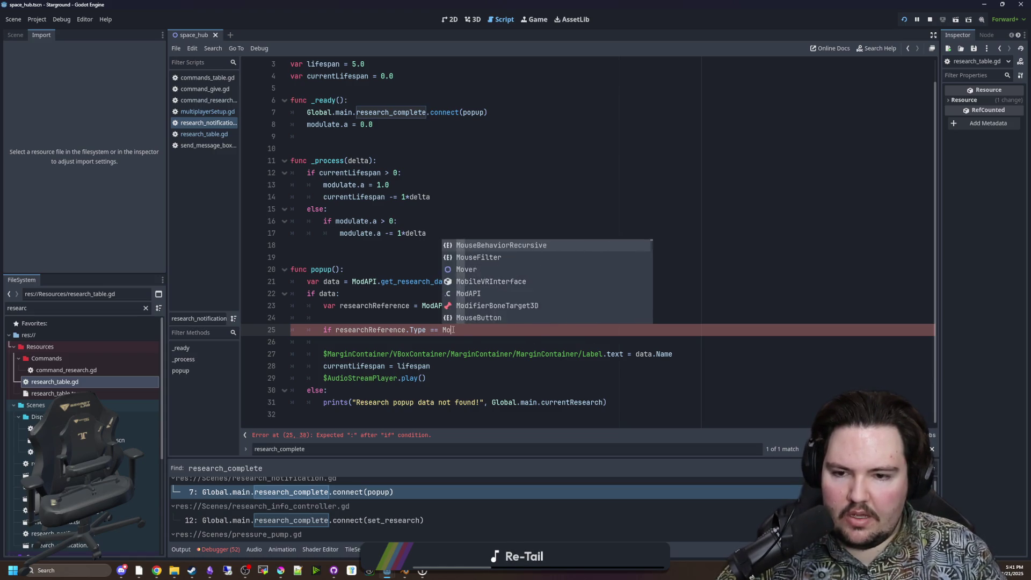
{"action": "type", "text": "dAPI.res"}
{"action": "key", "text": "Return"}
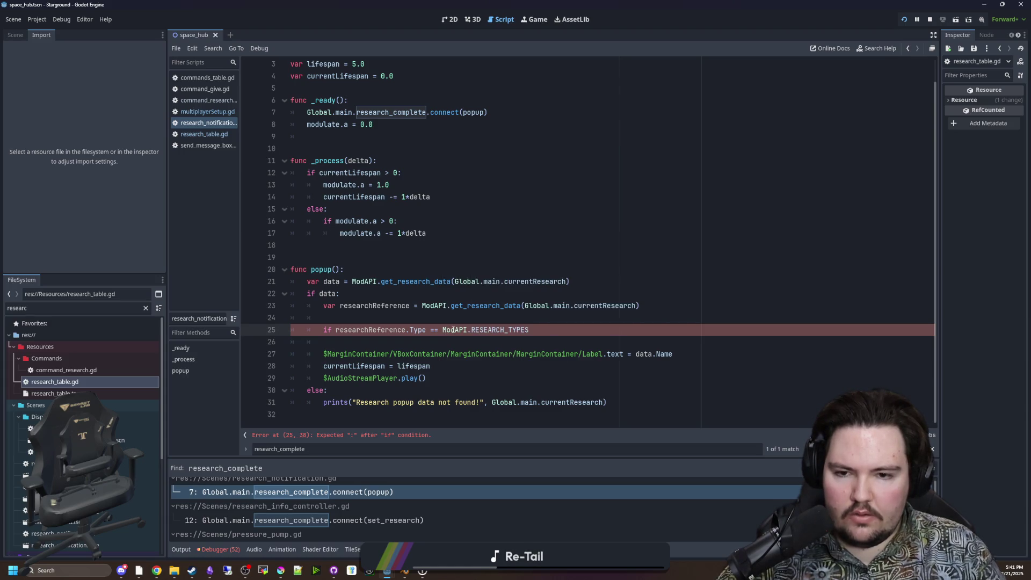
{"action": "type", "text": ".INFINITE || :"}
{"action": "key", "text": "Return"}
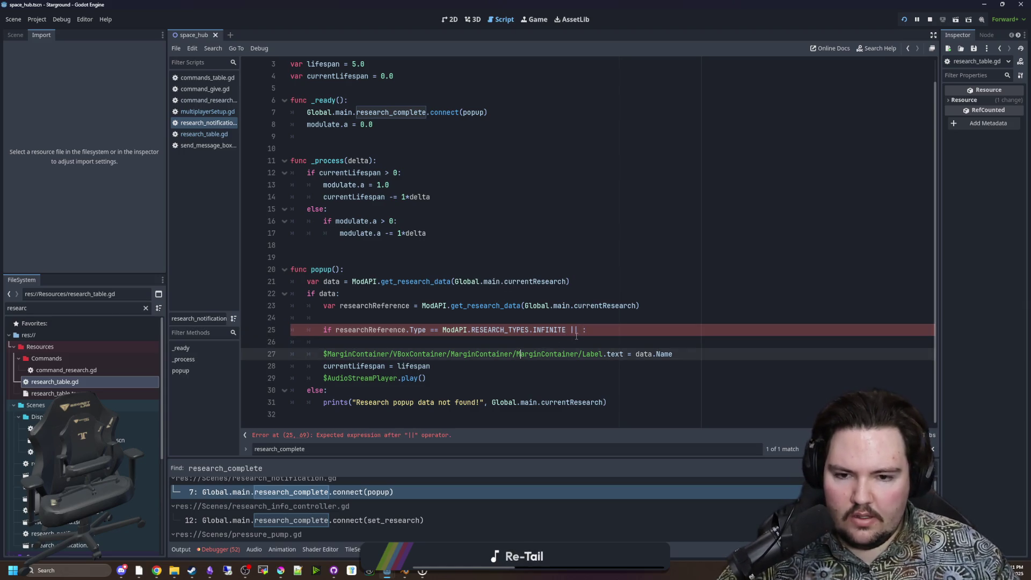
{"action": "left_click_drag", "start_coordinate": [565, 329], "coordinate": [337, 335]}
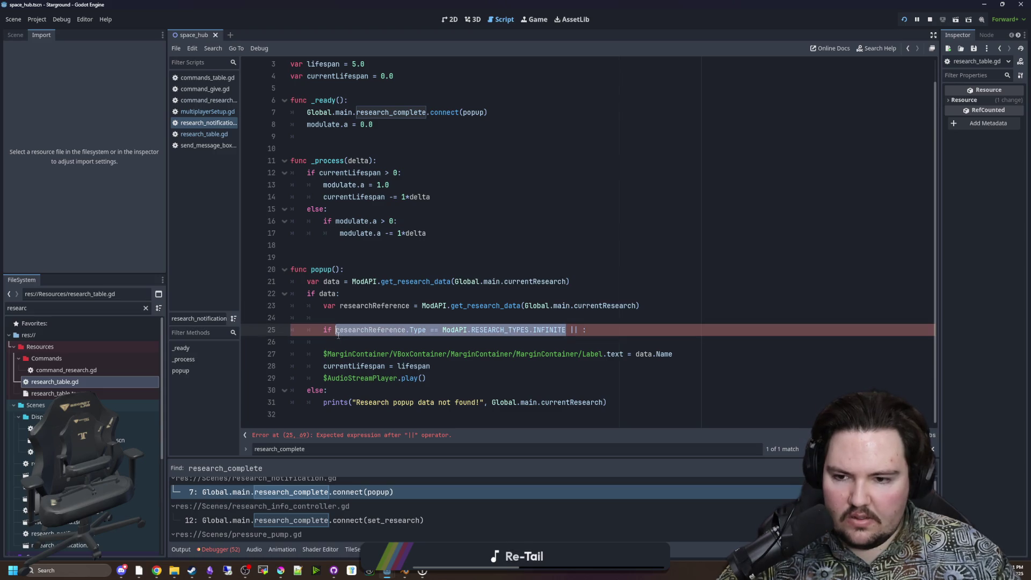
{"action": "key", "text": "ctrl+c"}
{"action": "left_click", "coordinate": [583, 329]}
{"action": "key", "text": "ctrl+v"}
{"action": "key", "text": "BackSpace"}
{"action": "key", "text": "BackSpace"}
{"action": "key", "text": "BackSpace"}
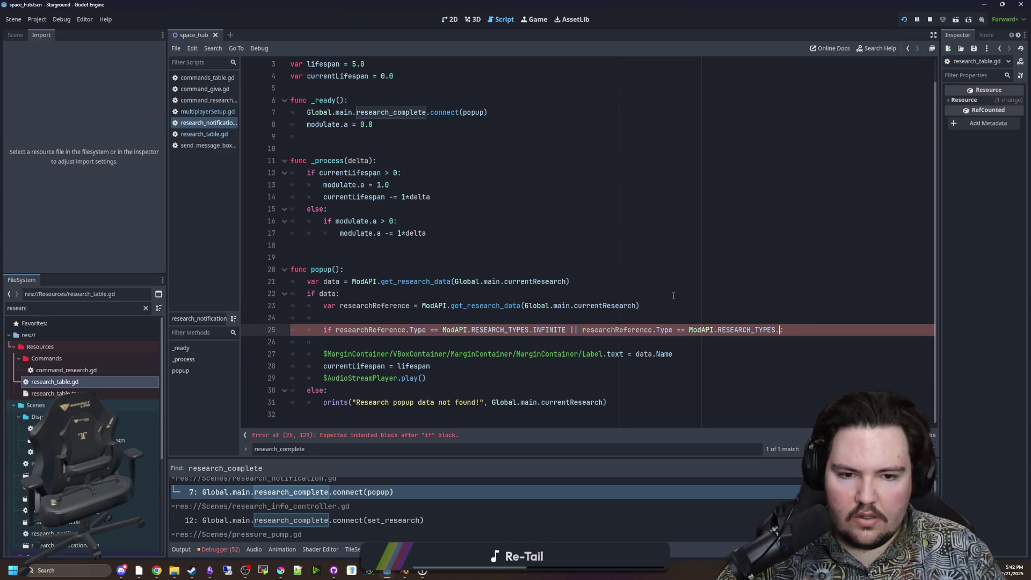
{"action": "type", "text": "T"}
{"action": "key", "text": "Return"}
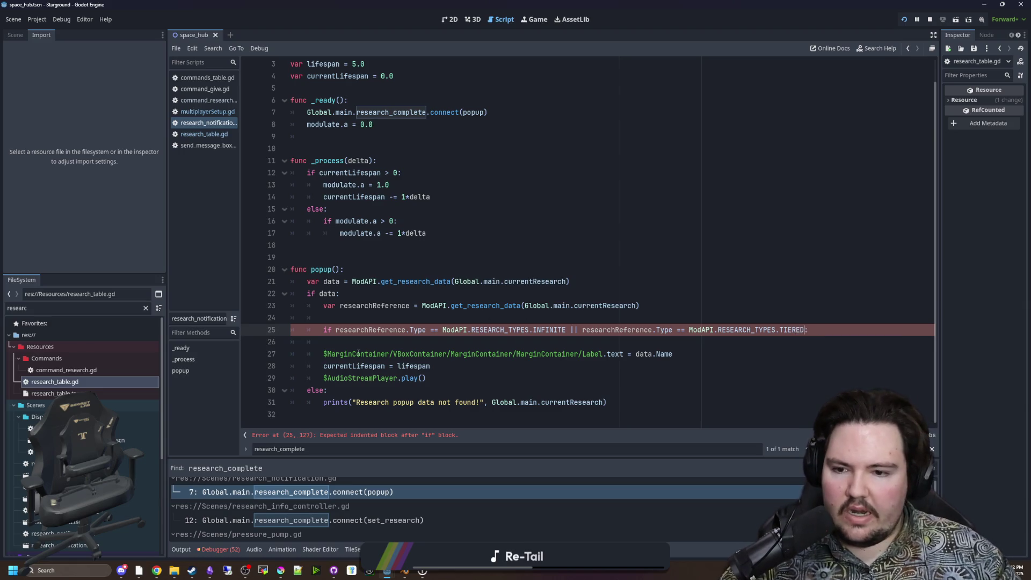
Declare var levelText above the condition and start a levelText assignment inside its body.
{"action": "left_click", "coordinate": [365, 343]}
{"action": "left_click", "coordinate": [385, 315]}
{"action": "key", "text": "Return"}
{"action": "type", "text": "VAR"}
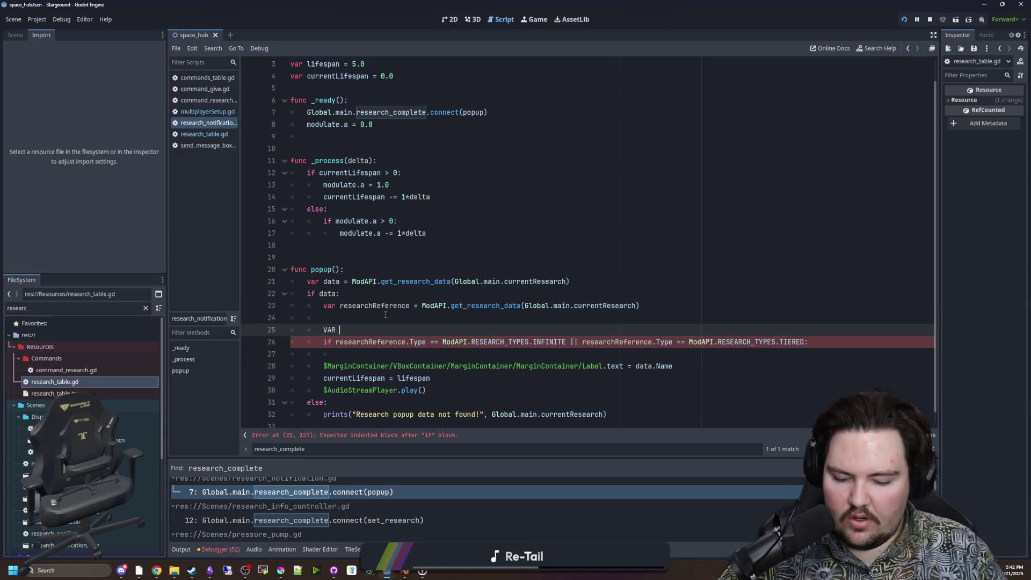
{"action": "key", "text": "BackSpace"}
{"action": "key", "text": "BackSpace"}
{"action": "key", "text": "BackSpace"}
{"action": "type", "text": "var level"}
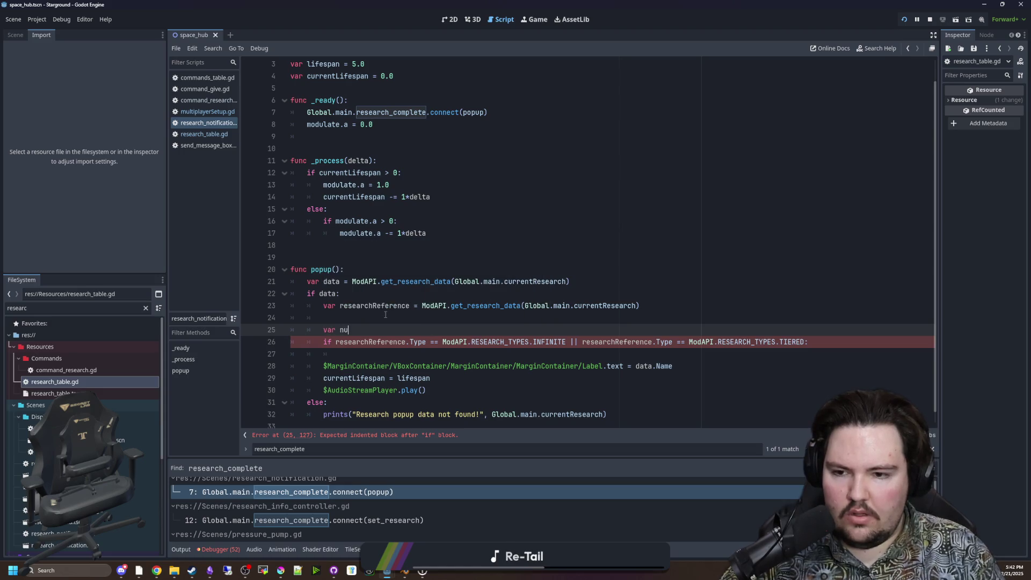
{"action": "type", "text": "Text = \""}
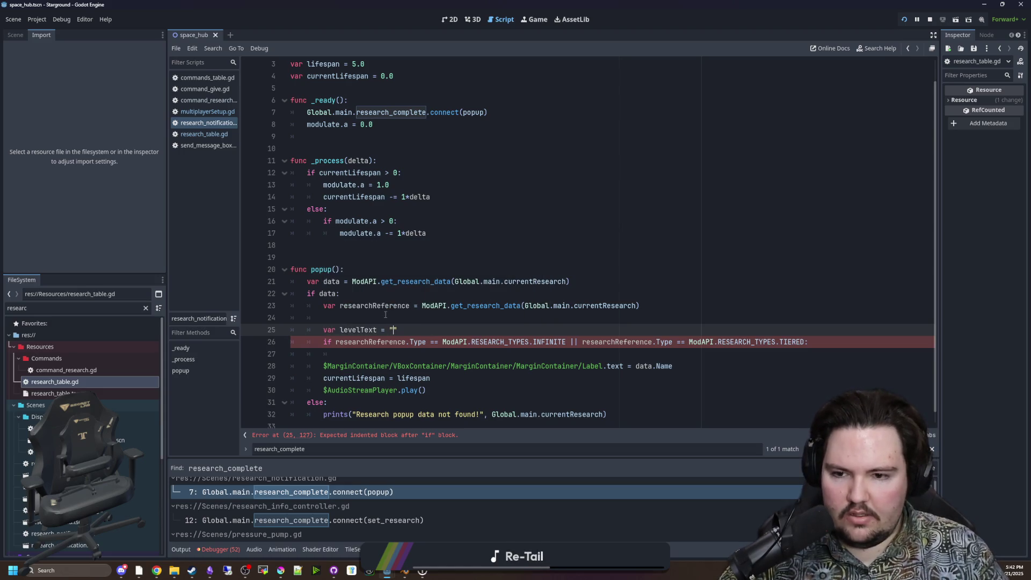
{"action": "scroll", "coordinate": [357, 334], "scroll_direction": "down", "scroll_amount": 1}
{"action": "left_click", "coordinate": [342, 343]}
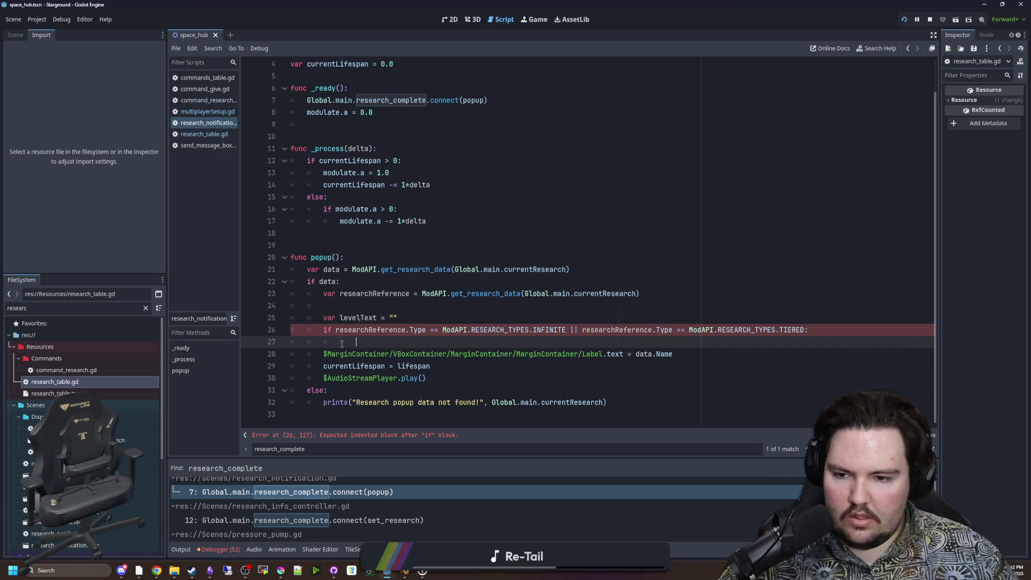
{"action": "type", "text": "levelText = \" \" + d"}
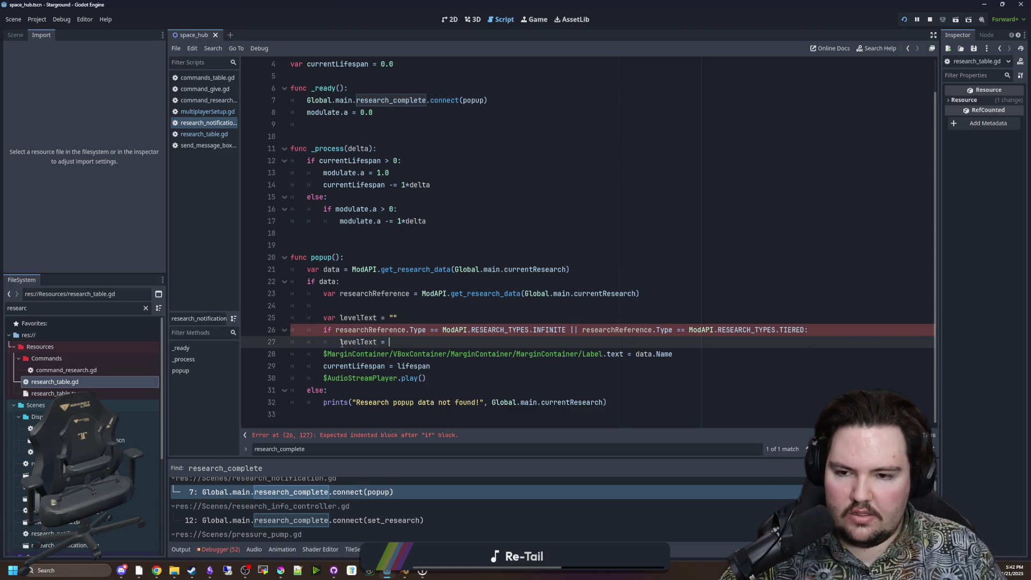
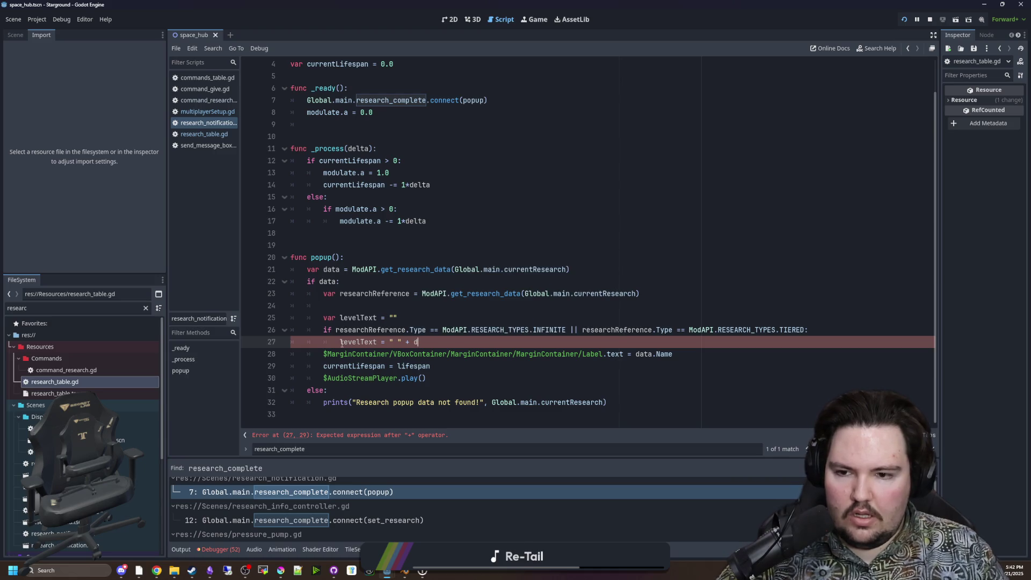
Set levelText to " " + str(data.Level) for infinite and tiered research.
{"action": "type", "text": "ata."}
{"action": "key", "text": "Escape"}
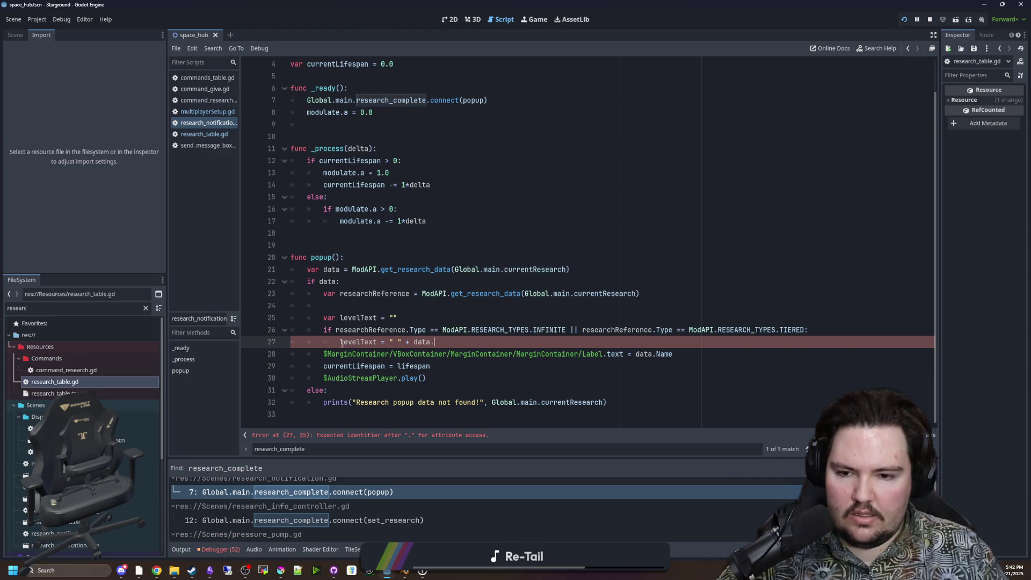
{"action": "type", "text": "Level"}
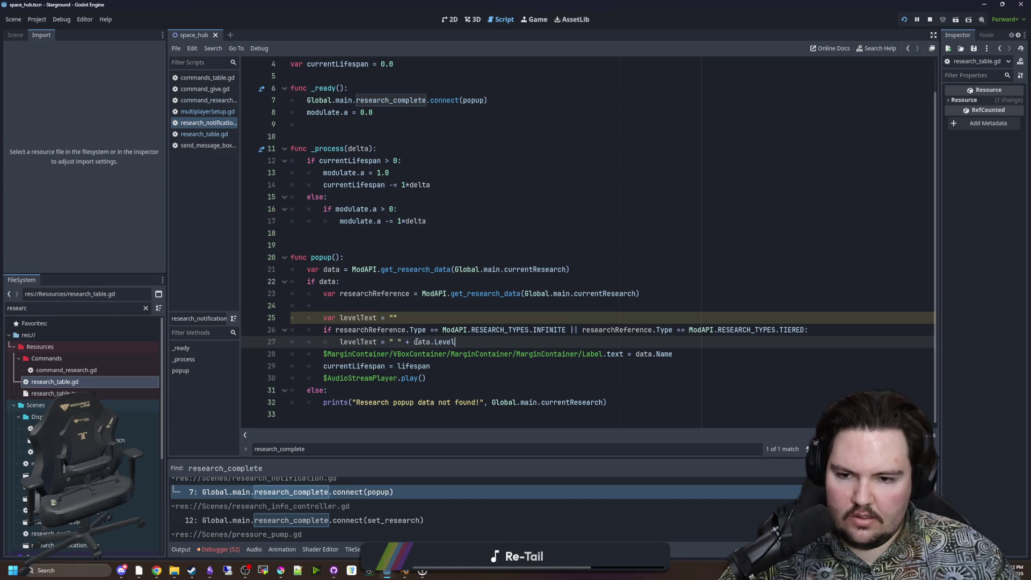
{"action": "left_click", "coordinate": [414, 341]}
{"action": "type", "text": "str("}
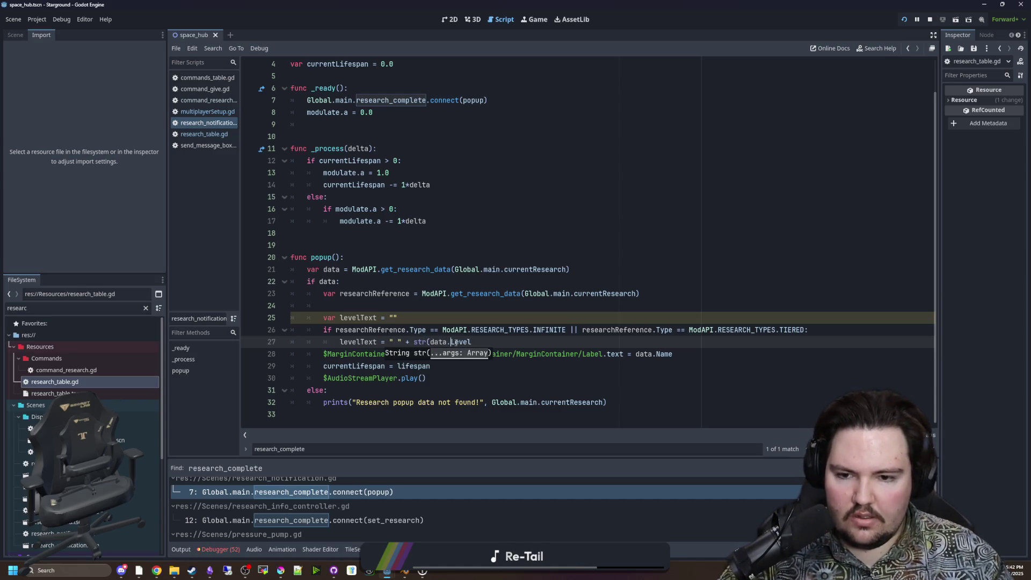
{"action": "key", "text": "End"}
{"action": "type", "text": ")"}
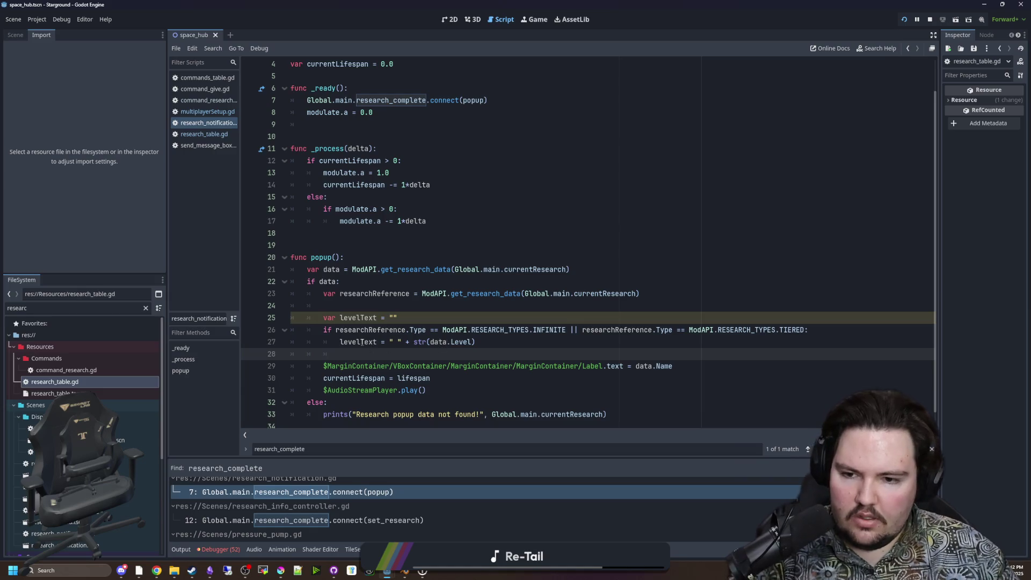
{"action": "key", "text": "Return"}
Append levelText to the popup's label text and save research_notification.gd.
{"action": "left_click", "coordinate": [687, 368]}
{"action": "type", "text": "levelText"}
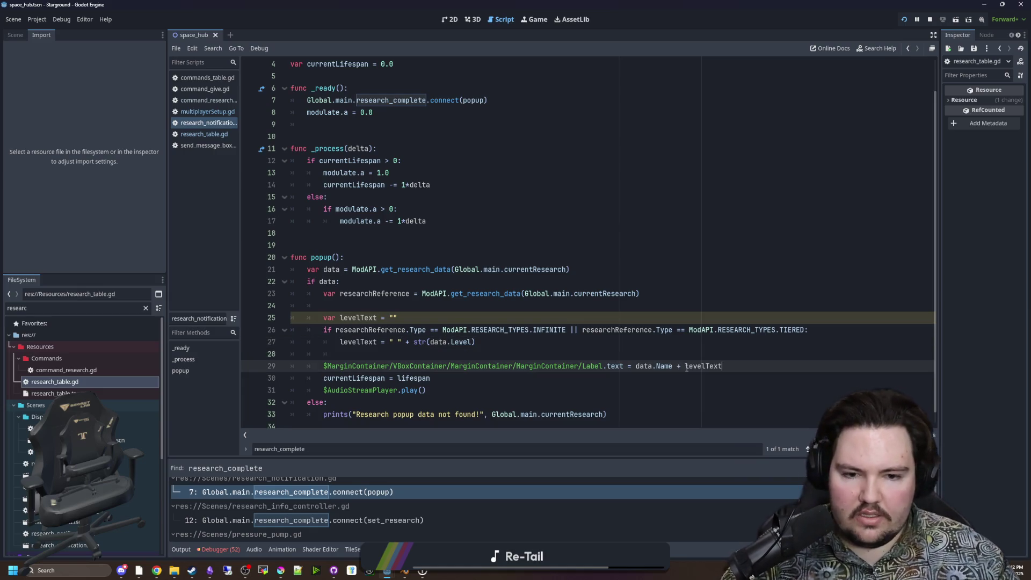
{"action": "key", "text": "Up"}
{"action": "key", "text": "Up"}
{"action": "key", "text": "Up"}
{"action": "scroll", "coordinate": [483, 322], "scroll_direction": "down", "scroll_amount": 1}
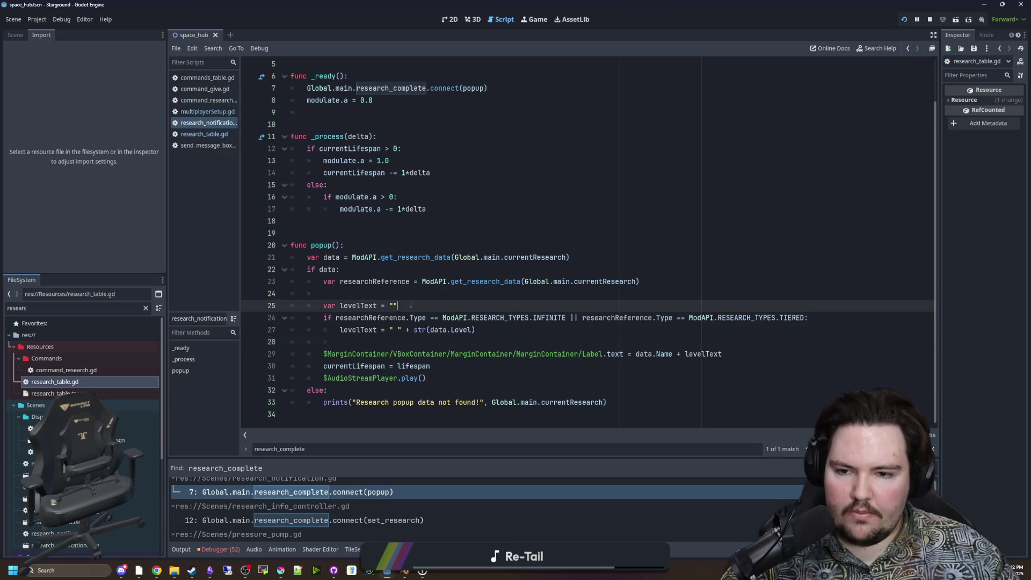
{"action": "key", "text": "ctrl+s"}
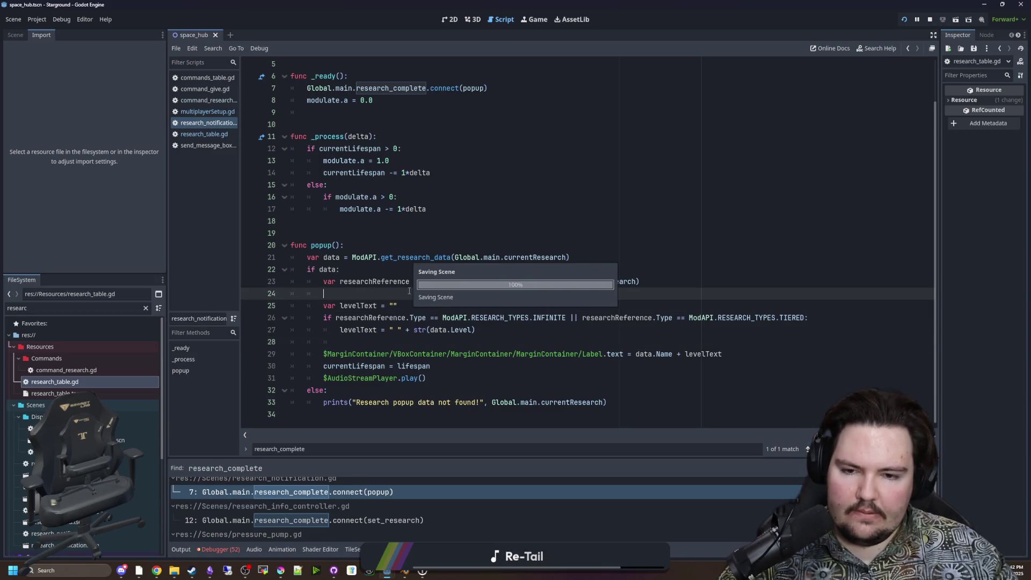
{"action": "left_click", "coordinate": [204, 135]}
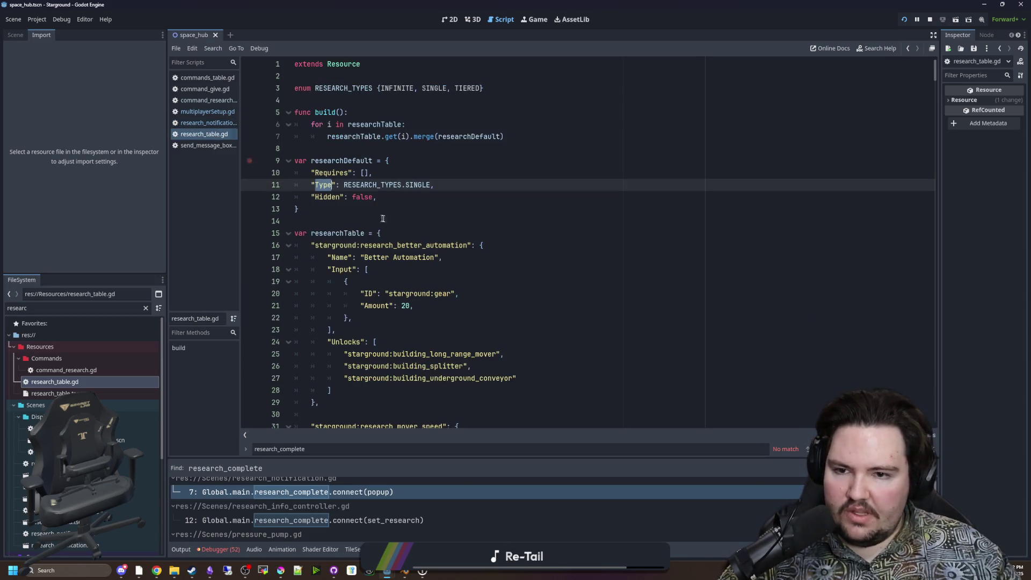
Delete the local RESEARCH_TYPES enum declaration from research_table.gd.
{"action": "left_click", "coordinate": [386, 217]}
{"action": "scroll", "coordinate": [428, 342], "scroll_direction": "down", "scroll_amount": 4}
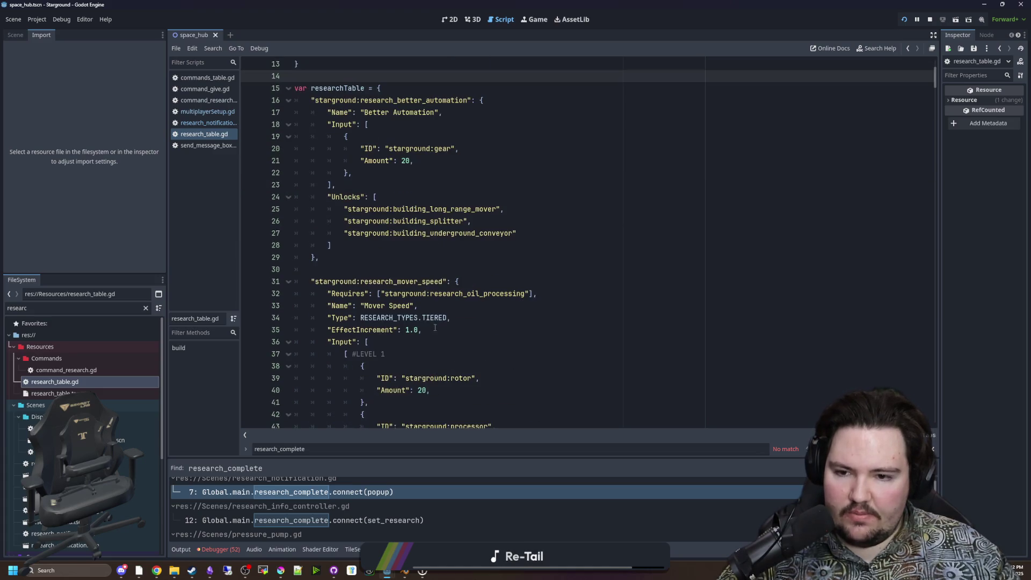
{"action": "scroll", "coordinate": [420, 314], "scroll_direction": "up", "scroll_amount": 4}
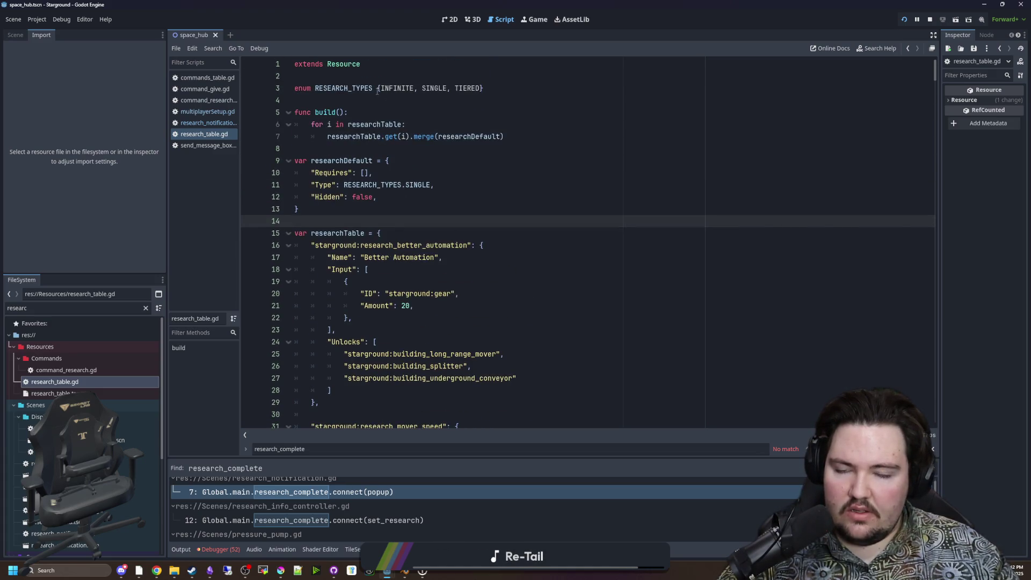
{"action": "left_click_drag", "start_coordinate": [537, 90], "coordinate": [294, 83]}
{"action": "left_click", "coordinate": [321, 77]}
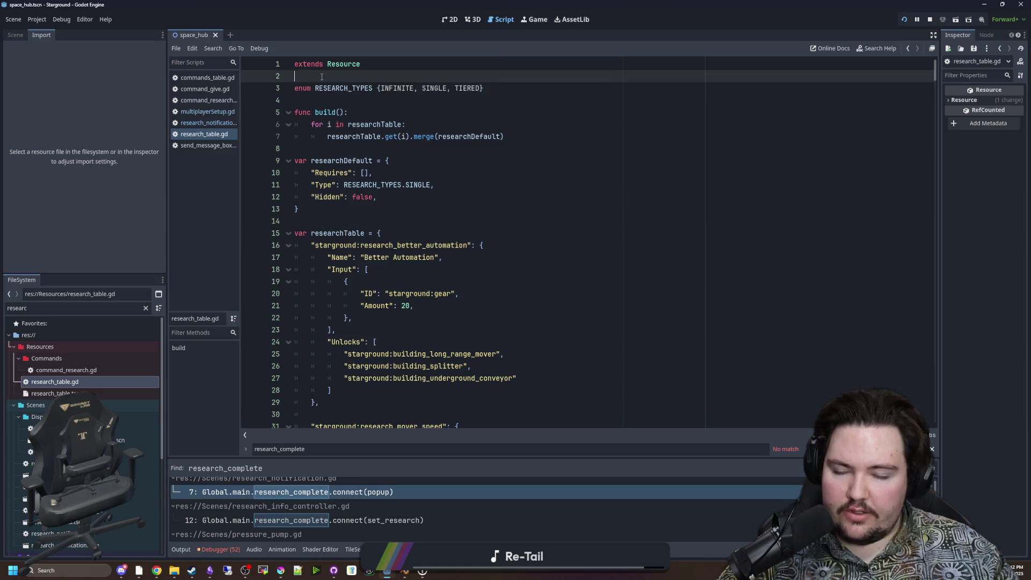
{"action": "left_click_drag", "start_coordinate": [486, 88], "coordinate": [291, 80]}
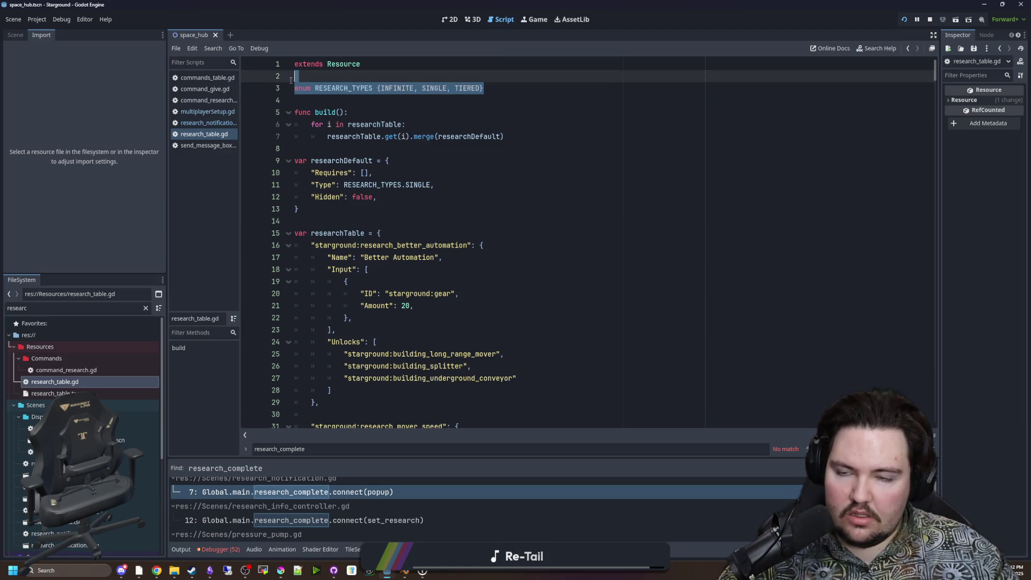
{"action": "key", "text": "BackSpace"}
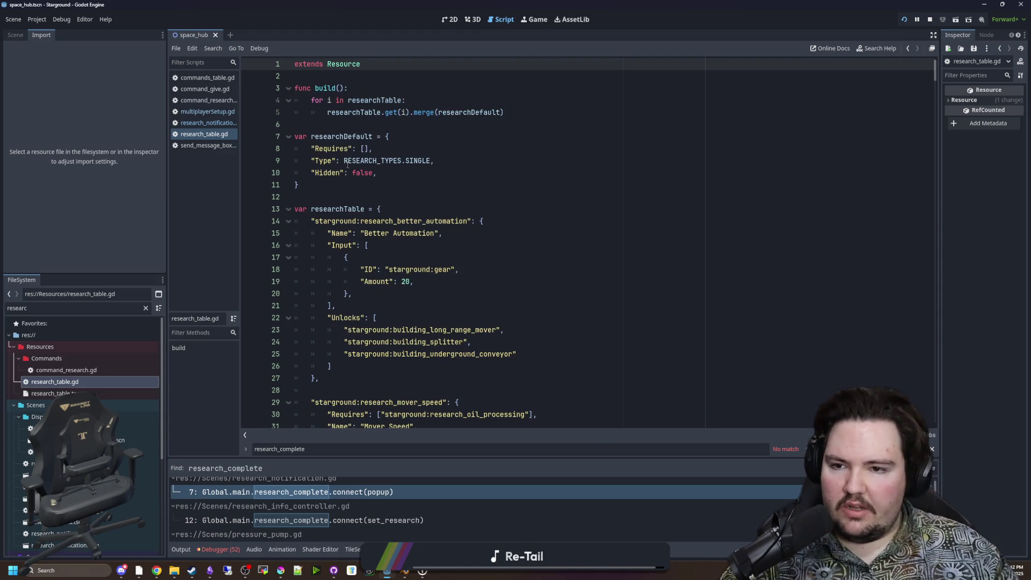
Prefix RESEARCH_TYPES with 'ModAPI.' on lines 9, 32 and 64.
{"action": "left_click", "coordinate": [347, 164]}
{"action": "type", "text": "ModAPI."}
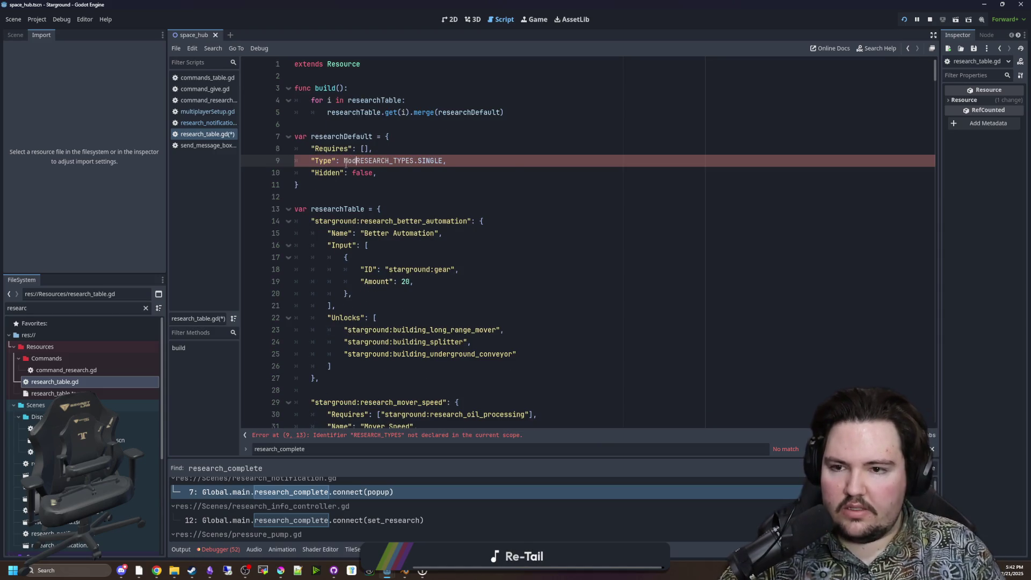
{"action": "key", "text": "Escape"}
{"action": "key", "text": "Up"}
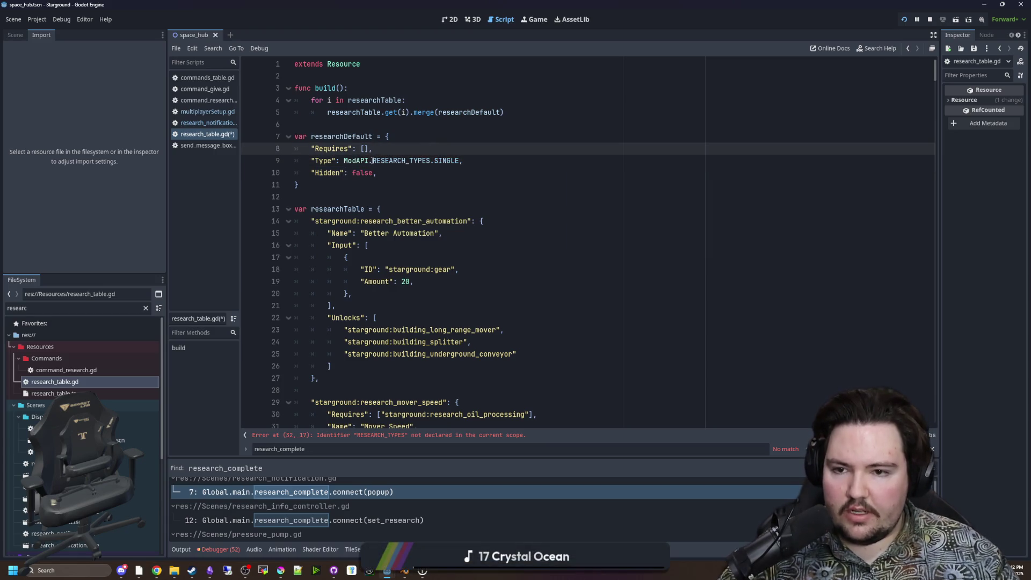
{"action": "left_click_drag", "start_coordinate": [344, 161], "coordinate": [373, 160]}
{"action": "key", "text": "ctrl+c"}
{"action": "scroll", "coordinate": [459, 205], "scroll_direction": "down", "scroll_amount": 6}
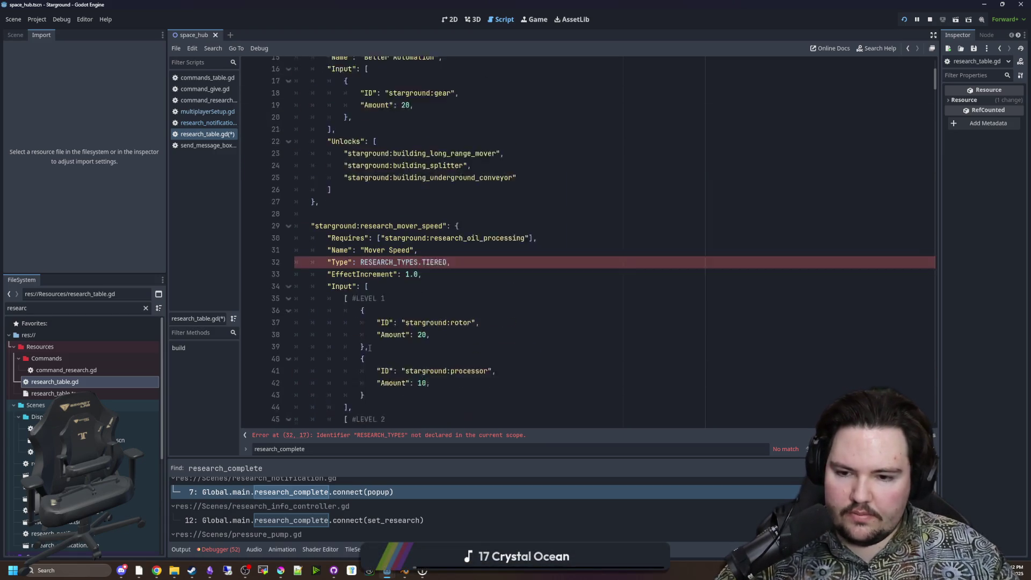
{"action": "left_click", "coordinate": [359, 220]}
{"action": "key", "text": "ctrl+v"}
{"action": "scroll", "coordinate": [411, 268], "scroll_direction": "down", "scroll_amount": 3}
{"action": "scroll", "coordinate": [411, 269], "scroll_direction": "down", "scroll_amount": 5}
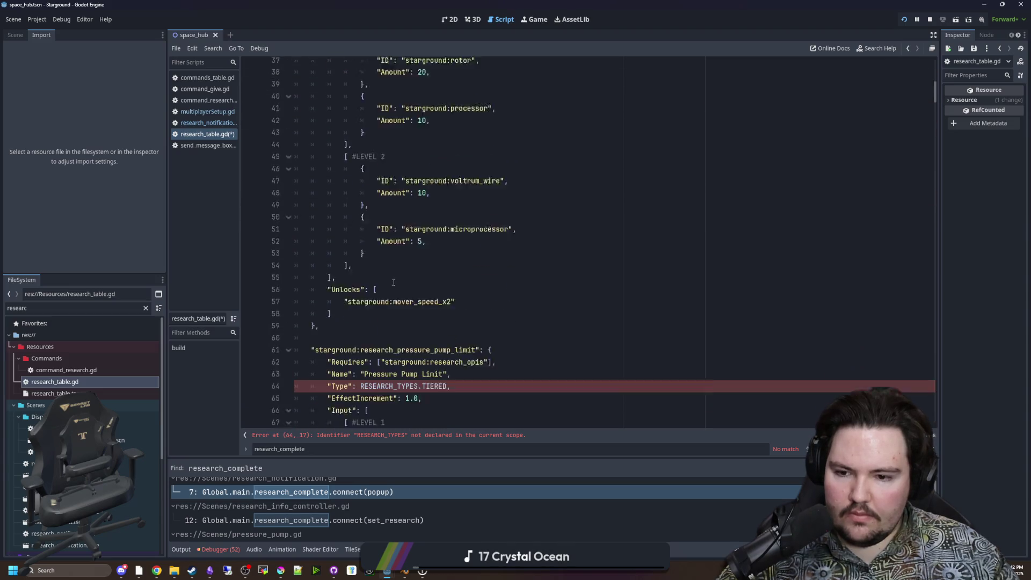
{"action": "left_click", "coordinate": [360, 317]}
{"action": "key", "text": "ctrl+v"}
{"action": "scroll", "coordinate": [413, 338], "scroll_direction": "down", "scroll_amount": 5}
{"action": "scroll", "coordinate": [413, 338], "scroll_direction": "down", "scroll_amount": 8}
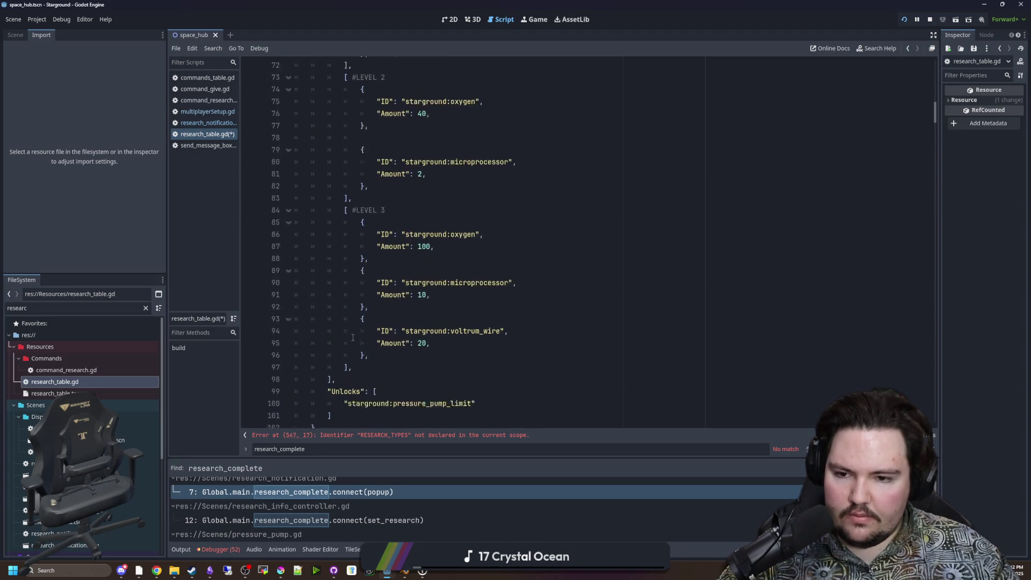
{"action": "scroll", "coordinate": [352, 350], "scroll_direction": "down", "scroll_amount": 20}
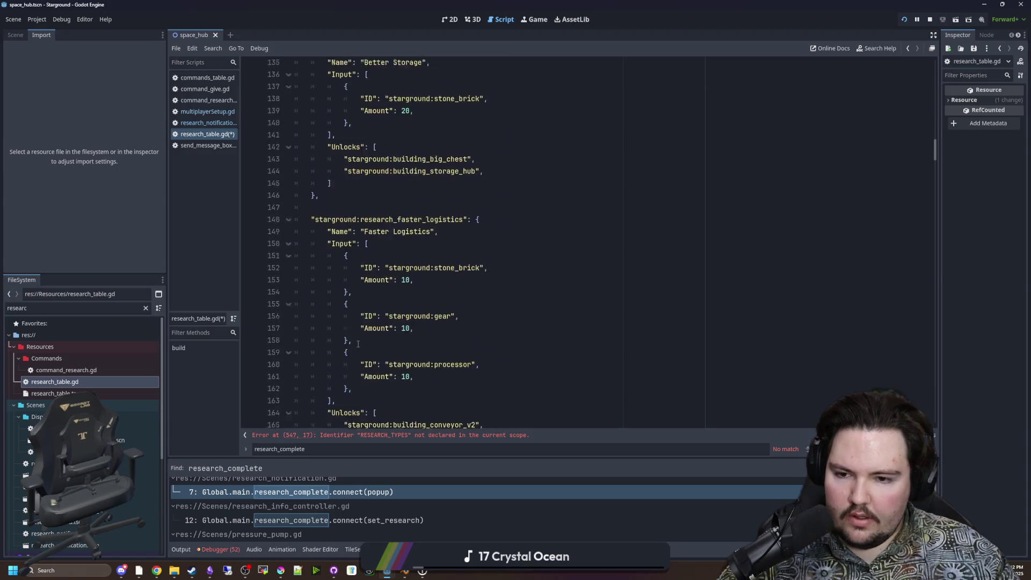
Fix the remaining errors by adding 'ModAPI.' before RESEARCH_TYPES on lines 547, 568 and 589.
{"action": "left_click", "coordinate": [400, 436]}
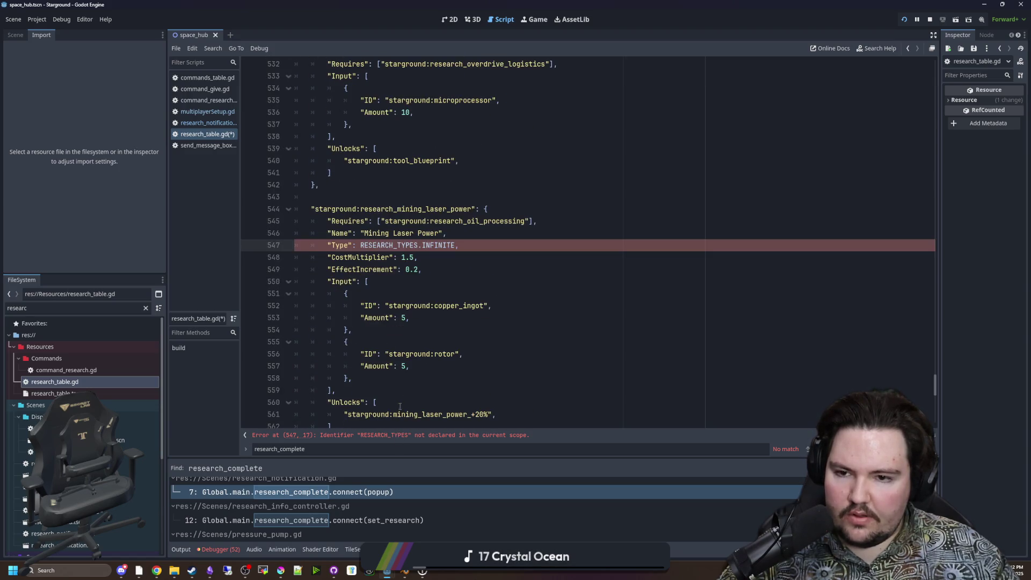
{"action": "left_click", "coordinate": [361, 247]}
{"action": "key", "text": "ctrl+v"}
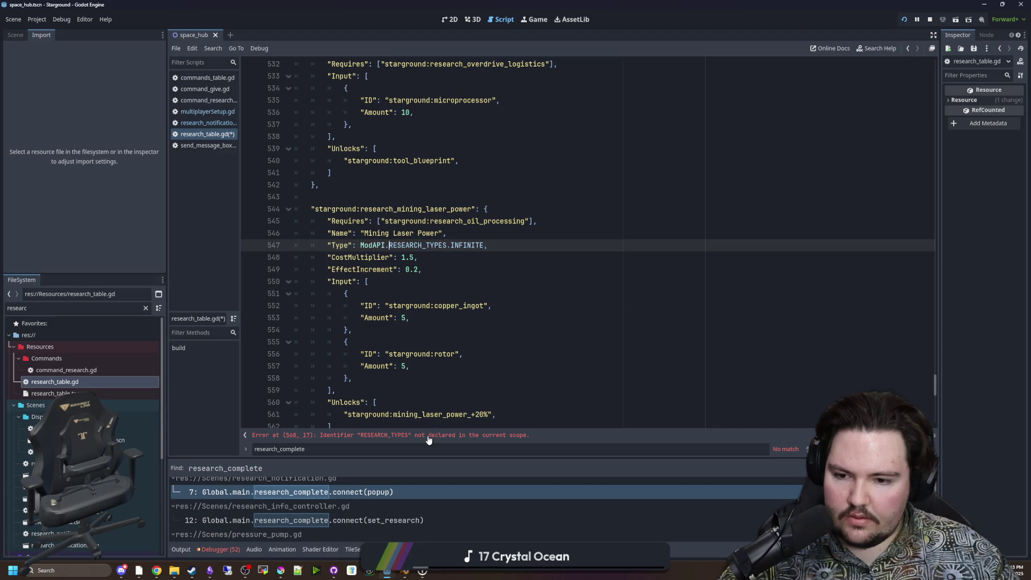
{"action": "left_click", "coordinate": [428, 436]}
{"action": "left_click", "coordinate": [360, 246]}
{"action": "key", "text": "ctrl+v"}
{"action": "left_click", "coordinate": [425, 435]}
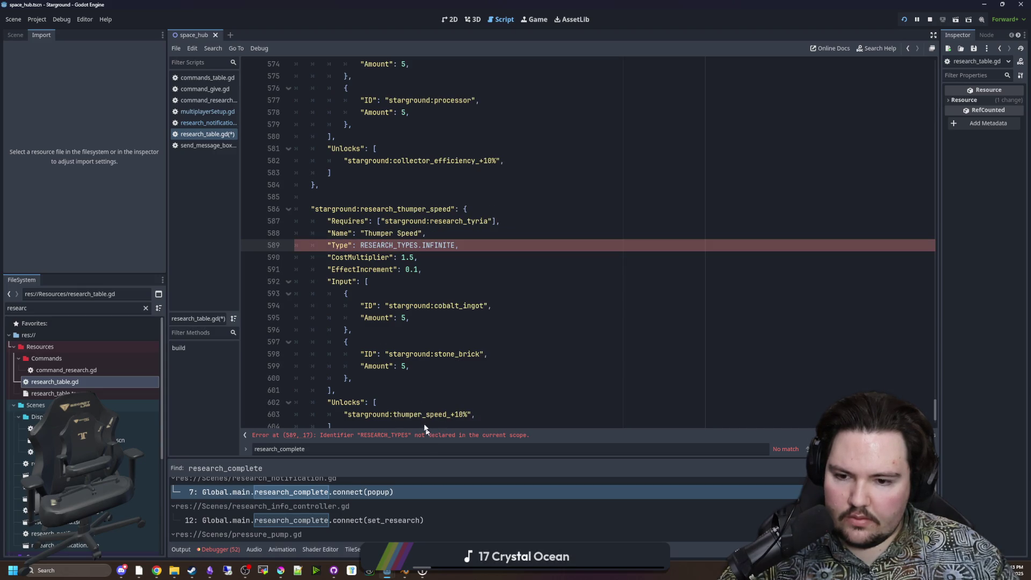
{"action": "left_click", "coordinate": [360, 246]}
{"action": "key", "text": "ctrl+v"}
Save research_table.gd and return to the space_hub scene in the 2D view.
{"action": "scroll", "coordinate": [440, 348], "scroll_direction": "down", "scroll_amount": 1}
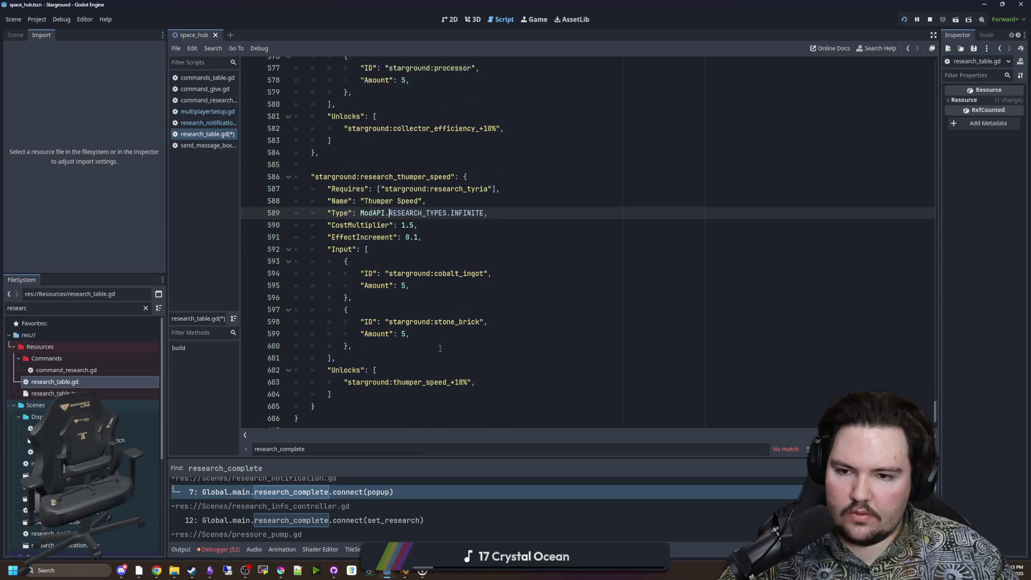
{"action": "left_click", "coordinate": [575, 338]}
{"action": "key", "text": "ctrl+s"}
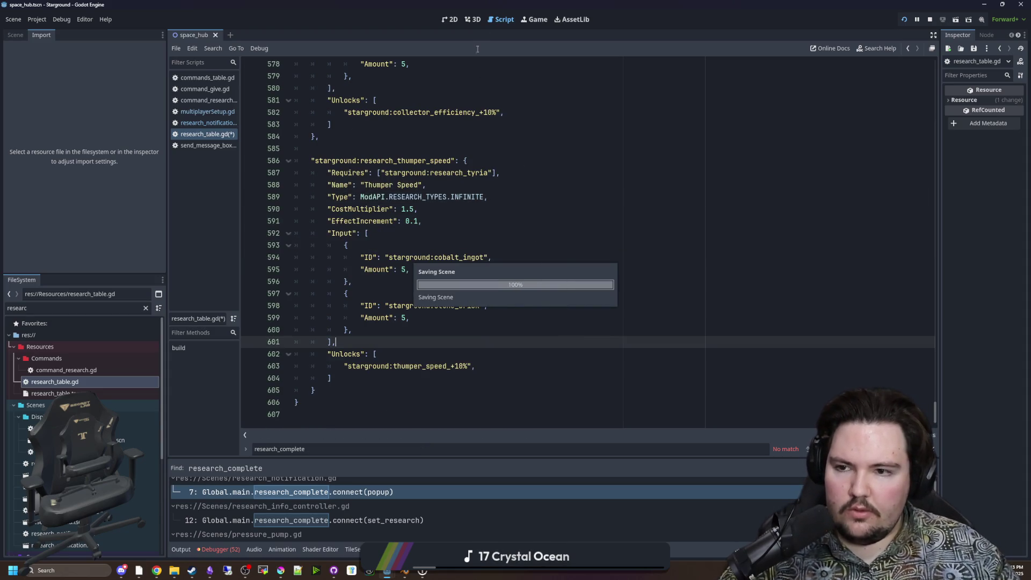
{"action": "left_click", "coordinate": [471, 22]}
{"action": "left_click", "coordinate": [449, 20]}
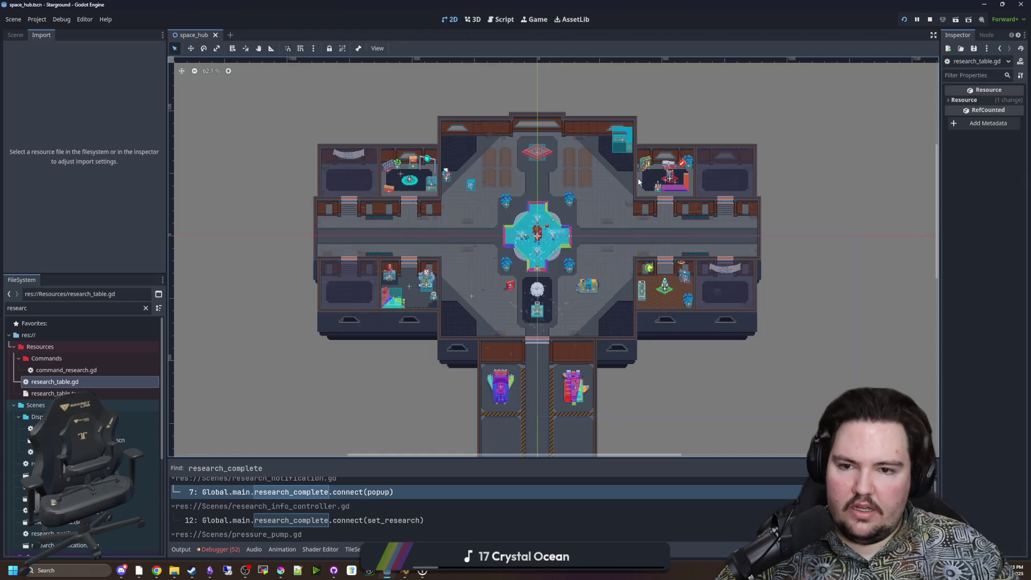
In the running game, send the chat command /research starground:research_mining_laser_power.
{"action": "left_click", "coordinate": [534, 19]}
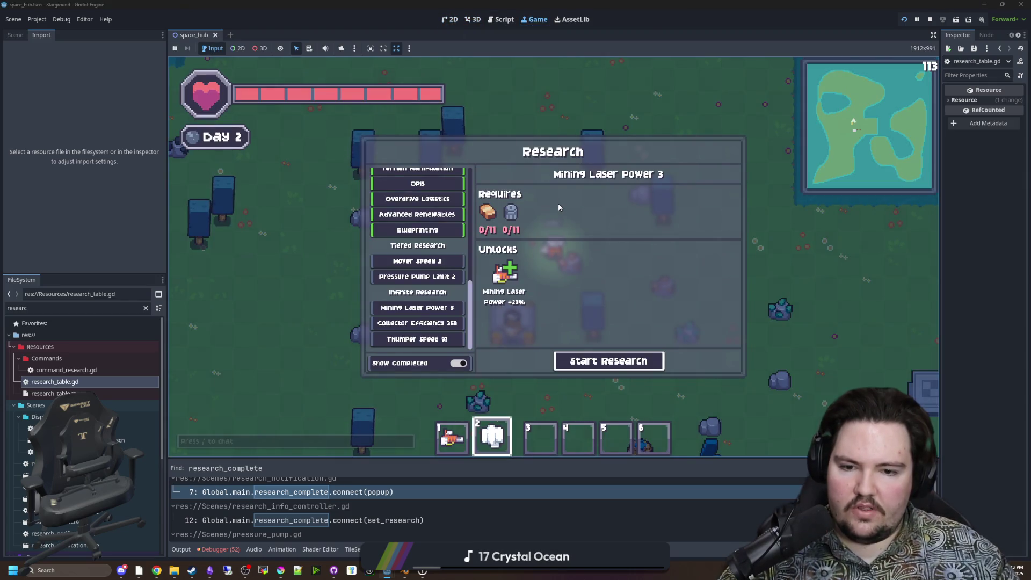
{"action": "key", "text": "w"}
{"action": "type", "text": "/"}
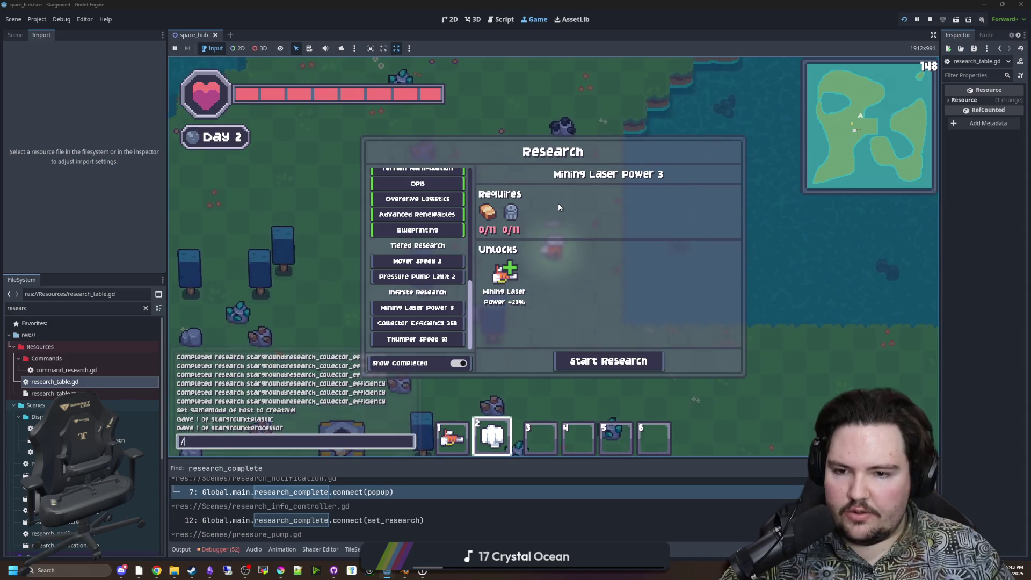
{"action": "type", "text": "resear"}
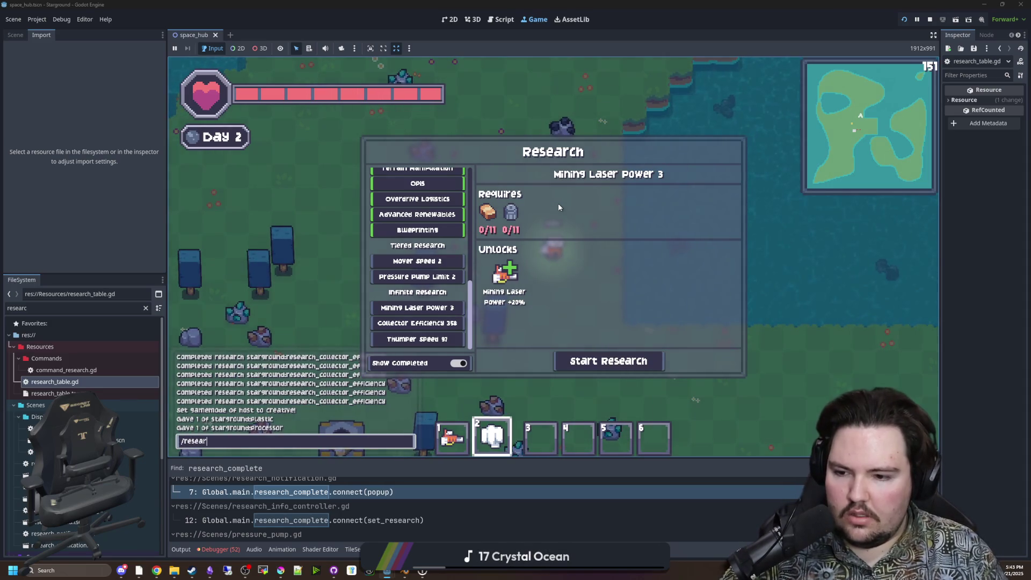
{"action": "type", "text": "ch starground:res"}
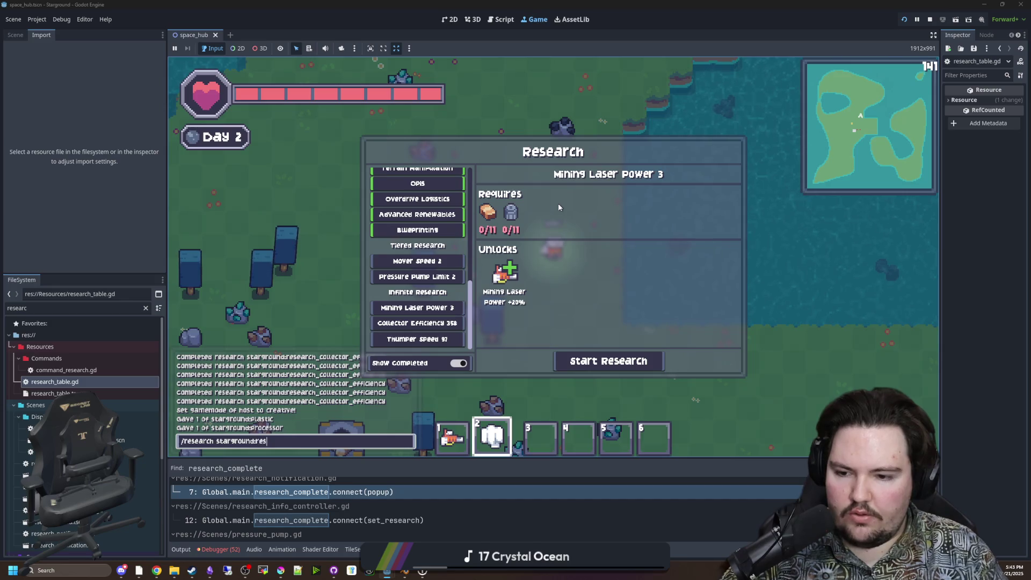
{"action": "type", "text": "earch_mining_laser_"}
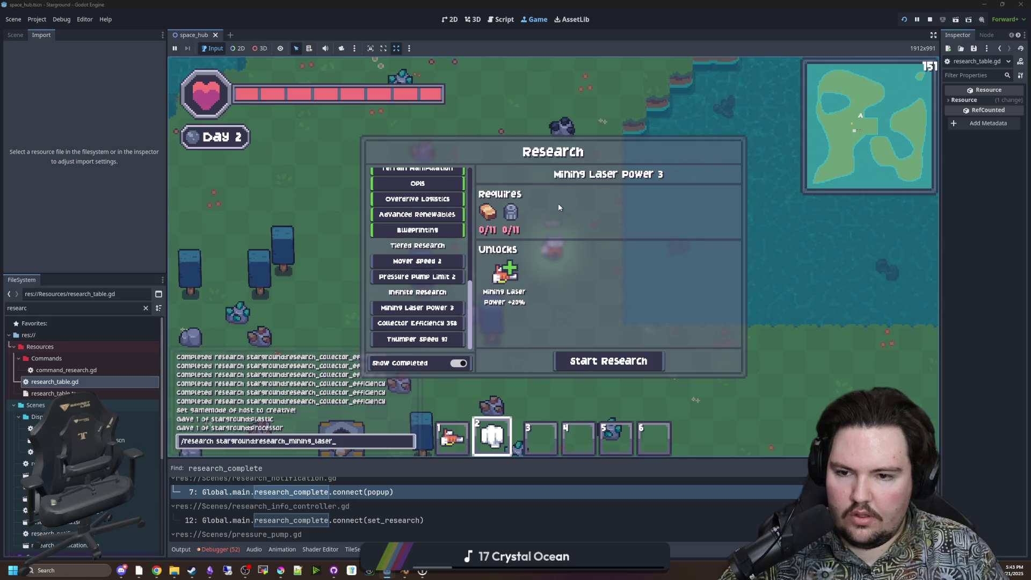
{"action": "type", "text": "power"}
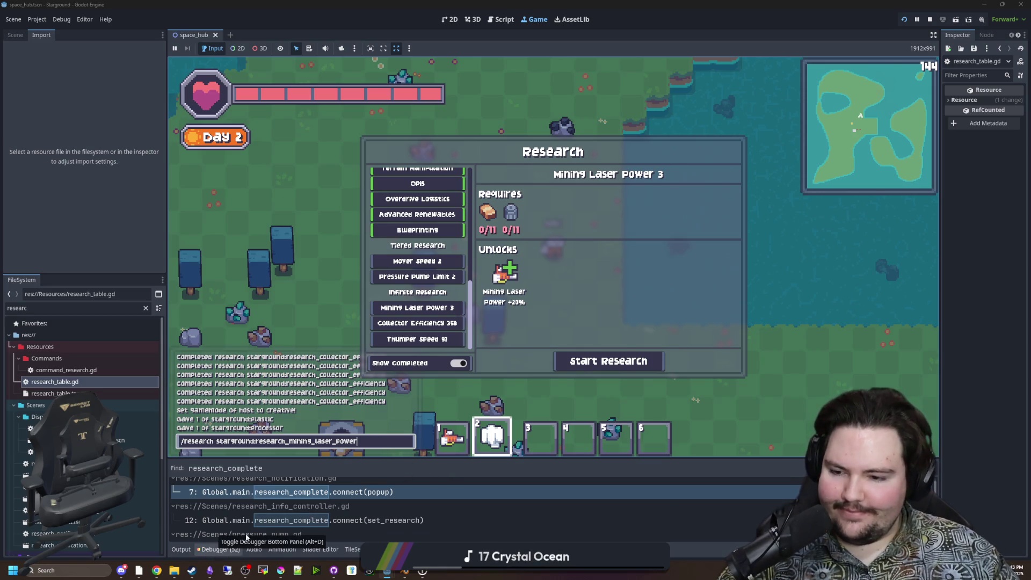
{"action": "key", "text": "Return"}
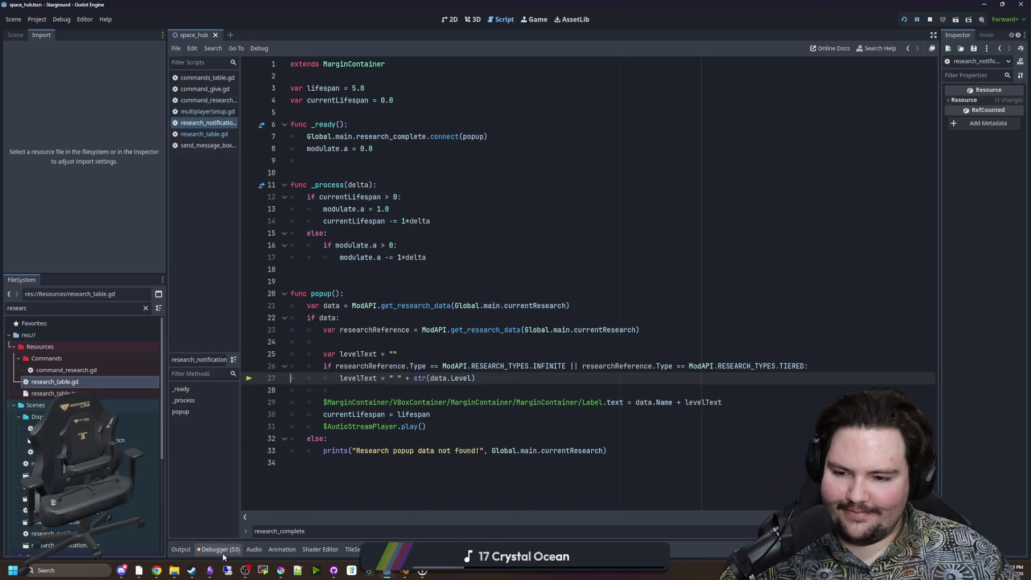
Show the debugger's stack frames, check the multiplayerSetup.gd caller, then return to popup line 27.
{"action": "left_click", "coordinate": [196, 553]}
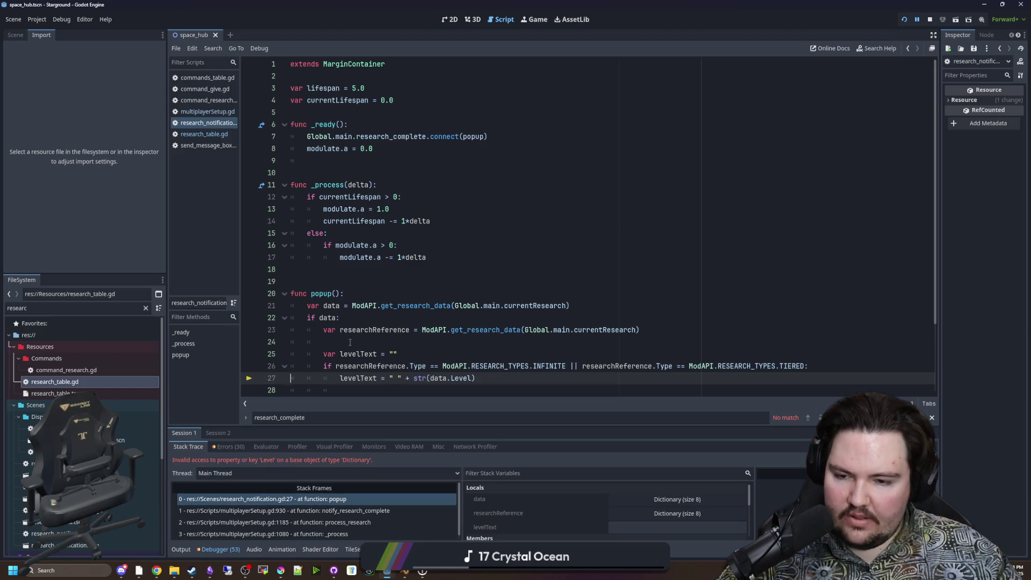
{"action": "scroll", "coordinate": [341, 376], "scroll_direction": "down", "scroll_amount": 3}
{"action": "left_click", "coordinate": [328, 500]}
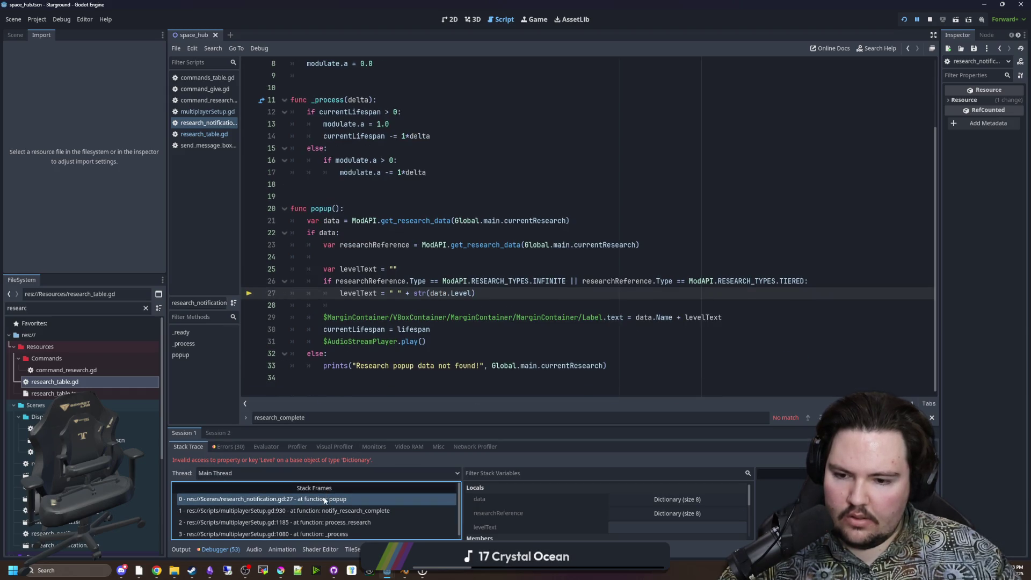
{"action": "left_click", "coordinate": [339, 510]}
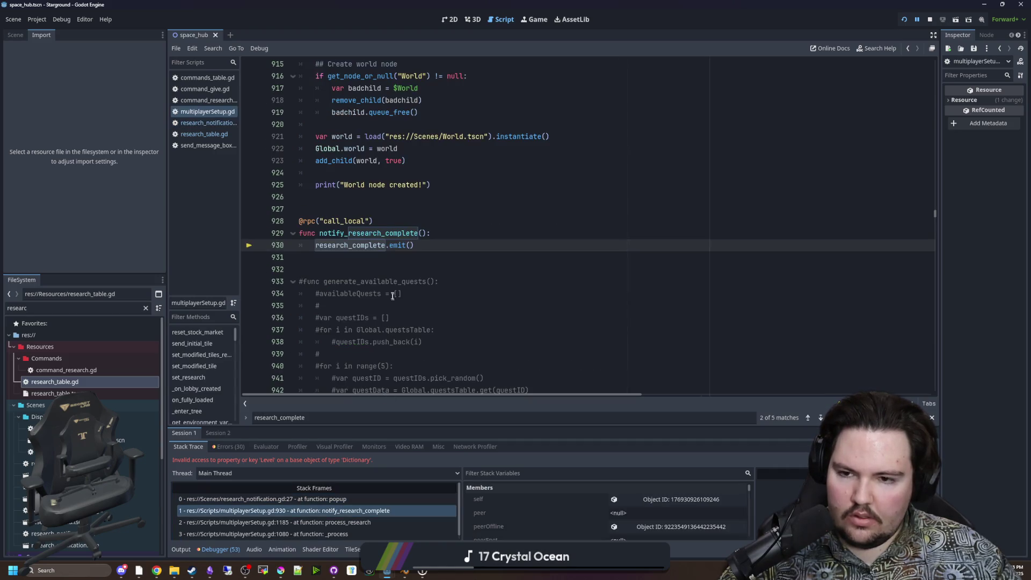
{"action": "left_click", "coordinate": [333, 495]}
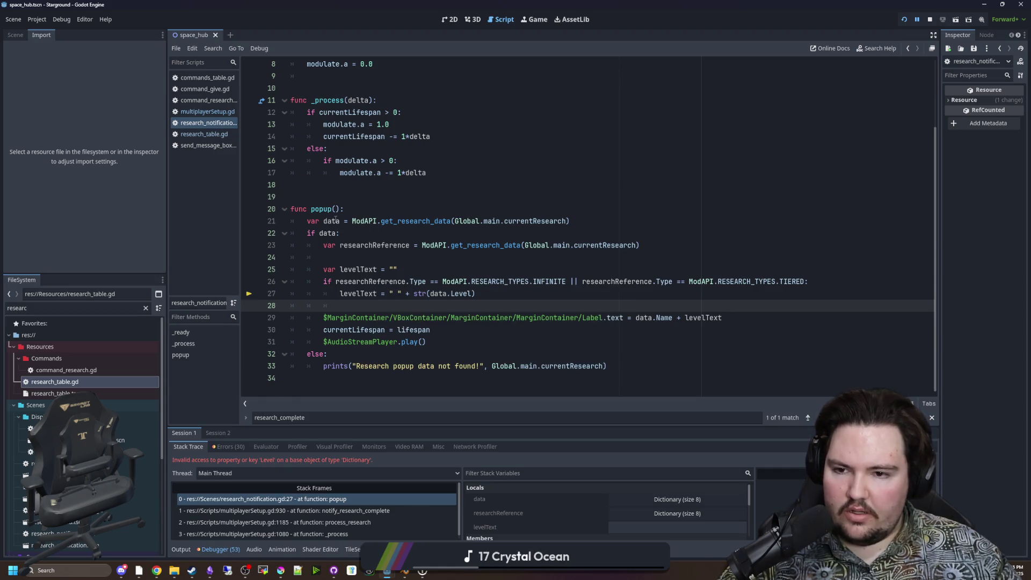
Inspect the value of data on line 21 of popup().
{"action": "mouse_move", "coordinate": [336, 219]}
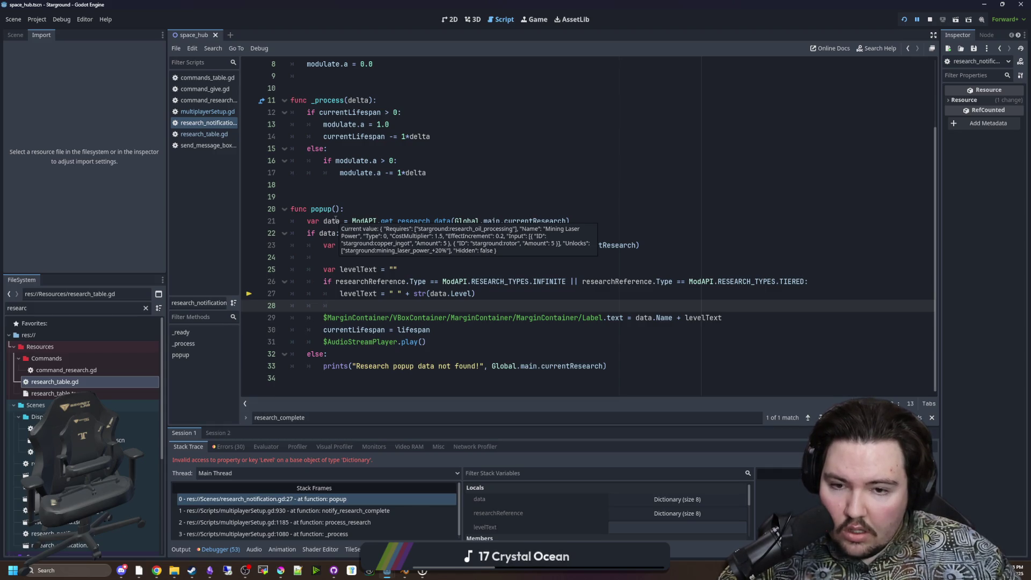
{"action": "left_click", "coordinate": [364, 213]}
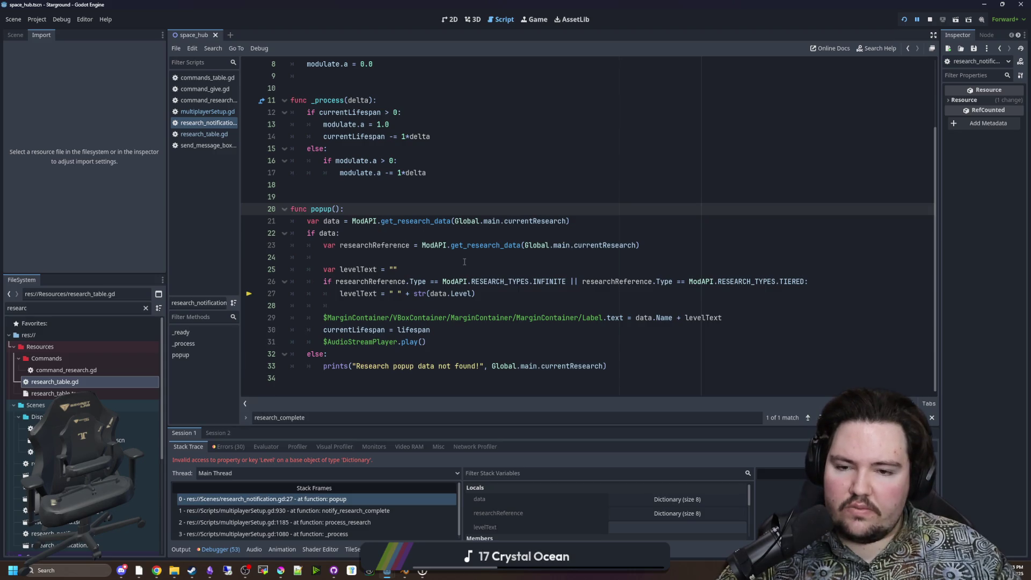
{"action": "left_click", "coordinate": [489, 259]}
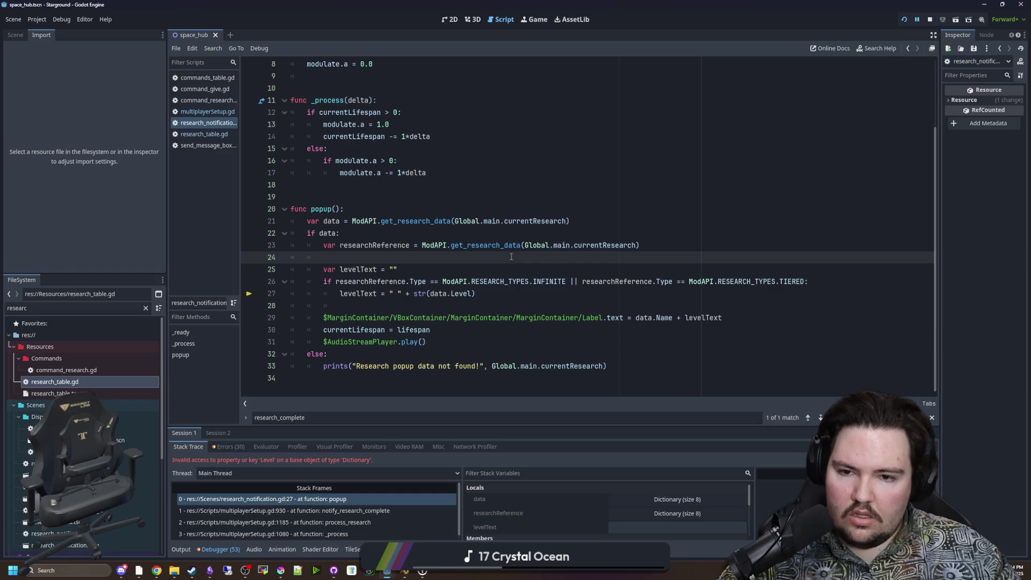
Change line 23 to researchInfo = Global.main.researchInfo.get(...).
{"action": "double_click", "coordinate": [391, 245]}
{"action": "type", "text": "researc"}
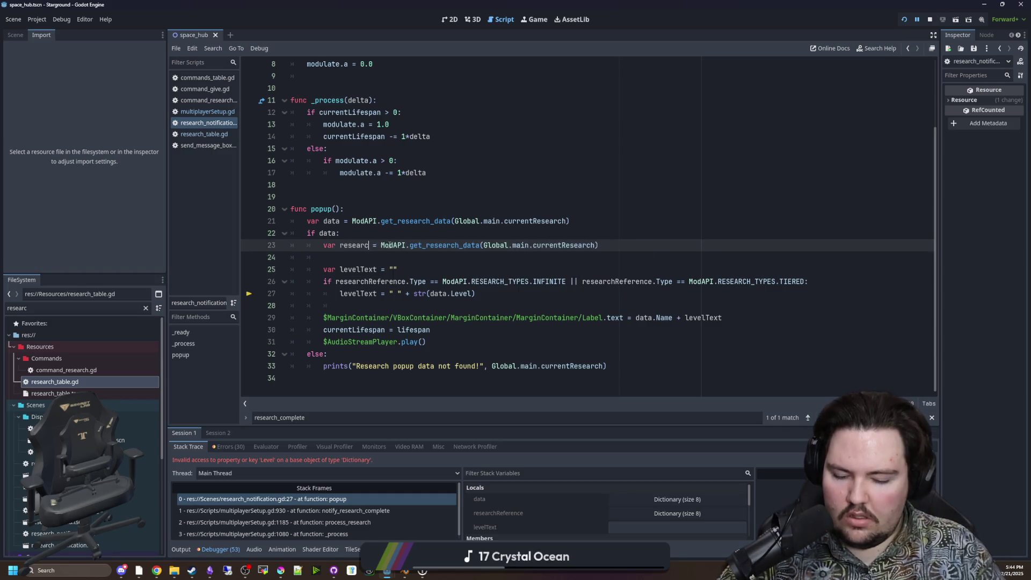
{"action": "type", "text": "hInfo"}
{"action": "double_click", "coordinate": [459, 245]}
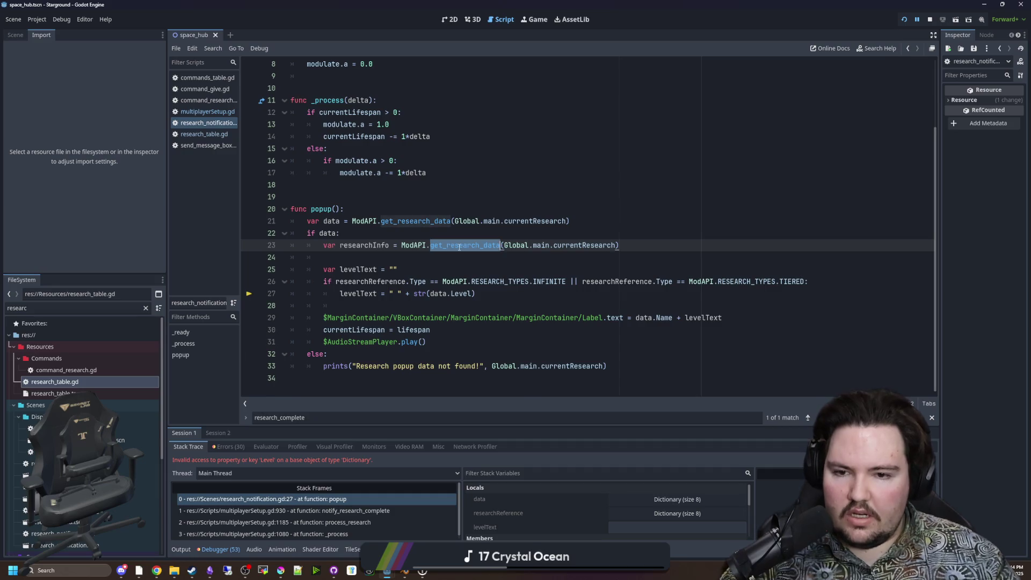
{"action": "key", "text": "BackSpace"}
{"action": "key", "text": "ctrl+BackSpace"}
{"action": "type", "text": "Global.main."}
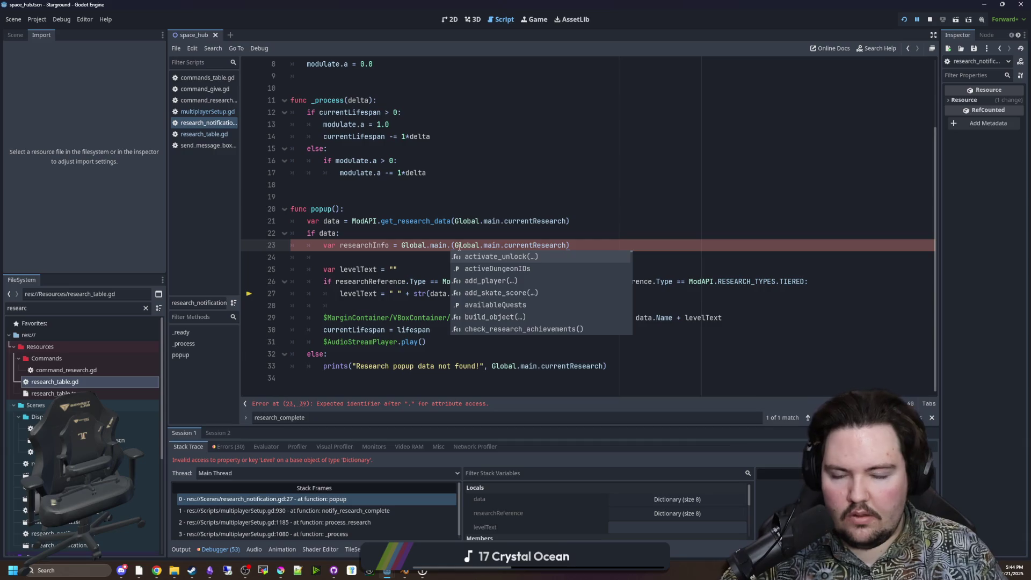
{"action": "type", "text": "researchInfo."}
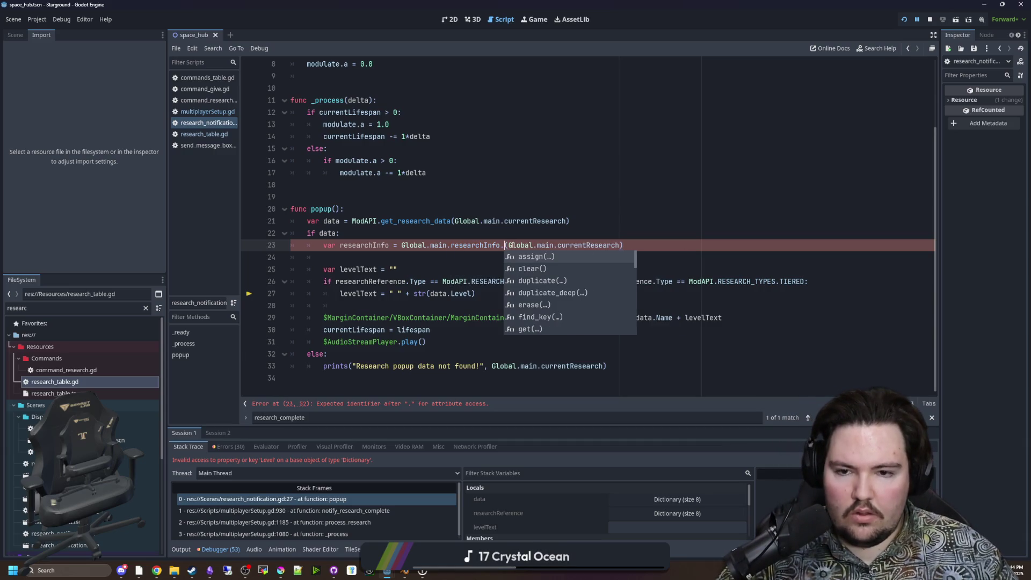
{"action": "type", "text": "get"}
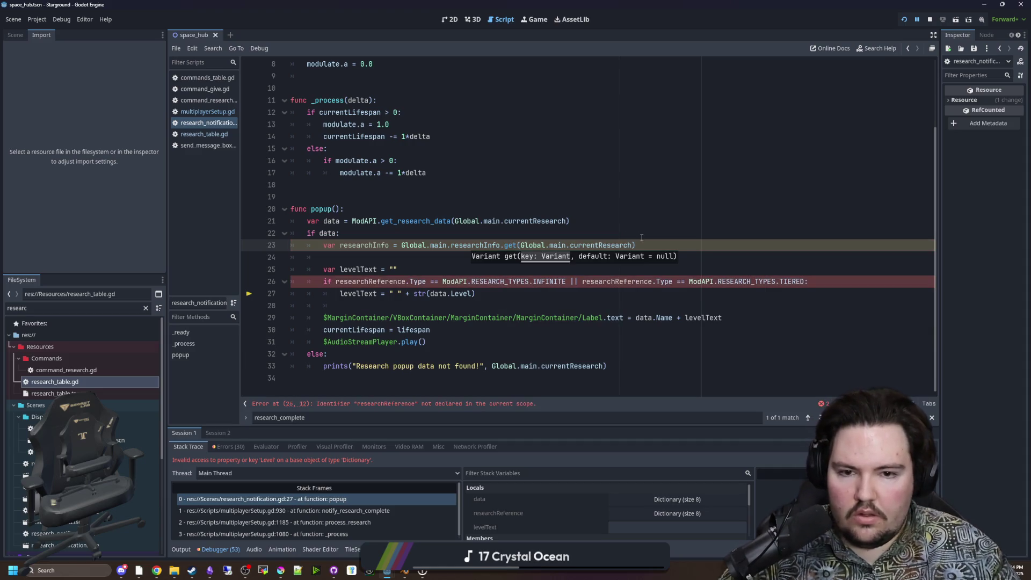
{"action": "left_click", "coordinate": [656, 249]}
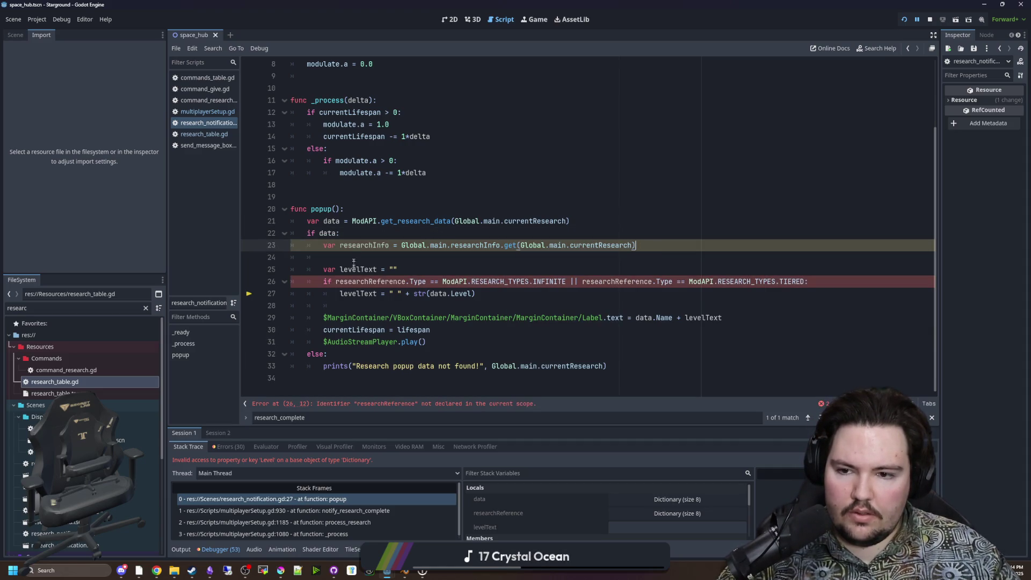
Add an 'if researchInfo:' check and indent the tier check beneath it.
{"action": "left_click", "coordinate": [413, 268]}
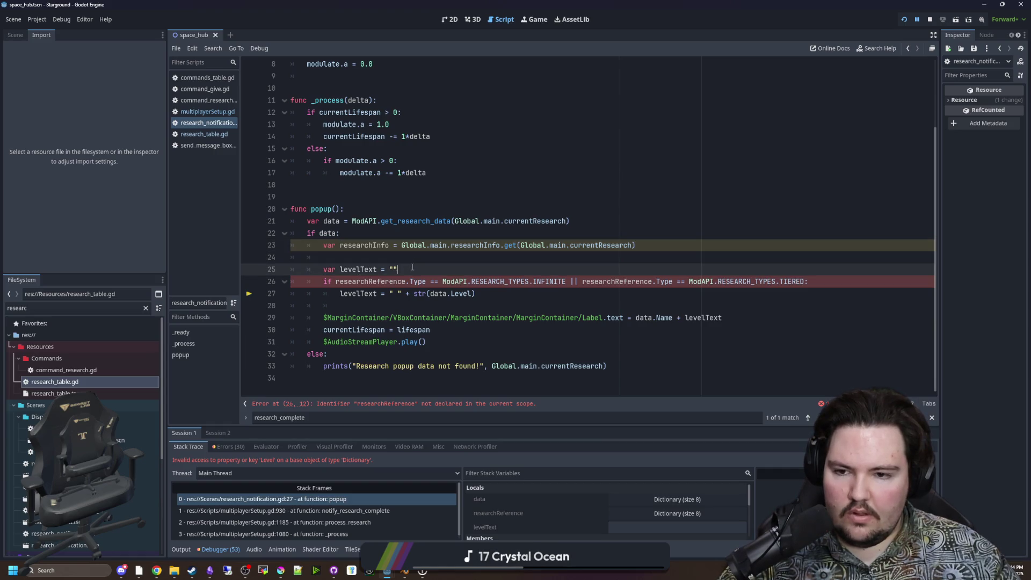
{"action": "key", "text": "Return"}
{"action": "type", "text": "if rese"}
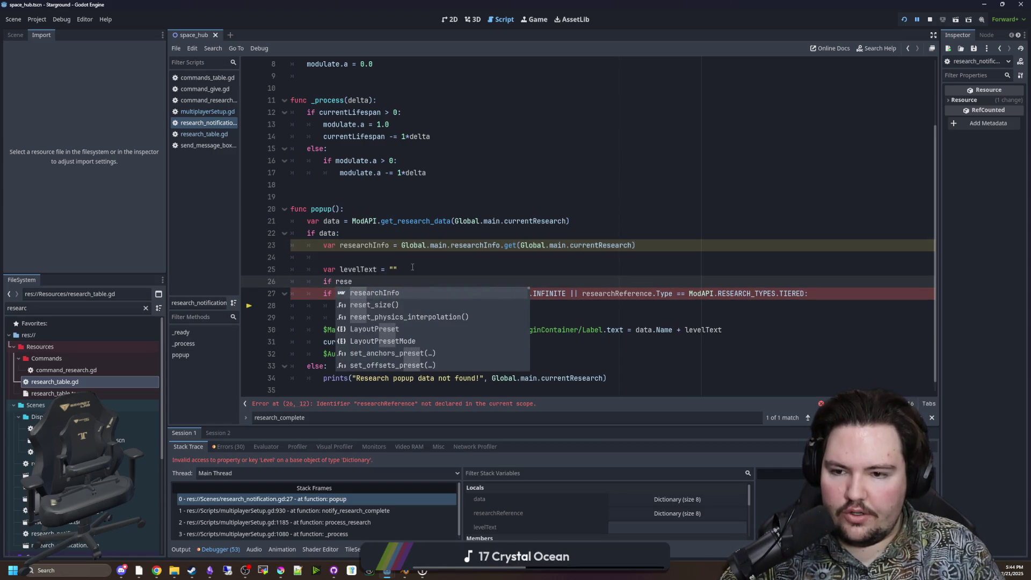
{"action": "key", "text": "Return"}
{"action": "left_click_drag", "start_coordinate": [290, 294], "coordinate": [493, 306]}
{"action": "key", "text": "Tab"}
Try pasting researchInfo over researchReference on line 27, then undo that change.
{"action": "double_click", "coordinate": [371, 246]}
{"action": "key", "text": "ctrl+c"}
{"action": "double_click", "coordinate": [384, 294]}
{"action": "key", "text": "ctrl+v"}
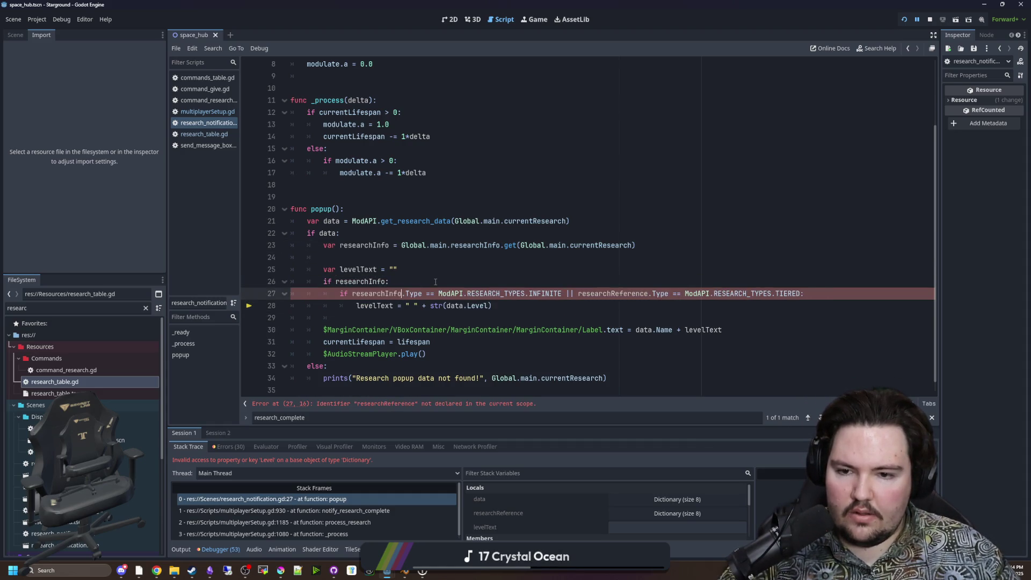
{"action": "left_click", "coordinate": [434, 282]}
{"action": "scroll", "coordinate": [423, 282], "scroll_direction": "down", "scroll_amount": 1}
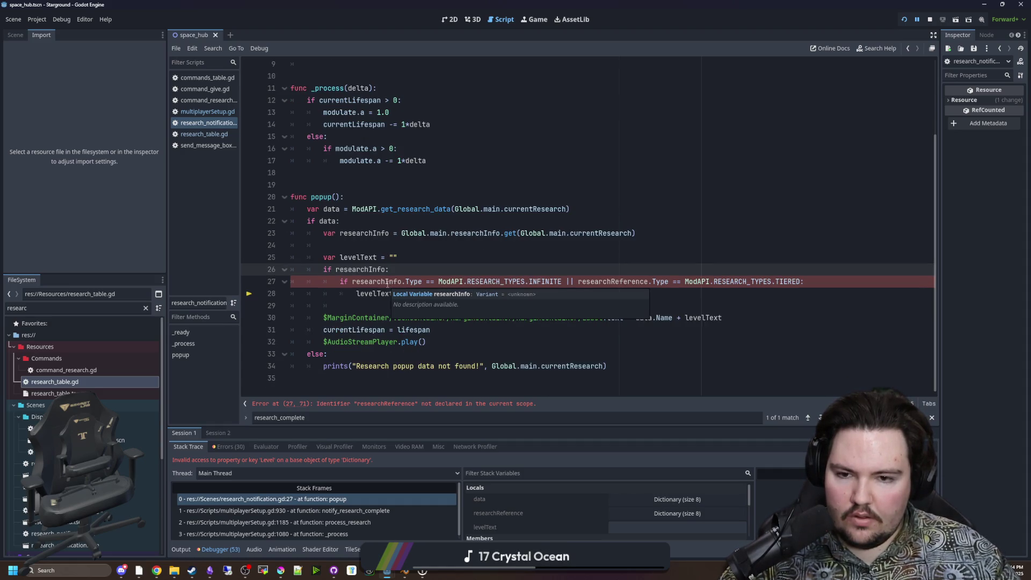
{"action": "key", "text": "ctrl+z"}
{"action": "left_click", "coordinate": [433, 266]}
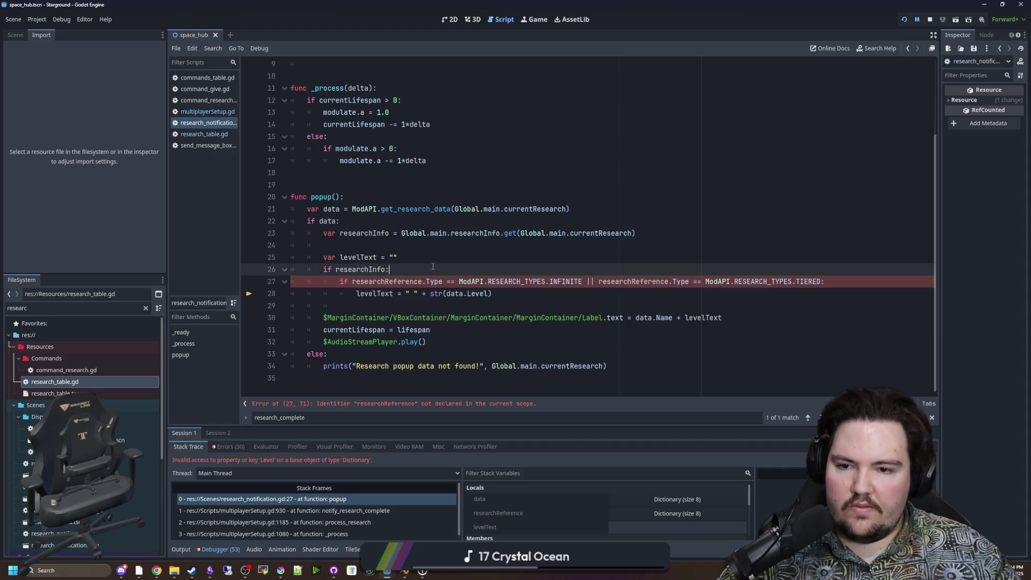
{"action": "left_click", "coordinate": [536, 296]}
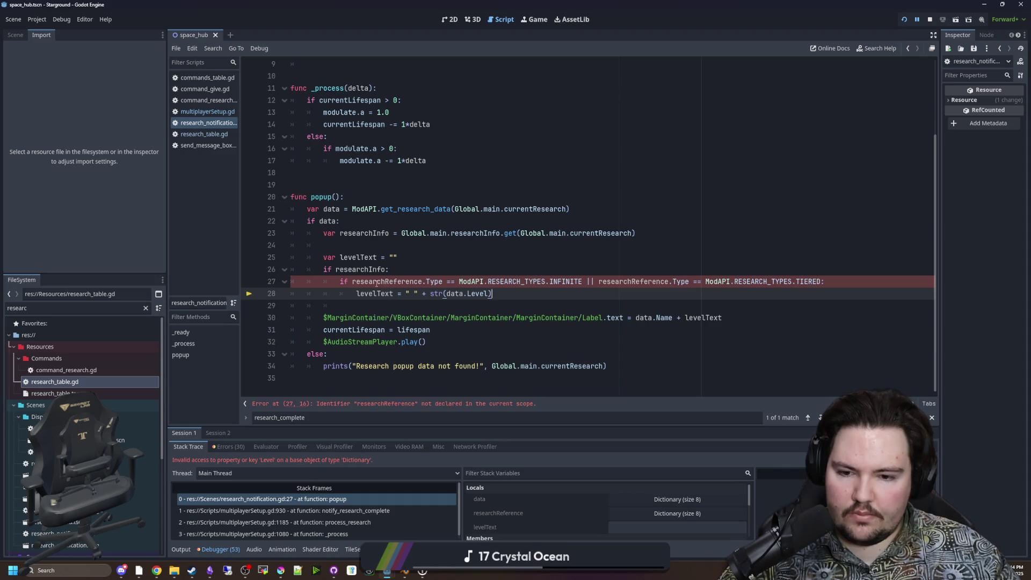
{"action": "left_click", "coordinate": [364, 234]}
Rename data to researchReference on lines 21, 22 and in the label text on line 30.
{"action": "double_click", "coordinate": [337, 209]}
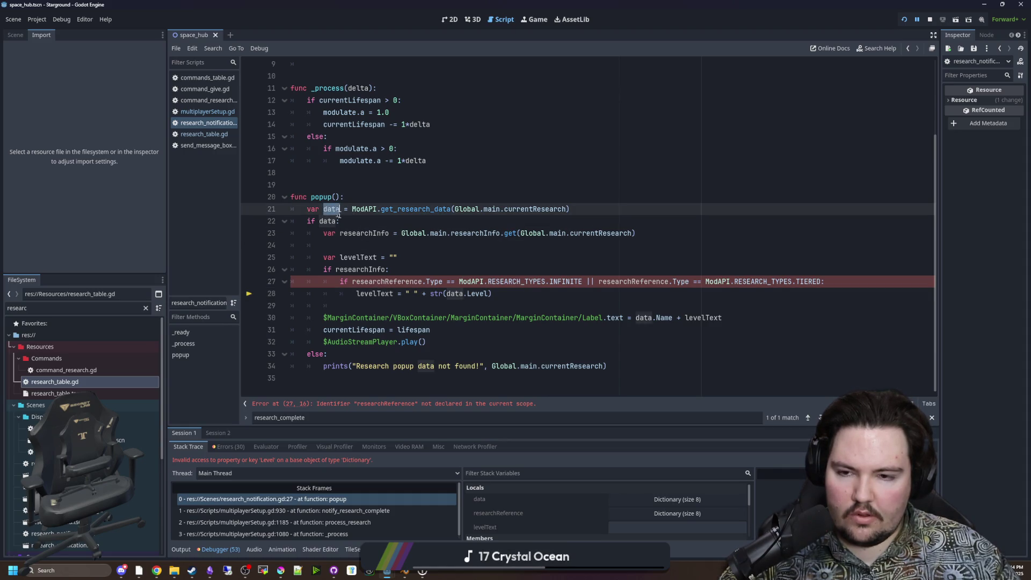
{"action": "key", "text": "Down"}
{"action": "double_click", "coordinate": [331, 209]}
{"action": "type", "text": "researchRe"}
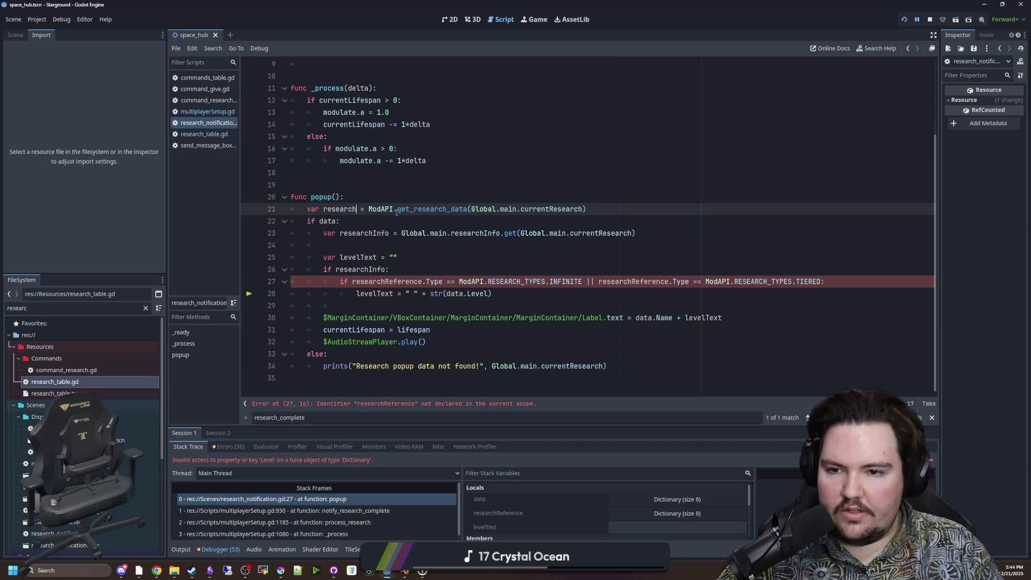
{"action": "type", "text": "ference"}
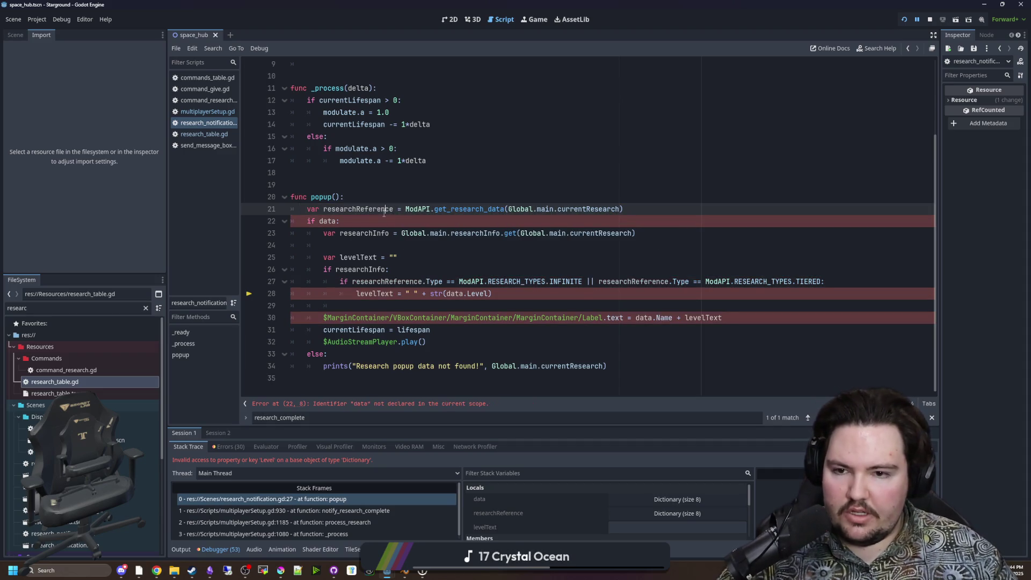
{"action": "double_click", "coordinate": [383, 210]}
{"action": "key", "text": "ctrl+c"}
{"action": "double_click", "coordinate": [329, 221]}
{"action": "key", "text": "ctrl+v"}
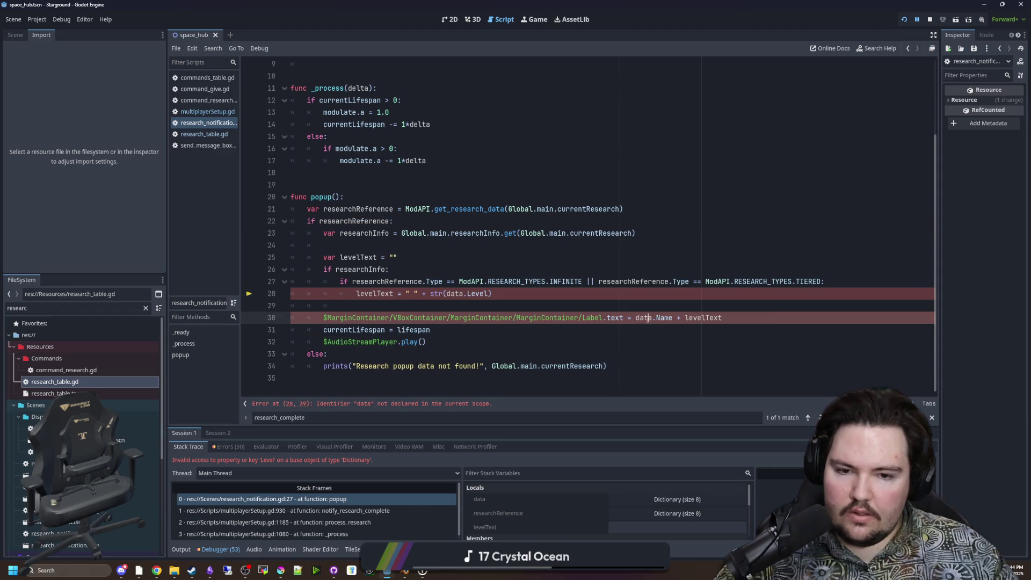
{"action": "double_click", "coordinate": [643, 318]}
{"action": "key", "text": "ctrl+v"}
Read the level from researchInfo on line 28 and save the script.
{"action": "left_click", "coordinate": [461, 301]}
{"action": "double_click", "coordinate": [456, 294]}
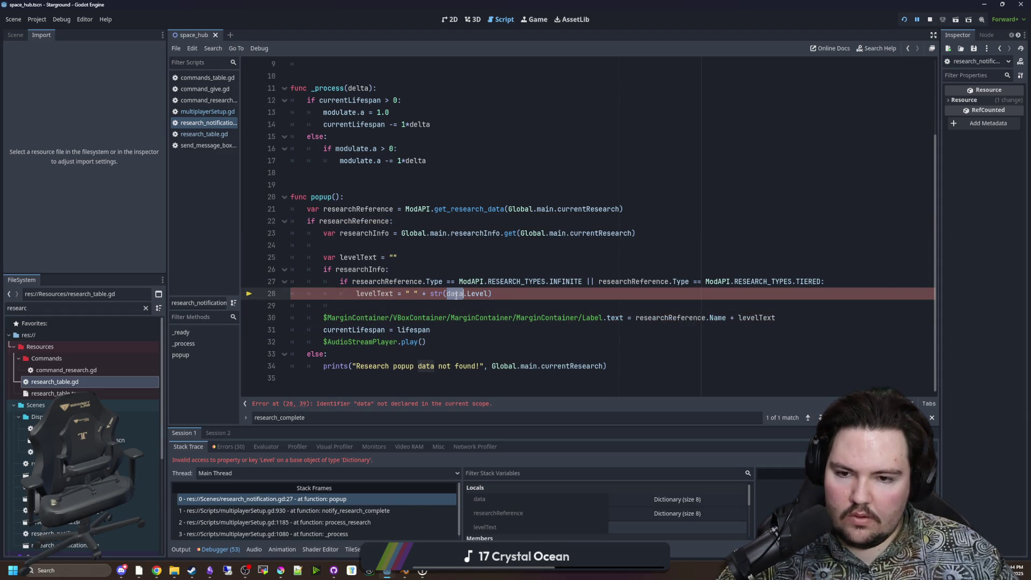
{"action": "type", "text": "researchI"}
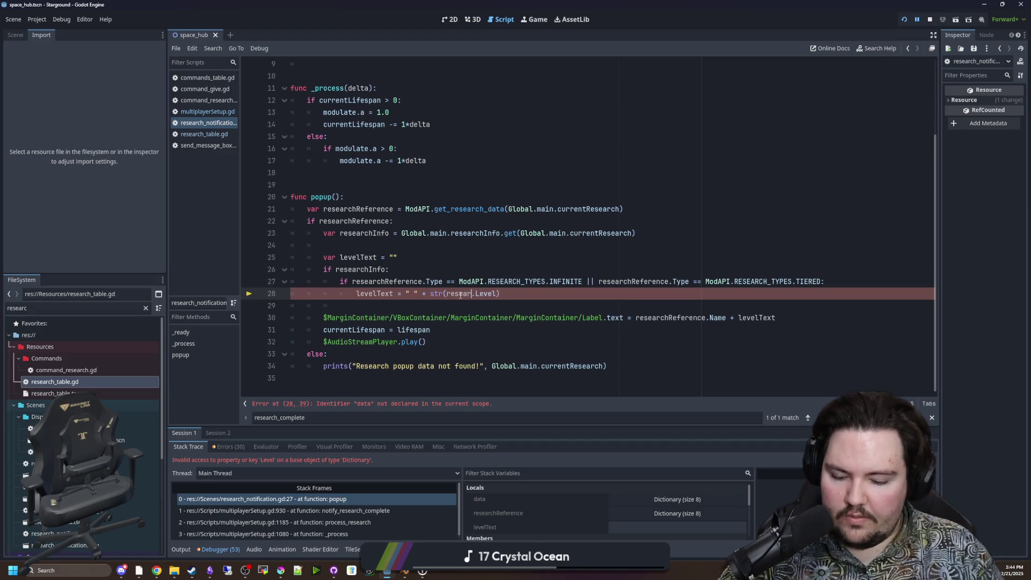
{"action": "type", "text": "nfo"}
{"action": "left_click", "coordinate": [422, 247]}
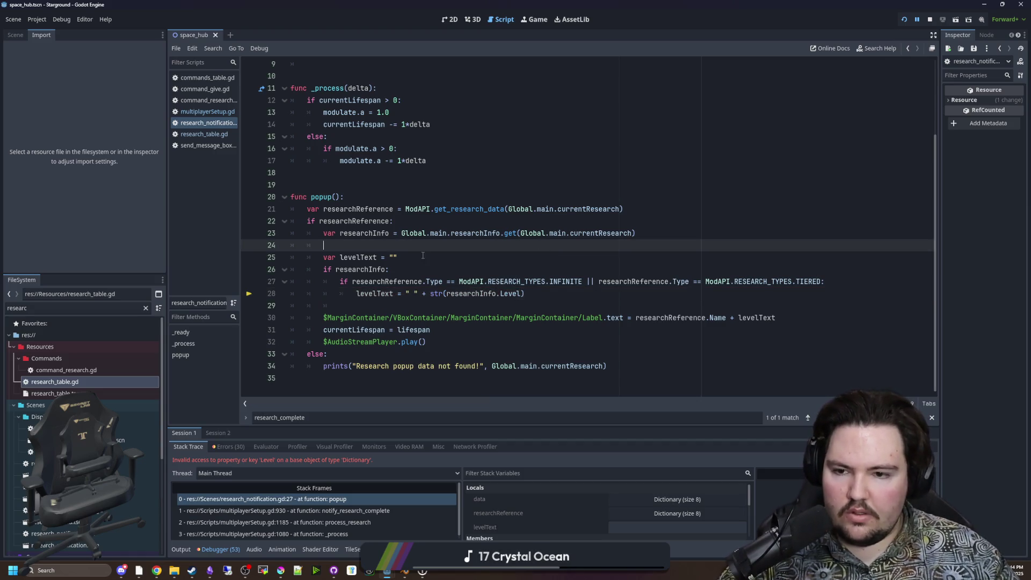
{"action": "key", "text": "ctrl+s"}
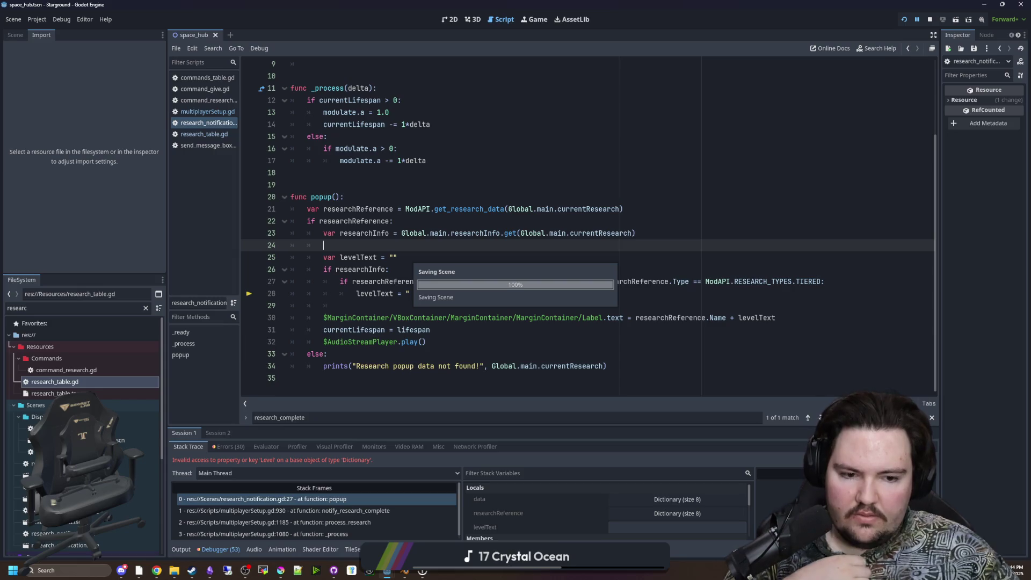
Resume the game and complete Mining Laser Power levels by re-running the recalled chat command.
{"action": "key", "text": "F12"}
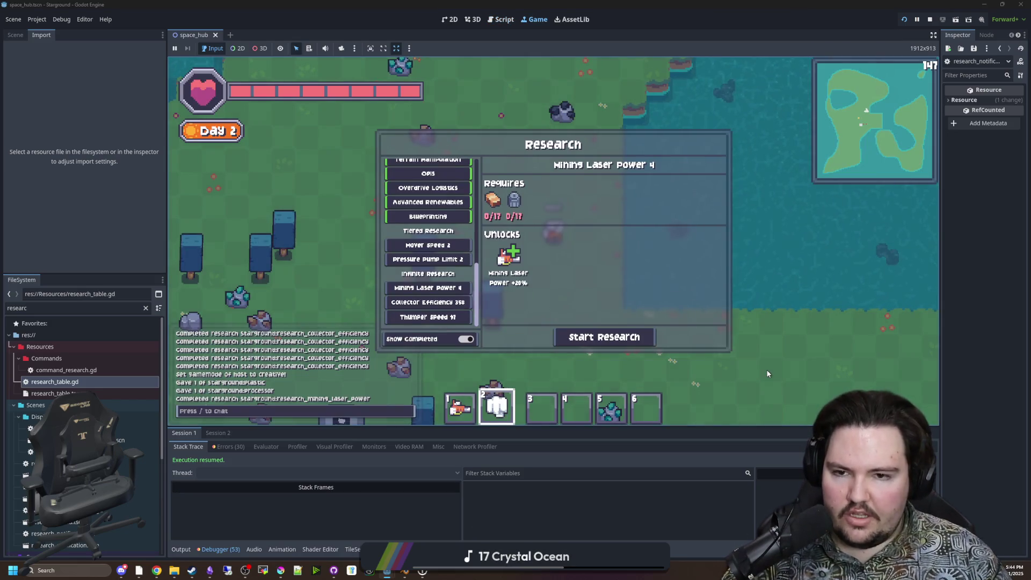
{"action": "key", "text": "slash"}
{"action": "key", "text": "Up"}
{"action": "key", "text": "Return"}
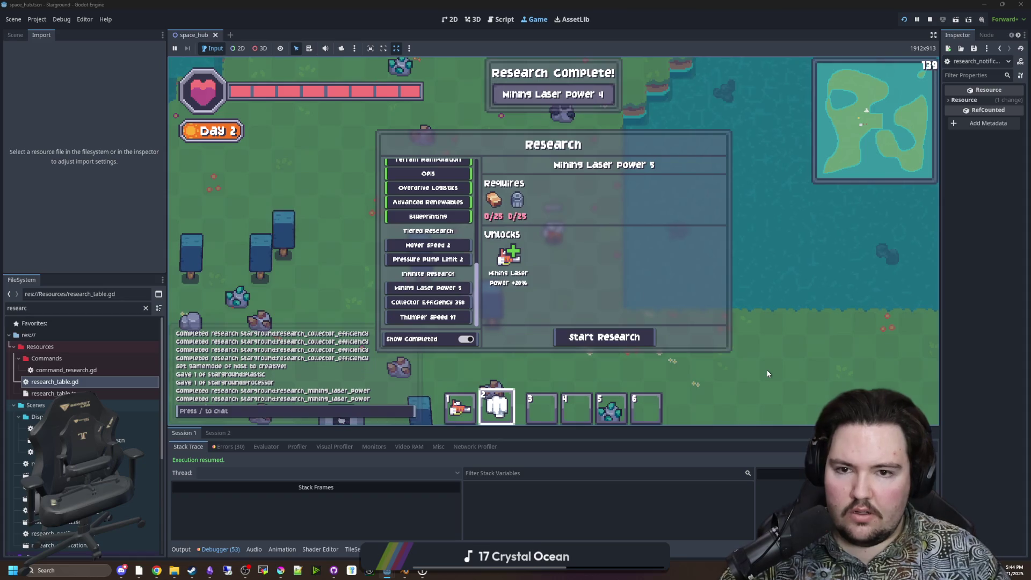
{"action": "key", "text": "slash"}
{"action": "key", "text": "Up"}
{"action": "key", "text": "Return"}
{"action": "key", "text": "slash"}
{"action": "key", "text": "Up"}
{"action": "key", "text": "Return"}
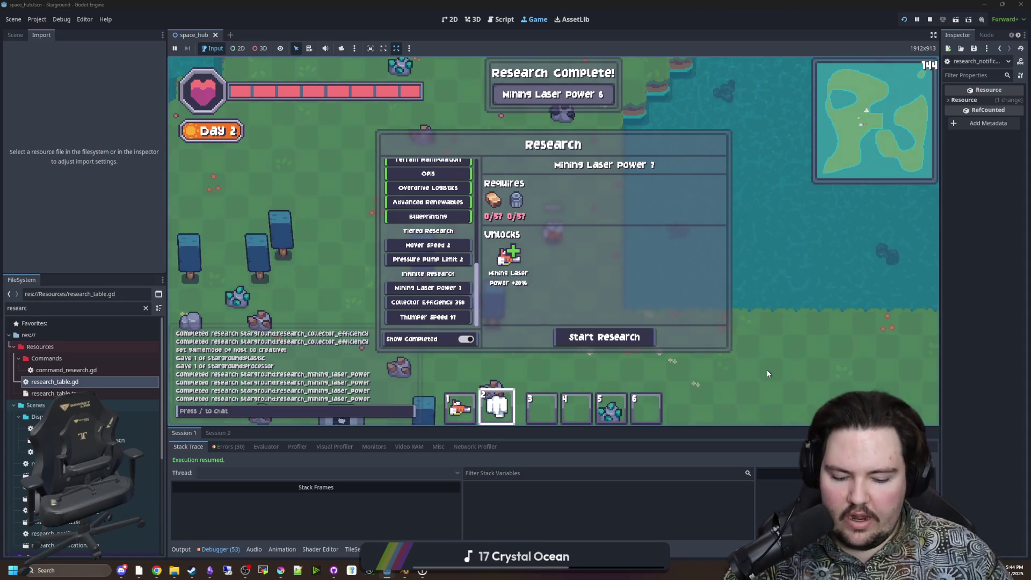
{"action": "key", "text": "slash"}
{"action": "key", "text": "Up"}
{"action": "key", "text": "Return"}
{"action": "key", "text": "slash"}
{"action": "key", "text": "Up"}
{"action": "key", "text": "Return"}
{"action": "key", "text": "slash"}
{"action": "key", "text": "Up"}
{"action": "key", "text": "Return"}
{"action": "key", "text": "slash"}
{"action": "key", "text": "Up"}
{"action": "key", "text": "Return"}
{"action": "key", "text": "slash"}
{"action": "key", "text": "Up"}
{"action": "key", "text": "Return"}
{"action": "key", "text": "slash"}
{"action": "key", "text": "Up"}
{"action": "key", "text": "Return"}
{"action": "key", "text": "slash"}
{"action": "key", "text": "Up"}
{"action": "key", "text": "Return"}
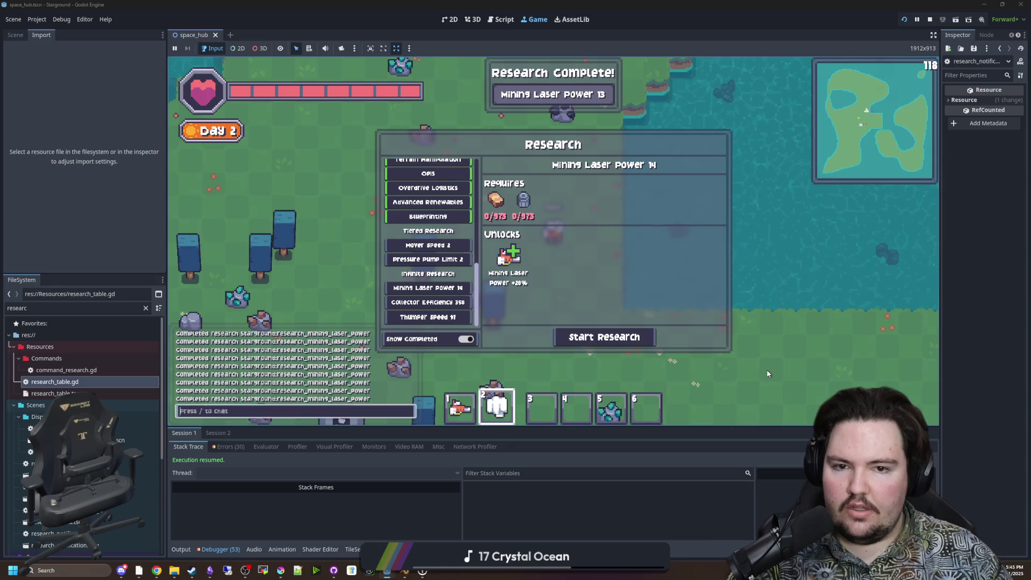
{"action": "key", "text": "slash"}
{"action": "key", "text": "Up"}
{"action": "key", "text": "Return"}
{"action": "key", "text": "slash"}
{"action": "key", "text": "Up"}
{"action": "key", "text": "Return"}
{"action": "key", "text": "slash"}
{"action": "key", "text": "Up"}
{"action": "key", "text": "Return"}
{"action": "key", "text": "slash"}
{"action": "key", "text": "Up"}
{"action": "key", "text": "Return"}
{"action": "key", "text": "slash"}
{"action": "key", "text": "Up"}
{"action": "key", "text": "Return"}
{"action": "key", "text": "slash"}
{"action": "key", "text": "Up"}
{"action": "key", "text": "Return"}
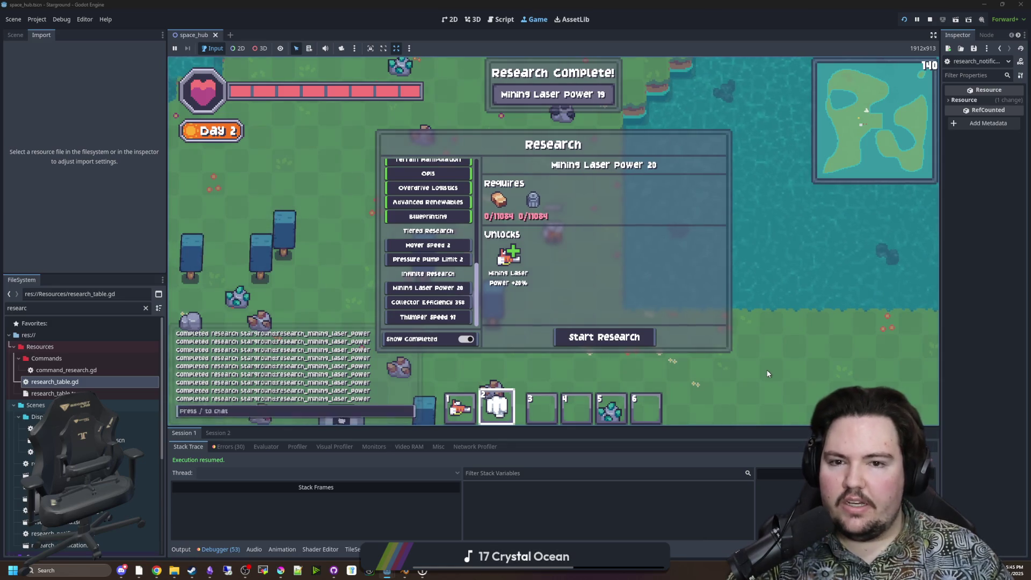
Keep completing Mining Laser Power levels until it reaches level 32.
{"action": "key", "text": "slash"}
{"action": "key", "text": "Up"}
{"action": "key", "text": "Return"}
{"action": "key", "text": "slash"}
{"action": "key", "text": "Up"}
{"action": "key", "text": "Return"}
{"action": "key", "text": "slash"}
{"action": "key", "text": "Up"}
{"action": "key", "text": "Return"}
{"action": "key", "text": "Escape"}
{"action": "key", "text": "Escape"}
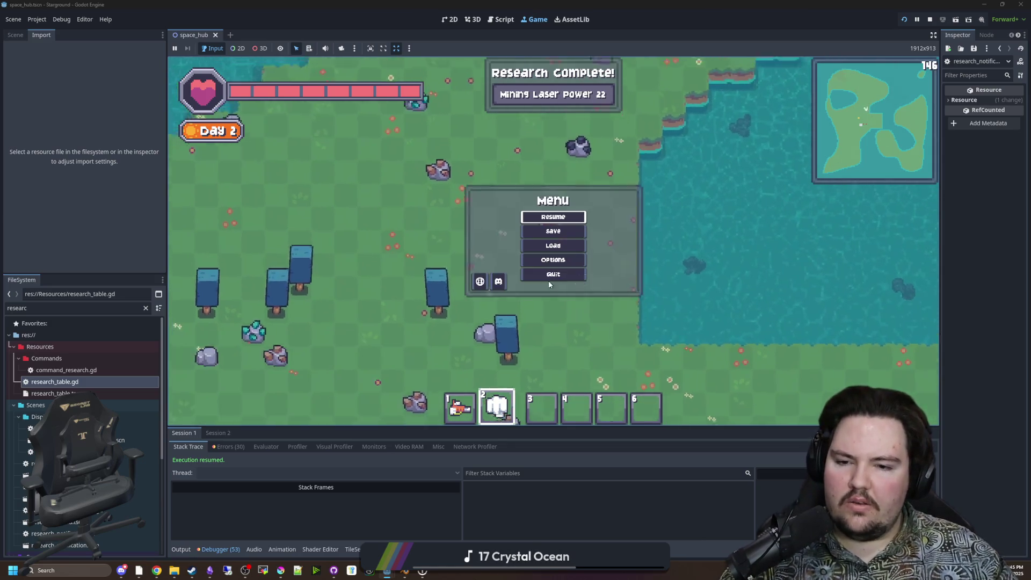
{"action": "key", "text": "Escape"}
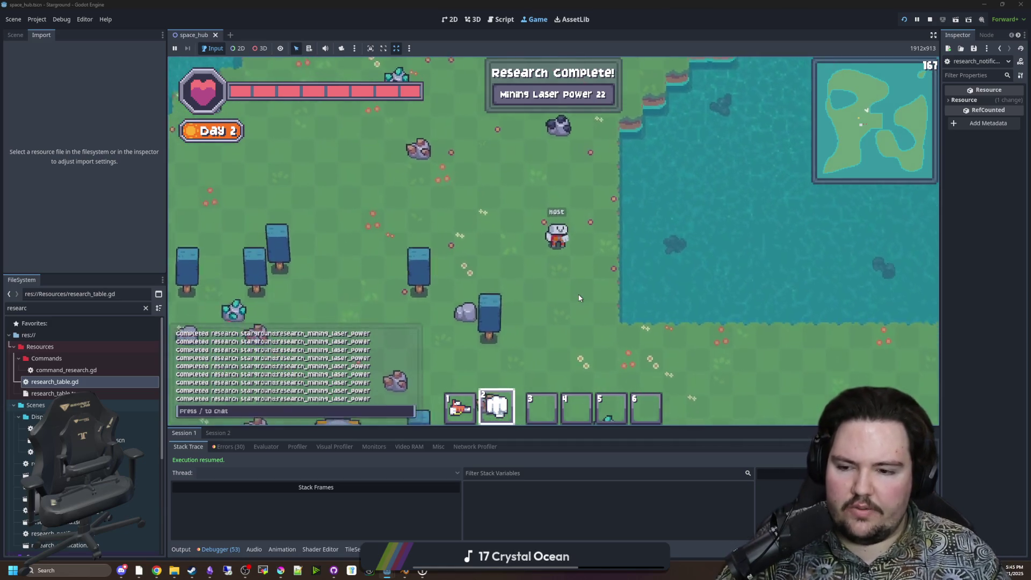
{"action": "key", "text": "slash"}
{"action": "key", "text": "Up"}
{"action": "key", "text": "Return"}
{"action": "key", "text": "slash"}
{"action": "key", "text": "Up"}
{"action": "key", "text": "Return"}
{"action": "key", "text": "slash"}
{"action": "key", "text": "Up"}
{"action": "key", "text": "Return"}
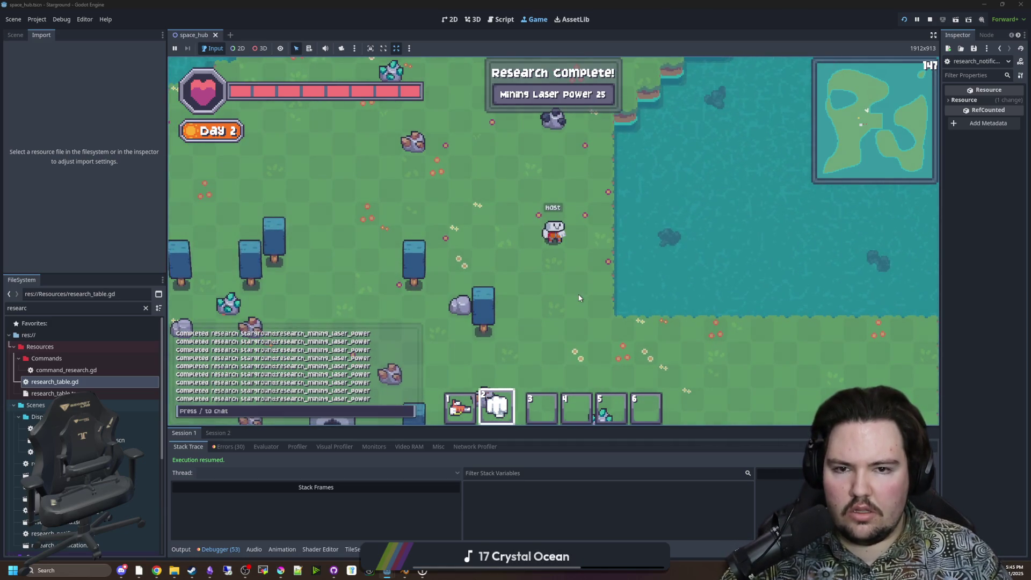
{"action": "key", "text": "slash"}
{"action": "key", "text": "Up"}
{"action": "key", "text": "Return"}
{"action": "key", "text": "slash"}
{"action": "key", "text": "Up"}
{"action": "key", "text": "Return"}
{"action": "key", "text": "slash"}
{"action": "key", "text": "Up"}
{"action": "key", "text": "Return"}
{"action": "key", "text": "slash"}
{"action": "key", "text": "Up"}
{"action": "key", "text": "Return"}
{"action": "key", "text": "slash"}
{"action": "key", "text": "Up"}
{"action": "key", "text": "Return"}
{"action": "key", "text": "slash"}
{"action": "key", "text": "Up"}
{"action": "key", "text": "Return"}
{"action": "key", "text": "slash"}
{"action": "key", "text": "Up"}
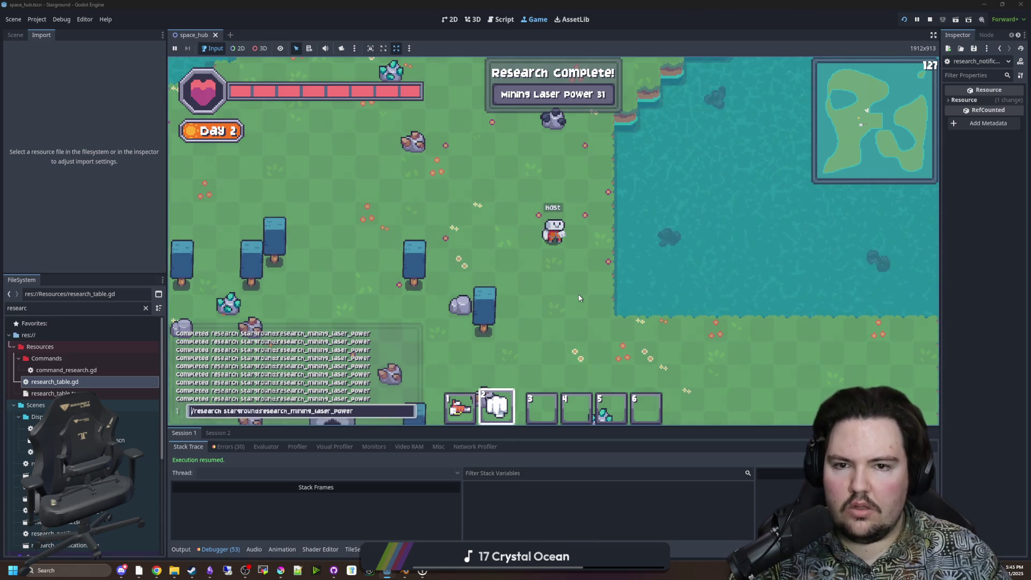
{"action": "key", "text": "Return"}
Complete Mover Speed 2 with the starground:research_mover_speed chat command.
{"action": "type", "text": "r"}
{"action": "type", "text": "/"}
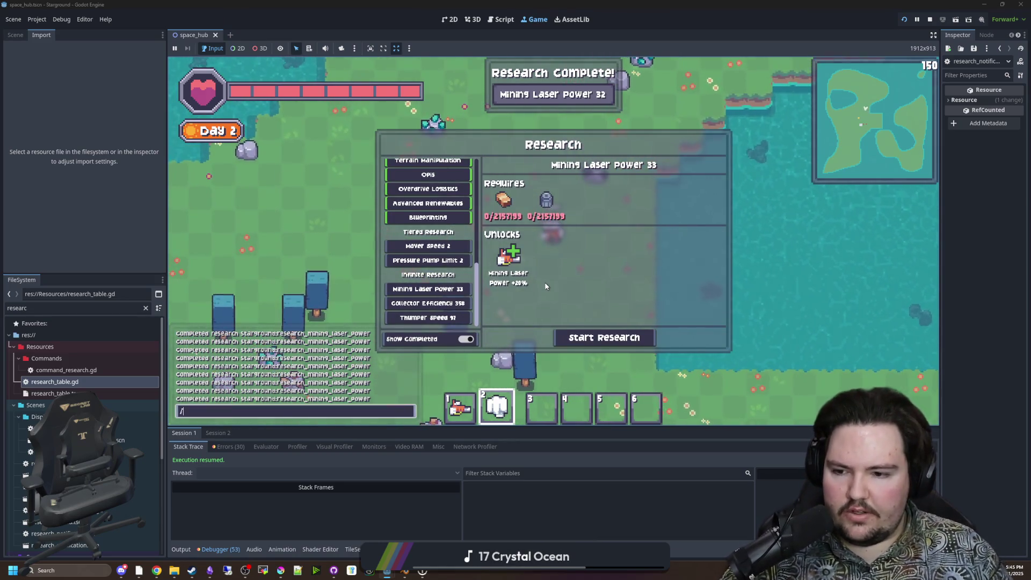
{"action": "type", "text": "research mover"}
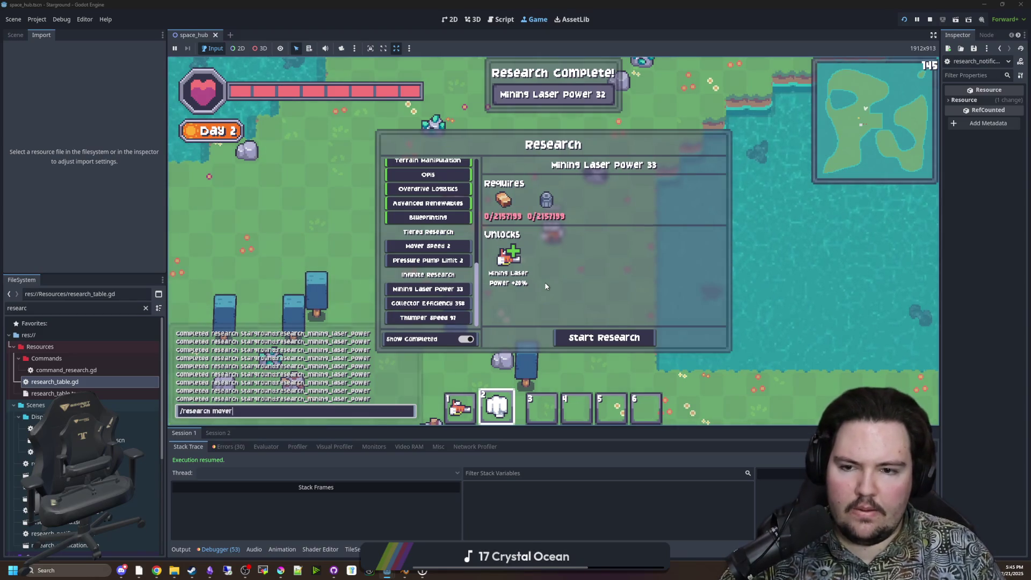
{"action": "type", "text": "_spe"}
{"action": "key", "text": "BackSpace"}
{"action": "key", "text": "BackSpace"}
{"action": "key", "text": "BackSpace"}
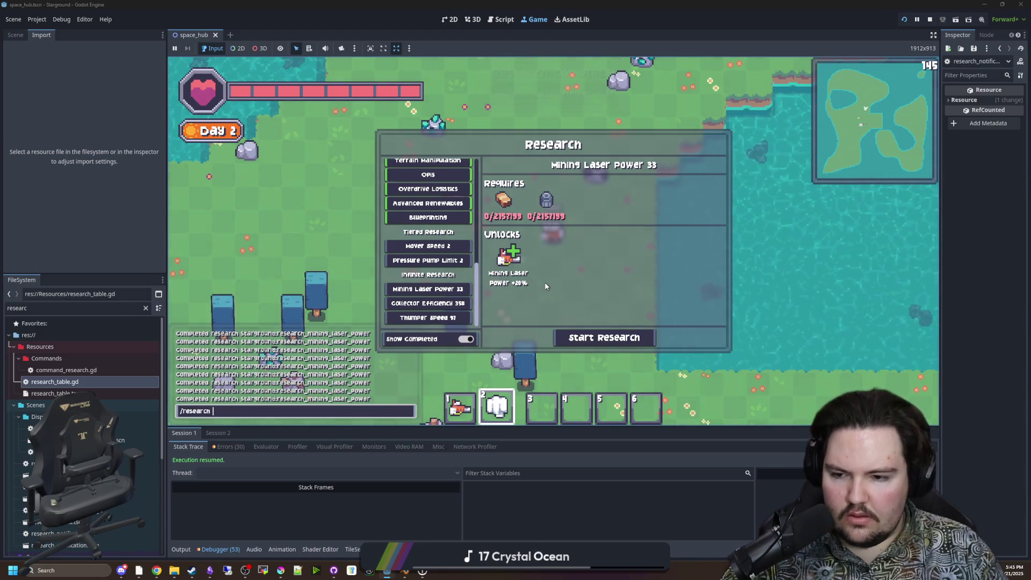
{"action": "type", "text": "starground:research_mover"}
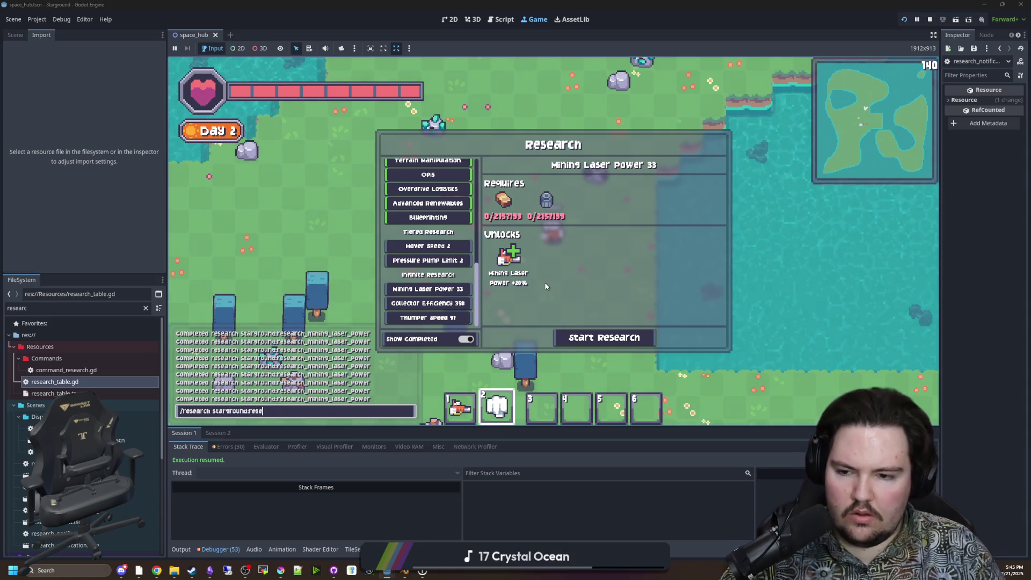
{"action": "type", "text": "_speed"}
{"action": "key", "text": "Return"}
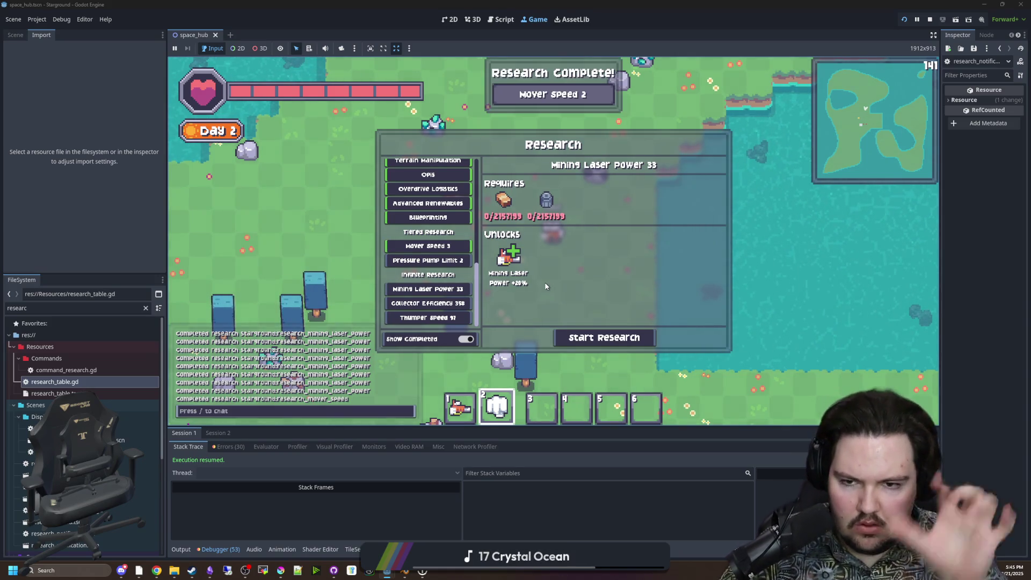
Check the Mover Speed 3 research details while walking the character around.
{"action": "left_click", "coordinate": [460, 246]}
{"action": "key", "text": "w"}
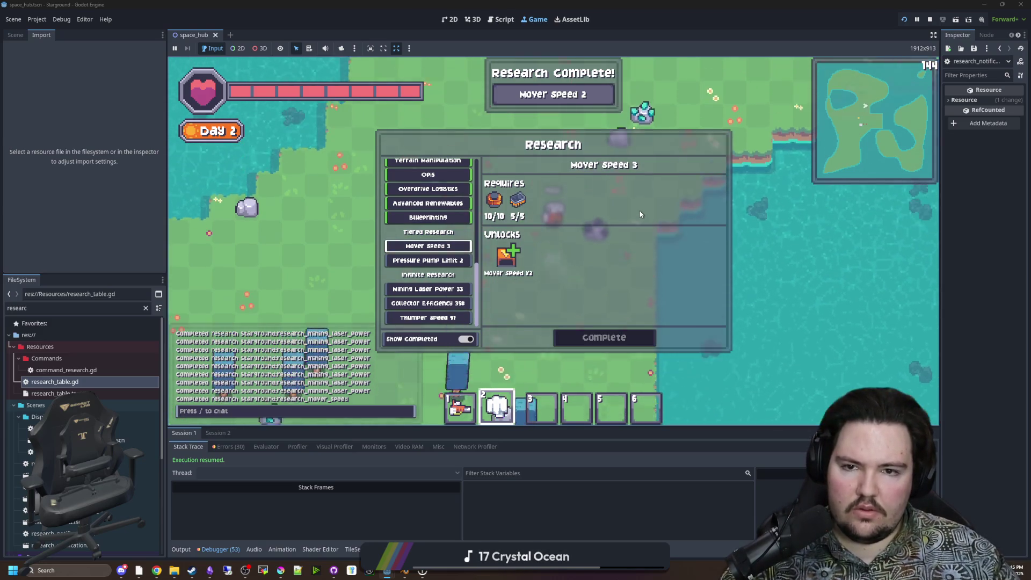
{"action": "key", "text": "w"}
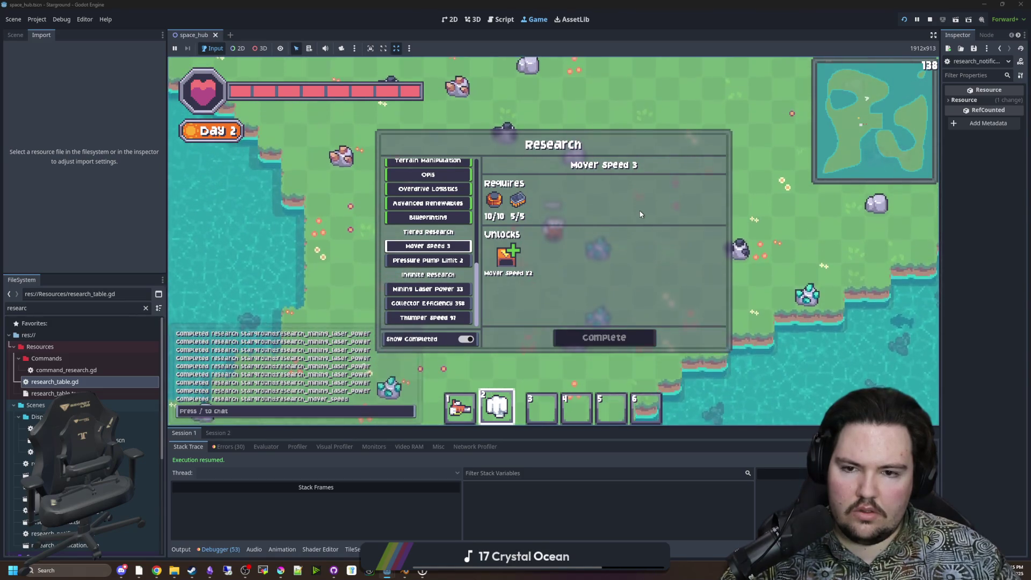
{"action": "left_click", "coordinate": [600, 338]}
{"action": "key", "text": "w"}
{"action": "key", "text": "d"}
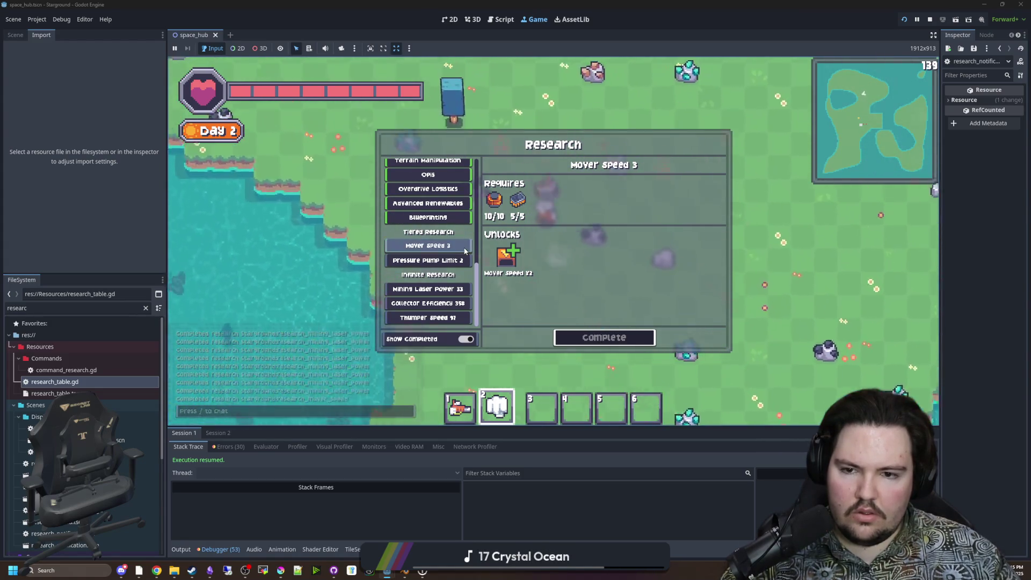
{"action": "left_click", "coordinate": [441, 246]}
{"action": "key", "text": "w"}
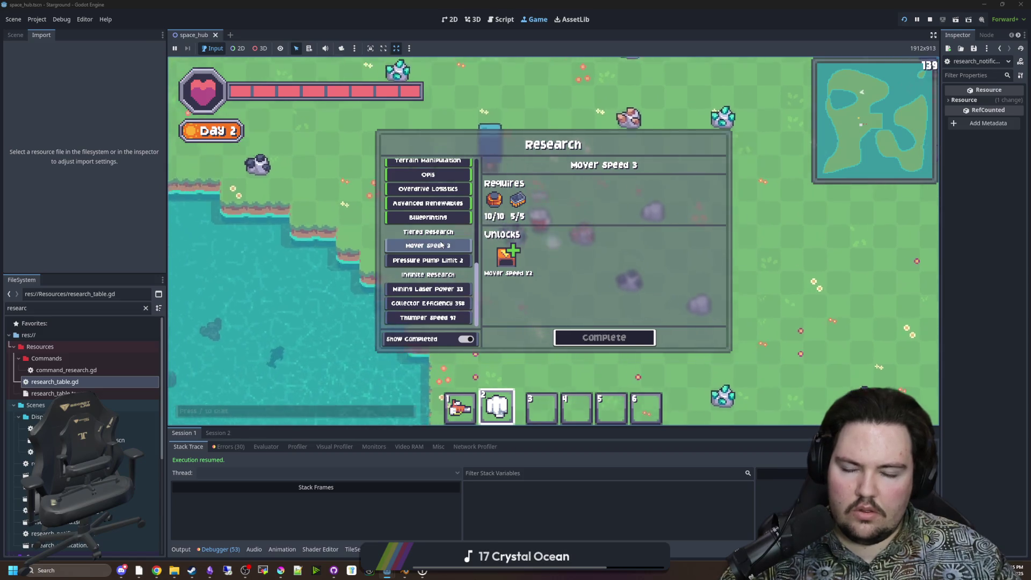
{"action": "key", "text": "w"}
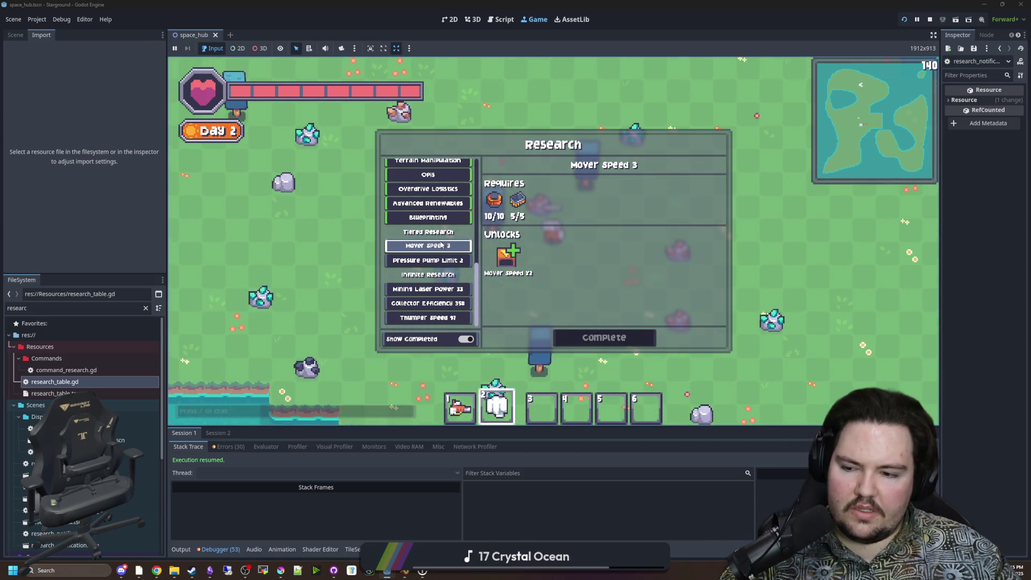
{"action": "key", "text": "s"}
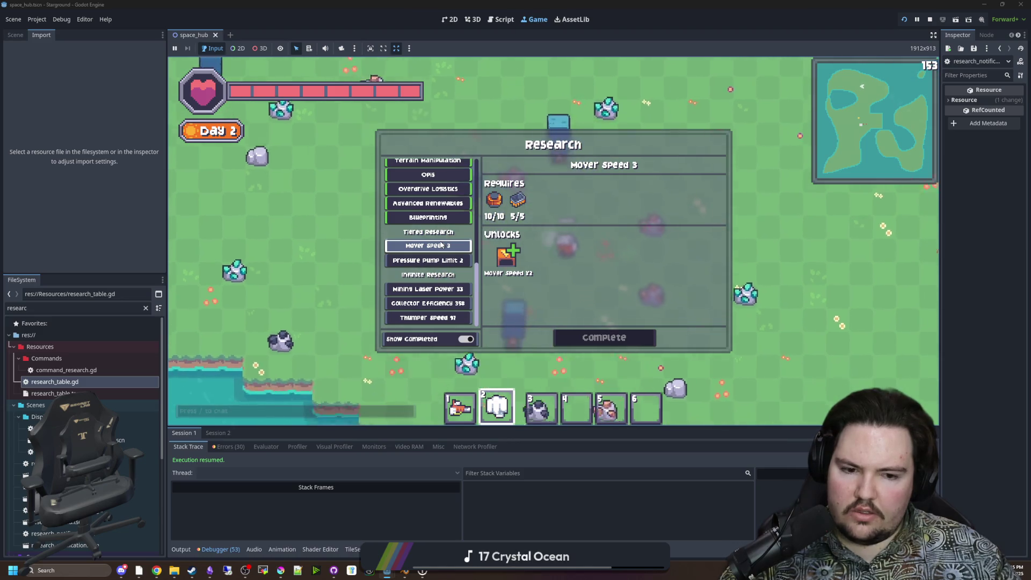
{"action": "key", "text": "s"}
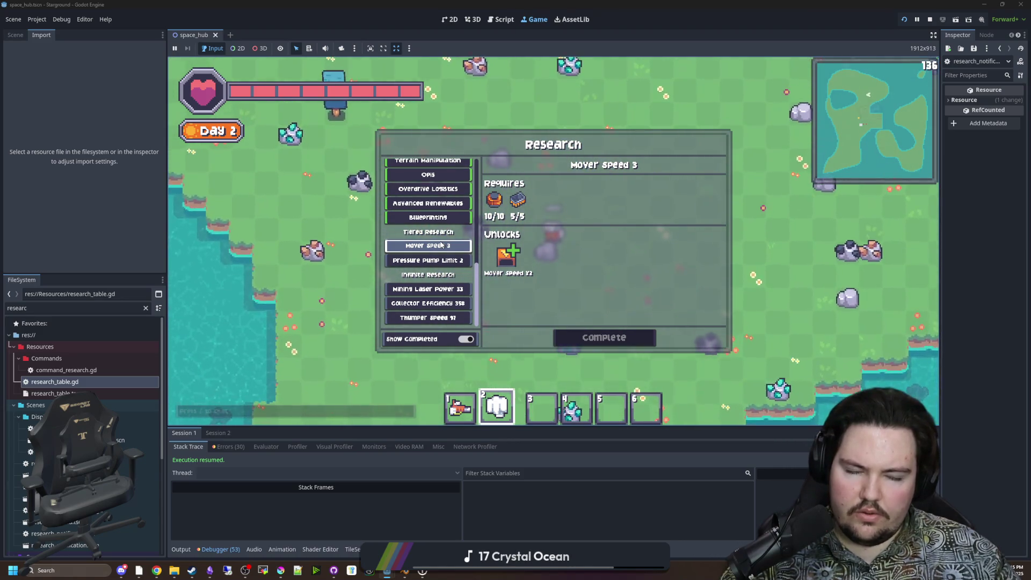
Move the character around and review the Pressure Pump Limit 2 research details.
{"action": "mouse_move", "coordinate": [515, 203]}
{"action": "key", "text": "a"}
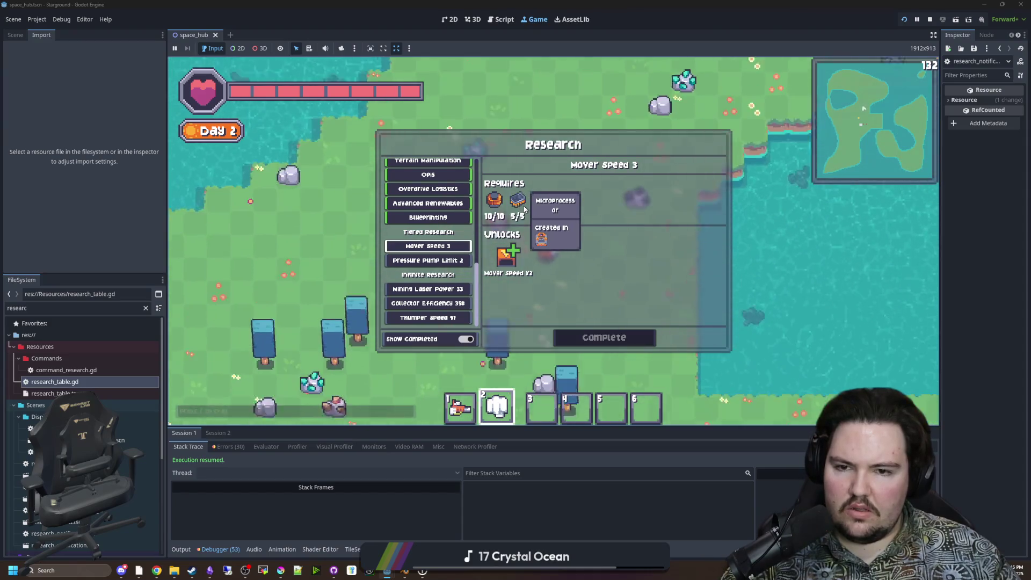
{"action": "key", "text": "s"}
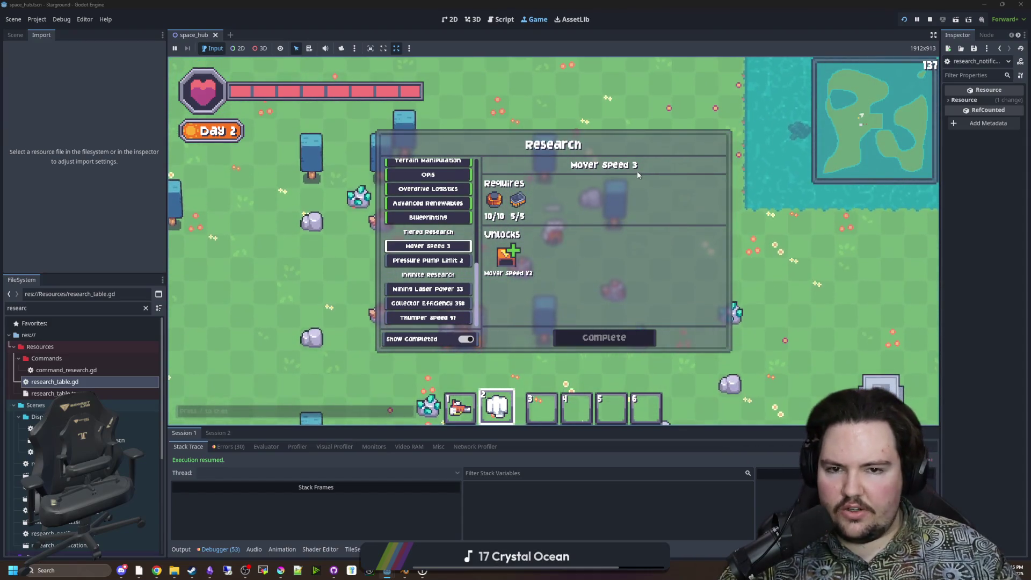
{"action": "key", "text": "a"}
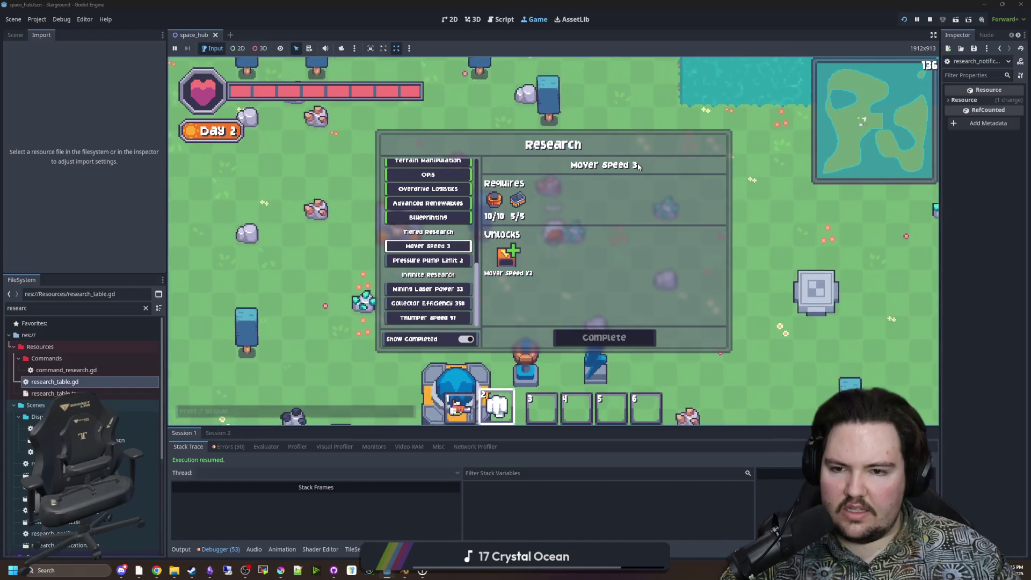
{"action": "key", "text": "w"}
{"action": "key", "text": "d"}
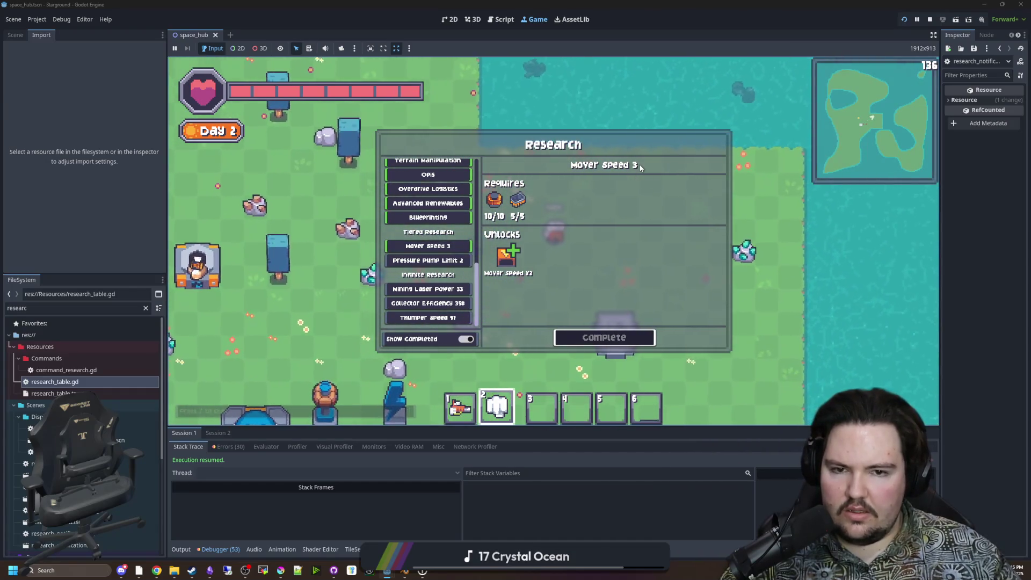
{"action": "left_click", "coordinate": [428, 260]}
{"action": "left_click", "coordinate": [428, 246]}
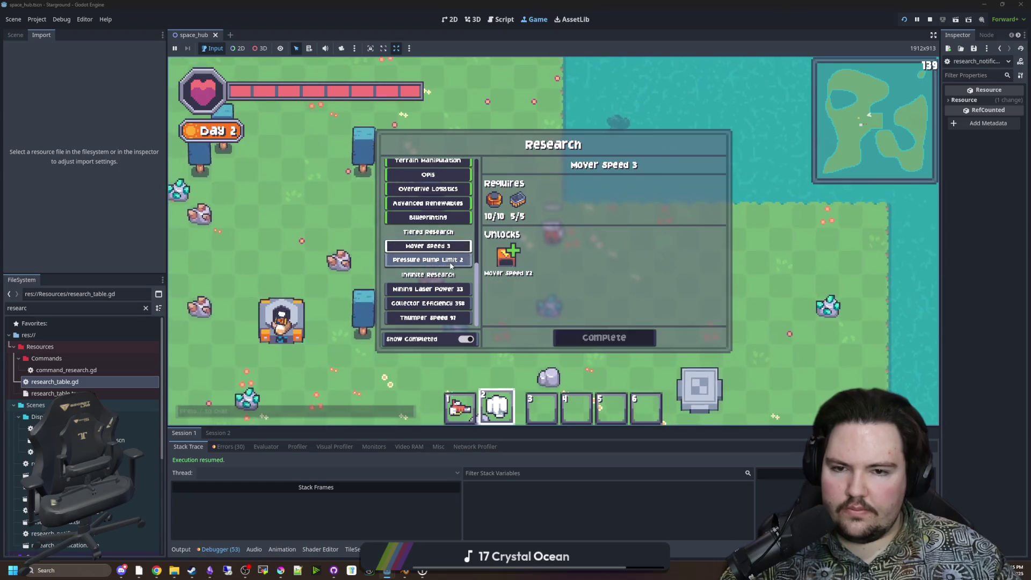
{"action": "left_click", "coordinate": [428, 260]}
{"action": "key", "text": "w"}
{"action": "left_click", "coordinate": [428, 246]}
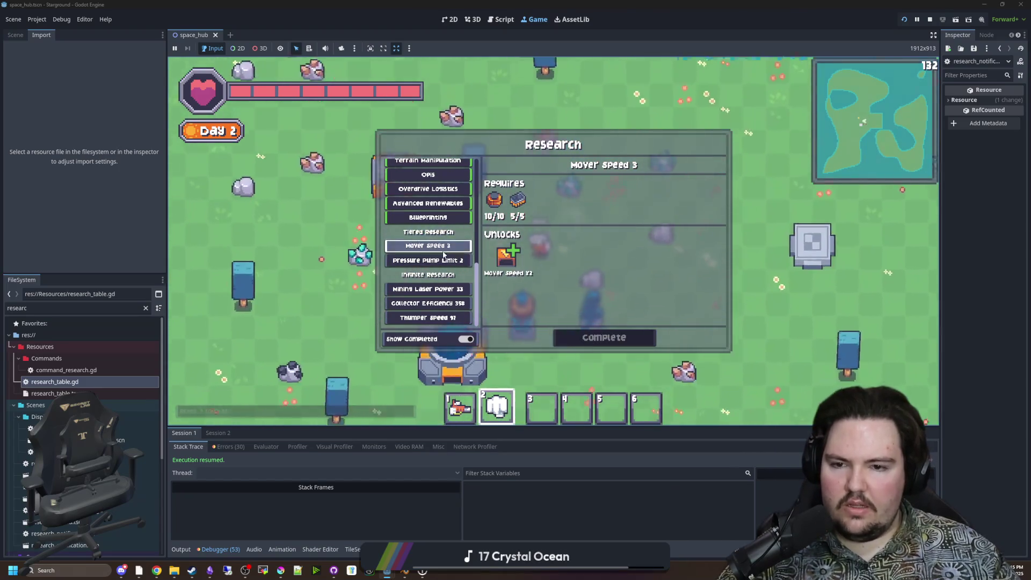
{"action": "left_click", "coordinate": [428, 260]}
Complete Pressure Pump Limit 2 by editing the recalled research chat command.
{"action": "key", "text": "slash"}
{"action": "key", "text": "Up"}
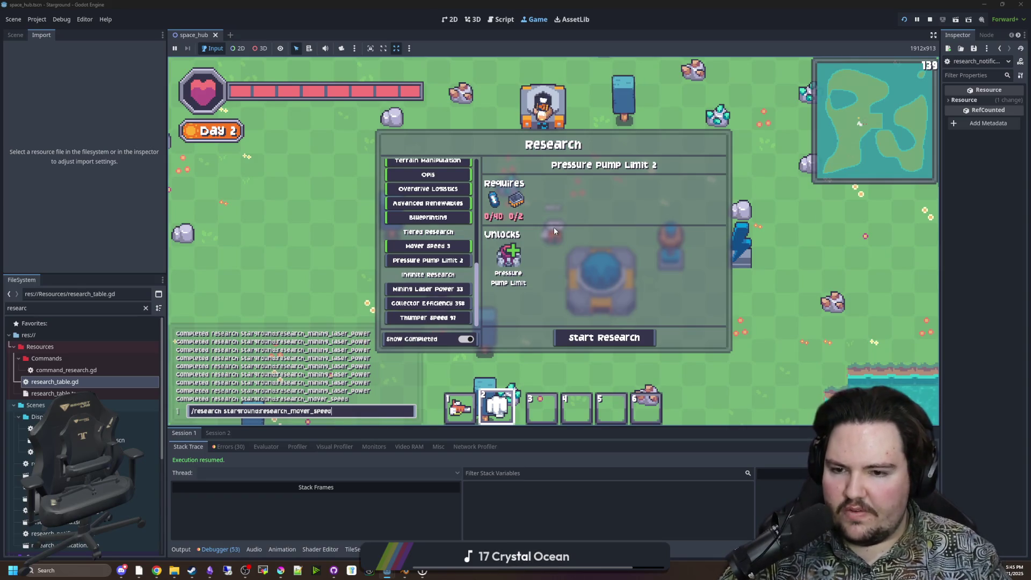
{"action": "key", "text": "BackSpace"}
{"action": "key", "text": "BackSpace"}
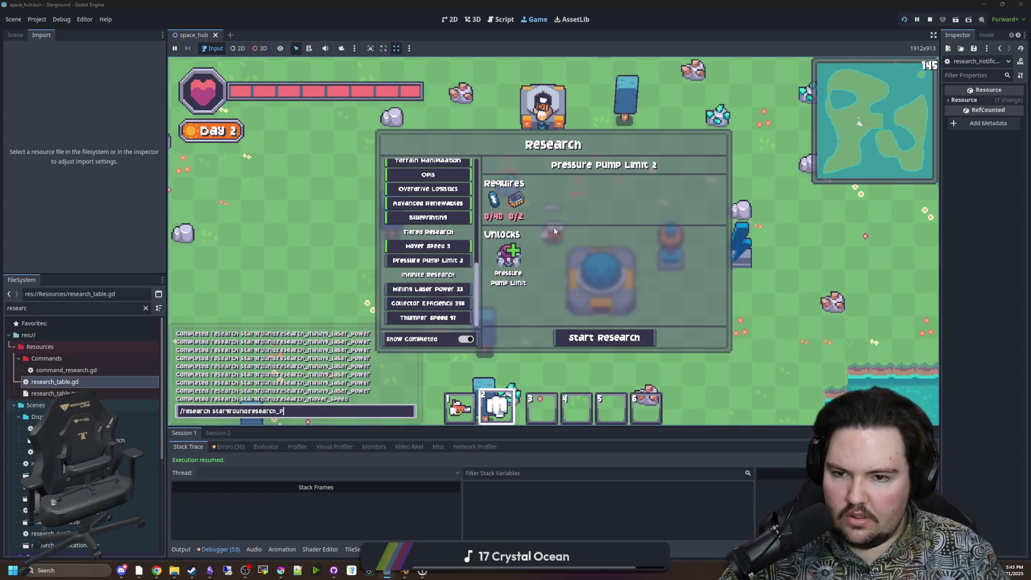
{"action": "type", "text": "pressure_po"}
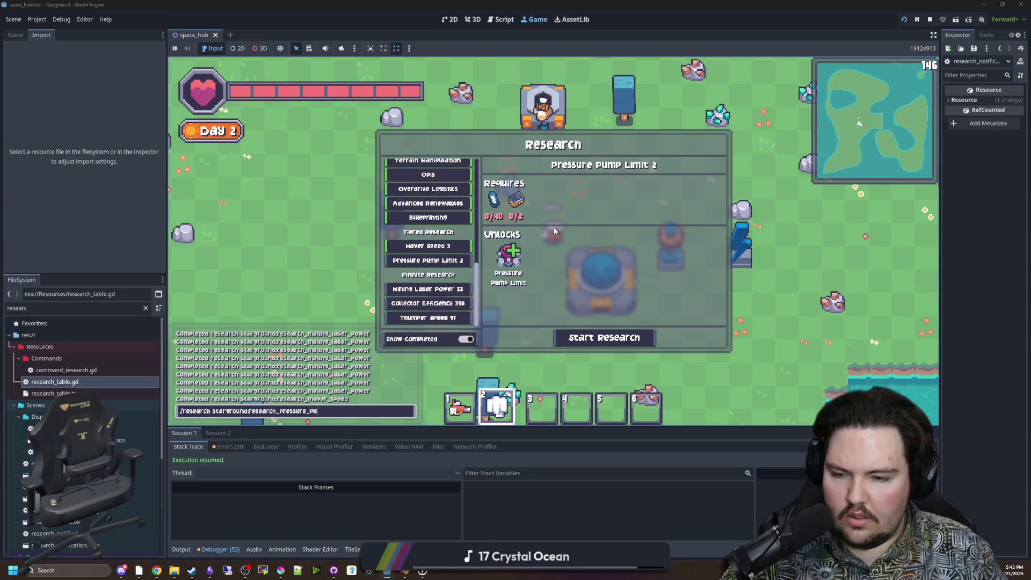
{"action": "type", "text": "mp_limit"}
{"action": "key", "text": "Return"}
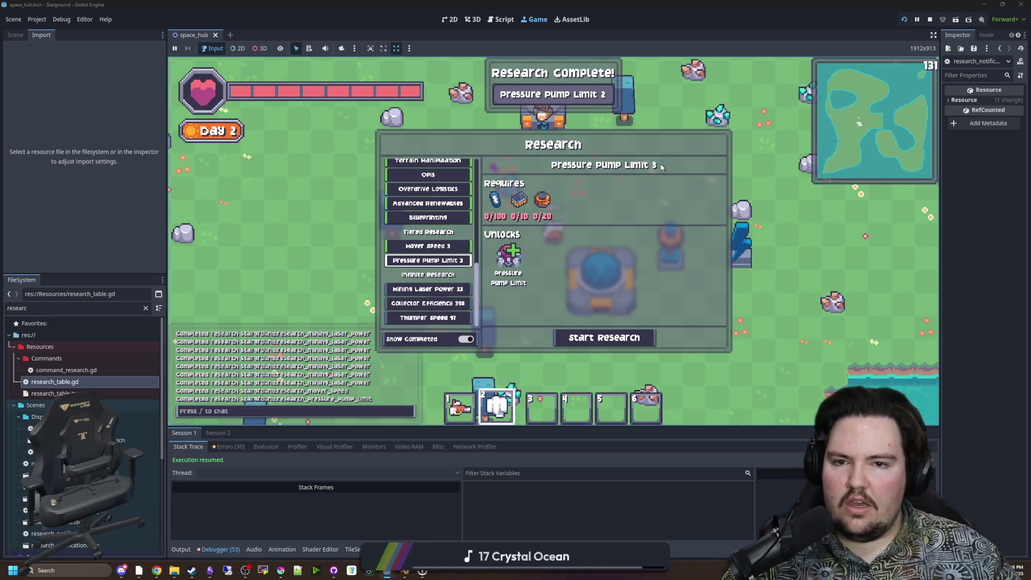
Close the research panel, stop the game with F8, and save the script.
{"action": "key", "text": "Escape"}
{"action": "key", "text": "w"}
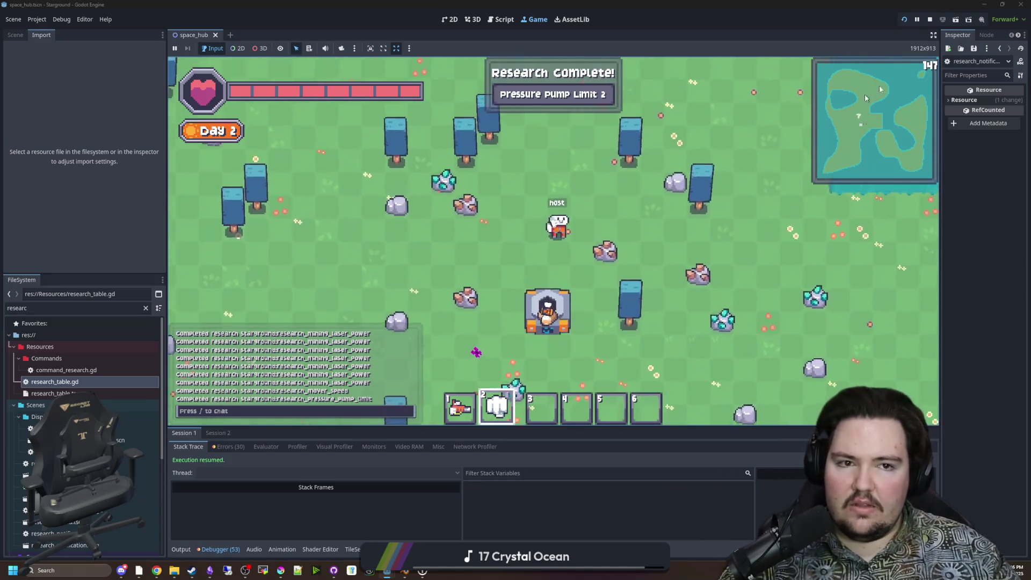
{"action": "key", "text": "F8"}
{"action": "left_click", "coordinate": [528, 172]}
{"action": "key", "text": "ctrl+s"}
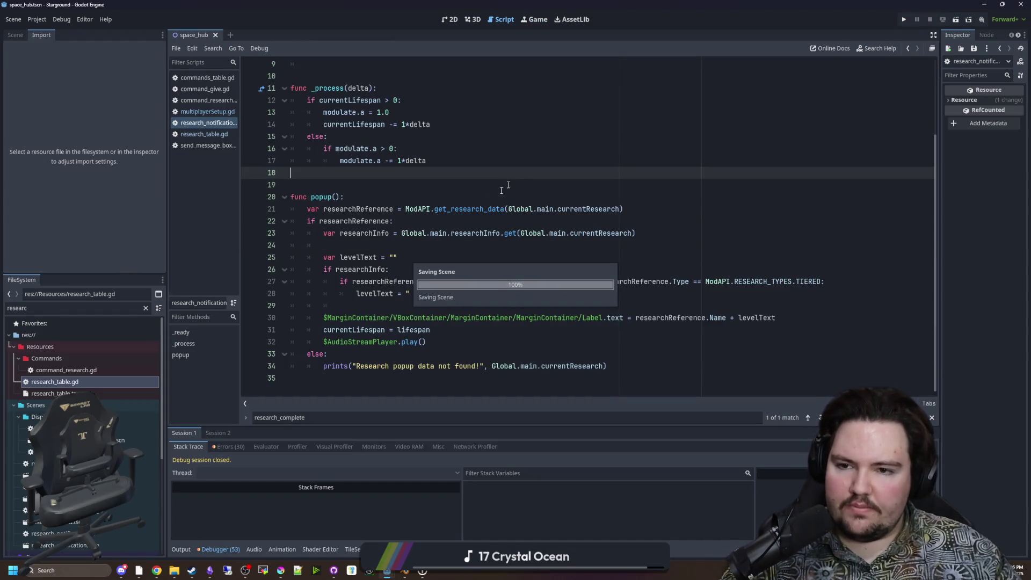
Add the note 'at the research popup now also shows' under Obsidian's 0.15 heading.
{"action": "left_click", "coordinate": [327, 183]}
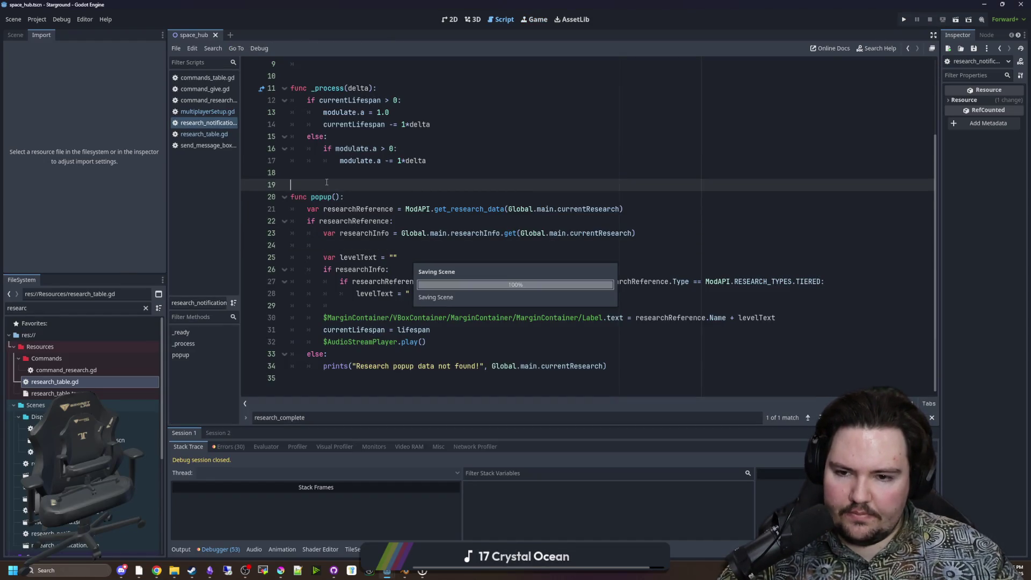
{"action": "left_click", "coordinate": [209, 570]}
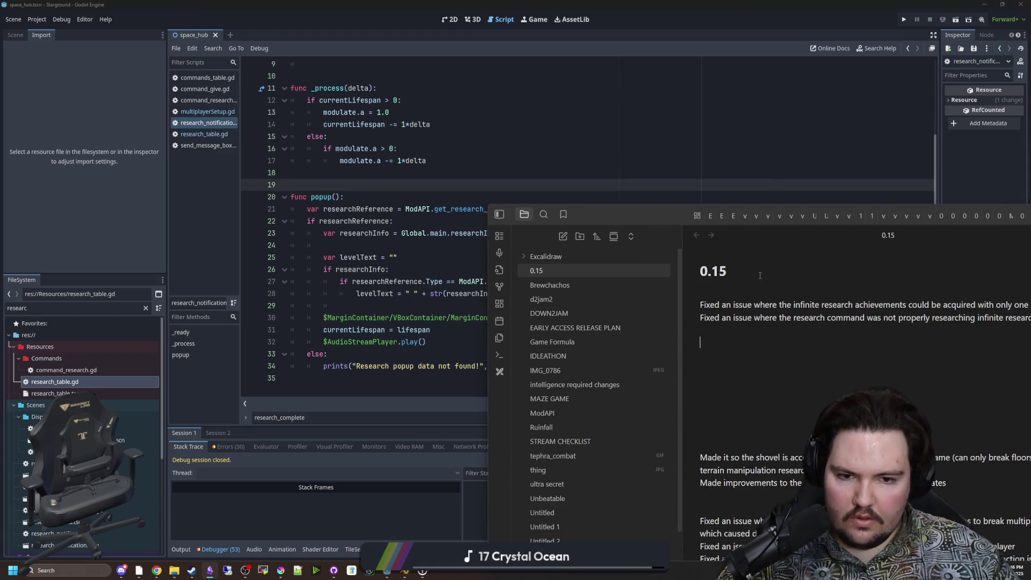
{"action": "key", "text": "Return"}
{"action": "type", "text": "Made it so th"}
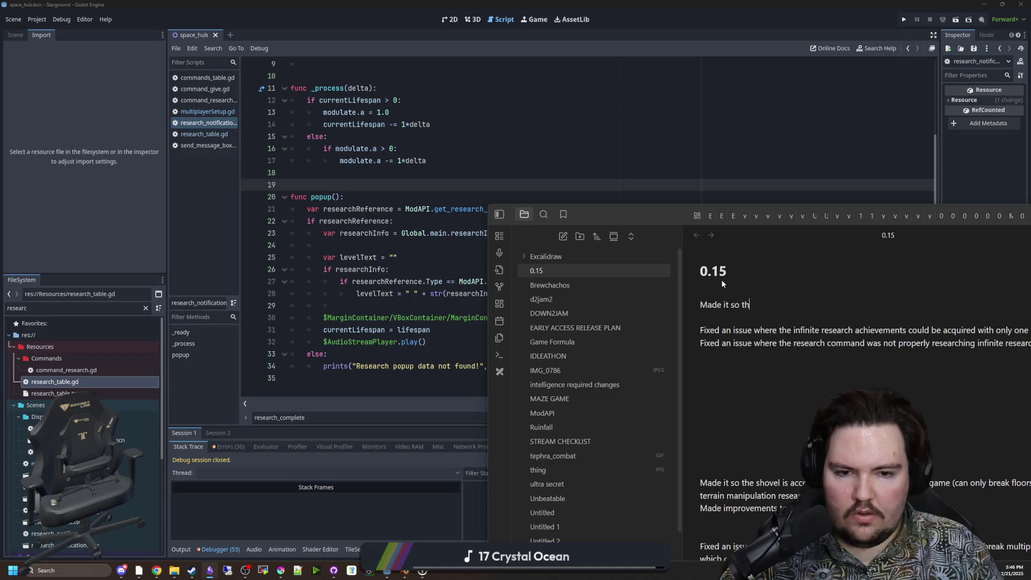
{"action": "type", "text": "at the research pop"}
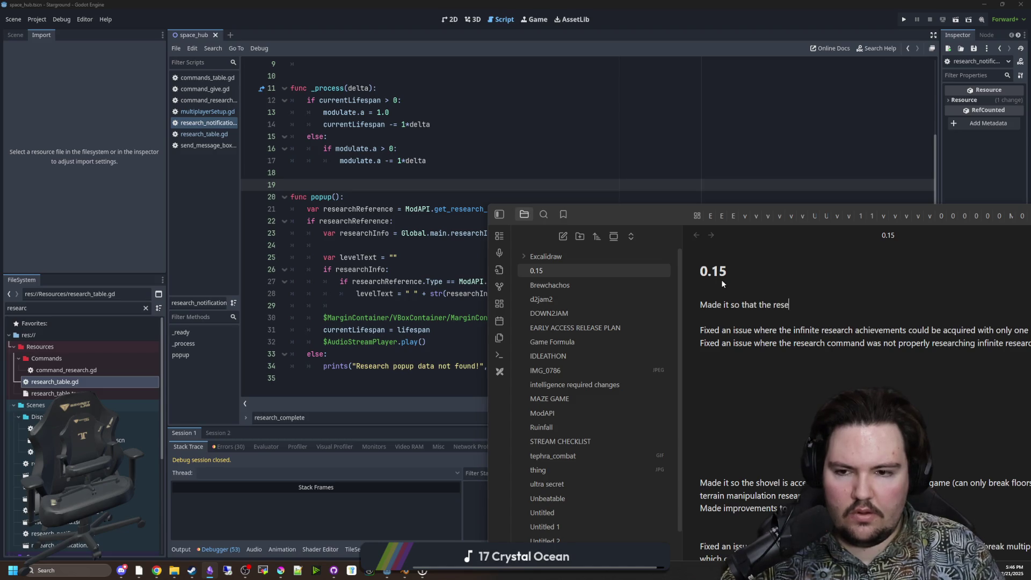
{"action": "type", "text": "up now also shows the level of the research that was cor"}
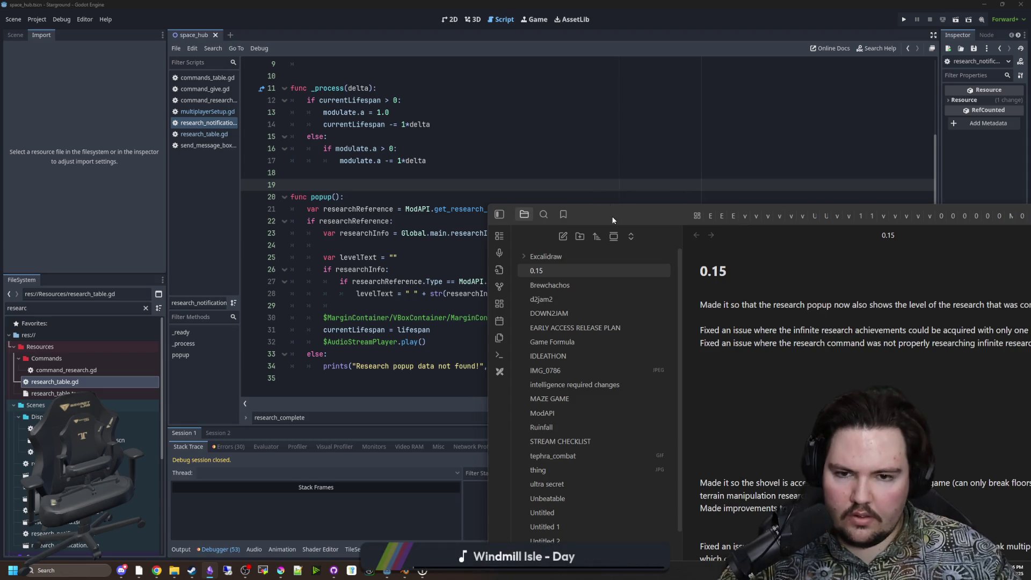
{"action": "left_click", "coordinate": [598, 197]}
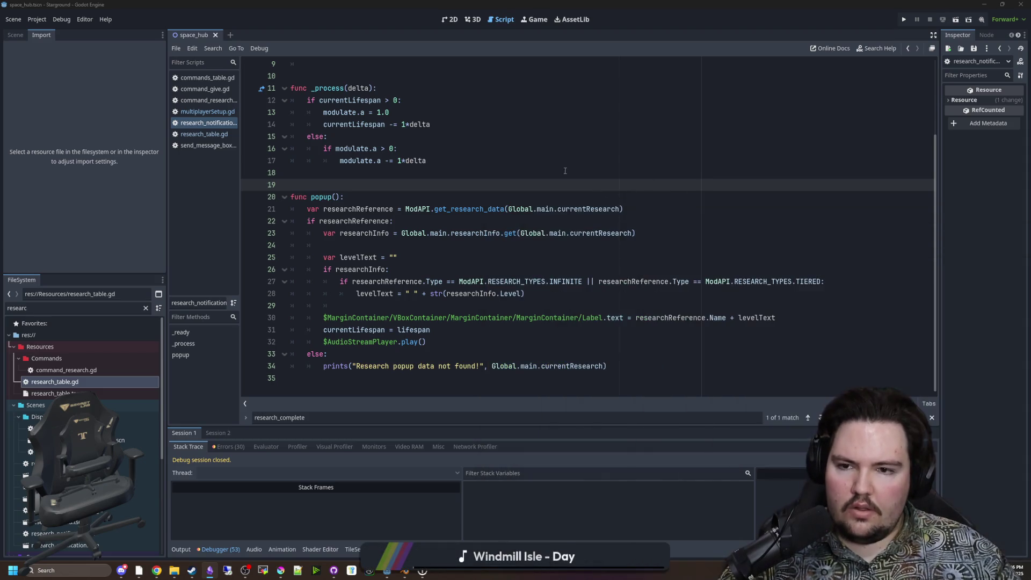
Save, filter the FileSystem for 'research', and open the inventory display researcher scene.
{"action": "key", "text": "ctrl+s"}
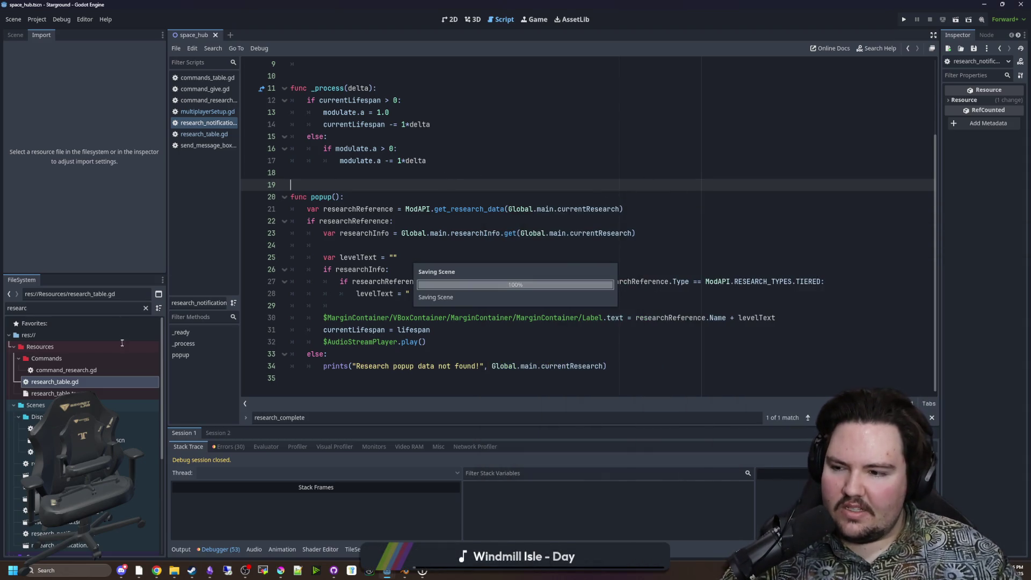
{"action": "double_click", "coordinate": [126, 309]}
{"action": "key", "text": "BackSpace"}
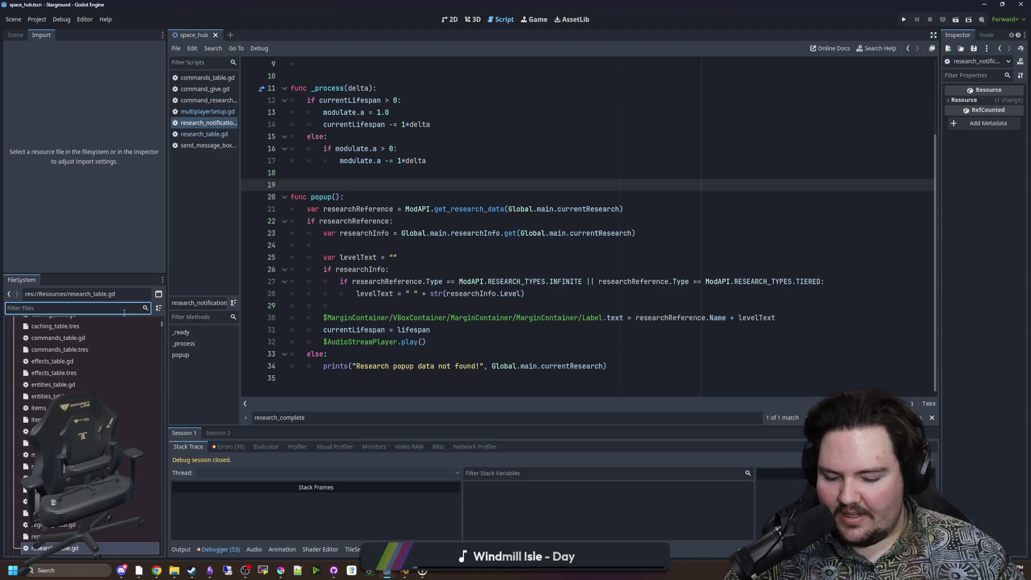
{"action": "type", "text": "research"}
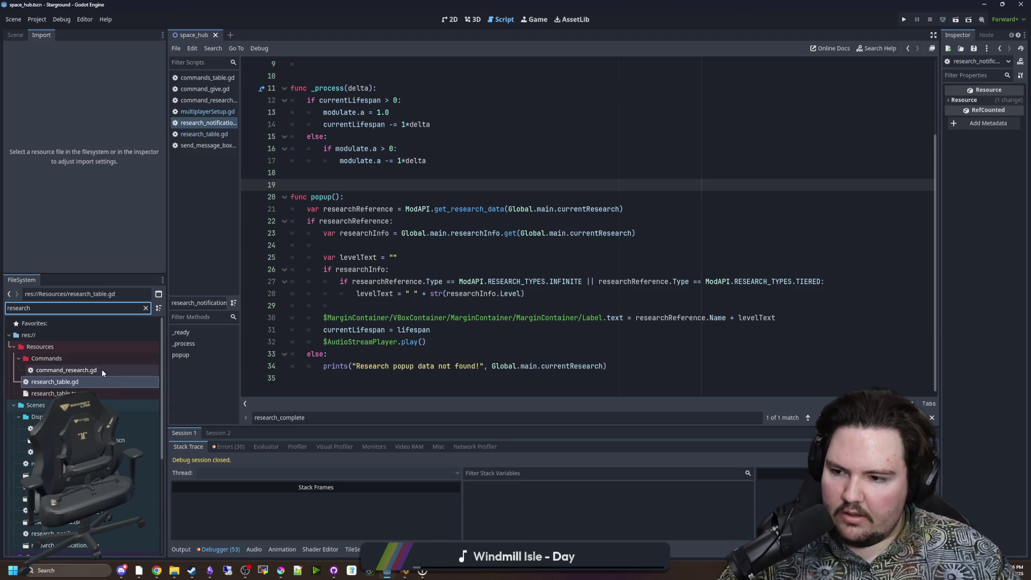
{"action": "double_click", "coordinate": [121, 440]}
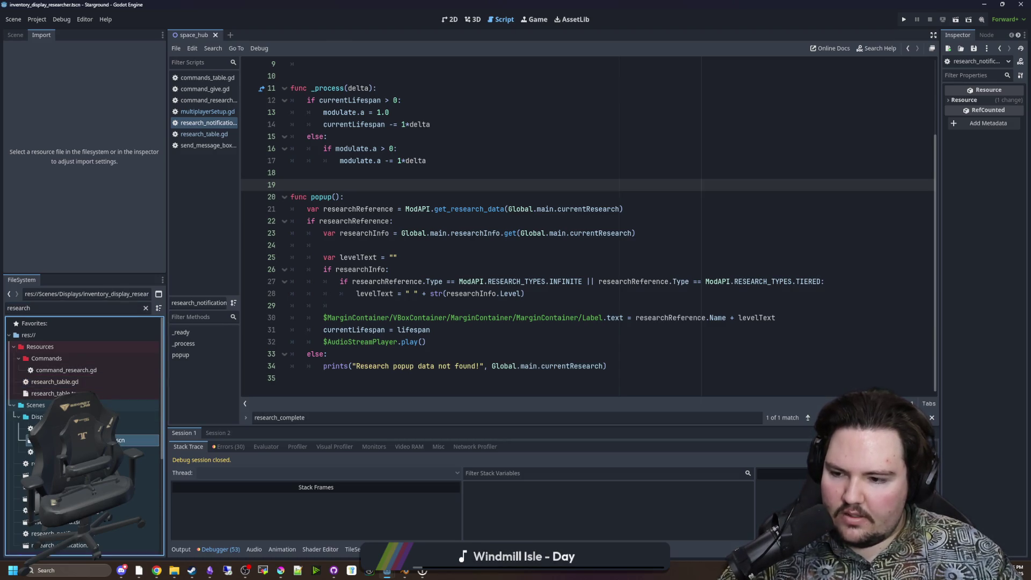
Open research_menu.tscn and bring up the InfoController node's script.
{"action": "scroll", "coordinate": [81, 429], "scroll_direction": "down", "scroll_amount": 2}
{"action": "double_click", "coordinate": [91, 493]}
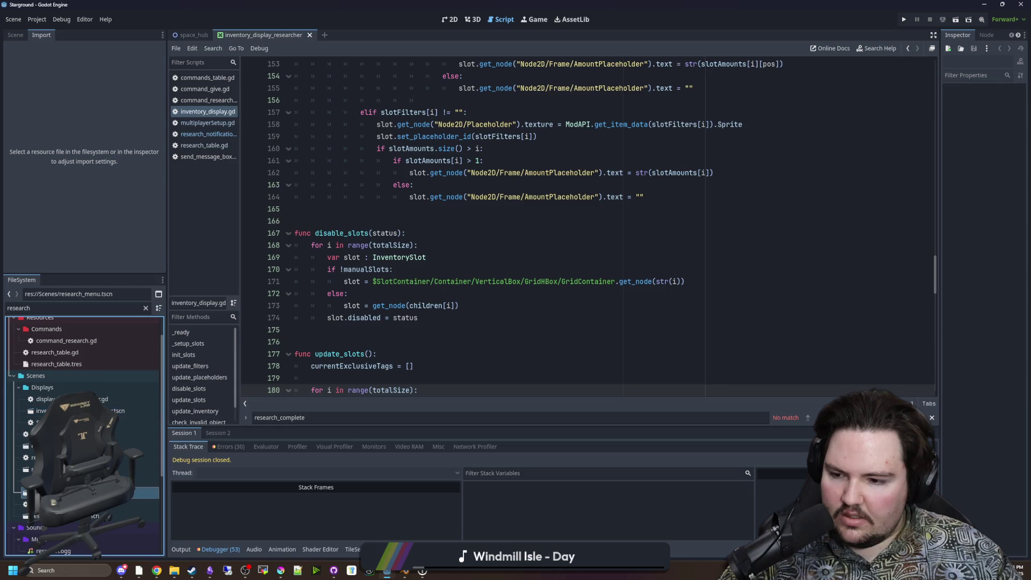
{"action": "left_click", "coordinate": [449, 20]}
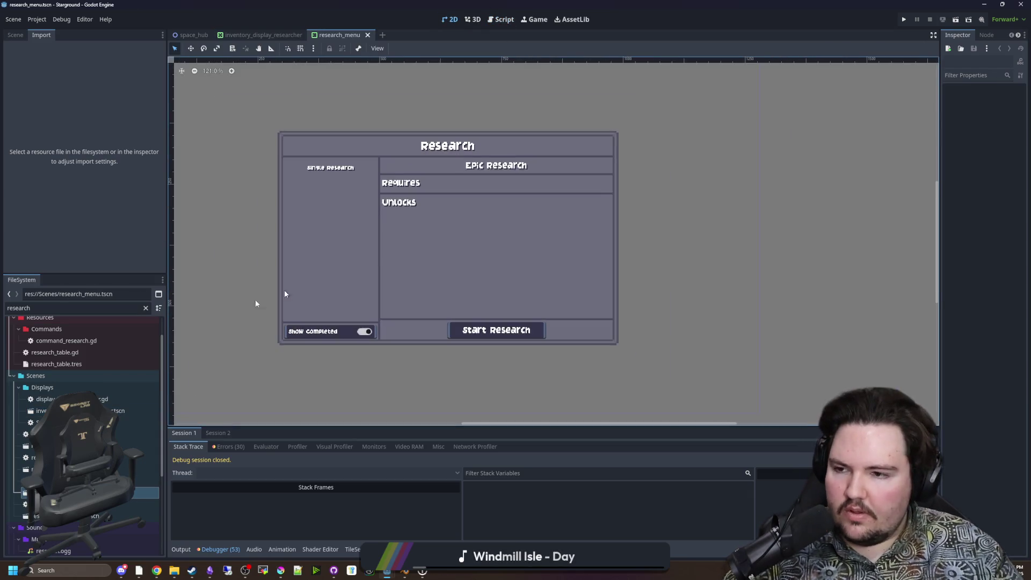
{"action": "left_click", "coordinate": [15, 35]}
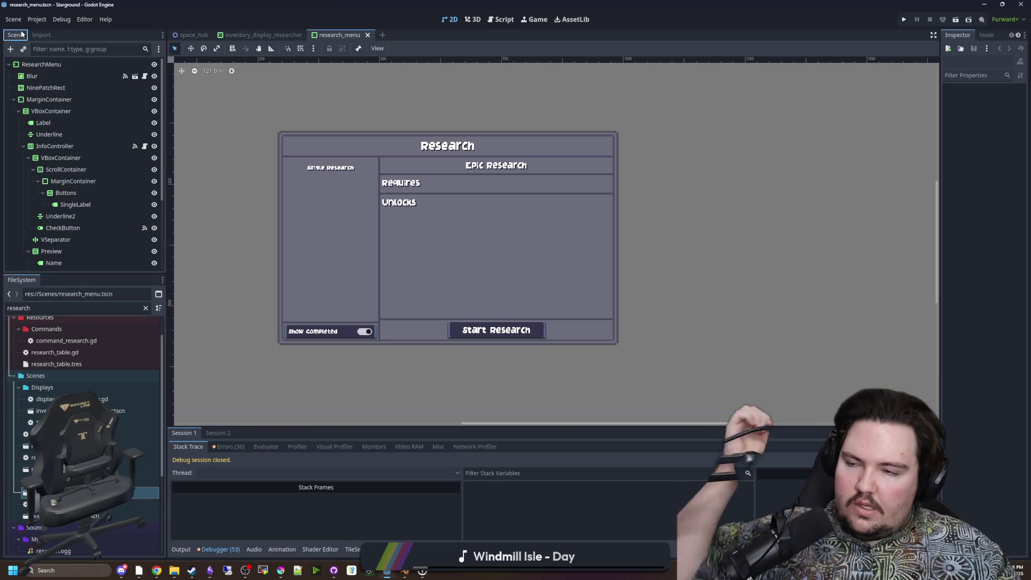
{"action": "left_click", "coordinate": [145, 146]}
{"action": "left_click", "coordinate": [358, 223]}
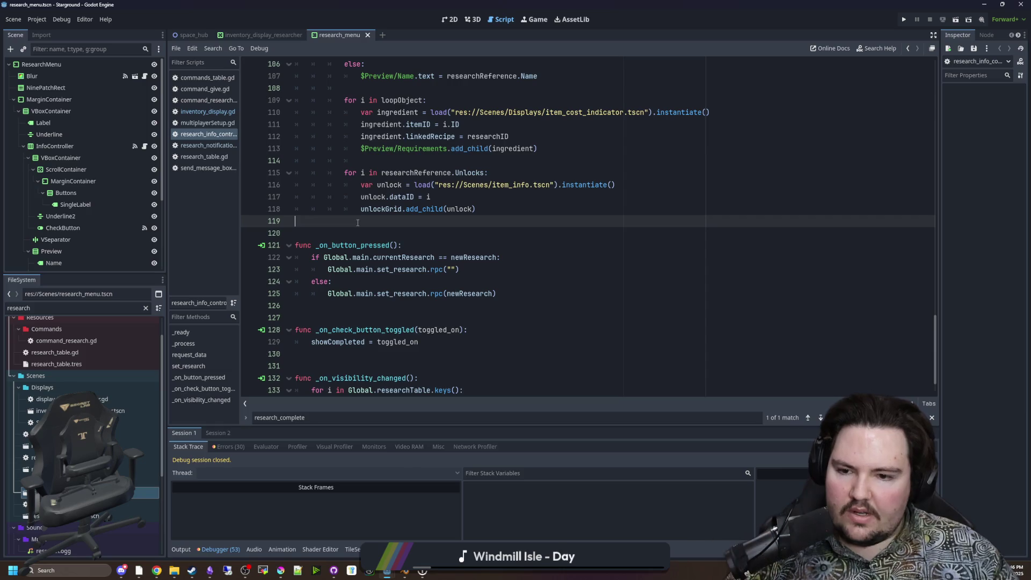
Scroll up to the preview name logic and narrow the side docks to widen the code.
{"action": "scroll", "coordinate": [494, 196], "scroll_direction": "up", "scroll_amount": 4}
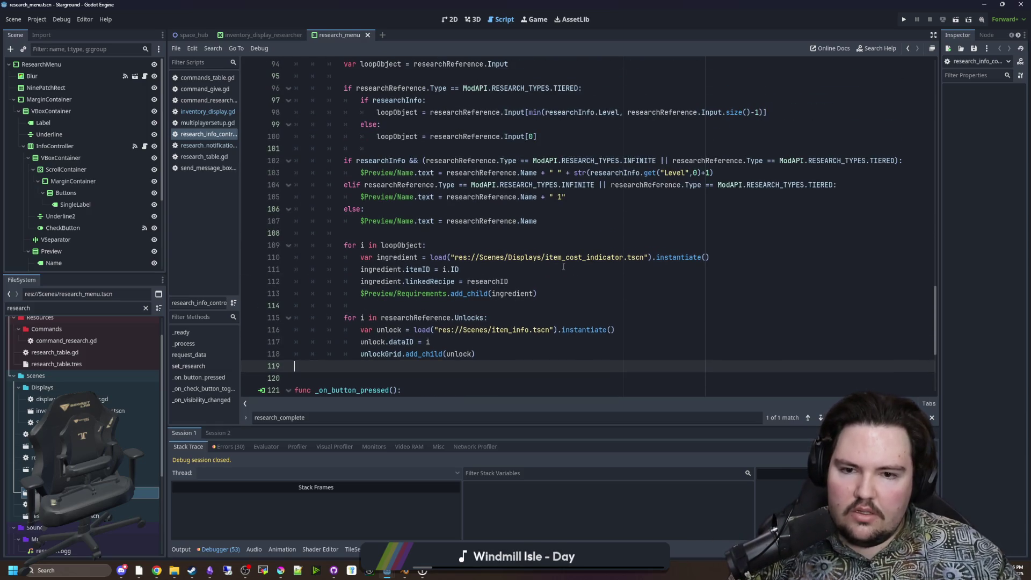
{"action": "mouse_move", "coordinate": [561, 256]}
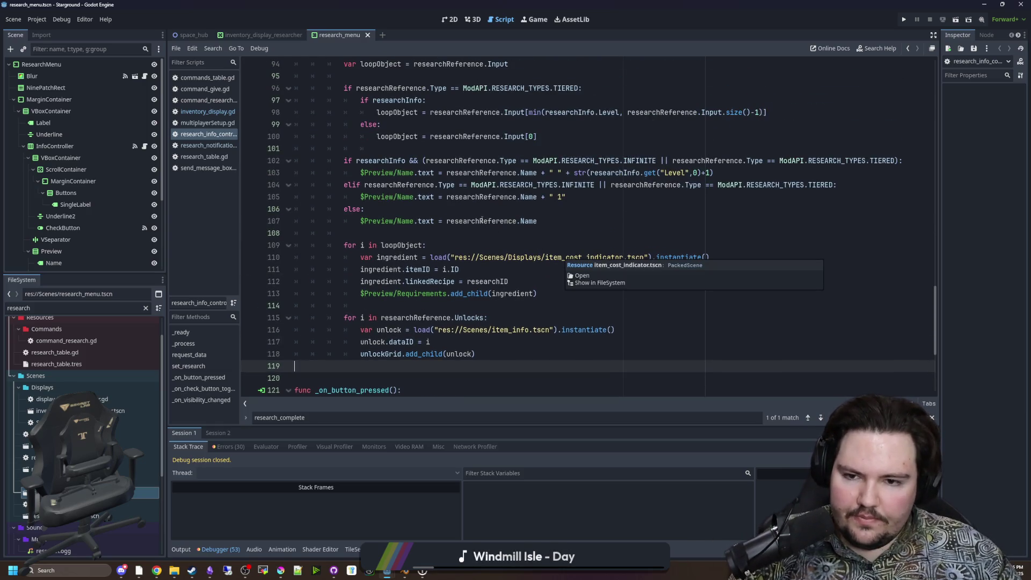
{"action": "left_click", "coordinate": [569, 232]}
{"action": "scroll", "coordinate": [588, 267], "scroll_direction": "up", "scroll_amount": 2}
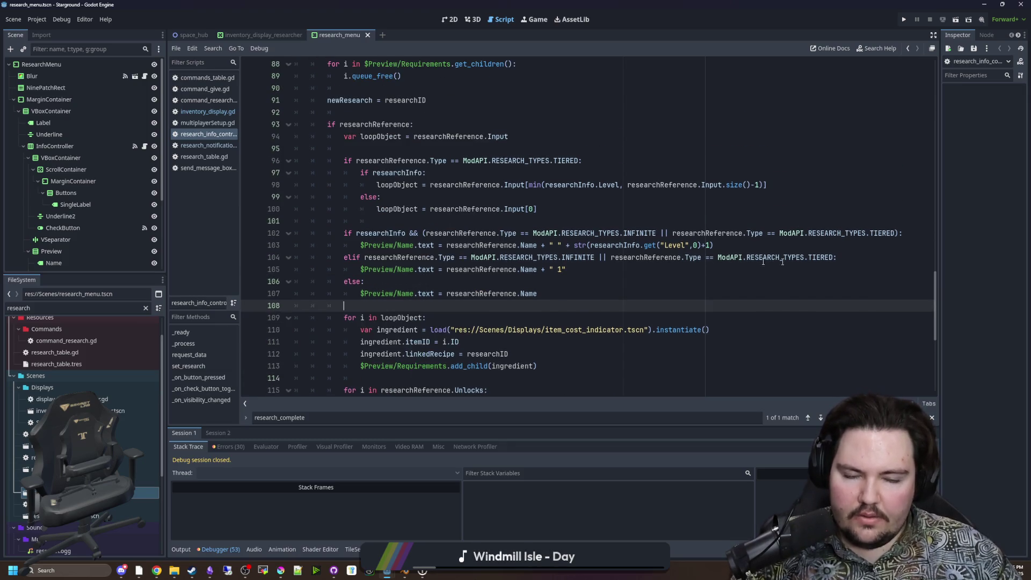
{"action": "mouse_move", "coordinate": [574, 267]}
{"action": "left_mouse_down"}
{"action": "mouse_move", "coordinate": [409, 269]}
{"action": "mouse_move", "coordinate": [366, 281]}
{"action": "left_mouse_up"}
{"action": "left_click", "coordinate": [333, 281]}
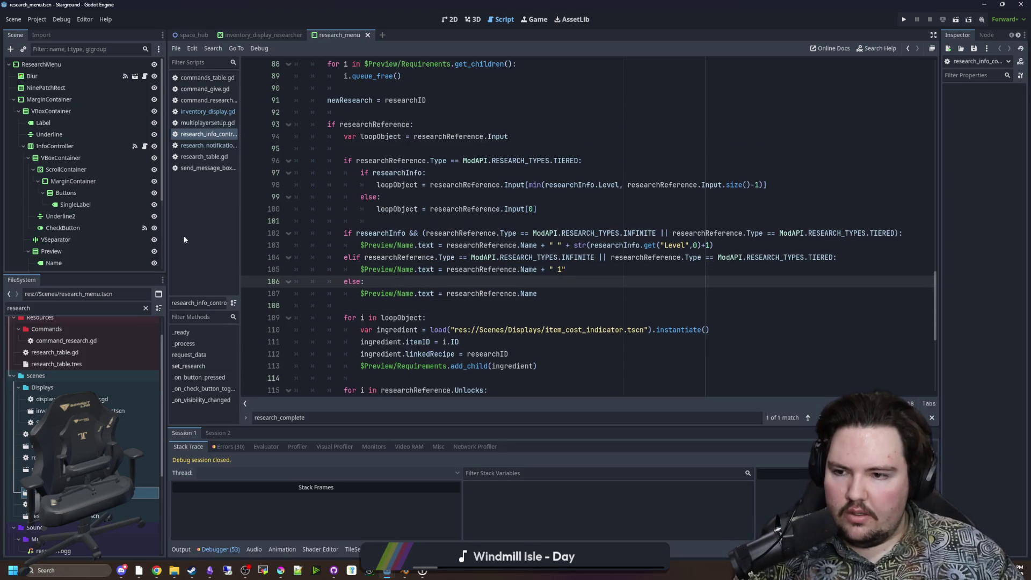
{"action": "left_click_drag", "start_coordinate": [166, 240], "coordinate": [105, 240]}
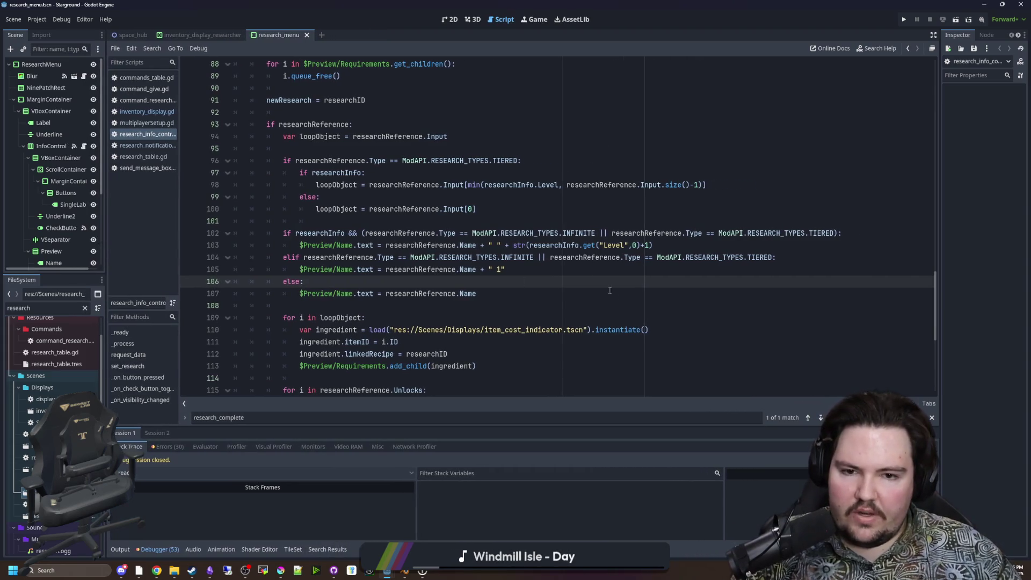
Review the line 102 tier condition and insert a new indented line after it.
{"action": "left_click", "coordinate": [584, 274]}
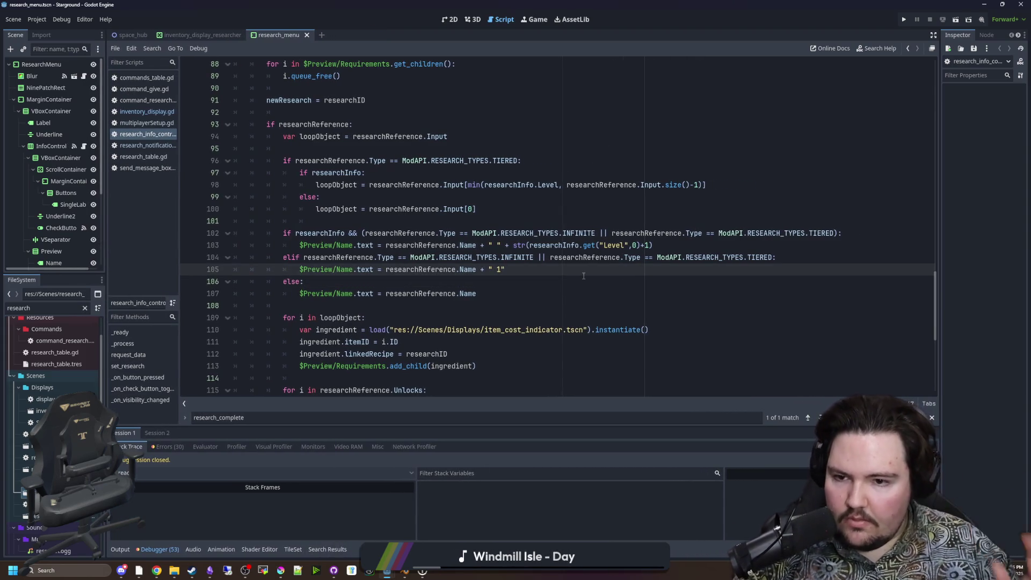
{"action": "mouse_move", "coordinate": [494, 233]}
{"action": "left_mouse_down"}
{"action": "mouse_move", "coordinate": [644, 245]}
{"action": "mouse_move", "coordinate": [784, 233]}
{"action": "left_mouse_up"}
{"action": "left_click", "coordinate": [783, 233]}
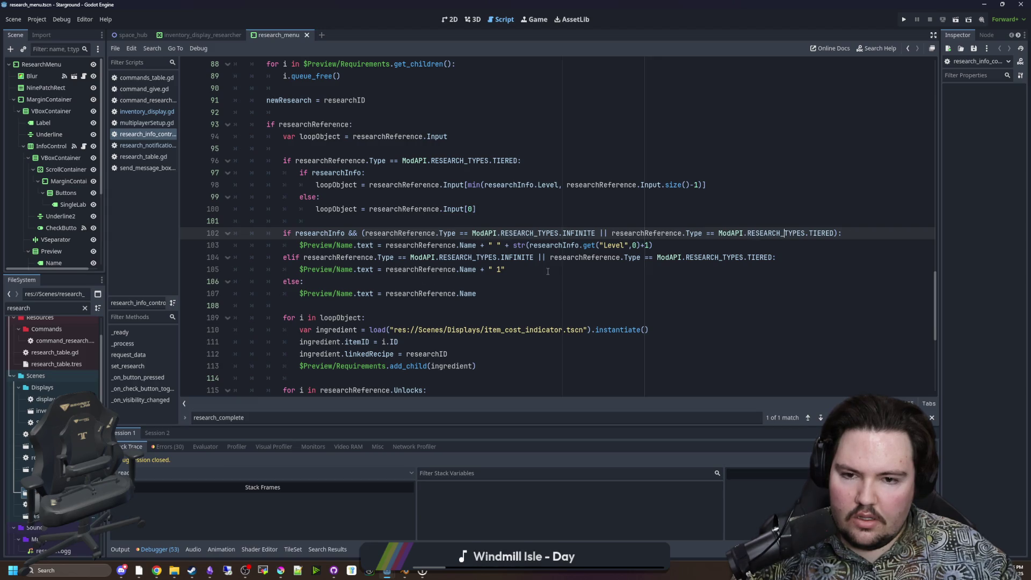
{"action": "left_click", "coordinate": [461, 283]}
{"action": "left_click_drag", "start_coordinate": [371, 234], "coordinate": [842, 234]}
{"action": "left_click", "coordinate": [646, 239]}
{"action": "left_click", "coordinate": [656, 243]}
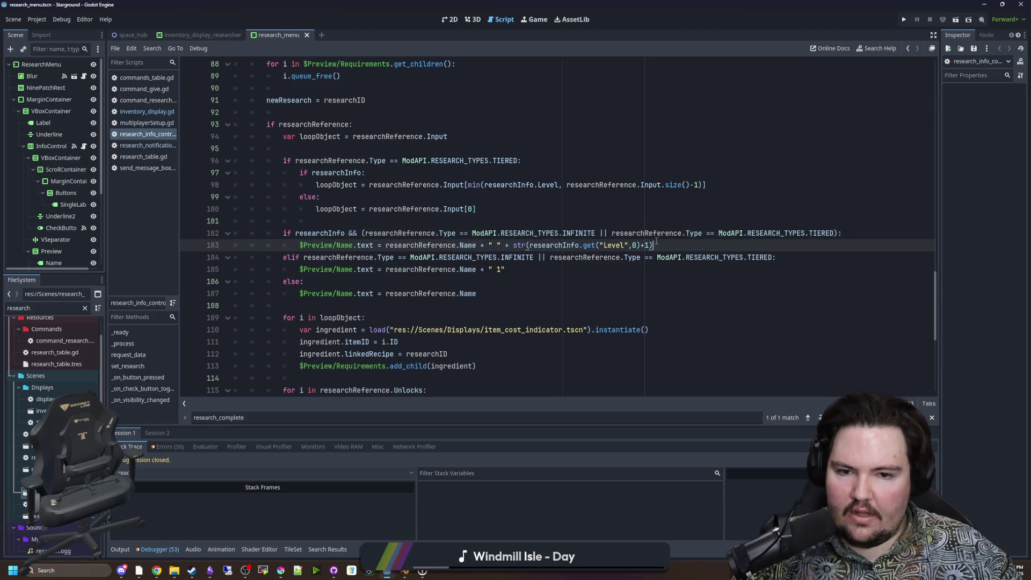
{"action": "left_click", "coordinate": [843, 233]}
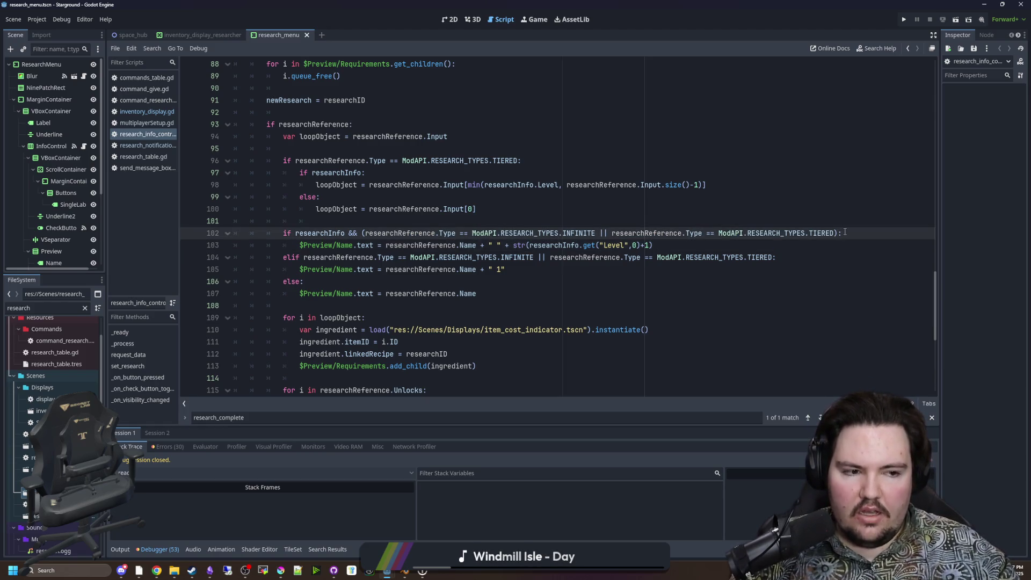
{"action": "key", "text": "Return"}
{"action": "key", "text": "Return"}
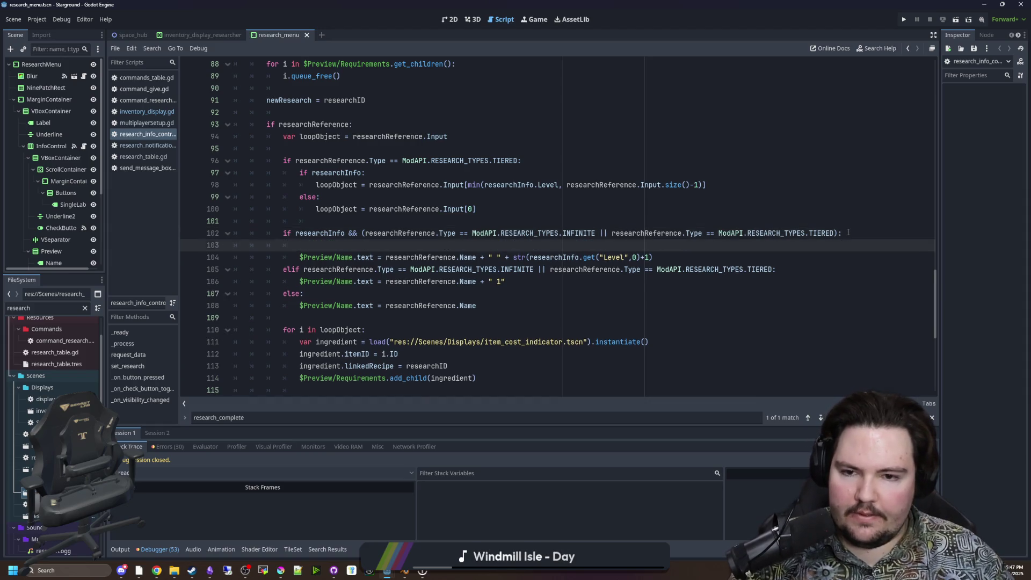
Add an 'if researchInfo' check line above the level label in the name-label branch.
{"action": "key", "text": "Up"}
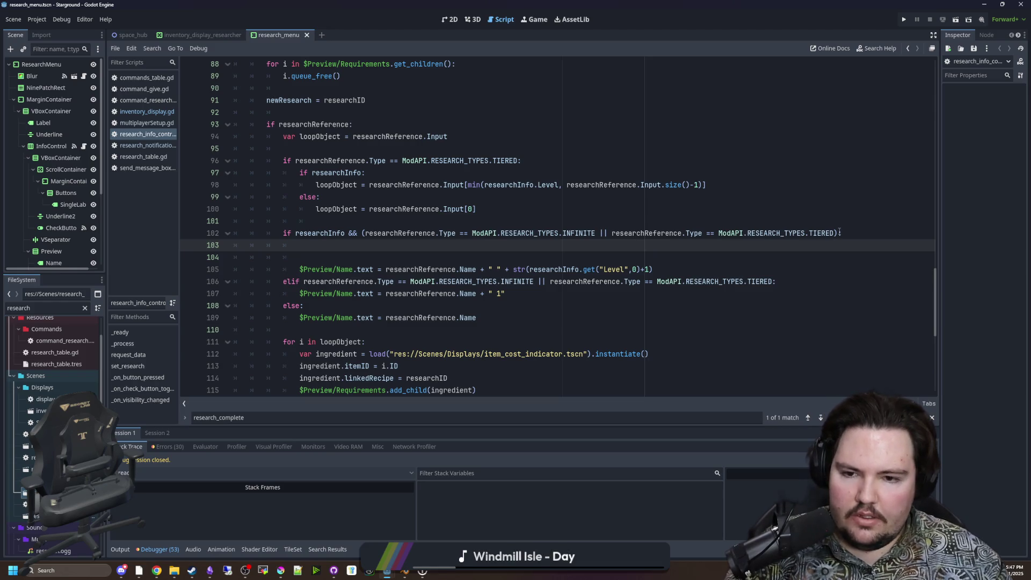
{"action": "type", "text": "if res"}
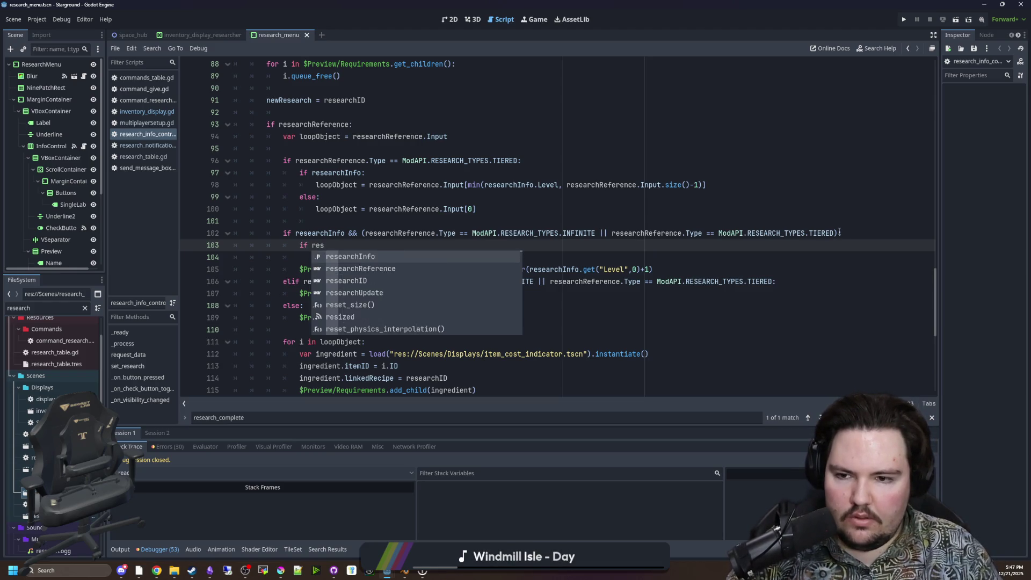
{"action": "type", "text": "earchInfo"}
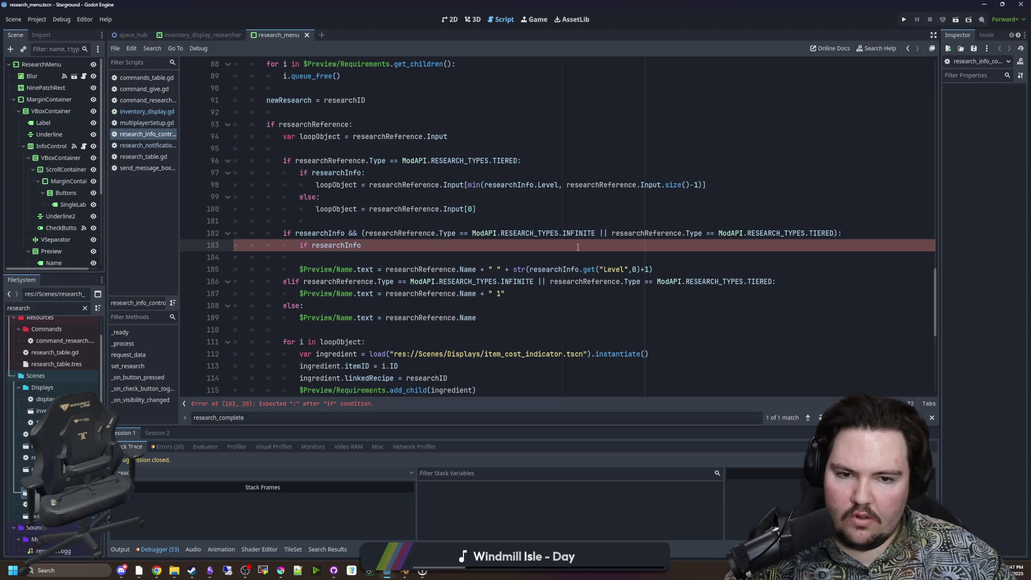
{"action": "left_click_drag", "start_coordinate": [362, 233], "coordinate": [295, 233]}
{"action": "key", "text": "BackSpace"}
{"action": "left_click", "coordinate": [793, 238]}
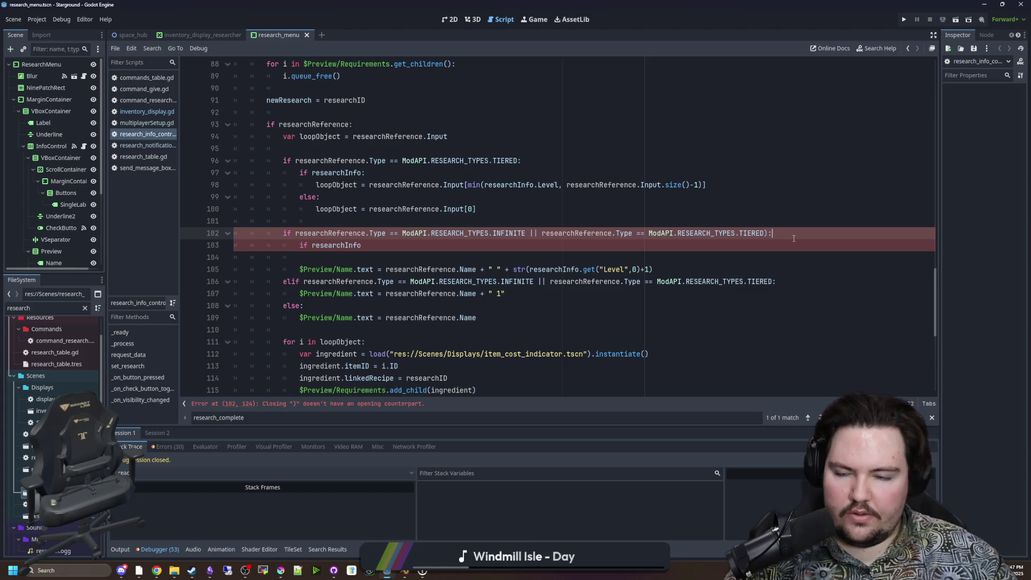
{"action": "key", "text": "Return"}
{"action": "type", "text": "researchInfo && ("}
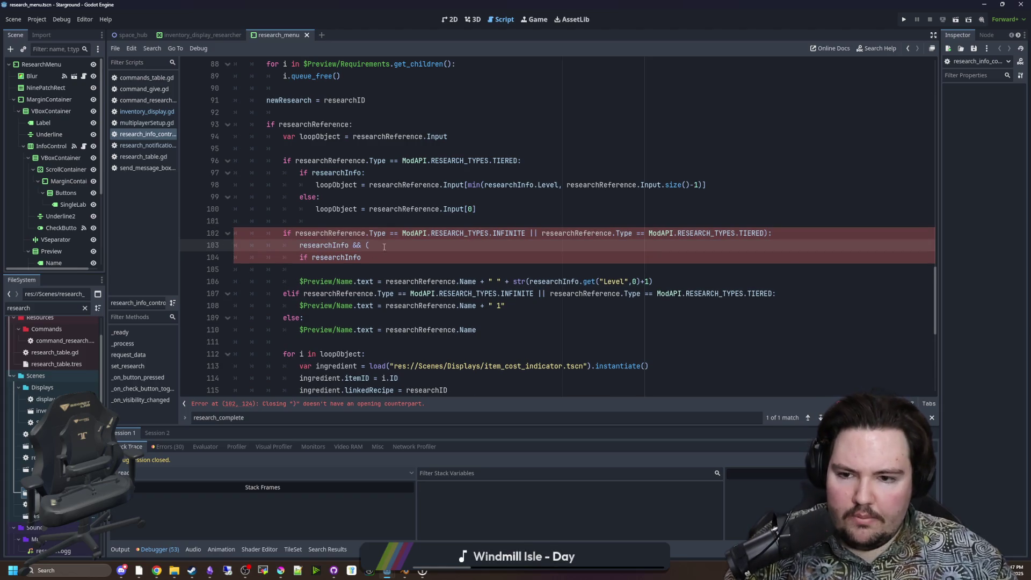
{"action": "key", "text": "ctrl+shift+k"}
{"action": "type", "text": ":"}
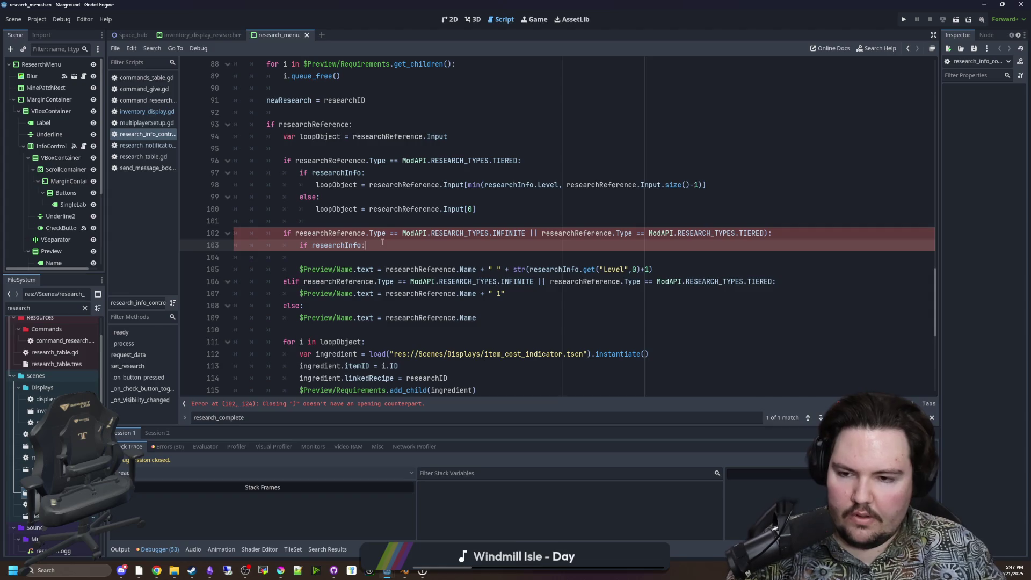
Nest the level label line under the researchInfo check and add an else: branch.
{"action": "left_click", "coordinate": [275, 269]}
{"action": "key", "text": "Tab"}
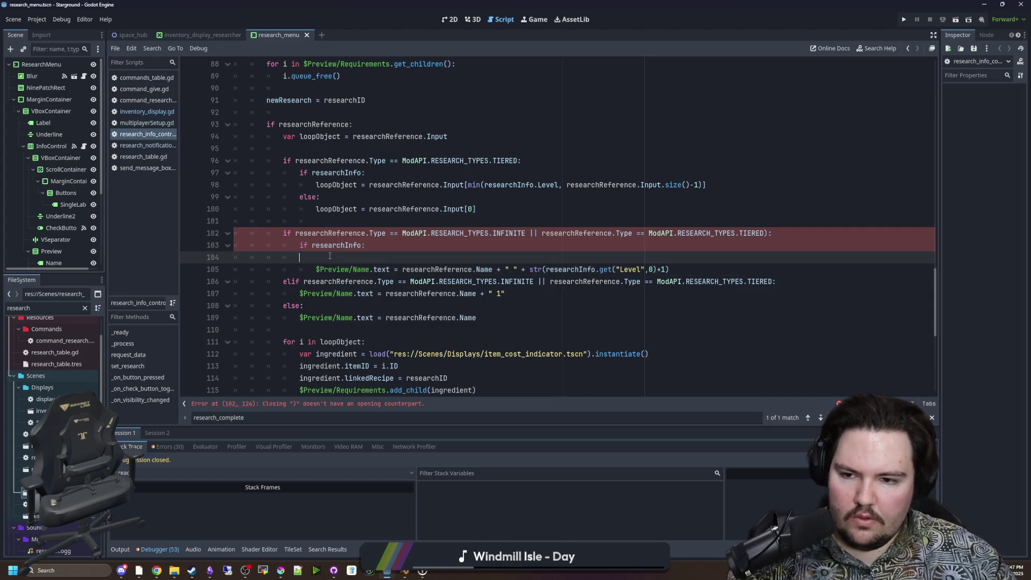
{"action": "key", "text": "Up"}
{"action": "key", "text": "ctrl+shift+k"}
{"action": "left_click", "coordinate": [701, 256]}
{"action": "key", "text": "Return"}
{"action": "key", "text": "BackSpace"}
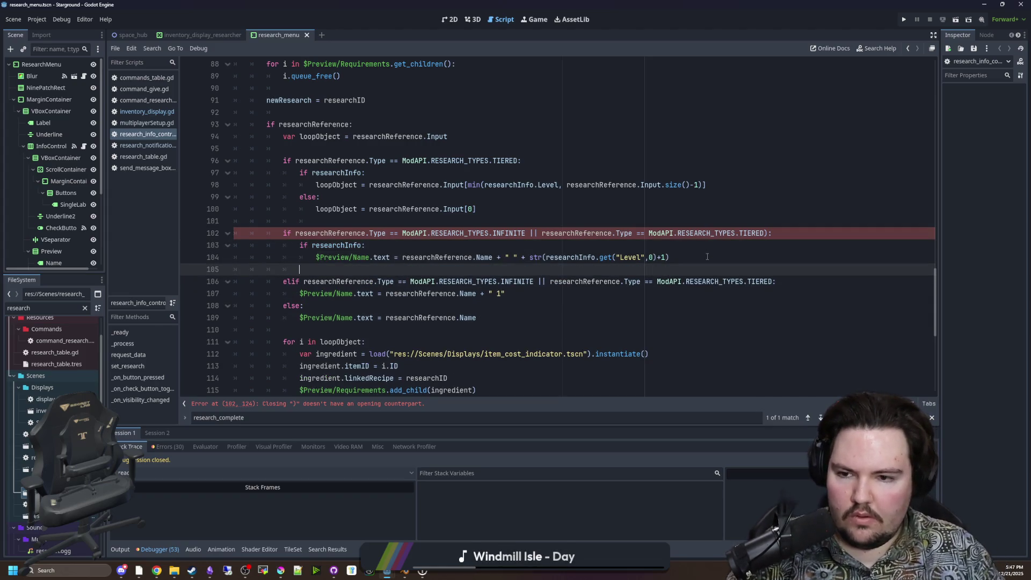
{"action": "type", "text": "else:"}
{"action": "key", "text": "Return"}
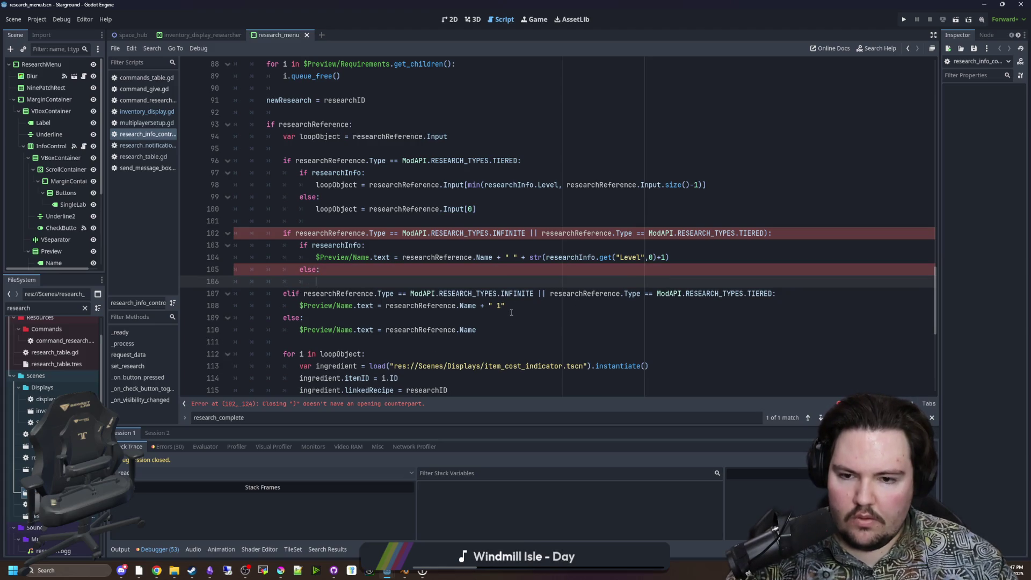
Move the name-plus-1 label line under else, deleting the redundant elif line and the stray ')'.
{"action": "left_click_drag", "start_coordinate": [508, 307], "coordinate": [299, 305]}
{"action": "key", "text": "ctrl+x"}
{"action": "left_click", "coordinate": [434, 282]}
{"action": "key", "text": "ctrl+v"}
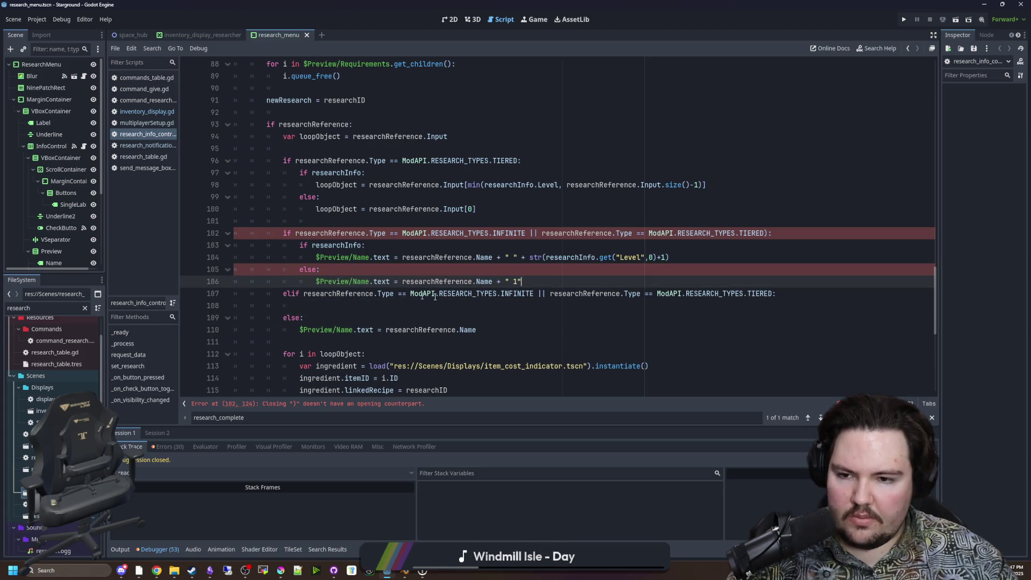
{"action": "triple_click", "coordinate": [435, 296]}
{"action": "key", "text": "Delete"}
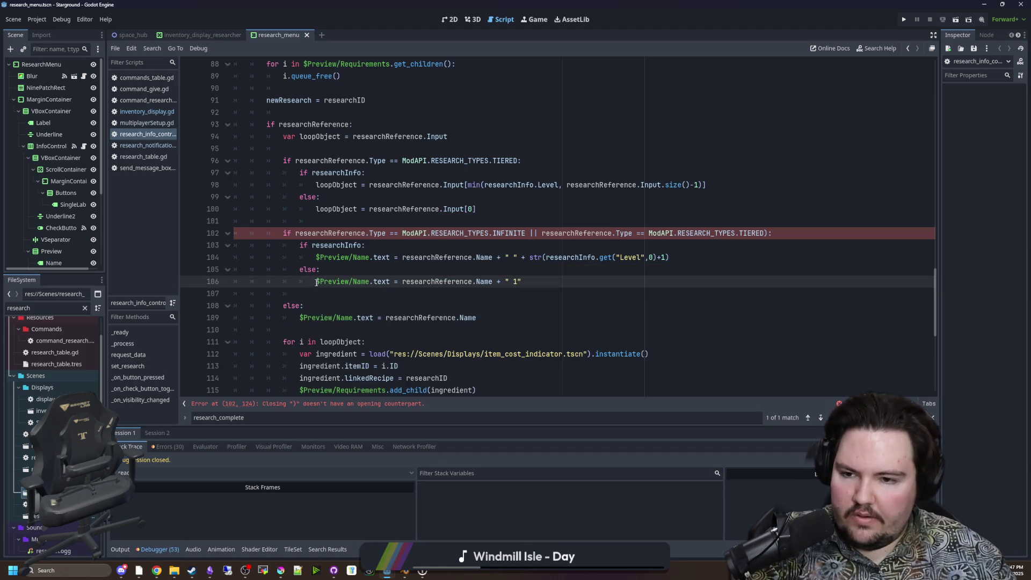
{"action": "left_click", "coordinate": [294, 293]}
{"action": "key", "text": "BackSpace"}
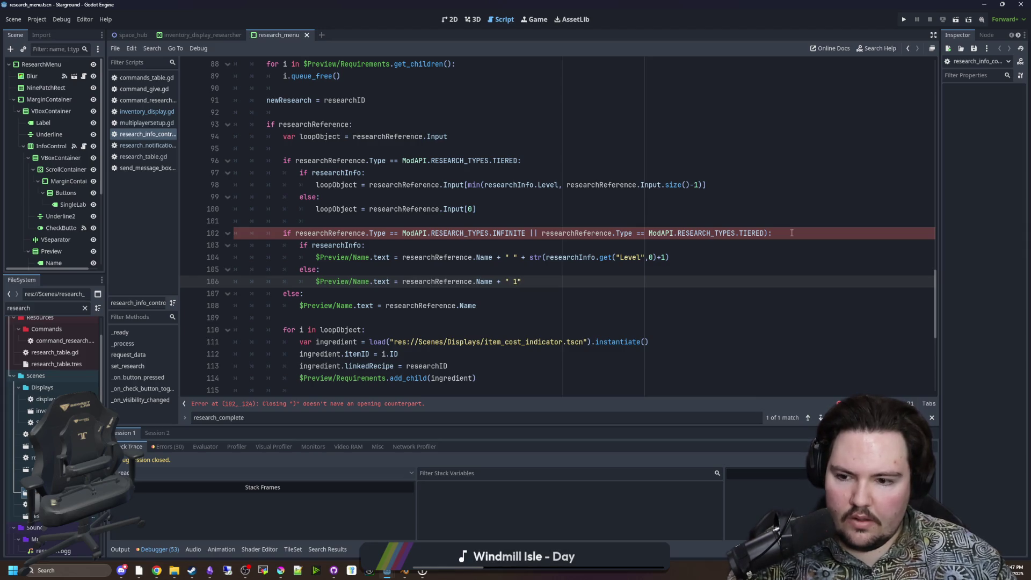
{"action": "left_click", "coordinate": [772, 233]}
{"action": "key", "text": "BackSpace"}
{"action": "left_click", "coordinate": [779, 222]}
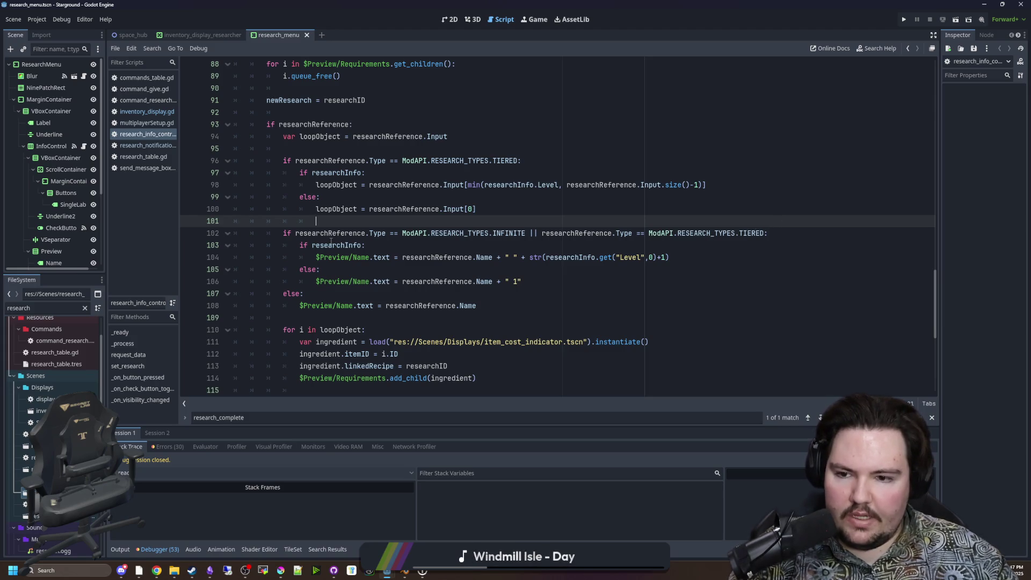
Add an 'if researchInfo.Complete:' branch showing the current level without +1, then save.
{"action": "left_click", "coordinate": [304, 293]}
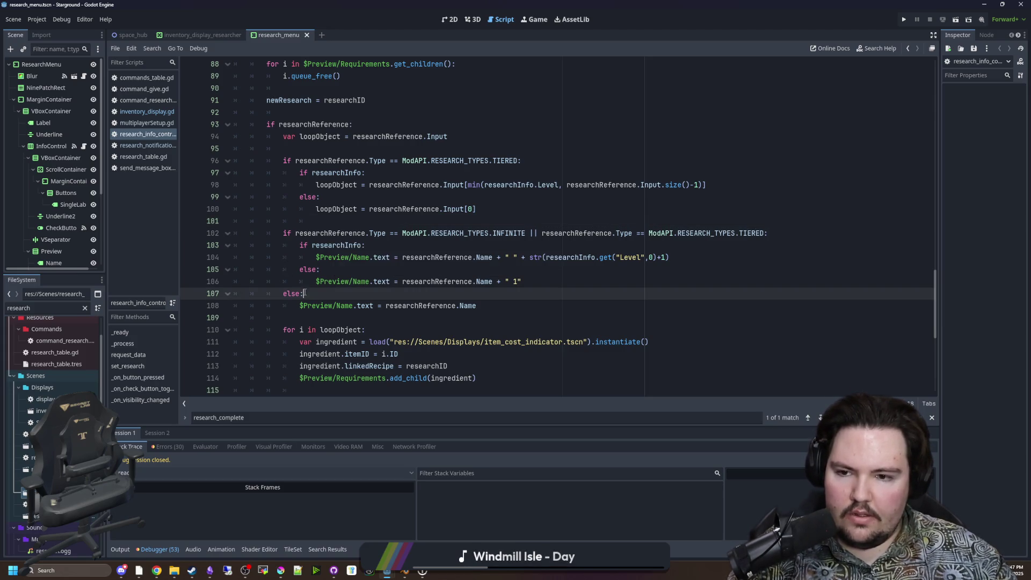
{"action": "left_click", "coordinate": [376, 246]}
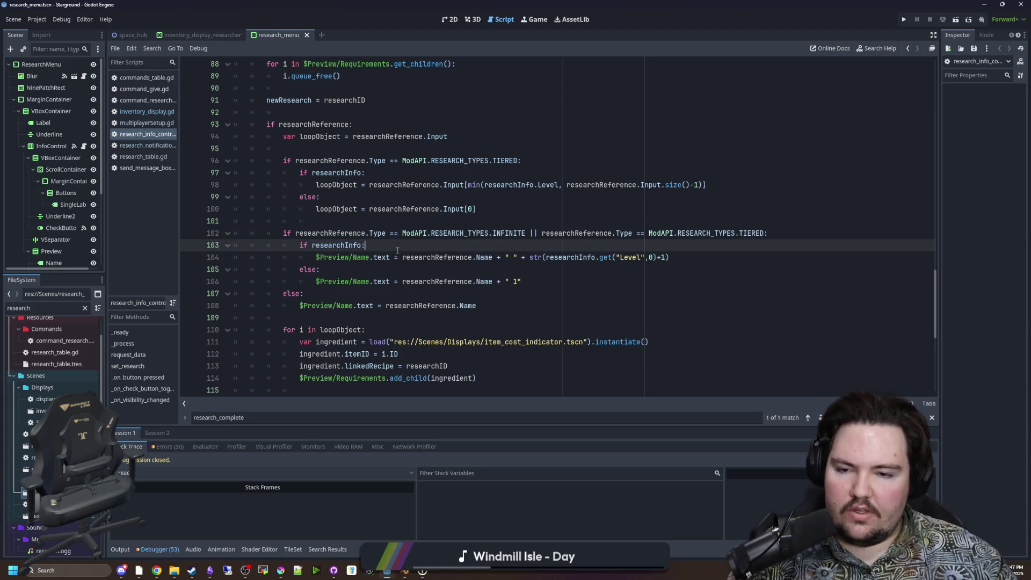
{"action": "key", "text": "Return"}
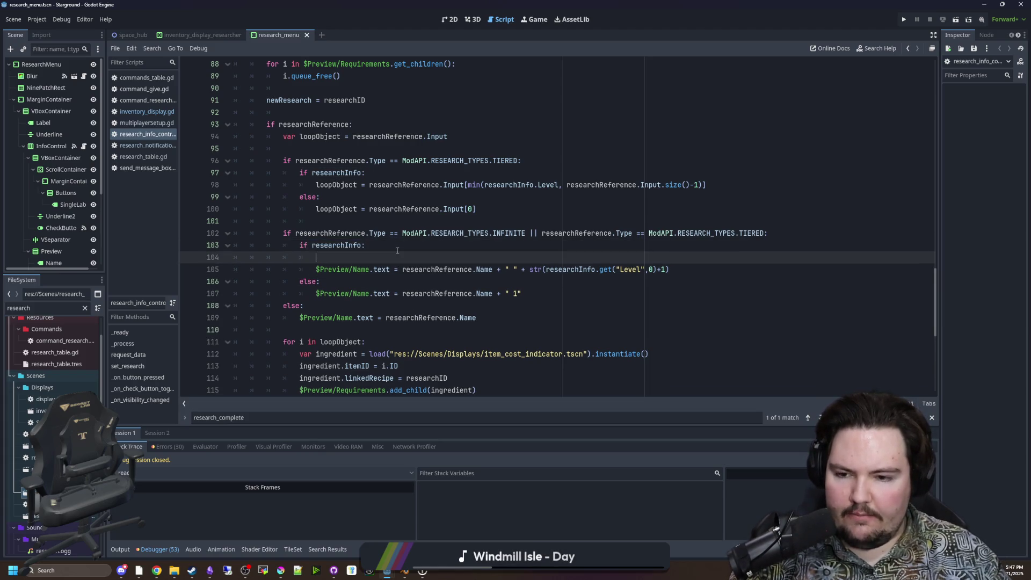
{"action": "type", "text": "if researchInfo.Complete:"}
{"action": "left_click_drag", "start_coordinate": [685, 293], "coordinate": [332, 293]}
{"action": "key", "text": "ctrl+c"}
{"action": "left_click", "coordinate": [660, 269]}
{"action": "key", "text": "ctrl+v"}
{"action": "key", "text": "Down"}
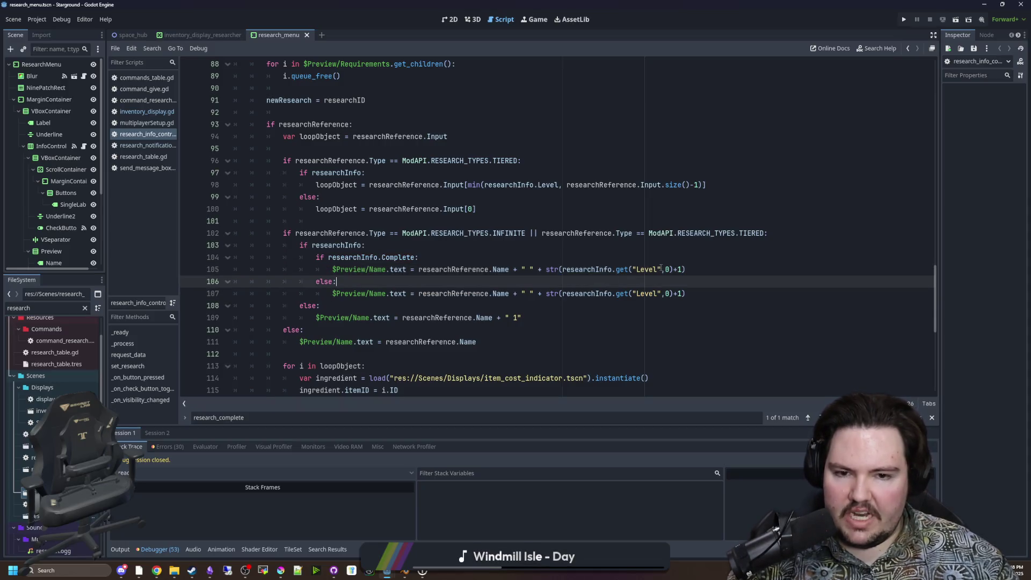
{"action": "left_click", "coordinate": [683, 269]}
{"action": "key", "text": "BackSpace"}
{"action": "key", "text": "BackSpace"}
{"action": "left_click", "coordinate": [688, 259]}
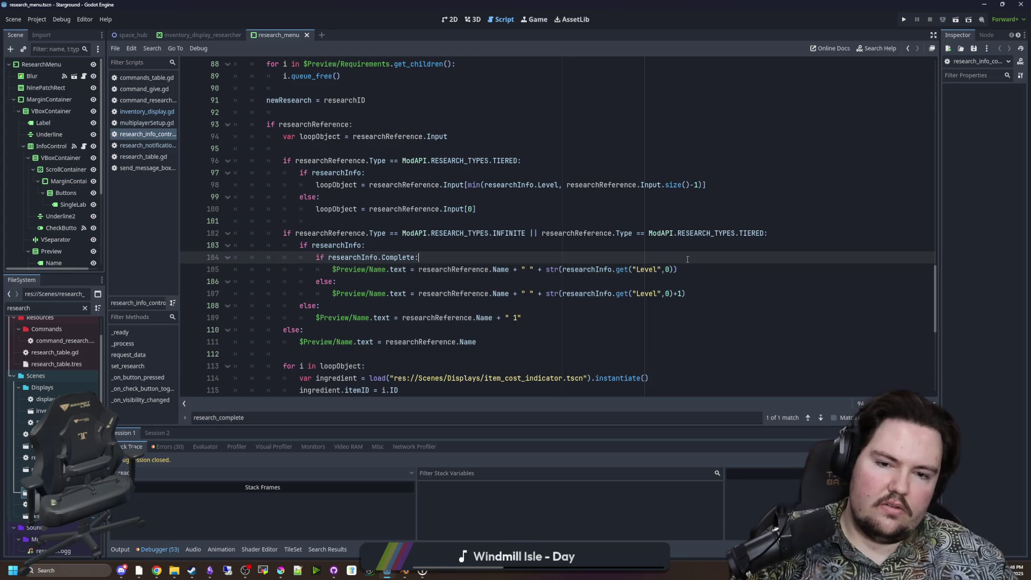
{"action": "left_click", "coordinate": [437, 242]}
{"action": "key", "text": "ctrl+s"}
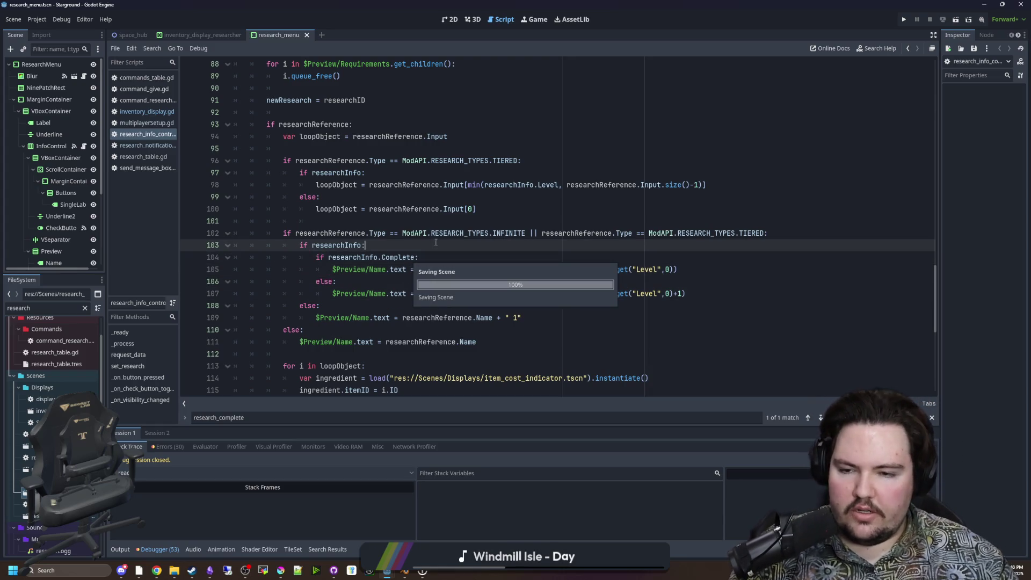
Run the game to its title screen, then return to the research script and save it again.
{"action": "left_click", "coordinate": [906, 20]}
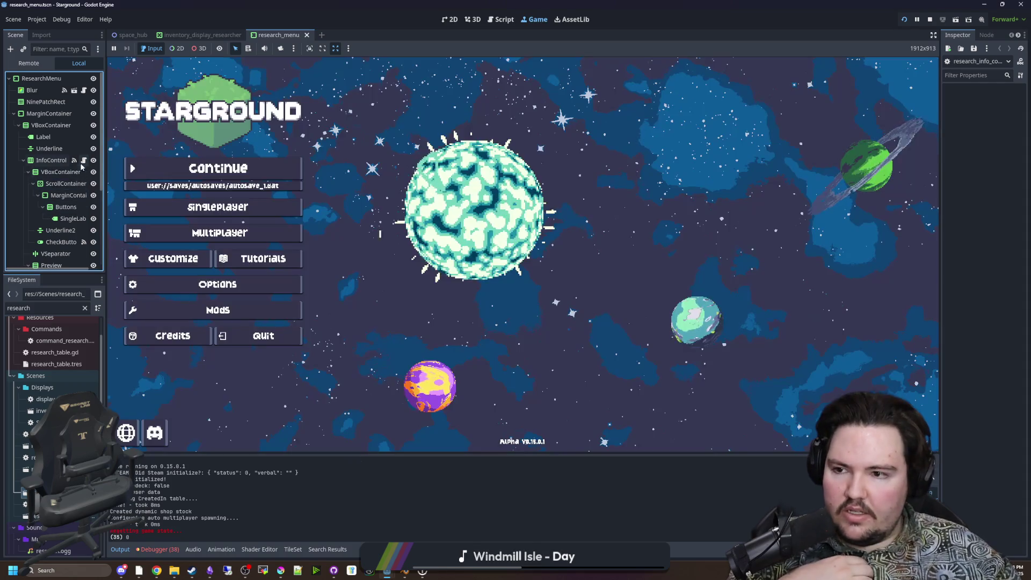
{"action": "left_click", "coordinate": [83, 160]}
{"action": "scroll", "coordinate": [384, 226], "scroll_direction": "up", "scroll_amount": 5}
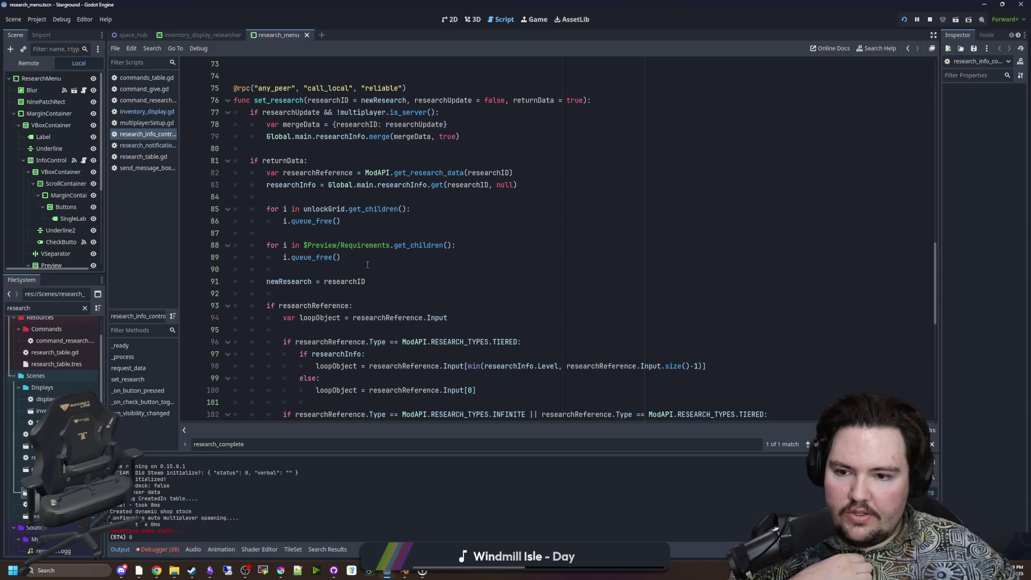
{"action": "scroll", "coordinate": [438, 230], "scroll_direction": "down", "scroll_amount": 5}
{"action": "left_click", "coordinate": [437, 243]}
{"action": "left_click", "coordinate": [439, 220]}
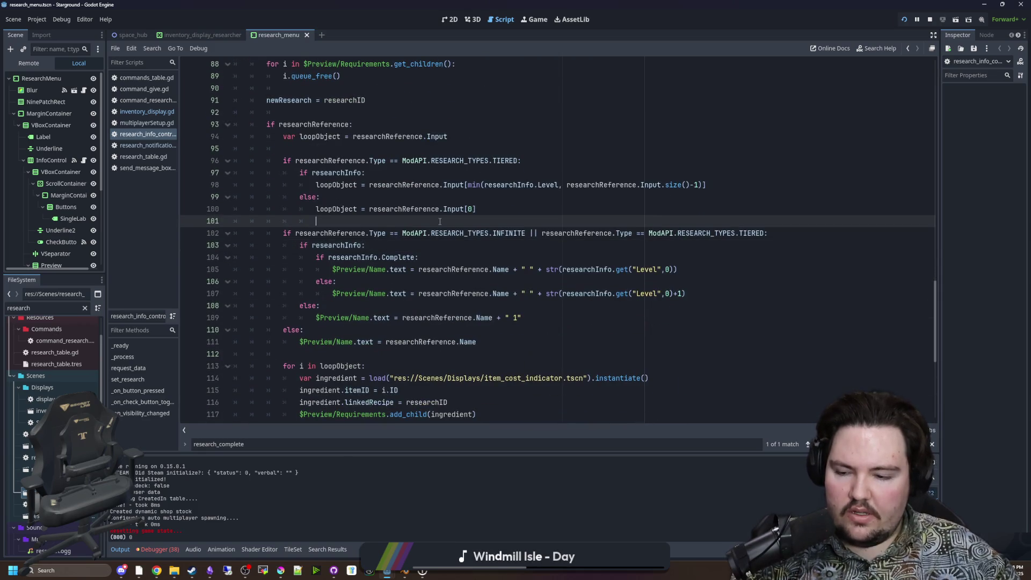
{"action": "key", "text": "ctrl+s"}
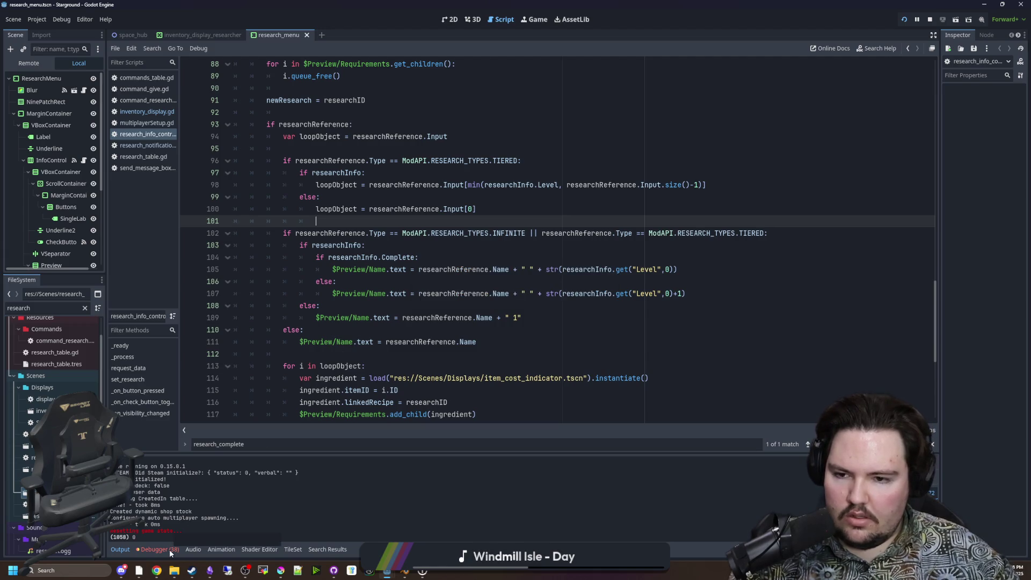
Review the Debugger's Errors list, then open multiplayerSetup.gd from the script list.
{"action": "left_click", "coordinate": [170, 549]}
{"action": "left_click", "coordinate": [169, 448]}
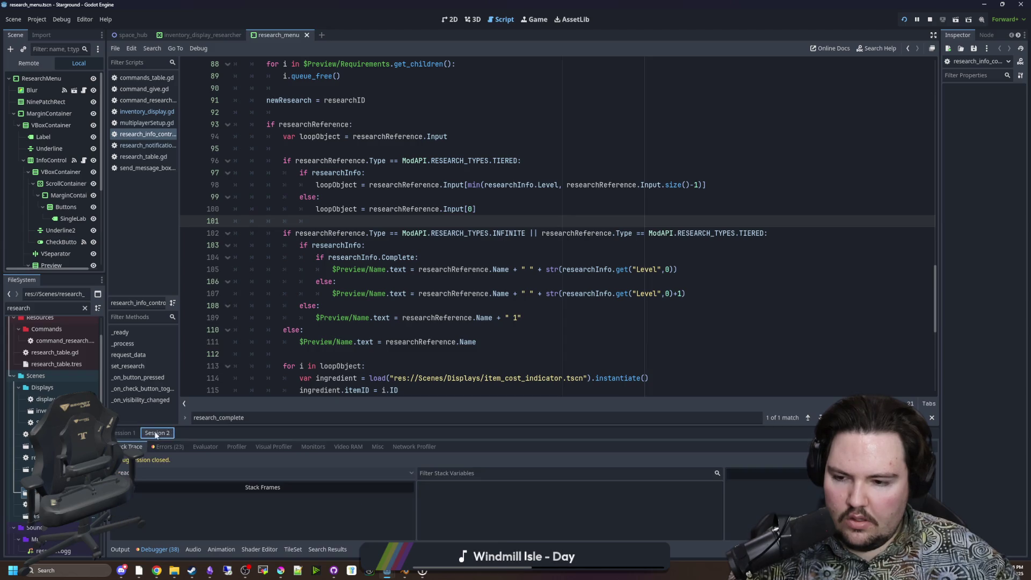
{"action": "left_click", "coordinate": [118, 549]}
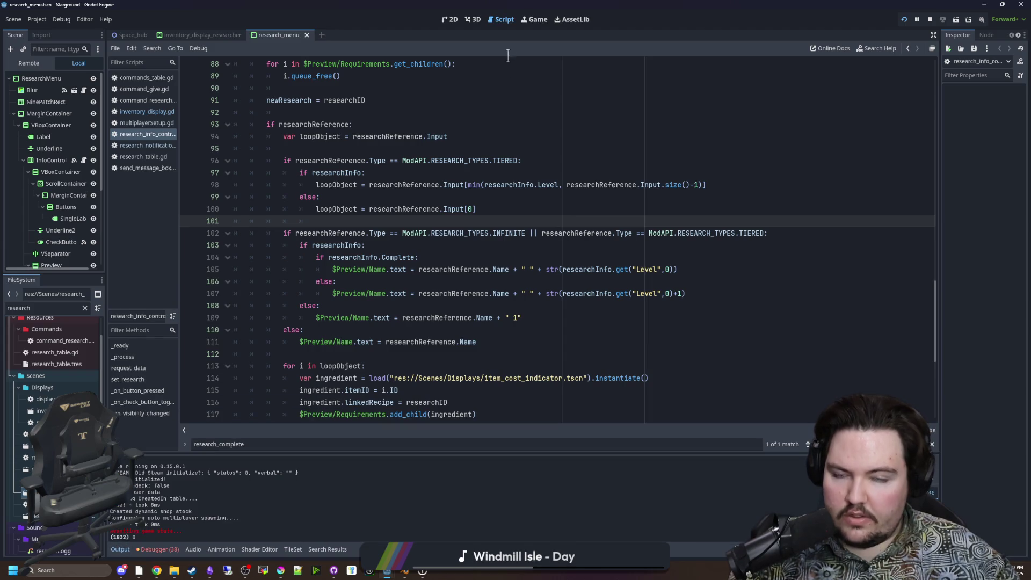
{"action": "left_click", "coordinate": [142, 124]}
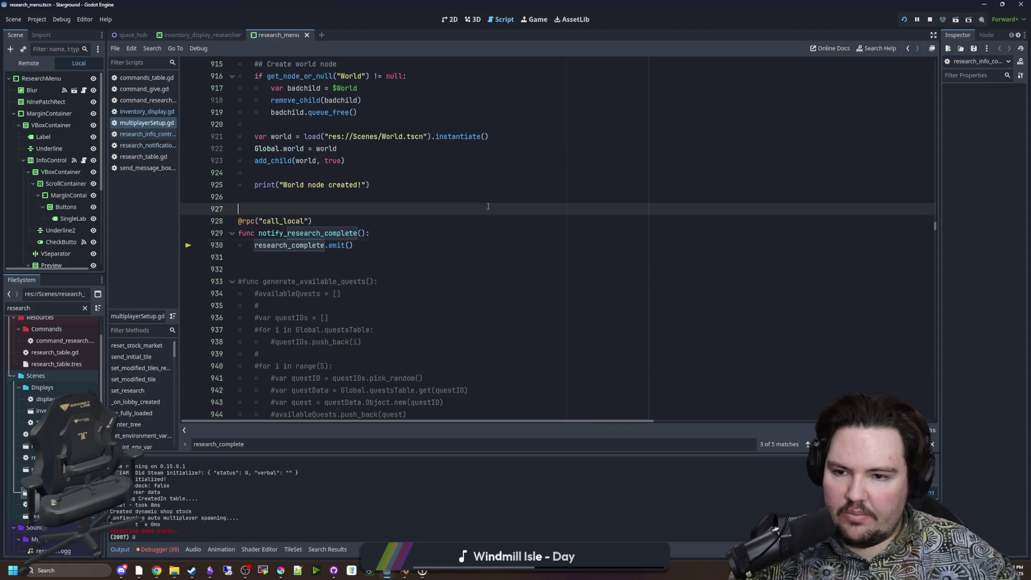
Search the script for print( matches and delete the print(totalLevel) debug line.
{"action": "key", "text": "ctrl+f"}
{"action": "type", "text": "print"}
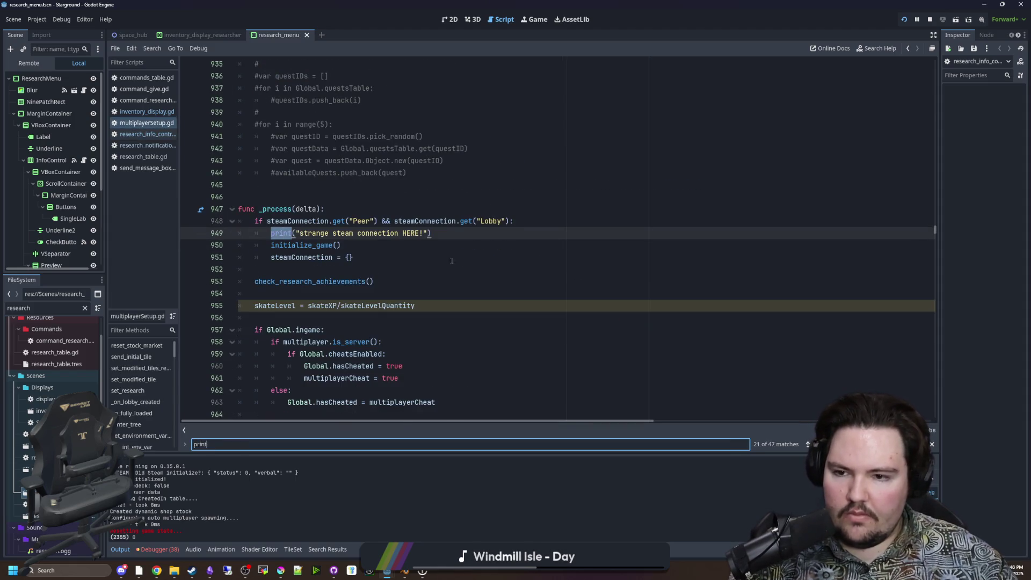
{"action": "key", "text": "Return"}
{"action": "key", "text": "Return"}
{"action": "key", "text": "Return"}
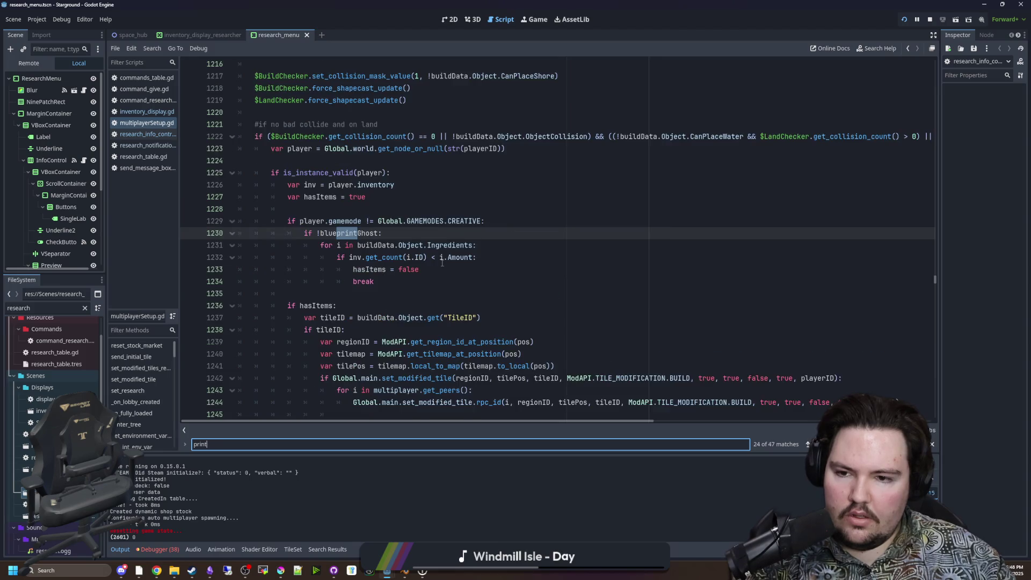
{"action": "key", "text": "Return"}
{"action": "key", "text": "Return"}
{"action": "key", "text": "Return"}
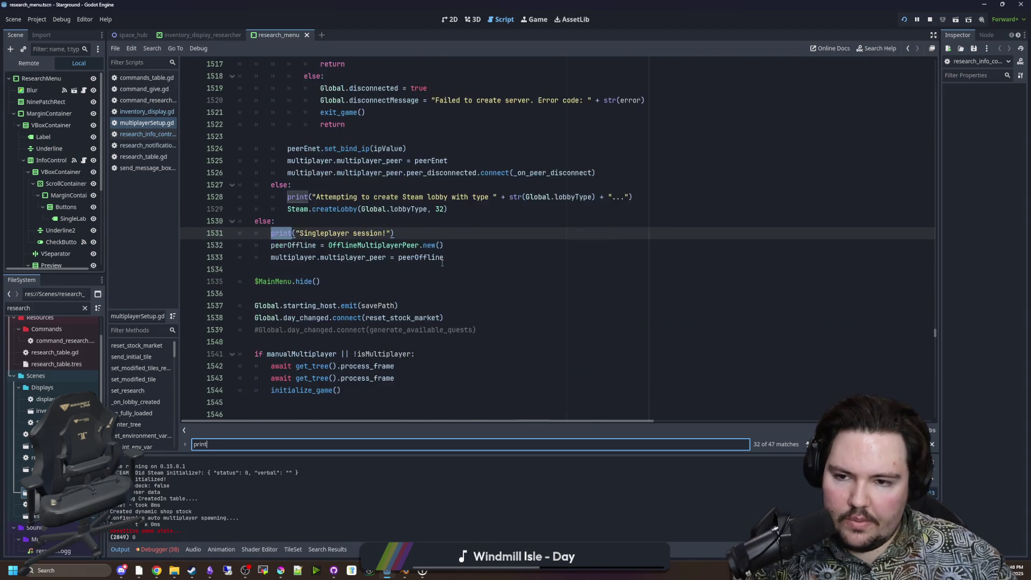
{"action": "key", "text": "Return"}
{"action": "key", "text": "Return"}
{"action": "key", "text": "Return"}
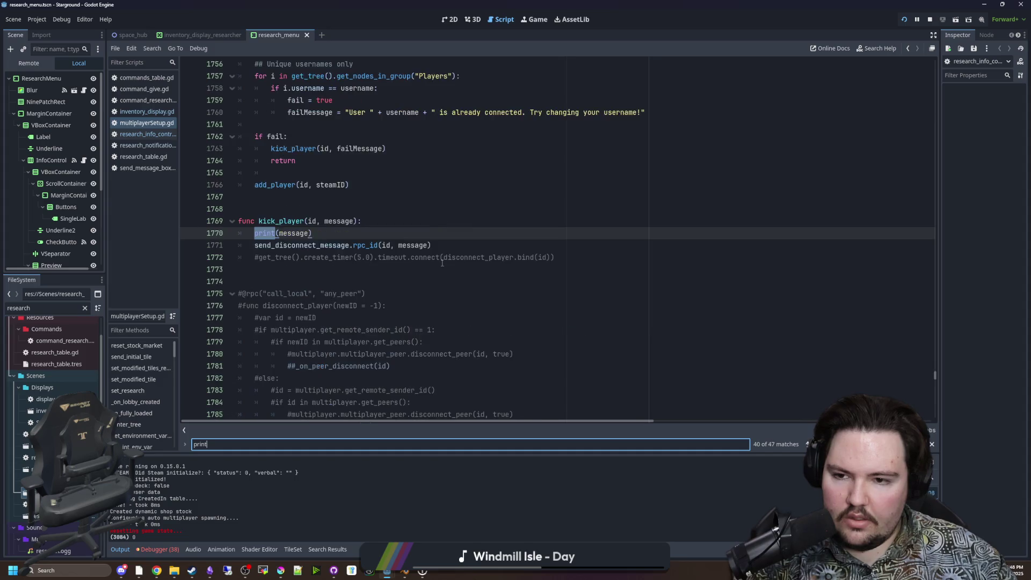
{"action": "key", "text": "Return"}
{"action": "key", "text": "Return"}
{"action": "key", "text": "Return"}
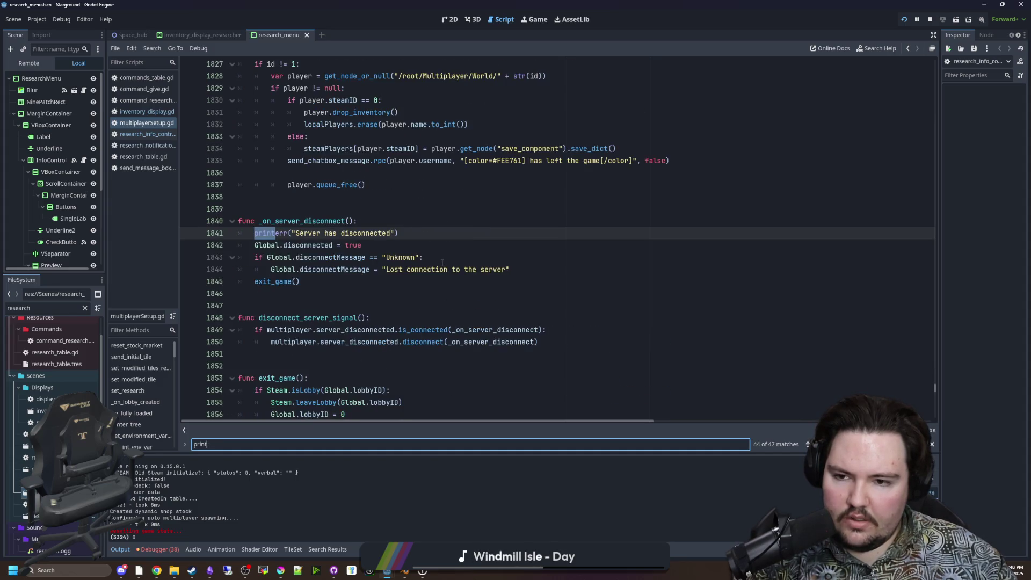
{"action": "key", "text": "Return"}
{"action": "key", "text": "Return"}
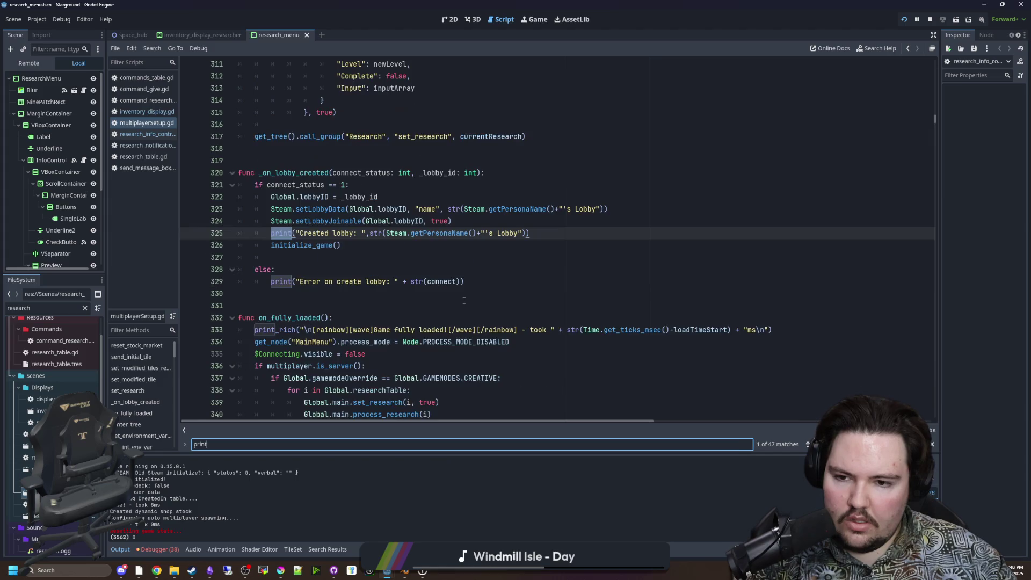
{"action": "key", "text": "Return"}
{"action": "key", "text": "Return"}
{"action": "key", "text": "Return"}
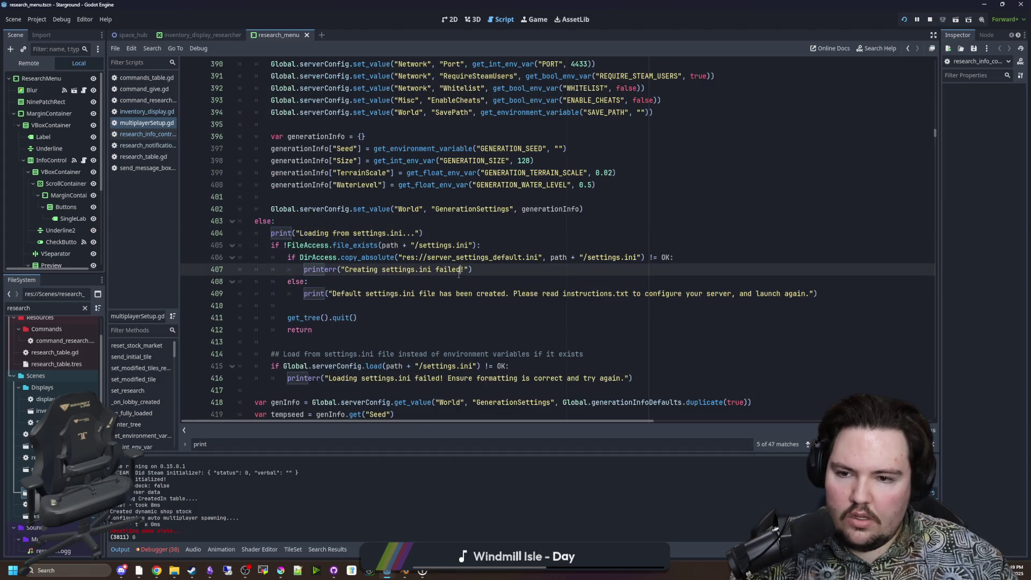
{"action": "key", "text": "ctrl+f"}
{"action": "type", "text": "print(new"}
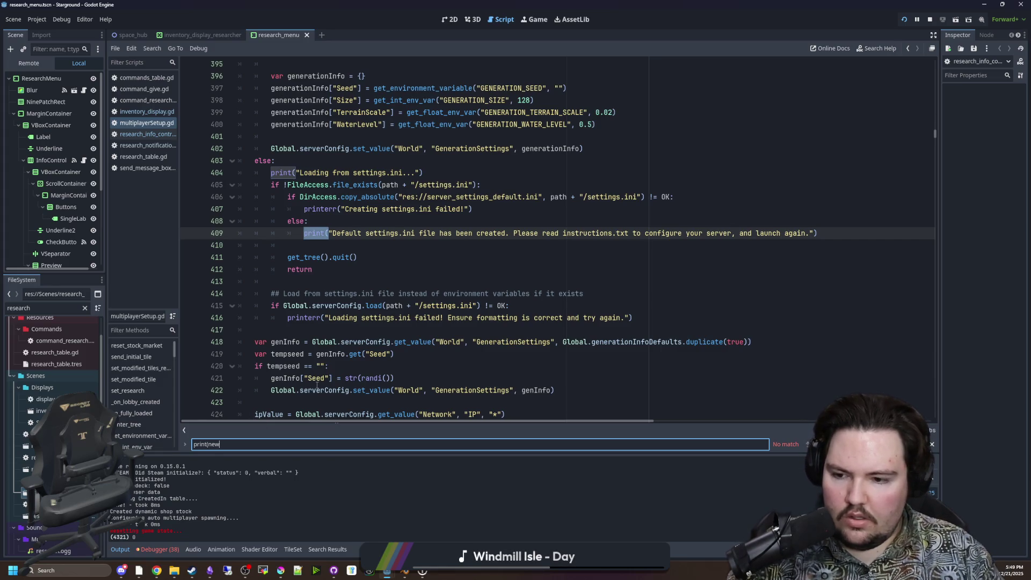
{"action": "key", "text": "BackSpace"}
{"action": "key", "text": "BackSpace"}
{"action": "key", "text": "BackSpace"}
{"action": "type", "text": "level"}
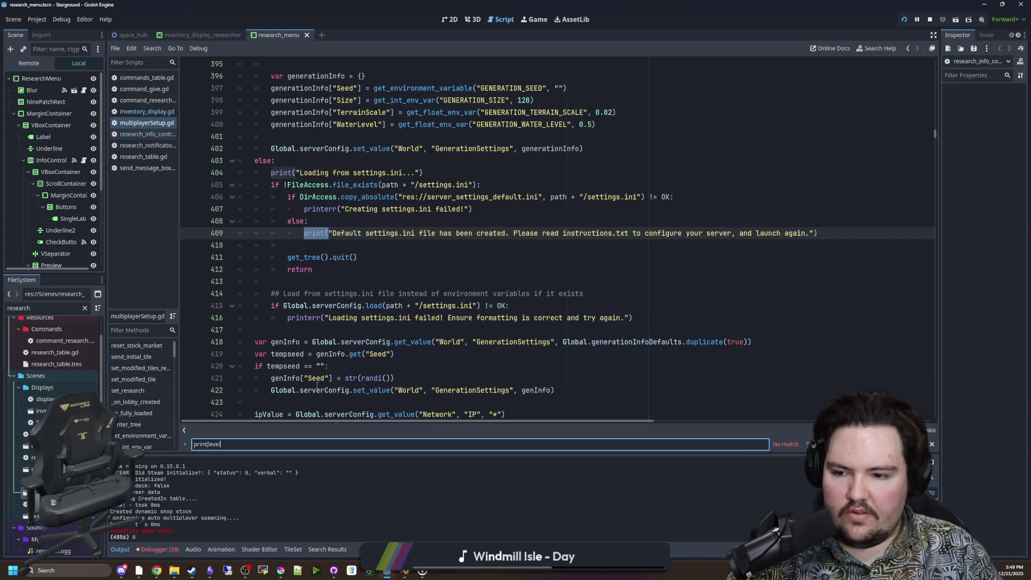
{"action": "key", "text": "BackSpace"}
{"action": "key", "text": "BackSpace"}
{"action": "key", "text": "BackSpace"}
{"action": "type", "text": "set"}
{"action": "key", "text": "BackSpace"}
{"action": "key", "text": "BackSpace"}
{"action": "key", "text": "BackSpace"}
{"action": "key", "text": "Return"}
{"action": "key", "text": "Return"}
{"action": "key", "text": "Return"}
{"action": "key", "text": "Return"}
{"action": "key", "text": "Return"}
{"action": "key", "text": "Return"}
{"action": "key", "text": "Return"}
{"action": "key", "text": "Return"}
{"action": "key", "text": "Return"}
{"action": "key", "text": "Return"}
{"action": "key", "text": "Return"}
{"action": "key", "text": "Return"}
{"action": "left_click_drag", "start_coordinate": [324, 233], "coordinate": [338, 220]}
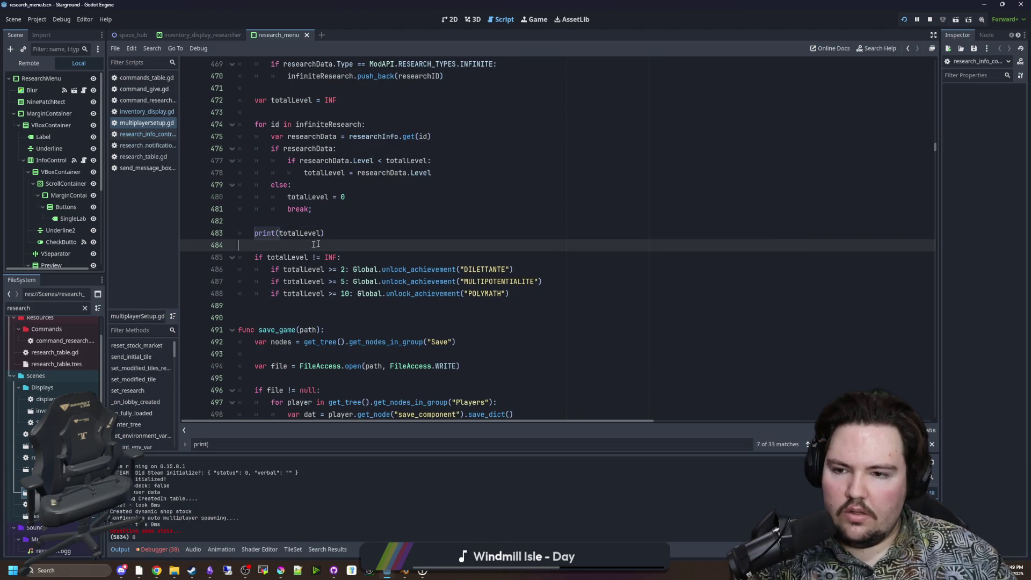
{"action": "key", "text": "BackSpace"}
Remove the check_research_achievements() call from _process, keeping the line 772 call, and save.
{"action": "scroll", "coordinate": [337, 220], "scroll_direction": "up", "scroll_amount": 4}
{"action": "key", "text": "ctrl+f"}
{"action": "type", "text": "check_research"}
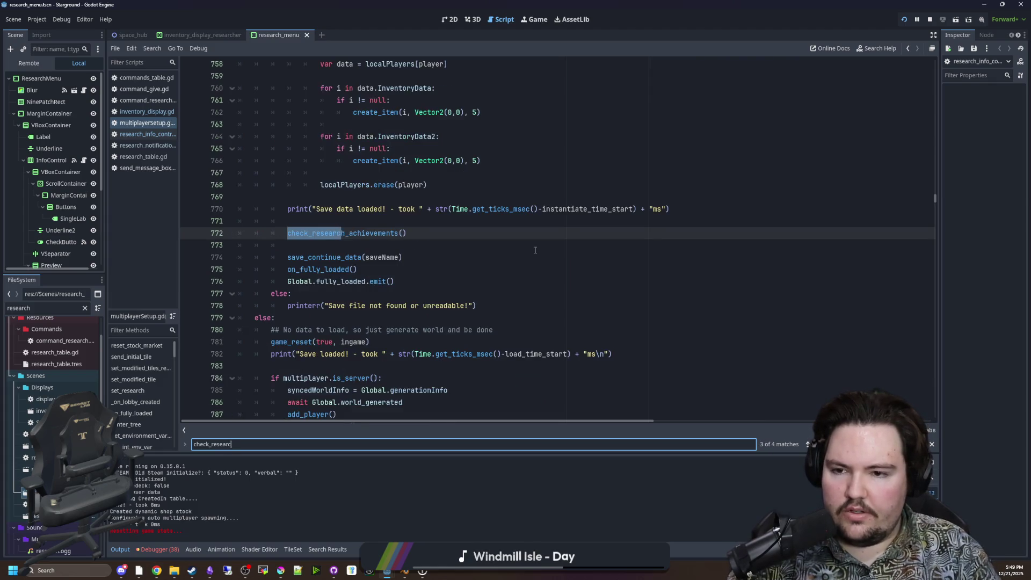
{"action": "left_click_drag", "start_coordinate": [407, 233], "coordinate": [273, 228]}
{"action": "key", "text": "BackSpace"}
{"action": "key", "text": "BackSpace"}
{"action": "key", "text": "BackSpace"}
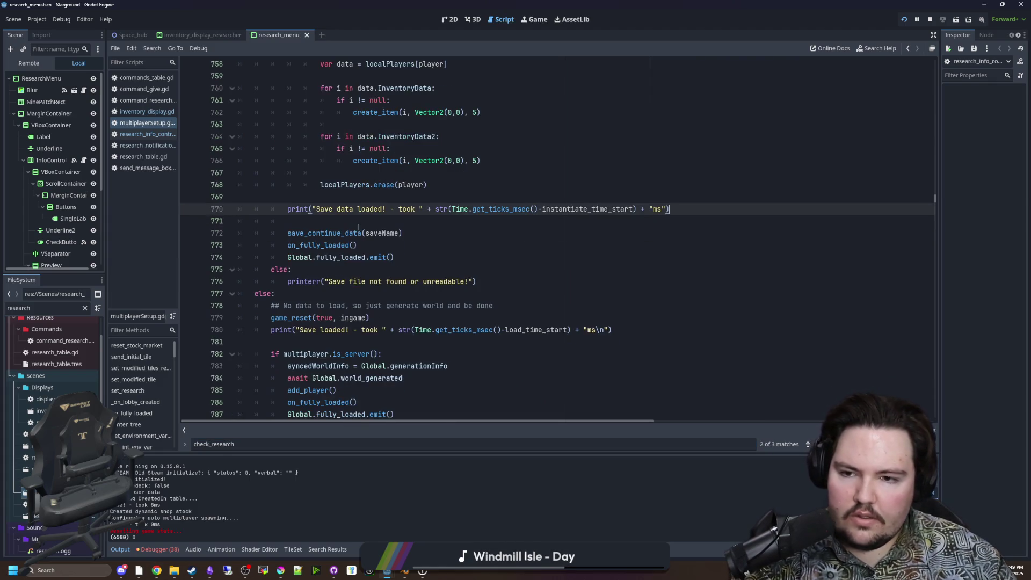
{"action": "scroll", "coordinate": [361, 232], "scroll_direction": "up", "scroll_amount": 5}
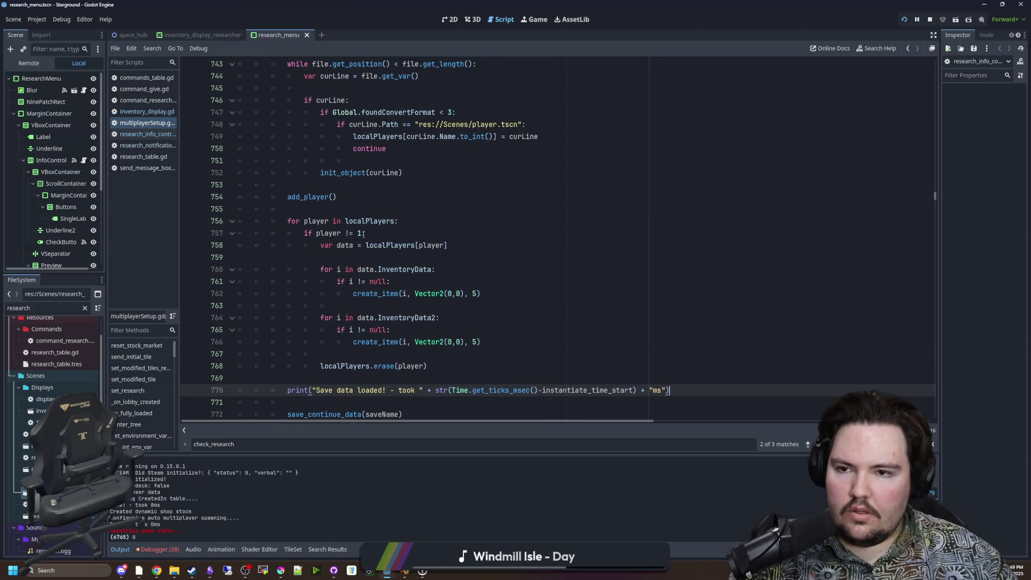
{"action": "scroll", "coordinate": [363, 233], "scroll_direction": "up", "scroll_amount": 3}
{"action": "scroll", "coordinate": [363, 233], "scroll_direction": "down", "scroll_amount": 5}
{"action": "key", "text": "ctrl+z"}
{"action": "key", "text": "ctrl+z"}
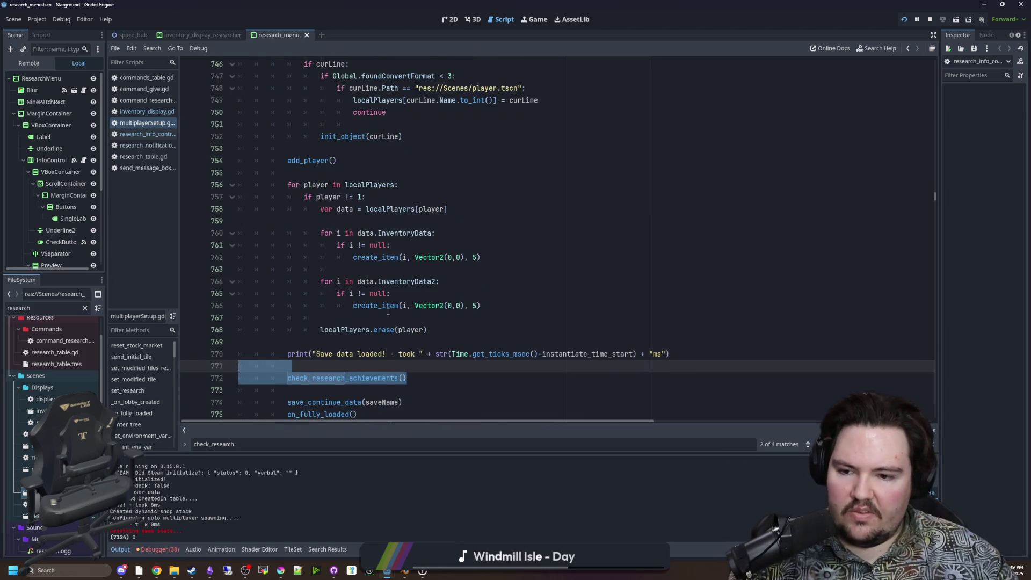
{"action": "key", "text": "ctrl+f"}
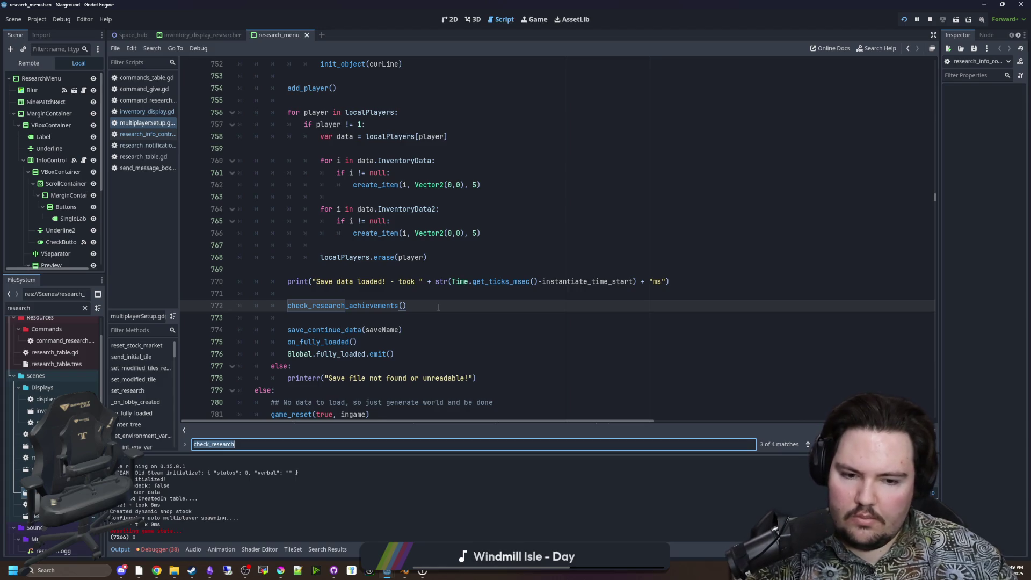
{"action": "key", "text": "Return"}
{"action": "left_click", "coordinate": [214, 232]}
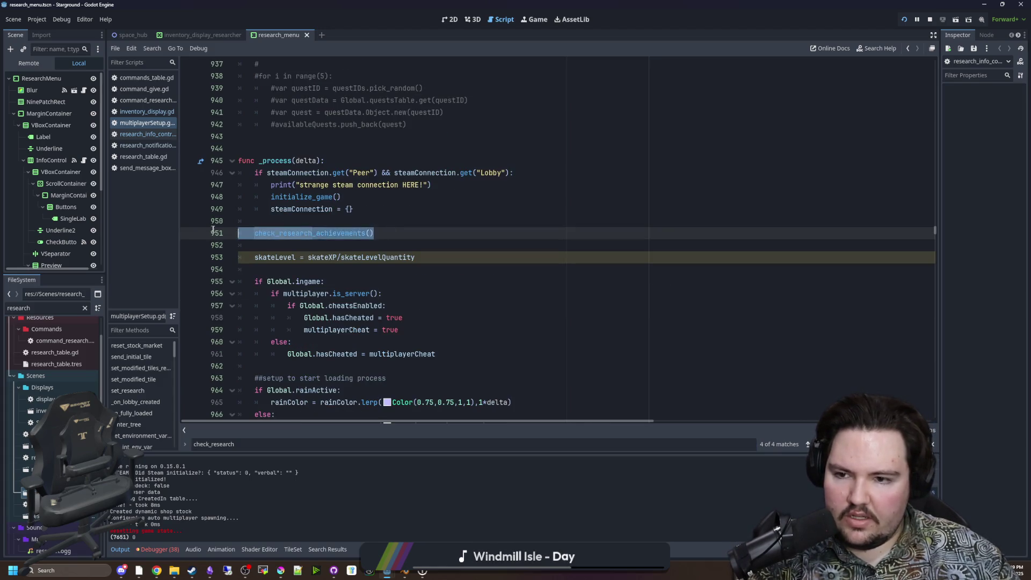
{"action": "key", "text": "BackSpace"}
{"action": "key", "text": "BackSpace"}
{"action": "key", "text": "BackSpace"}
{"action": "left_click", "coordinate": [382, 220]}
{"action": "key", "text": "ctrl+s"}
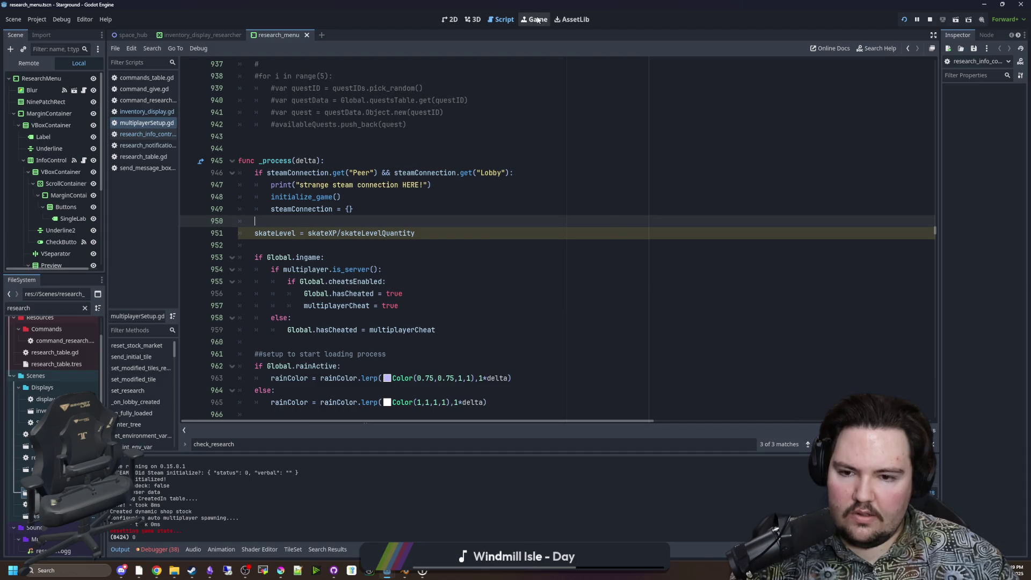
Run the game, start a new singleplayer world and walk the character around.
{"action": "left_click", "coordinate": [537, 20]}
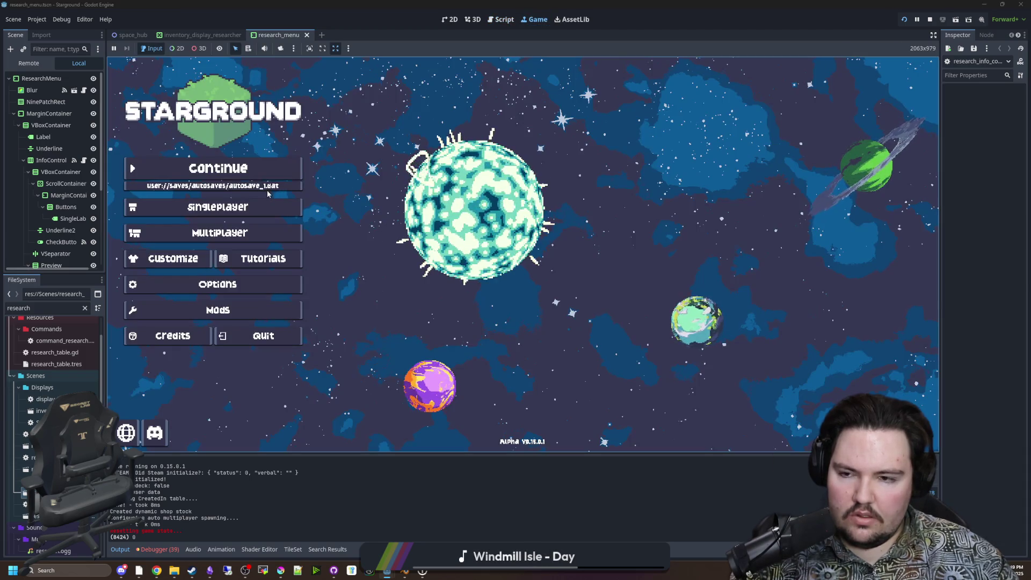
{"action": "left_click", "coordinate": [257, 207]}
{"action": "left_click", "coordinate": [640, 253]}
{"action": "left_click", "coordinate": [629, 322]}
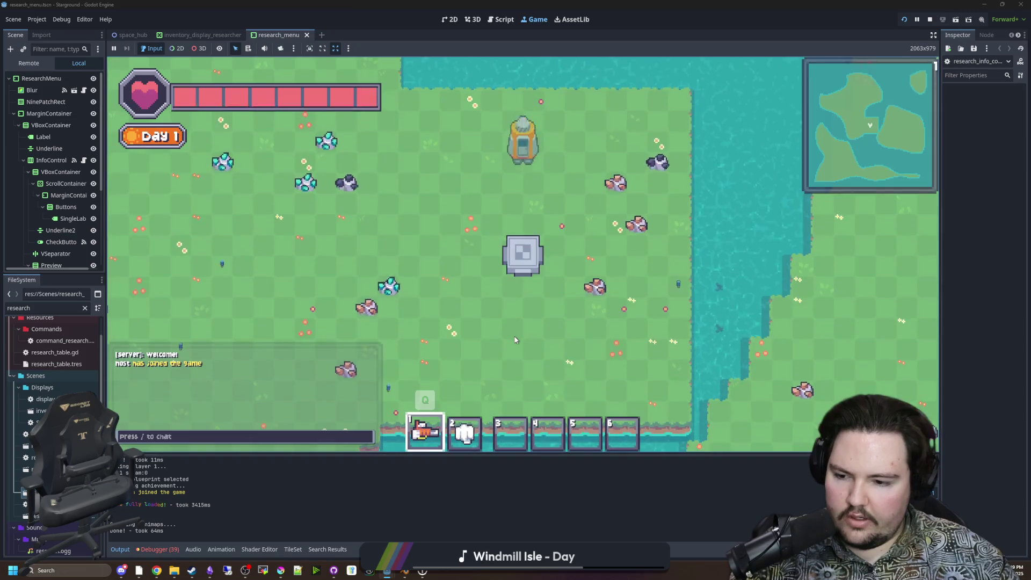
{"action": "key", "text": "a"}
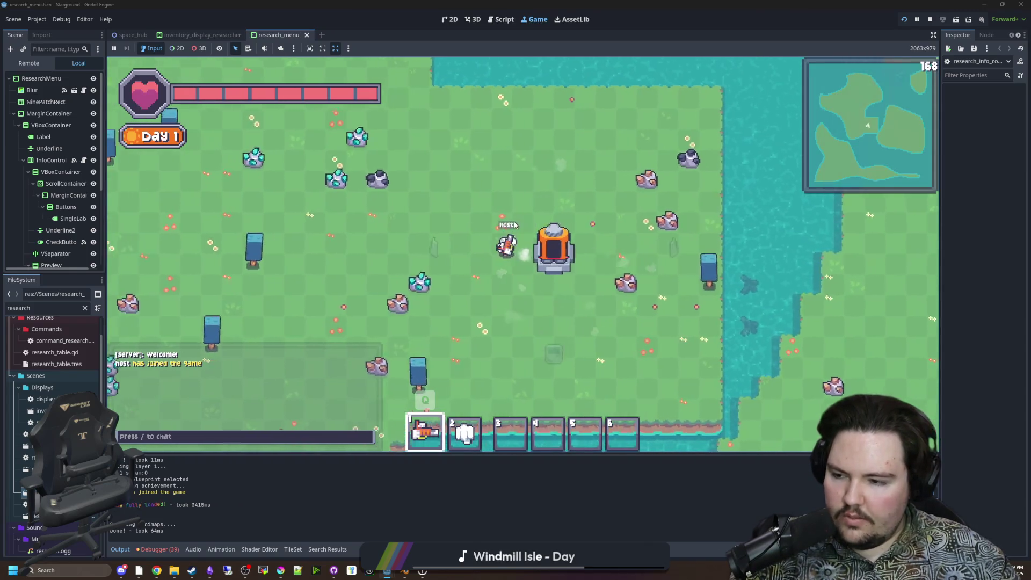
{"action": "key", "text": "s"}
{"action": "key", "text": "w"}
{"action": "key", "text": "d"}
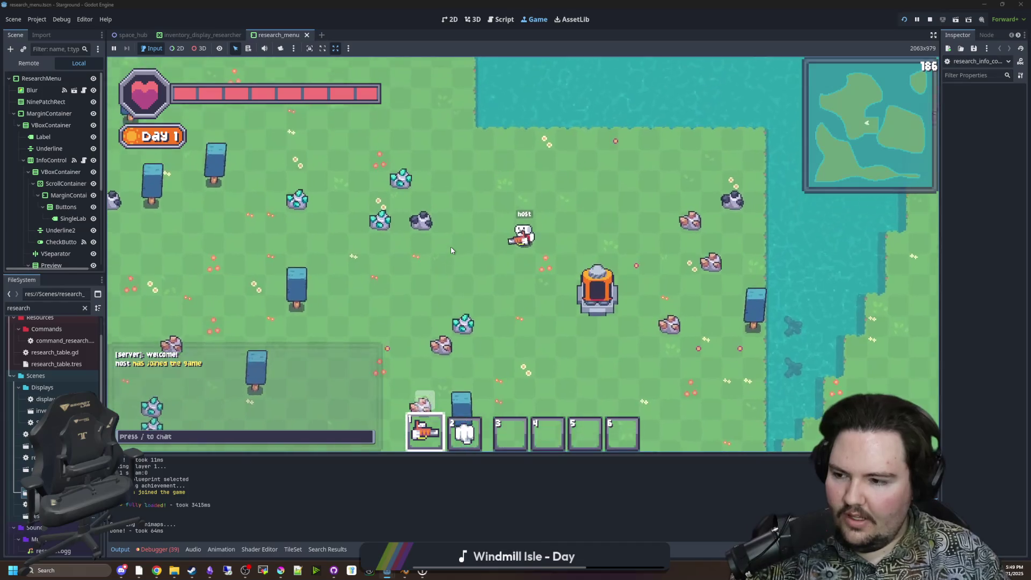
Open the Research menu and submit the 'research all' chat command.
{"action": "key", "text": "e"}
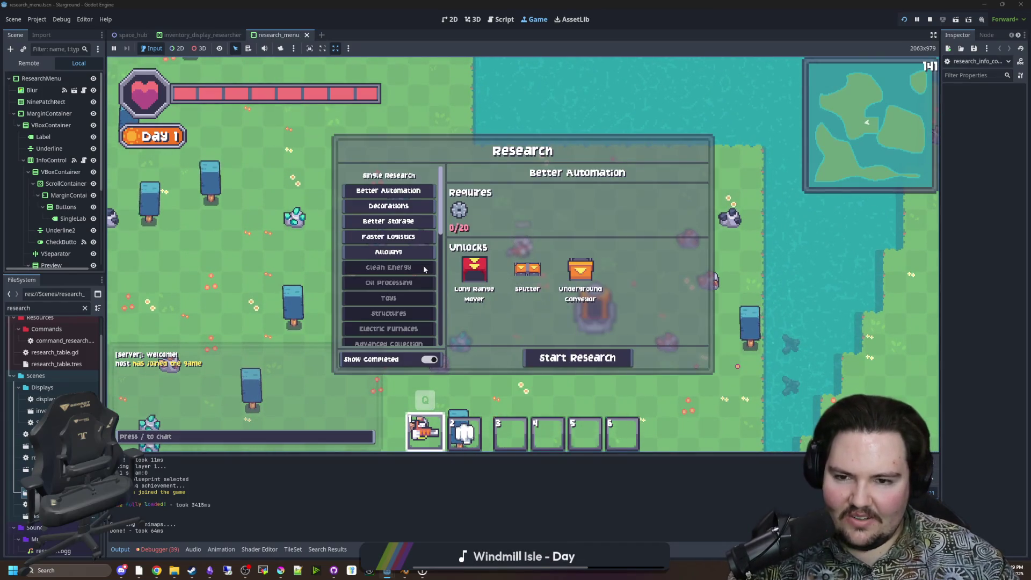
{"action": "scroll", "coordinate": [411, 265], "scroll_direction": "up", "scroll_amount": 5}
{"action": "scroll", "coordinate": [411, 279], "scroll_direction": "down", "scroll_amount": 5}
{"action": "key", "text": "slash"}
{"action": "type", "text": "research all"}
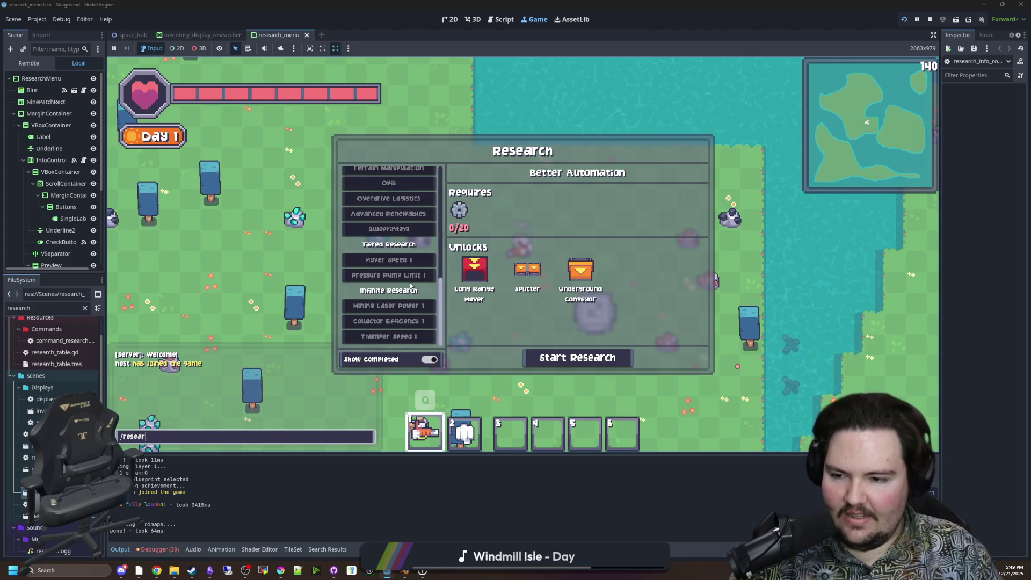
{"action": "key", "text": "Return"}
Enable cheats in Options > World, rerun 'research all', and view Mover Speed 2 details.
{"action": "key", "text": "Escape"}
{"action": "key", "text": "Escape"}
{"action": "left_click", "coordinate": [520, 274]}
{"action": "left_click", "coordinate": [483, 184]}
{"action": "key", "text": "Escape"}
{"action": "key", "text": "Escape"}
{"action": "key", "text": "slash"}
{"action": "key", "text": "Up"}
{"action": "key", "text": "Return"}
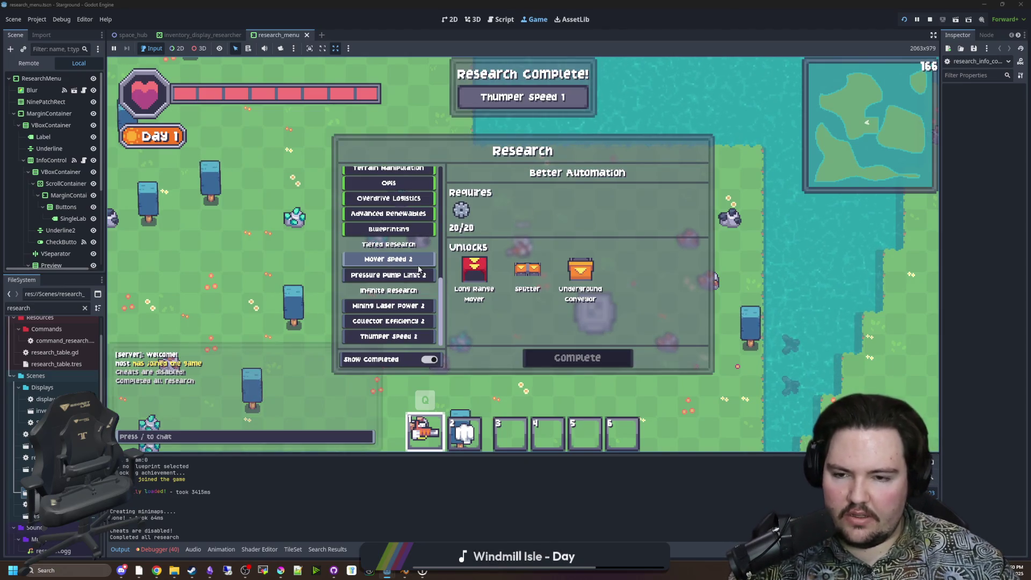
{"action": "left_click", "coordinate": [418, 268]}
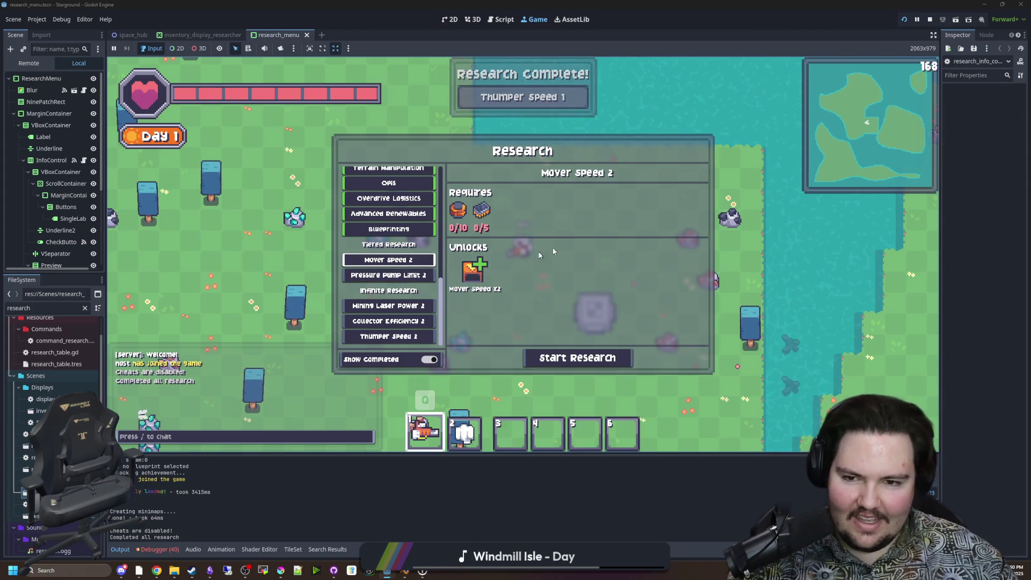
Complete Mover Speed 2 with the /research starground:research_mover_speed chat command.
{"action": "type", "text": "/"}
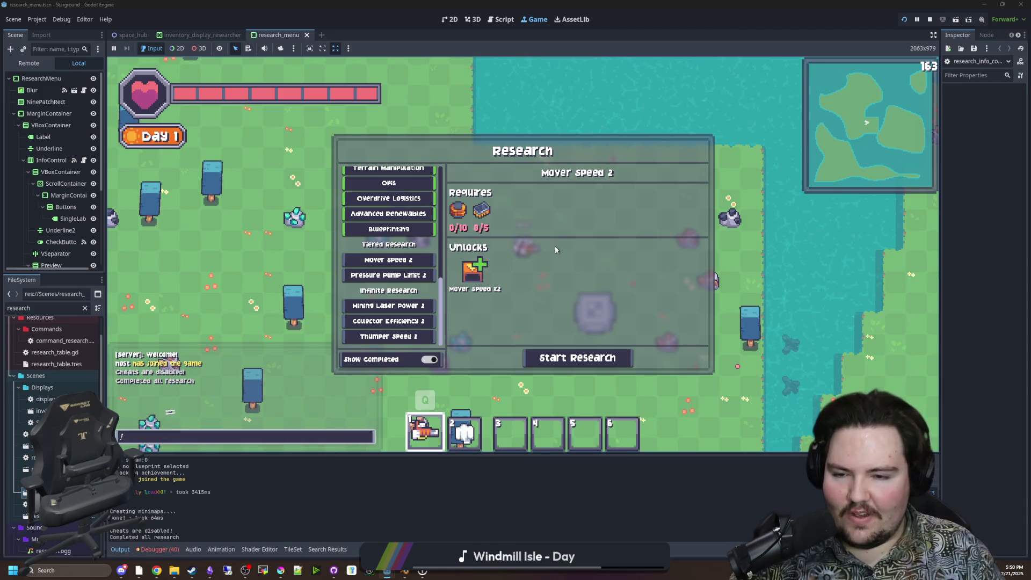
{"action": "type", "text": "research re"}
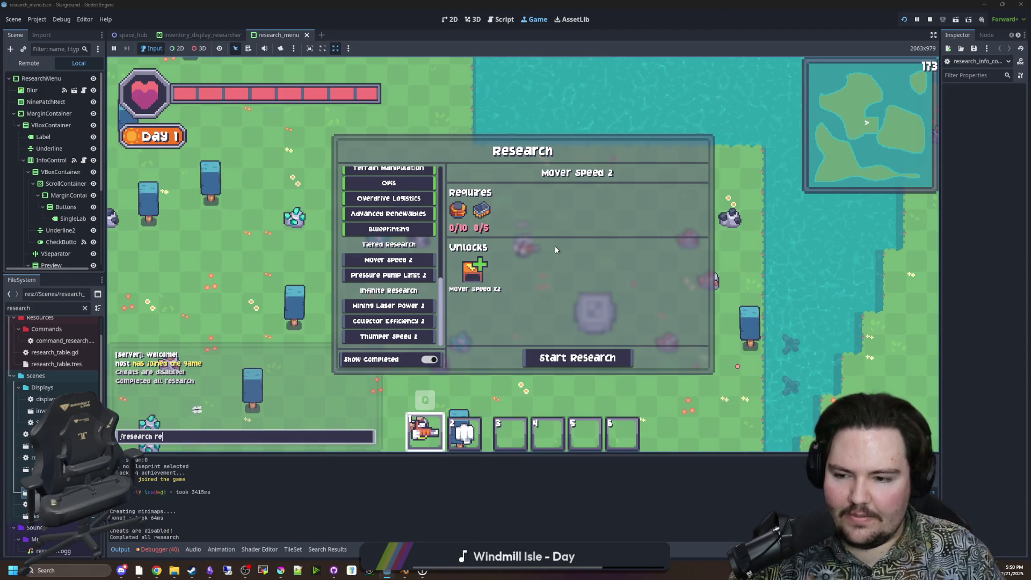
{"action": "type", "text": "h"}
{"action": "key", "text": "BackSpace"}
{"action": "key", "text": "BackSpace"}
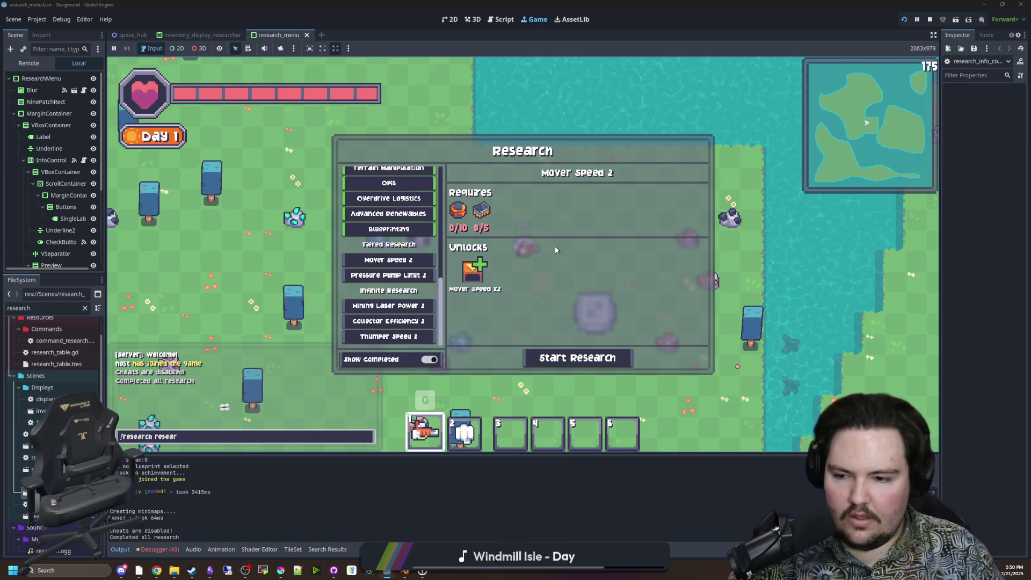
{"action": "key", "text": "BackSpace"}
{"action": "key", "text": "BackSpace"}
{"action": "key", "text": "BackSpace"}
{"action": "type", "text": "argrou"}
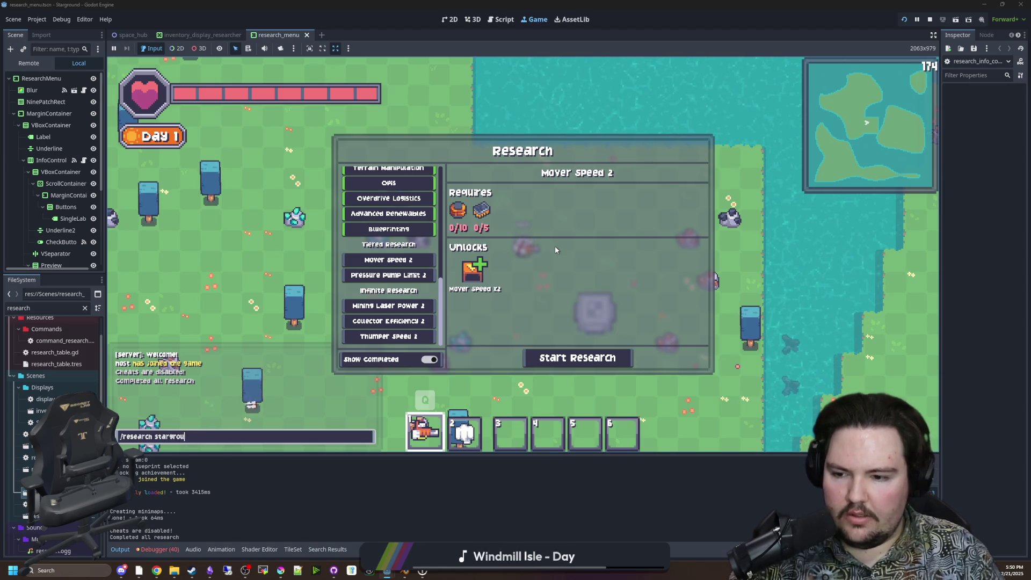
{"action": "key", "text": "BackSpace"}
{"action": "key", "text": "BackSpace"}
{"action": "type", "text": "d:"}
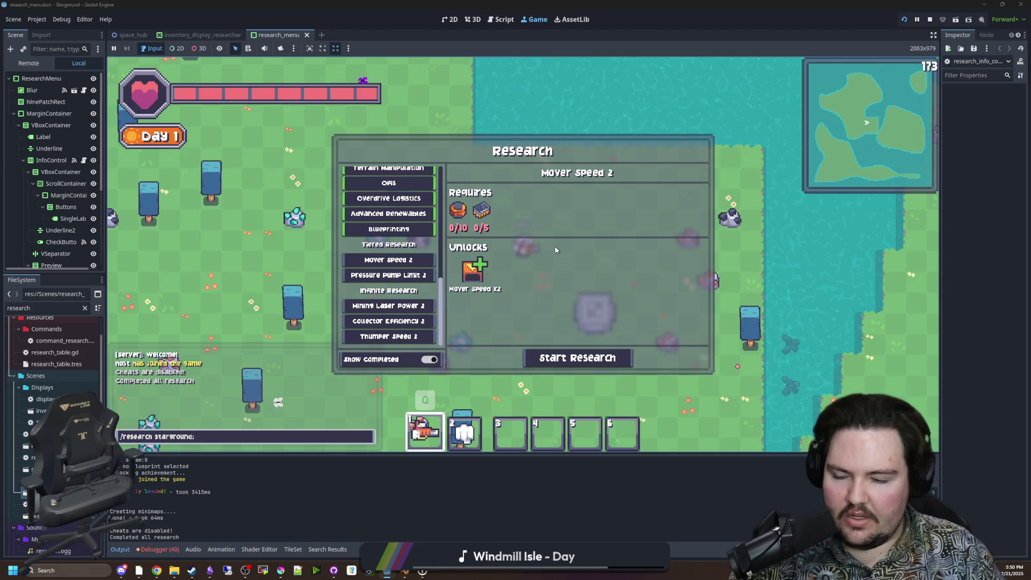
{"action": "type", "text": "research_"}
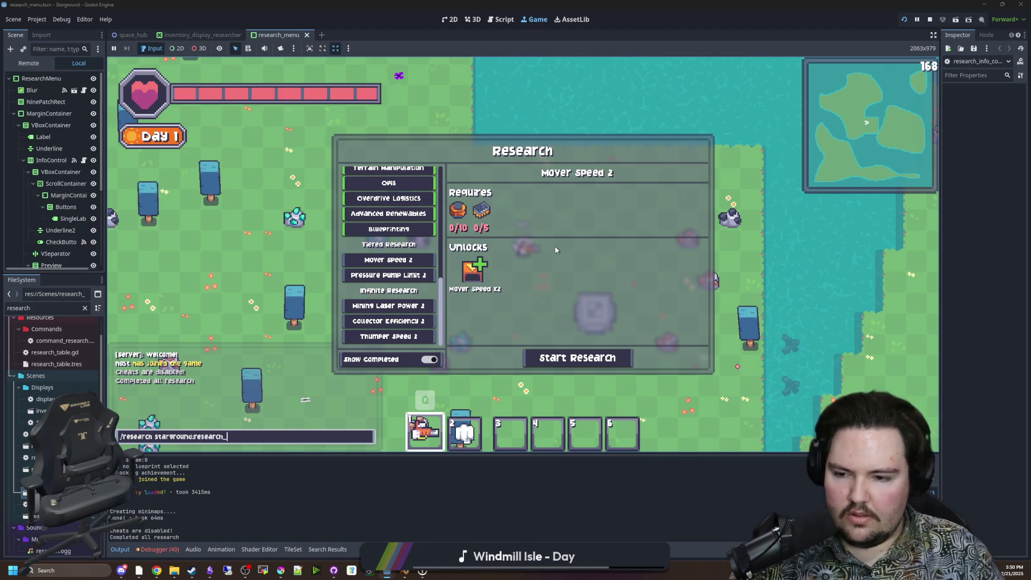
{"action": "type", "text": "mover_speed"}
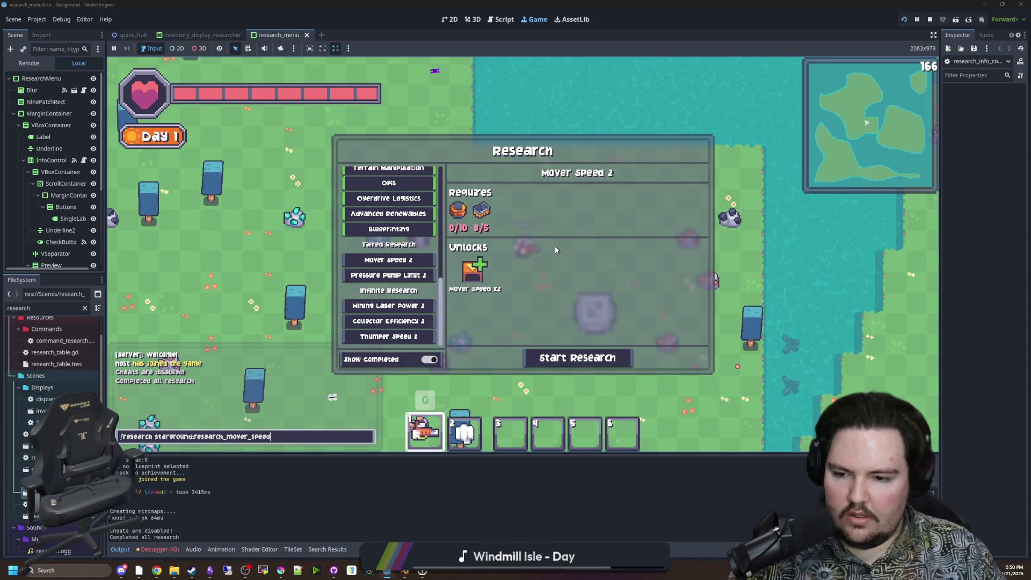
{"action": "key", "text": "Return"}
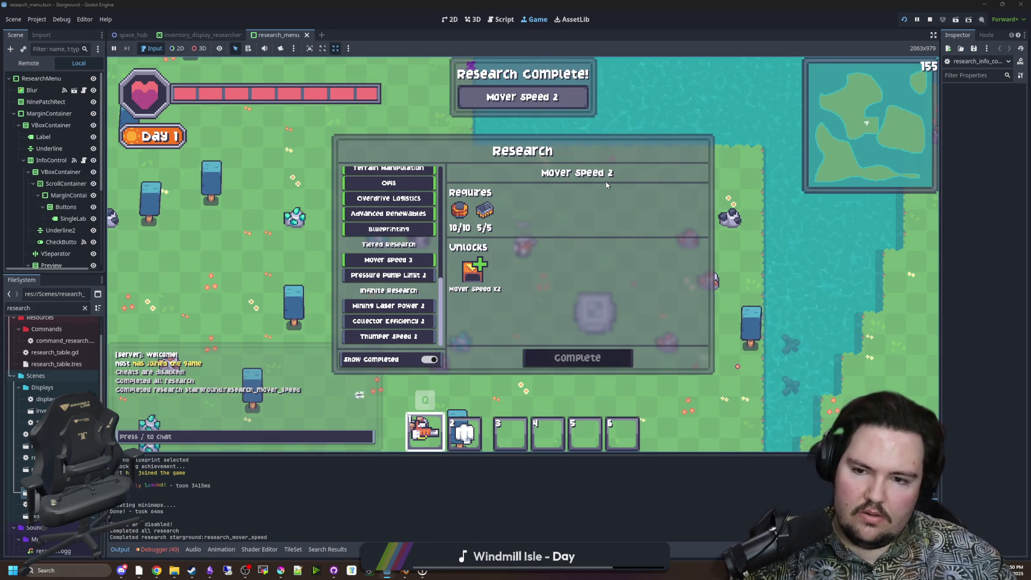
Check the Mover Speed 3 entry, then return to the editor's 2D view and save the scene.
{"action": "left_click", "coordinate": [388, 259]}
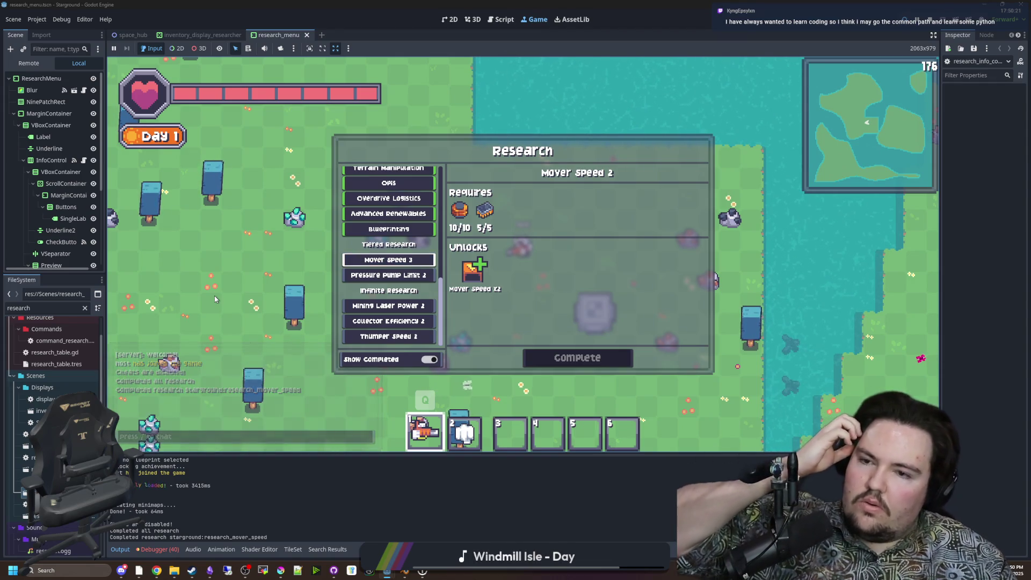
{"action": "left_click", "coordinate": [453, 19]}
{"action": "key", "text": "ctrl+s"}
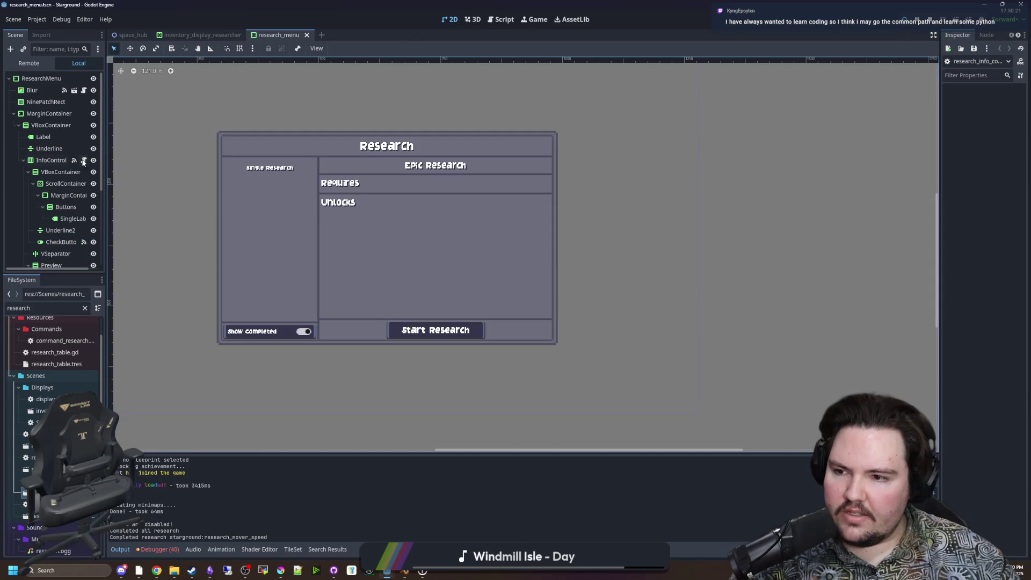
Browse research_menu.gd, then open research_button.tscn so research_button.gd appears in a new tab.
{"action": "left_click", "coordinate": [84, 160]}
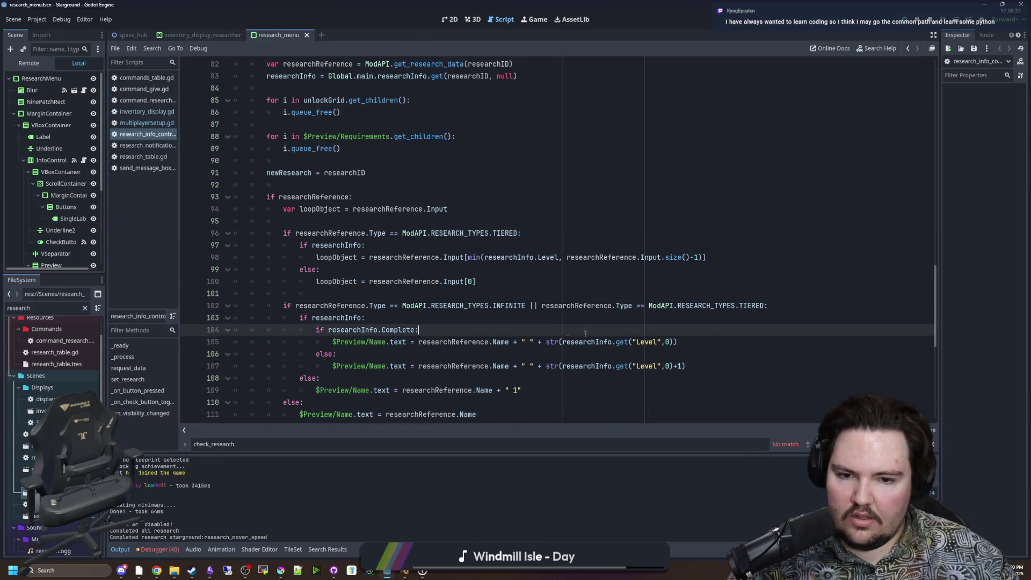
{"action": "scroll", "coordinate": [428, 267], "scroll_direction": "down", "scroll_amount": 2}
{"action": "left_click_drag", "start_coordinate": [477, 341], "coordinate": [210, 232]}
{"action": "key", "text": "ctrl+c"}
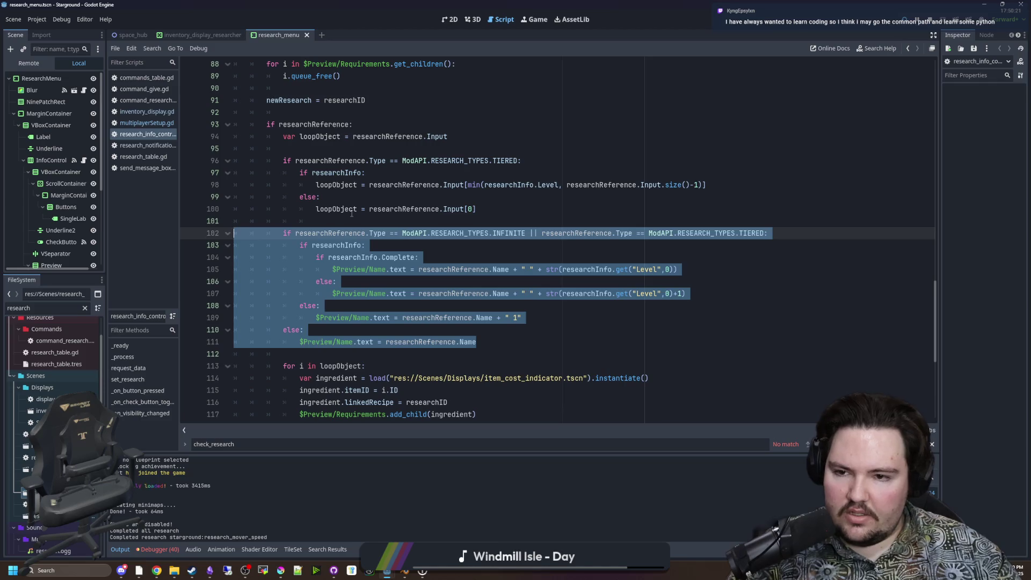
{"action": "scroll", "coordinate": [444, 276], "scroll_direction": "up", "scroll_amount": 6}
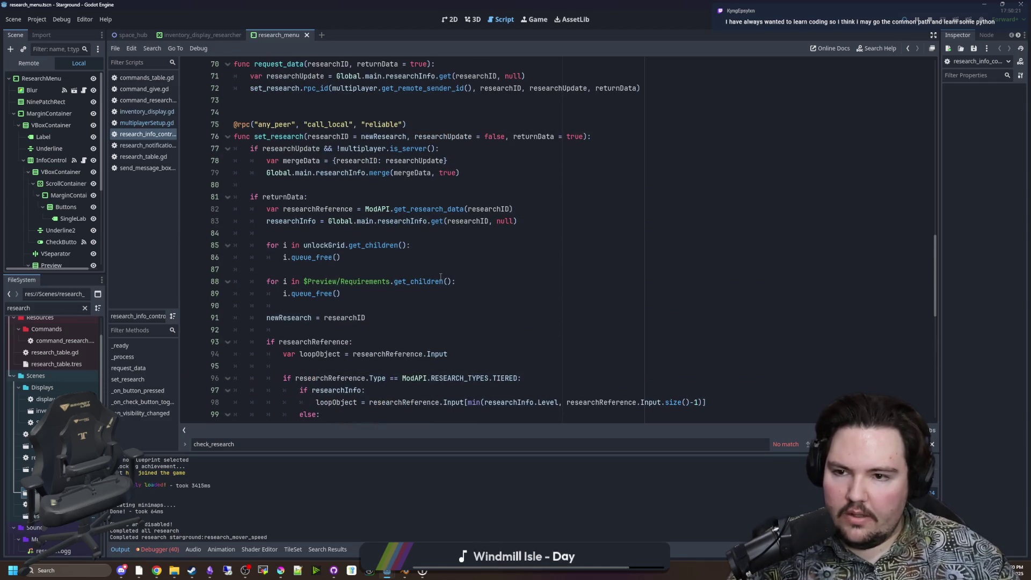
{"action": "scroll", "coordinate": [440, 276], "scroll_direction": "up", "scroll_amount": 14}
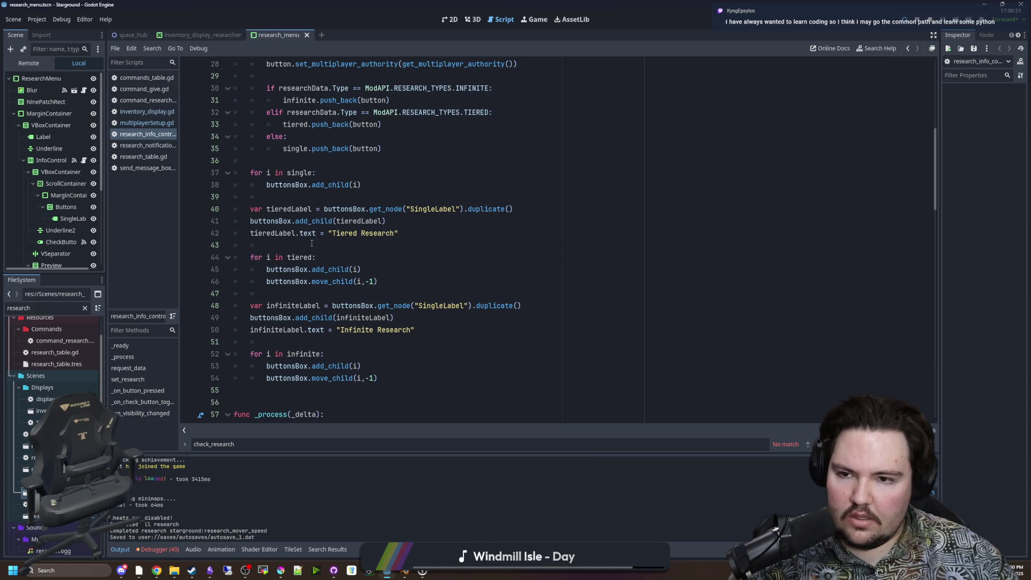
{"action": "scroll", "coordinate": [311, 244], "scroll_direction": "up", "scroll_amount": 4}
{"action": "scroll", "coordinate": [460, 291], "scroll_direction": "up", "scroll_amount": 2}
{"action": "left_click", "coordinate": [451, 282]}
{"action": "left_click", "coordinate": [444, 236], "text": "ctrl"}
{"action": "scroll", "coordinate": [445, 236], "scroll_direction": "down", "scroll_amount": 5}
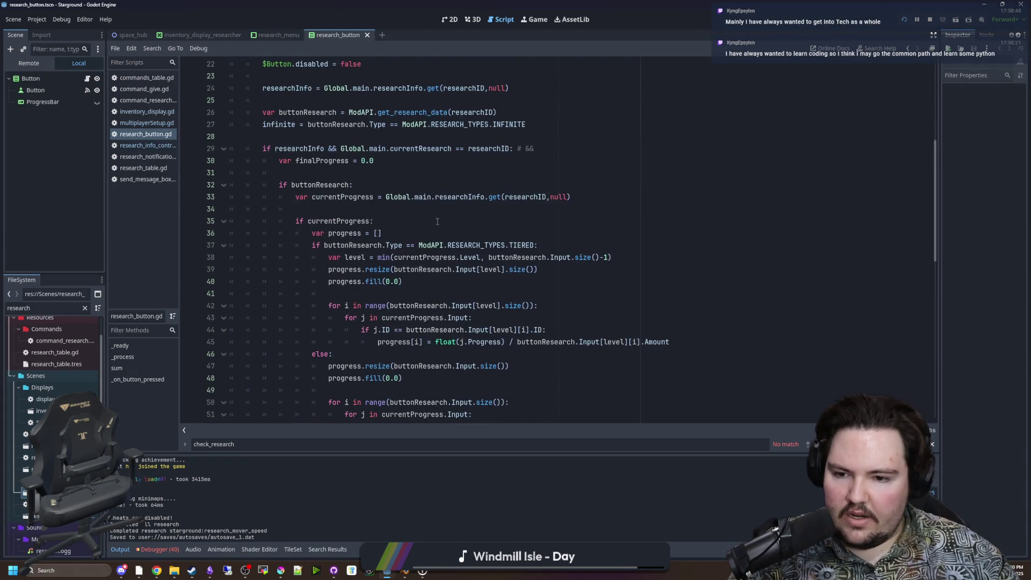
Review the button text code in research_button.gd, pasting and then removing a trial block at the end.
{"action": "scroll", "coordinate": [432, 226], "scroll_direction": "up", "scroll_amount": 7}
{"action": "scroll", "coordinate": [335, 251], "scroll_direction": "down", "scroll_amount": 15}
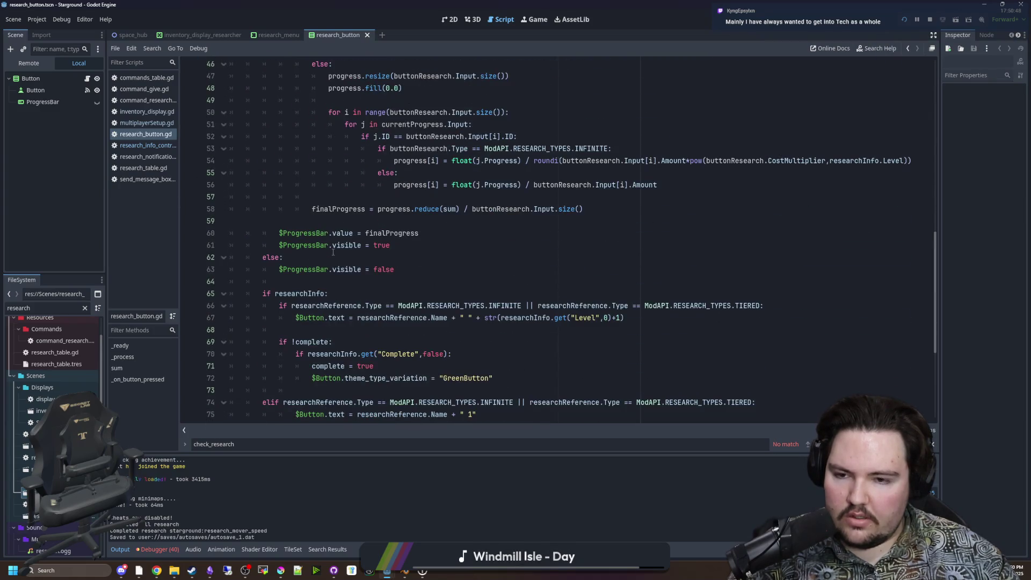
{"action": "scroll", "coordinate": [332, 251], "scroll_direction": "down", "scroll_amount": 2}
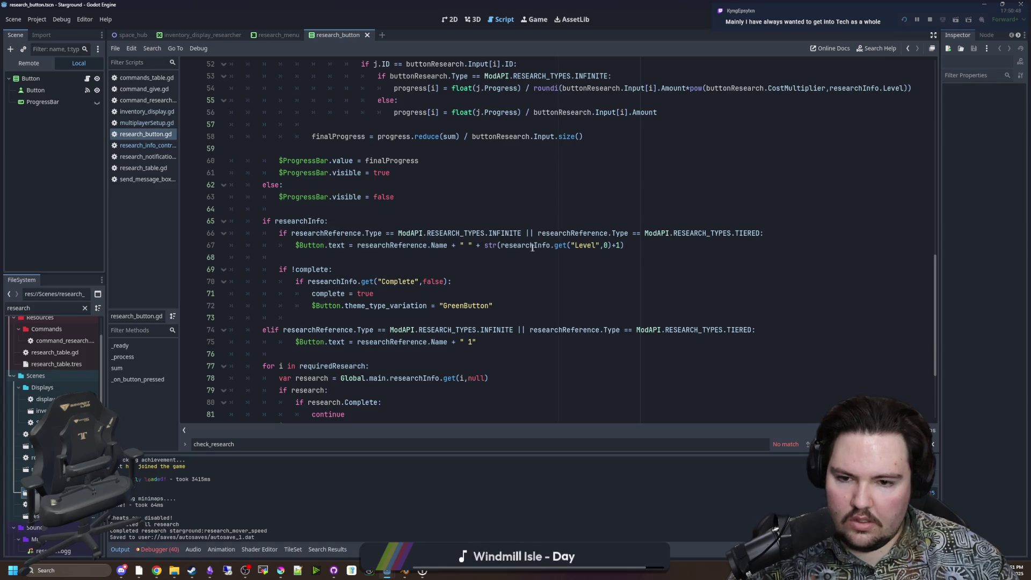
{"action": "scroll", "coordinate": [494, 281], "scroll_direction": "down", "scroll_amount": 1}
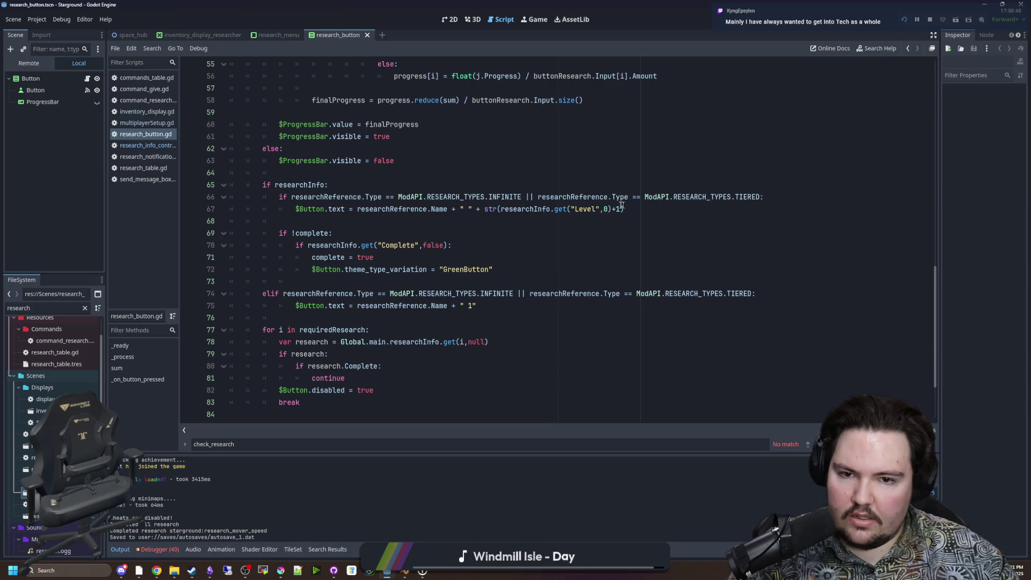
{"action": "left_click", "coordinate": [636, 213]}
{"action": "key", "text": "Up"}
{"action": "scroll", "coordinate": [300, 415], "scroll_direction": "down", "scroll_amount": 3}
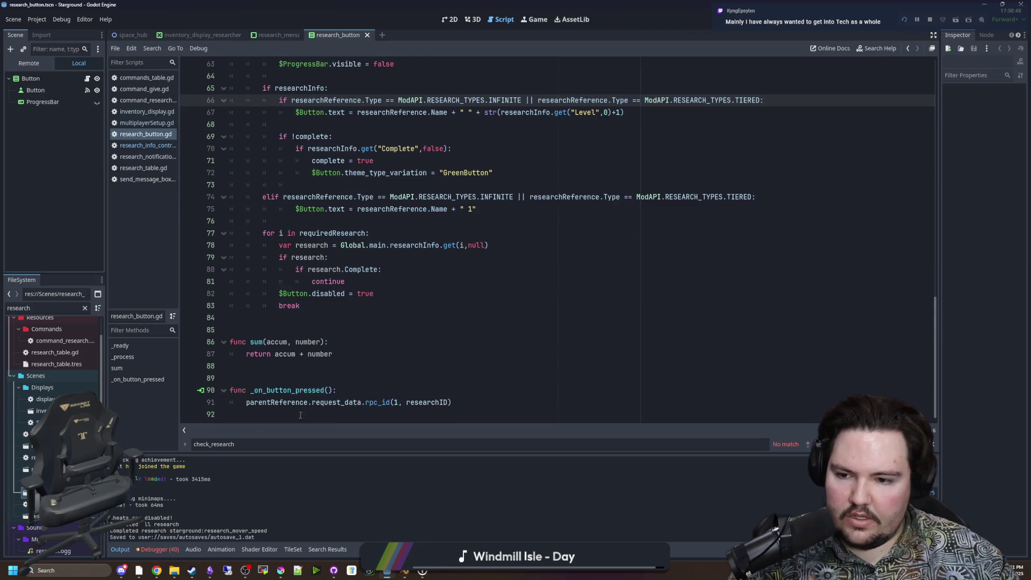
{"action": "left_click", "coordinate": [267, 410]}
{"action": "key", "text": "ctrl+v"}
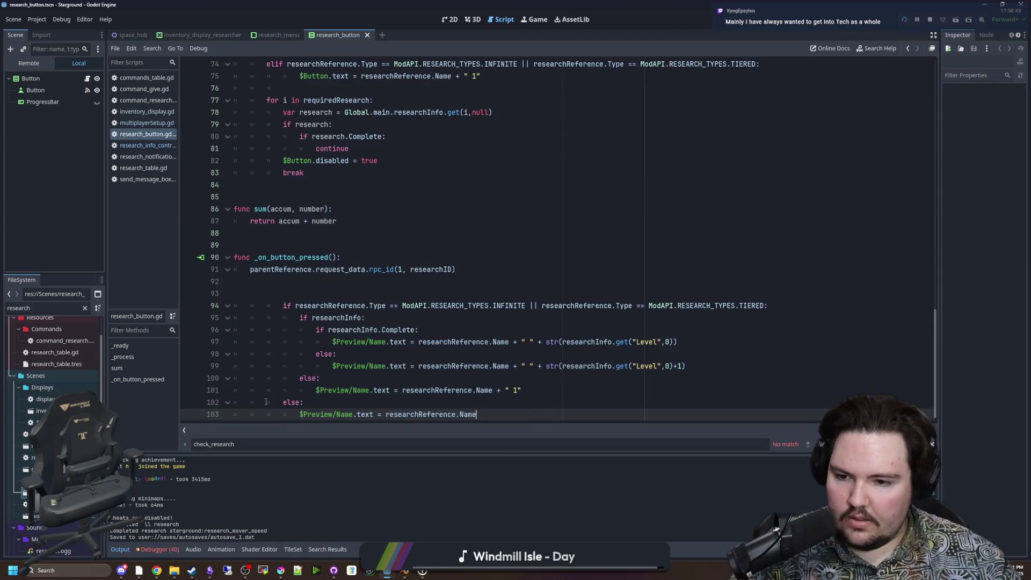
{"action": "left_click_drag", "start_coordinate": [419, 329], "coordinate": [314, 329]}
{"action": "mouse_move", "coordinate": [478, 414]}
{"action": "left_mouse_down"}
{"action": "mouse_move", "coordinate": [322, 384]}
{"action": "mouse_move", "coordinate": [237, 293]}
{"action": "mouse_move", "coordinate": [173, 283]}
{"action": "left_mouse_up"}
{"action": "key", "text": "BackSpace"}
Insert an 'if researchInfo.Complete:' check below the research type check.
{"action": "scroll", "coordinate": [430, 268], "scroll_direction": "up", "scroll_amount": 7}
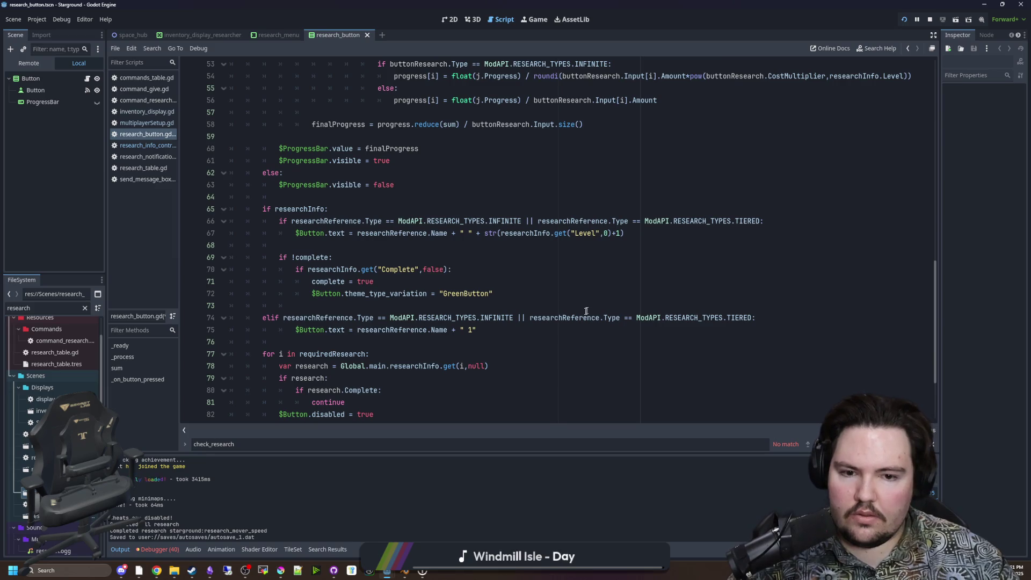
{"action": "scroll", "coordinate": [574, 302], "scroll_direction": "down", "scroll_amount": 1}
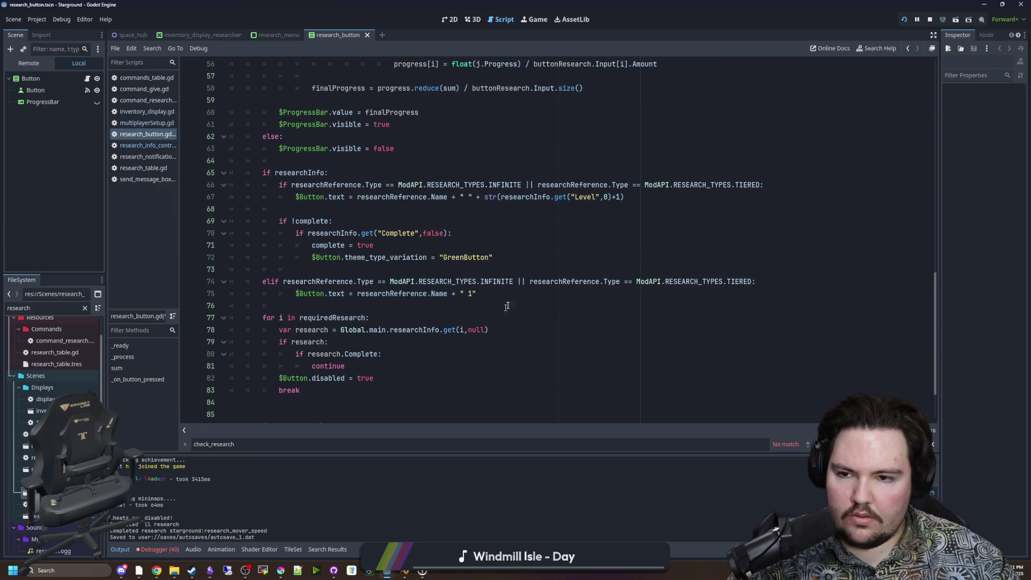
{"action": "scroll", "coordinate": [578, 291], "scroll_direction": "up", "scroll_amount": 2}
{"action": "left_click", "coordinate": [578, 291]}
{"action": "left_click", "coordinate": [773, 266]}
{"action": "left_click", "coordinate": [776, 255]}
{"action": "key", "text": "Return"}
{"action": "type", "text": "if researchInfo.Complete:"}
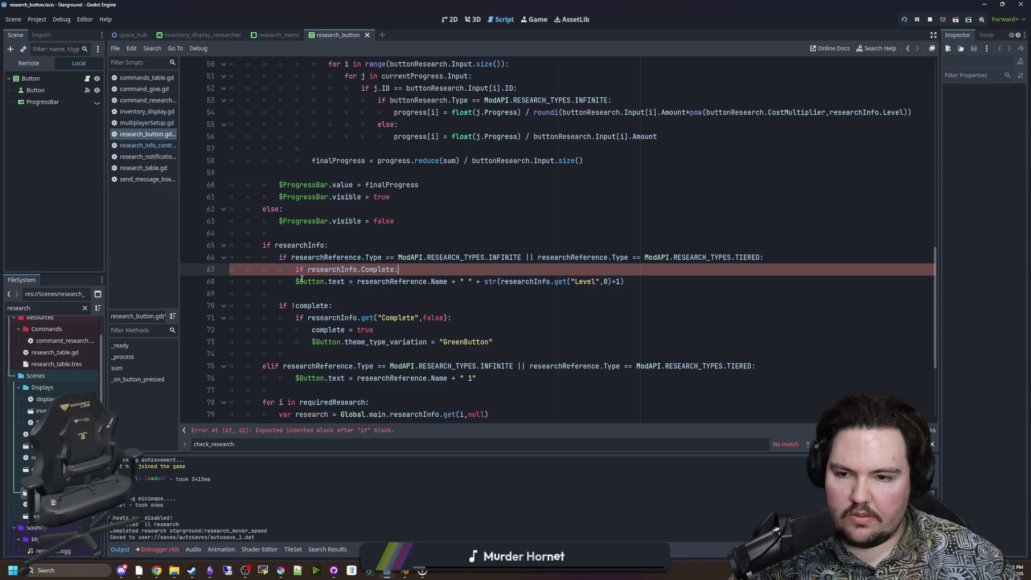
Add an else branch, indent the existing button text line under it, and copy that line.
{"action": "left_click", "coordinate": [296, 278]}
{"action": "left_click", "coordinate": [441, 273]}
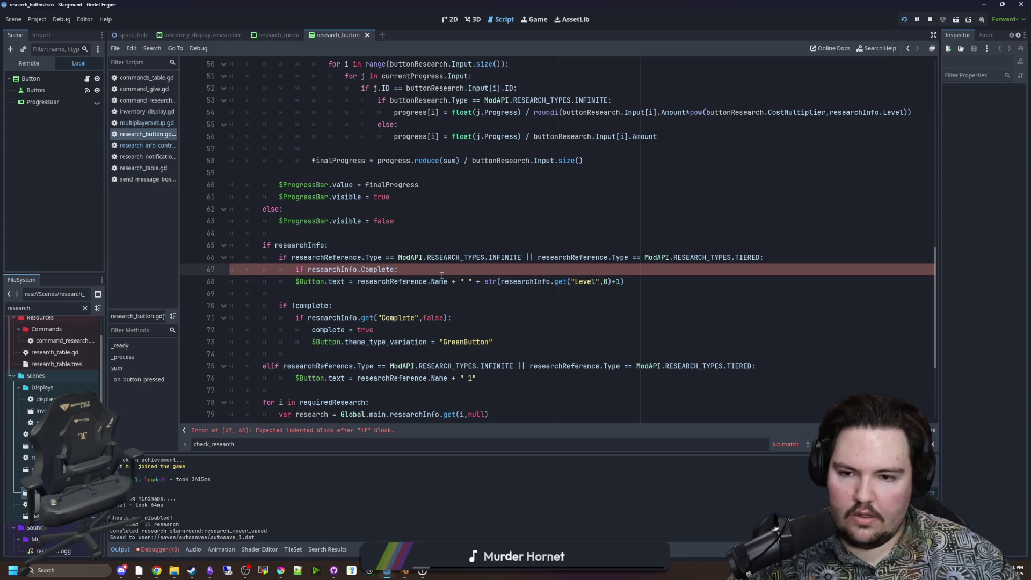
{"action": "key", "text": "Return"}
{"action": "key", "text": "Return"}
{"action": "type", "text": "else:"}
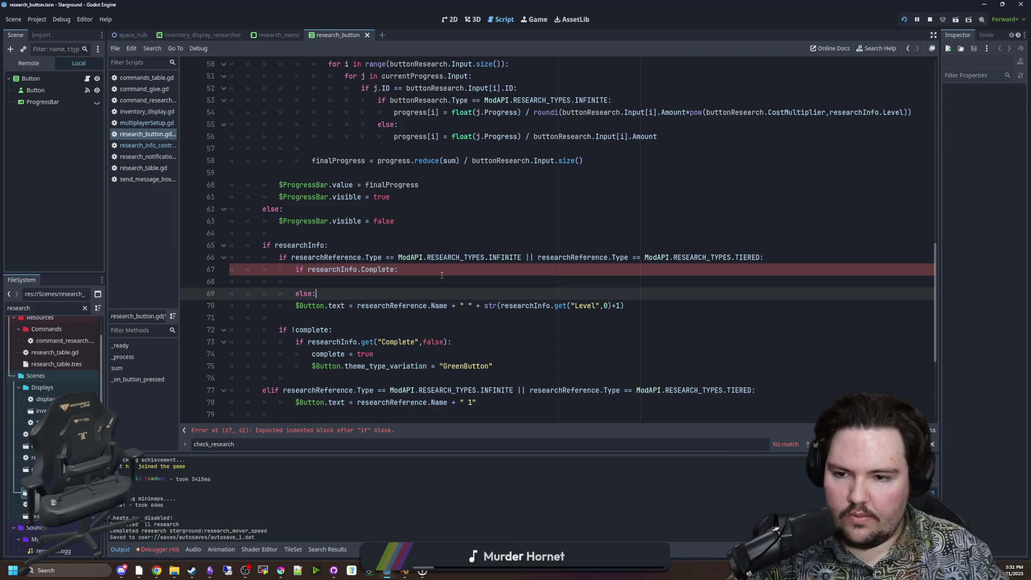
{"action": "key", "text": "Down"}
{"action": "key", "text": "End"}
{"action": "key", "text": "shift+Down"}
{"action": "key", "text": "Tab"}
{"action": "key", "text": "shift+Up"}
{"action": "key", "text": "ctrl+c"}
Paste the button text under the Complete check without the +1, then save the script.
{"action": "left_click", "coordinate": [642, 281]}
{"action": "key", "text": "ctrl+v"}
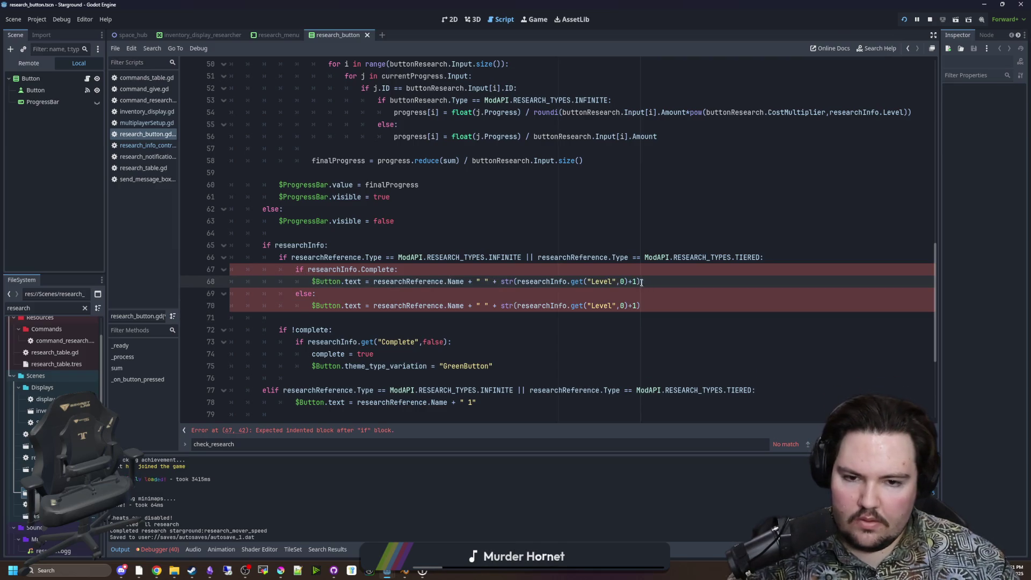
{"action": "key", "text": "Left"}
{"action": "key", "text": "BackSpace"}
{"action": "key", "text": "BackSpace"}
{"action": "left_click", "coordinate": [640, 270]}
{"action": "left_click", "coordinate": [440, 212]}
{"action": "key", "text": "ctrl+s"}
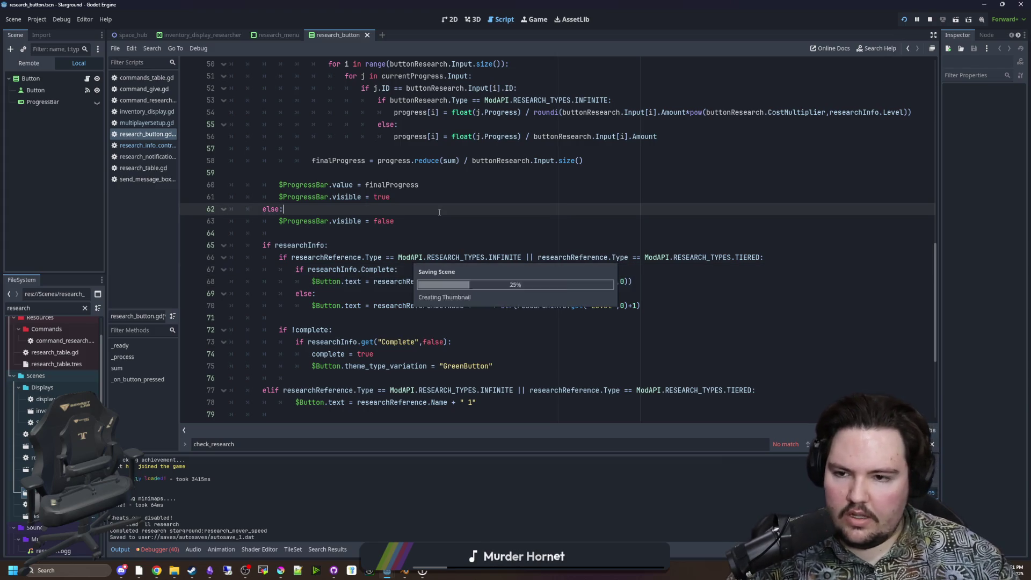
In the running game's chat, send the research_pressure_pump_limit command twice to finish Pressure Pump Limit.
{"action": "left_click", "coordinate": [528, 21]}
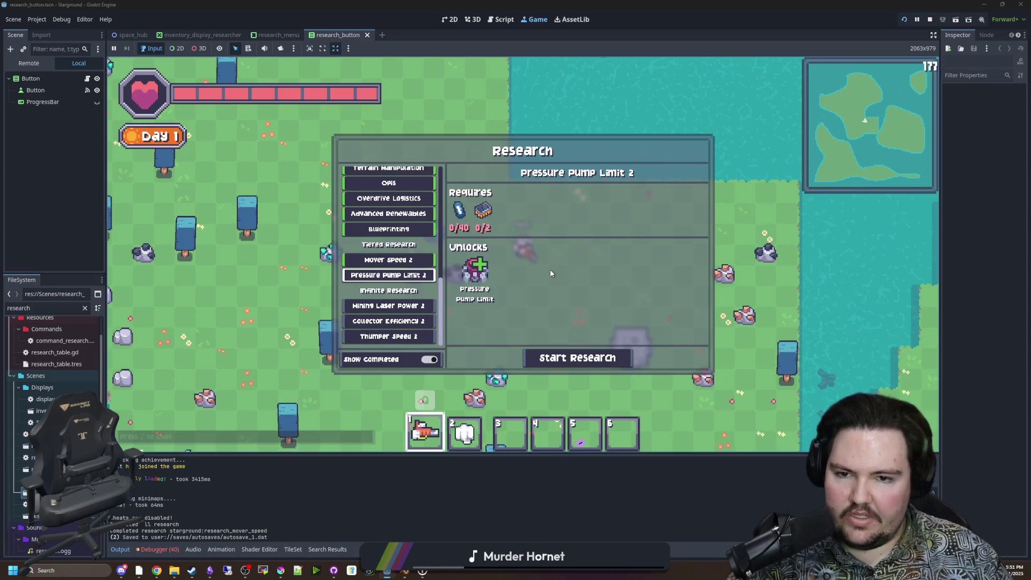
{"action": "type", "text": "/resaearch"}
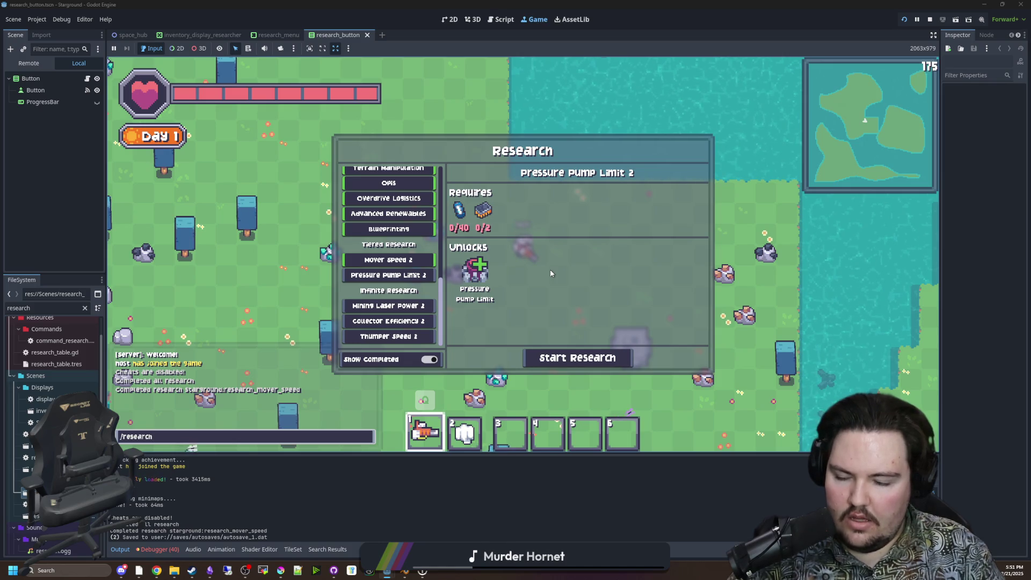
{"action": "type", "text": " starg"}
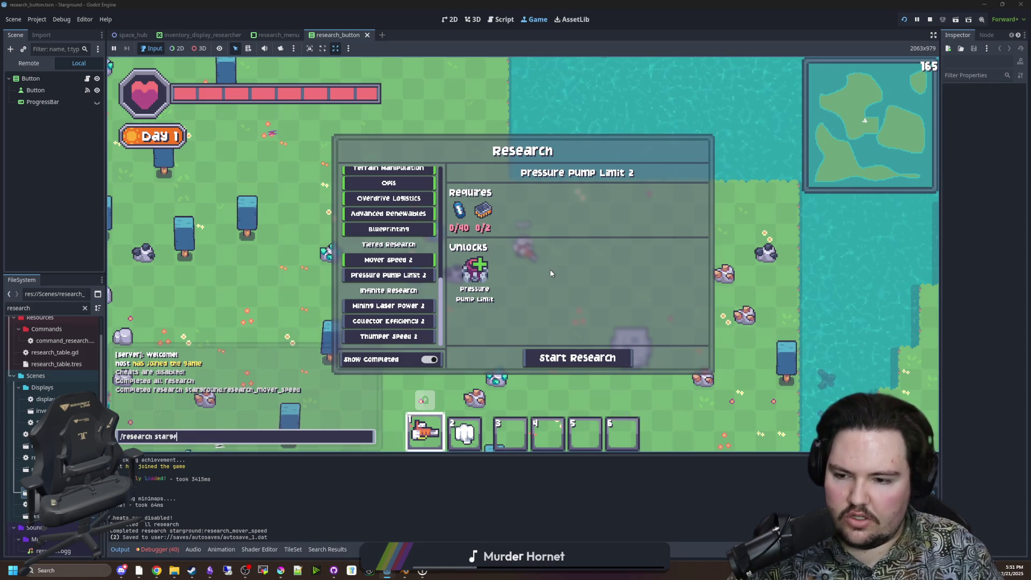
{"action": "type", "text": "round:r"}
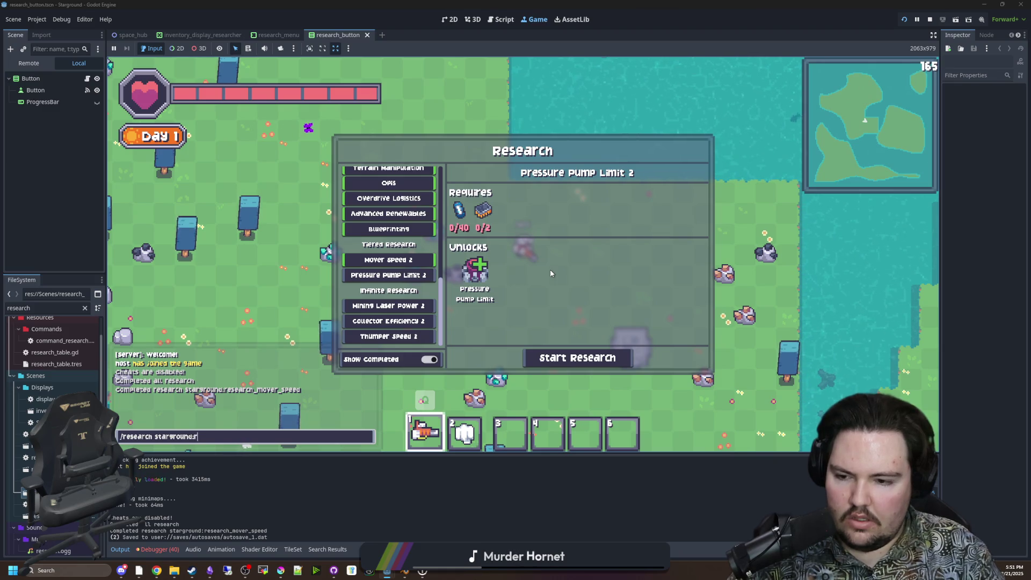
{"action": "type", "text": "esearch"}
{"action": "type", "text": "_pressure_pu"}
{"action": "type", "text": "limit"}
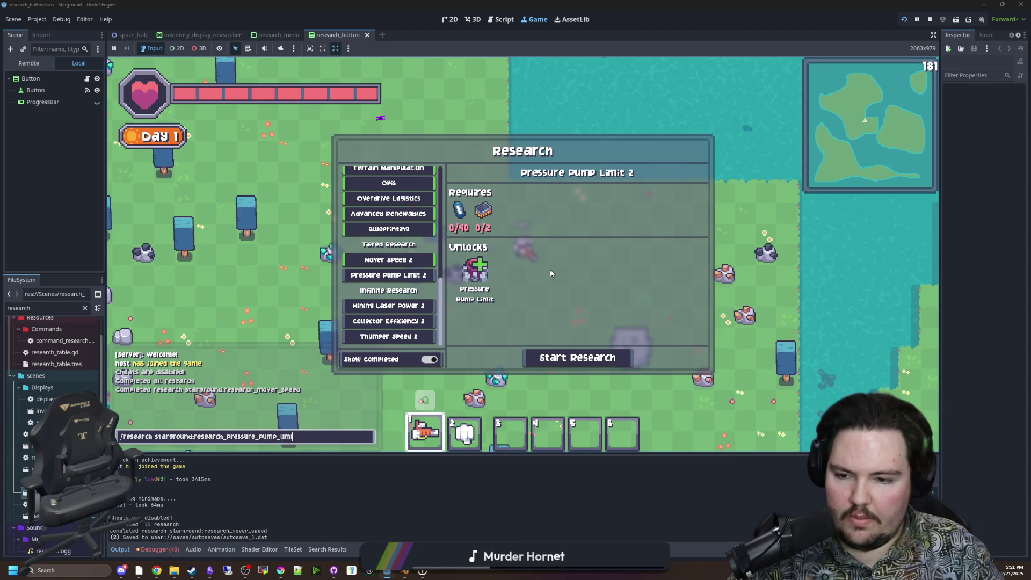
{"action": "key", "text": "Return"}
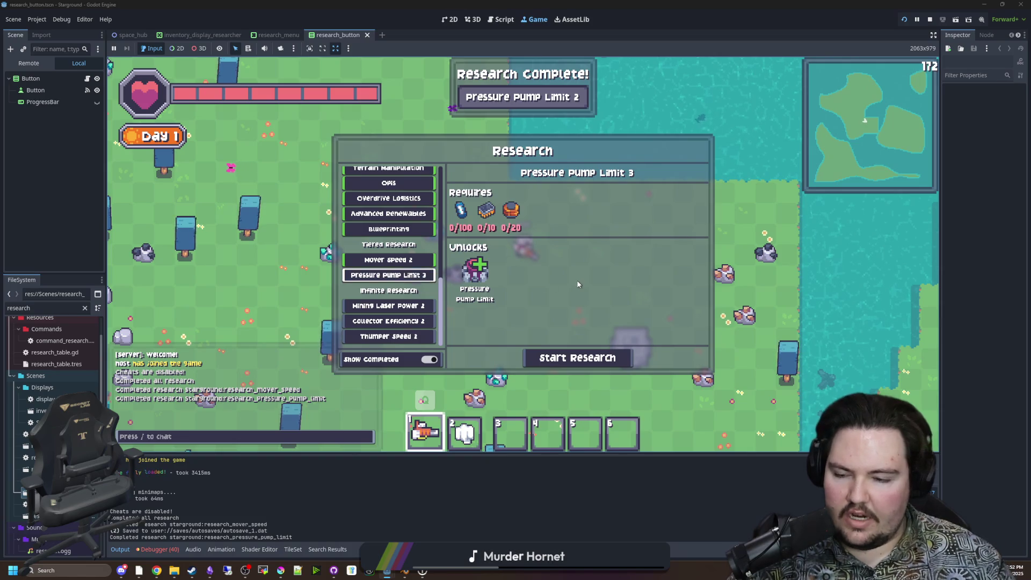
{"action": "key", "text": "slash"}
{"action": "key", "text": "Up"}
{"action": "key", "text": "Return"}
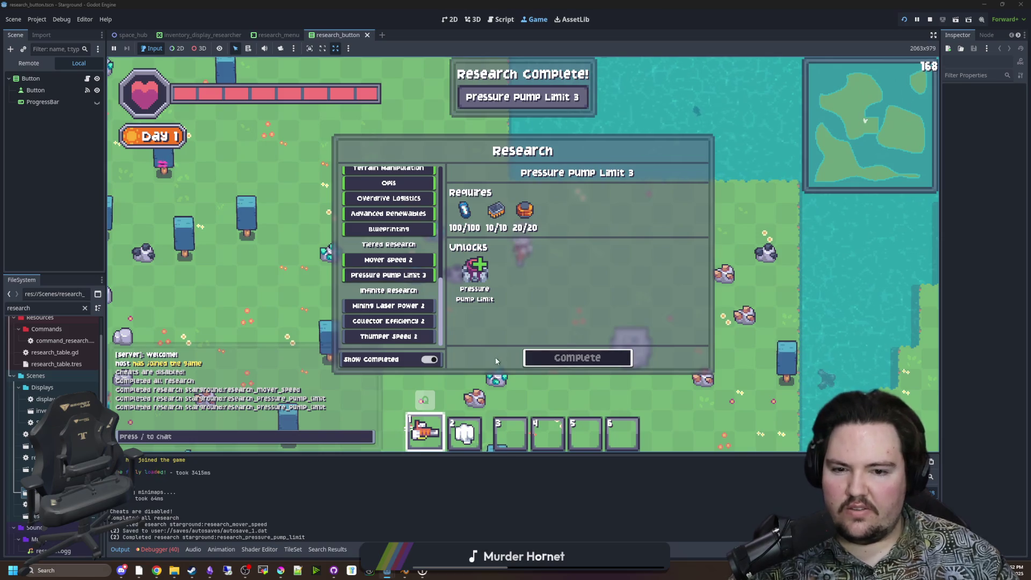
{"action": "left_click", "coordinate": [424, 306]}
Edit the recalled command to complete Thumper Speed research, then pause the game.
{"action": "key", "text": "slash"}
{"action": "key", "text": "Up"}
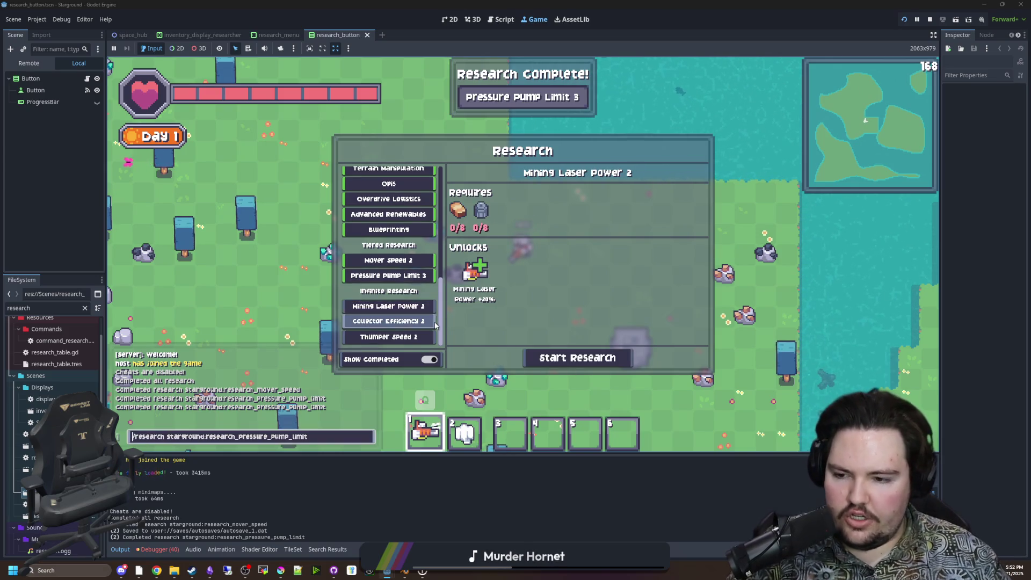
{"action": "key", "text": "Right"}
{"action": "key", "text": "Right"}
{"action": "key", "text": "Right"}
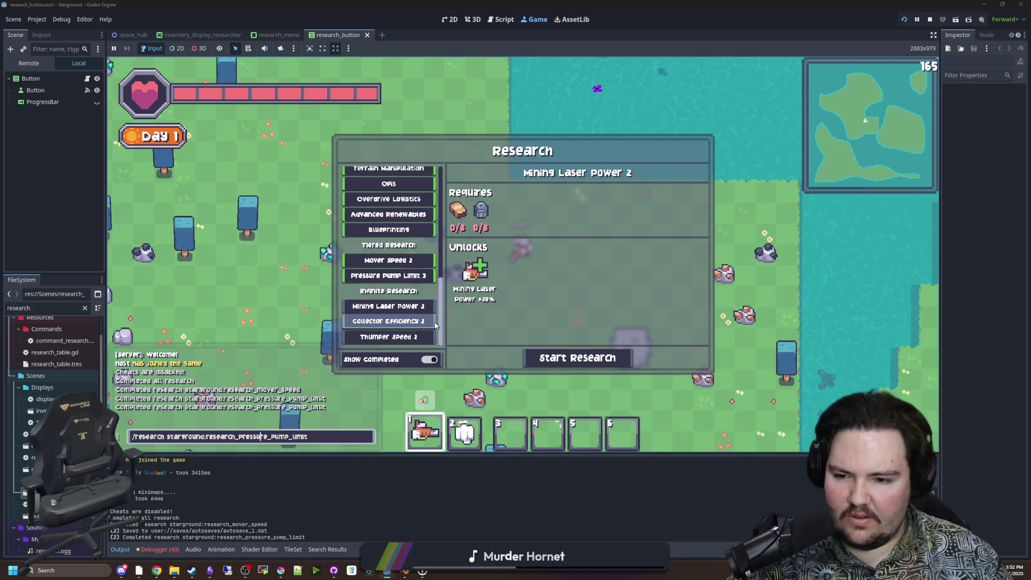
{"action": "key", "text": "BackSpace"}
{"action": "key", "text": "BackSpace"}
{"action": "key", "text": "BackSpace"}
{"action": "key", "text": "BackSpace"}
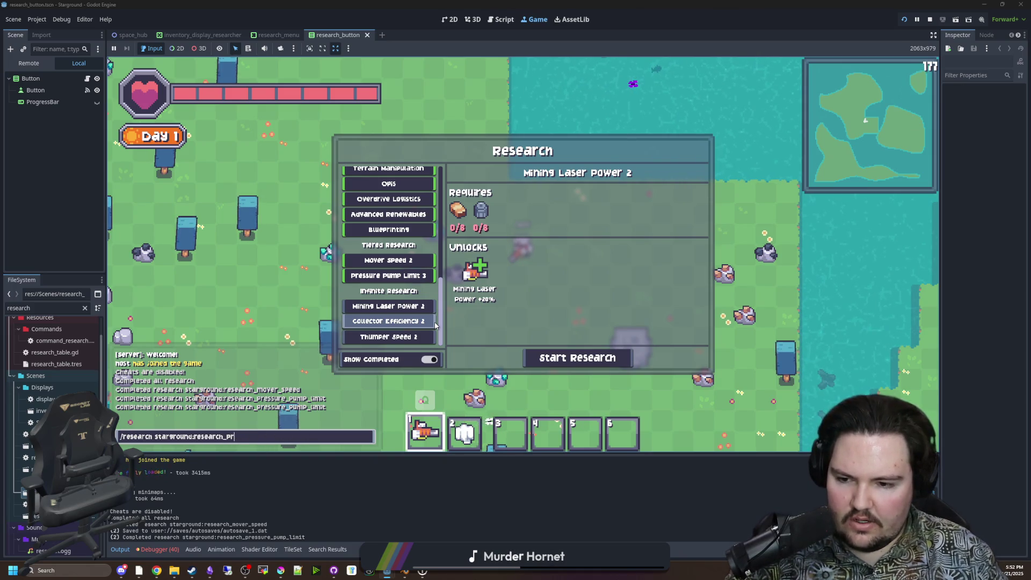
{"action": "type", "text": "thumper"}
{"action": "type", "text": "r"}
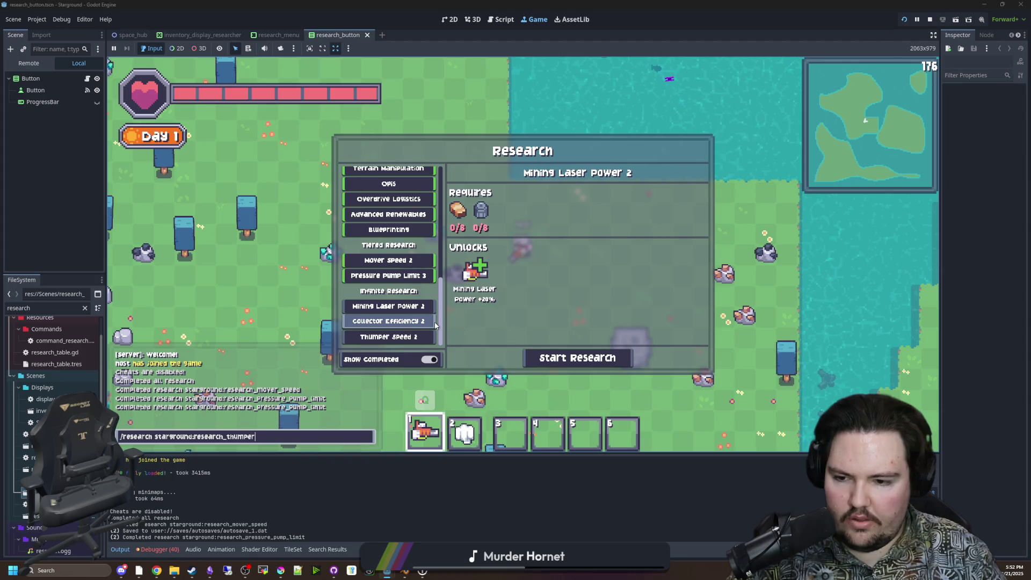
{"action": "type", "text": "ed"}
{"action": "key", "text": "Return"}
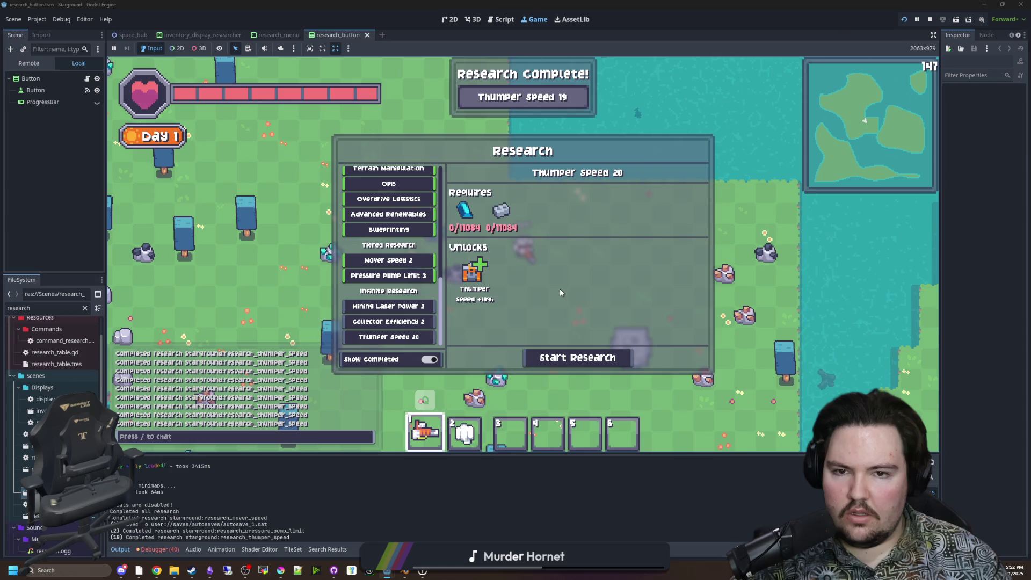
{"action": "key", "text": "Escape"}
{"action": "key", "text": "alt+Tab"}
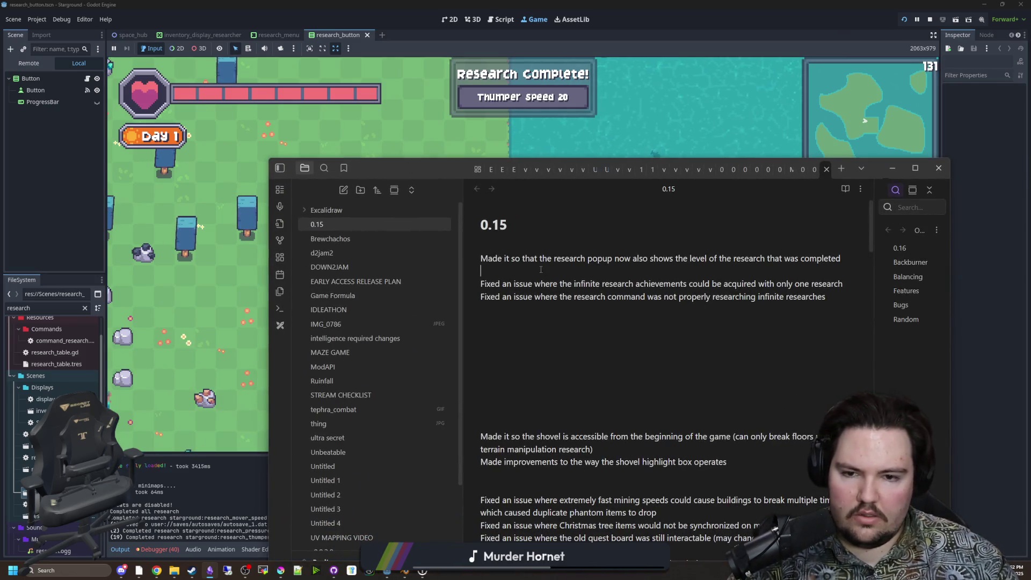
Start a new 0.15 entry saying completed tiered researches no longer show the next level number.
{"action": "key", "text": "Return"}
{"action": "type", "text": "M"}
{"action": "type", "text": "so that completed tiered rese"}
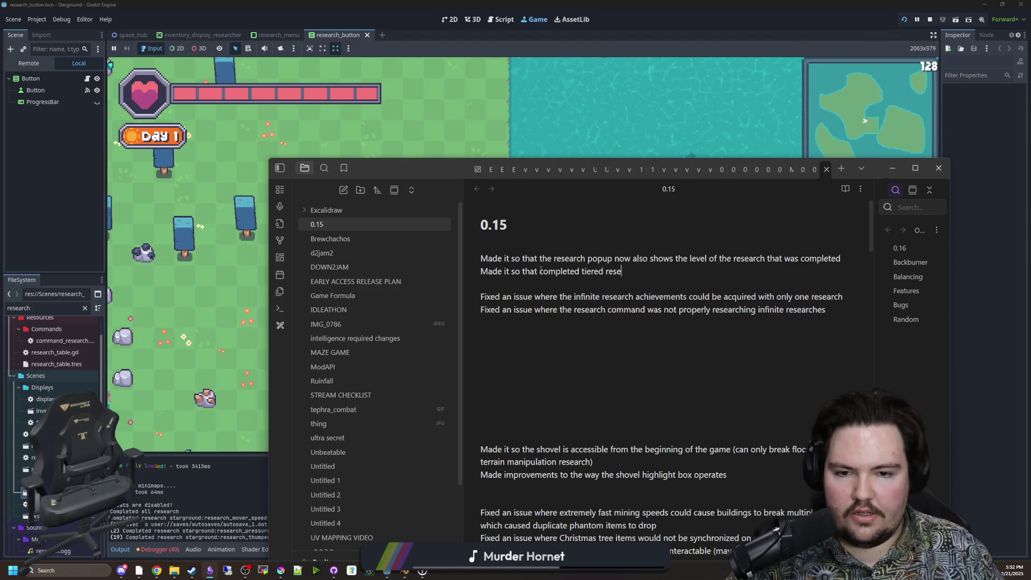
{"action": "type", "text": "r "}
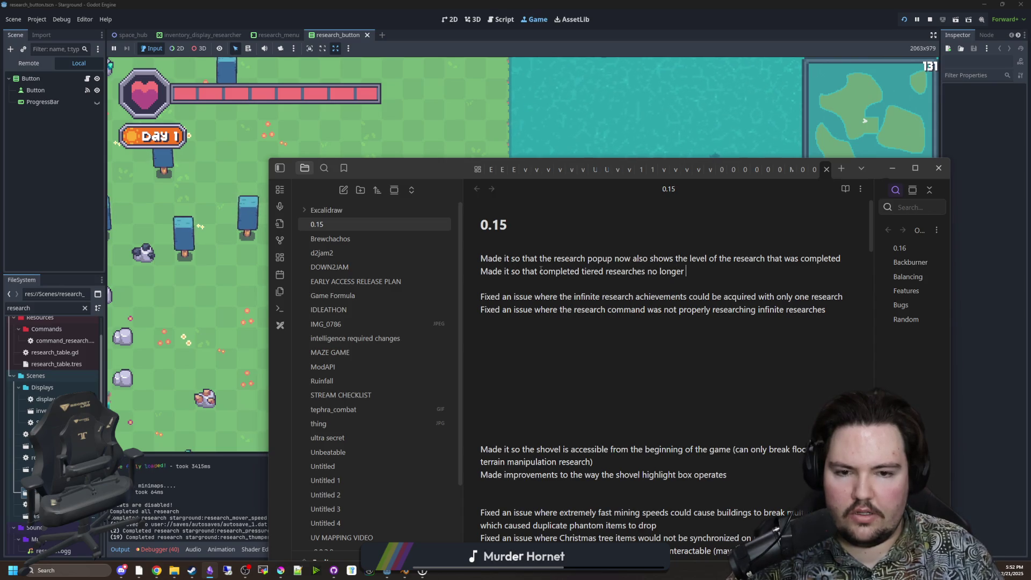
{"action": "type", "text": "show th"}
{"action": "type", "text": "e next level number in line"}
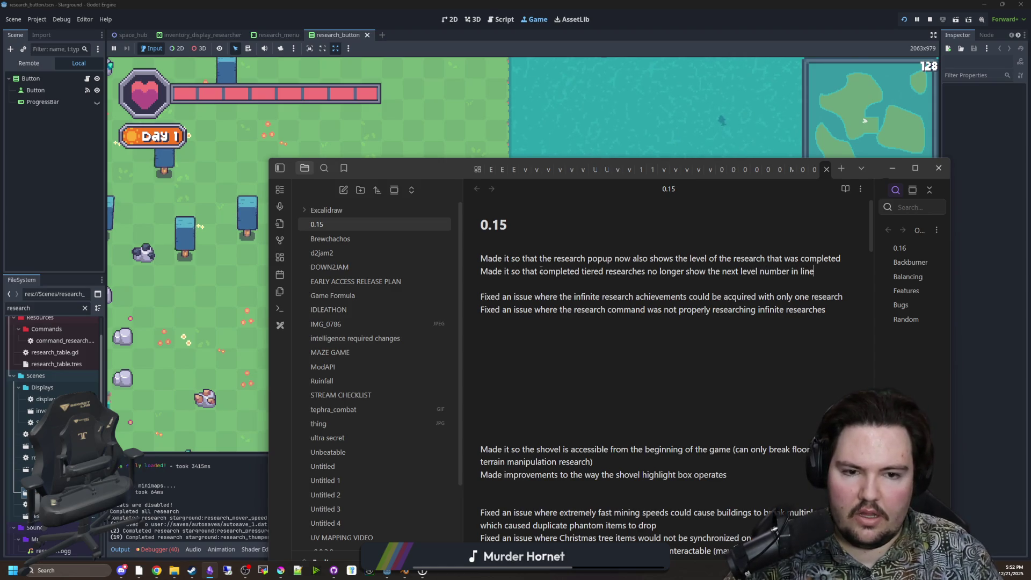
{"action": "type", "text": " makes more intuitive sense)"}
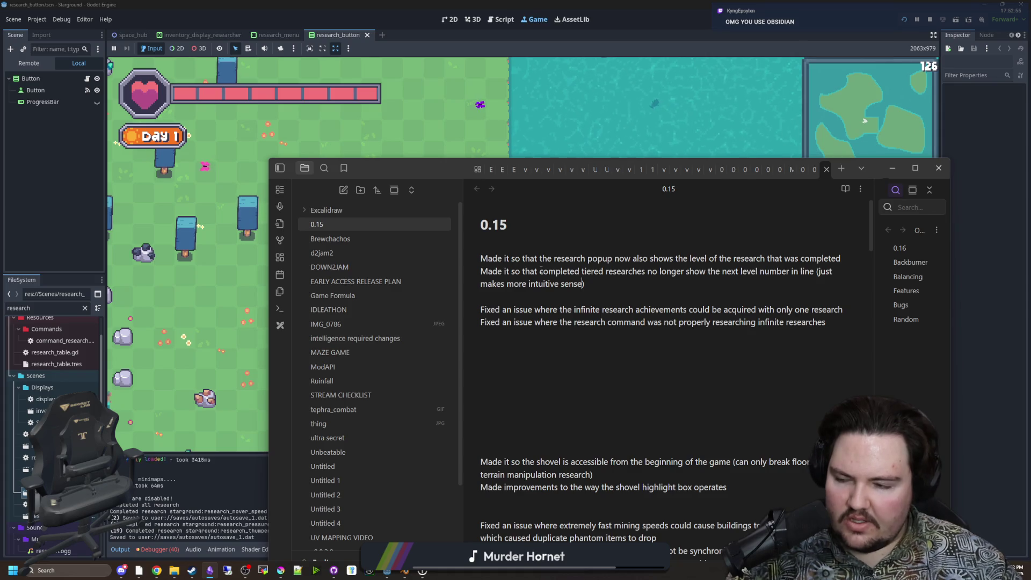
Resume the game and walk the character around and onto the machine block.
{"action": "key", "text": "alt+Tab"}
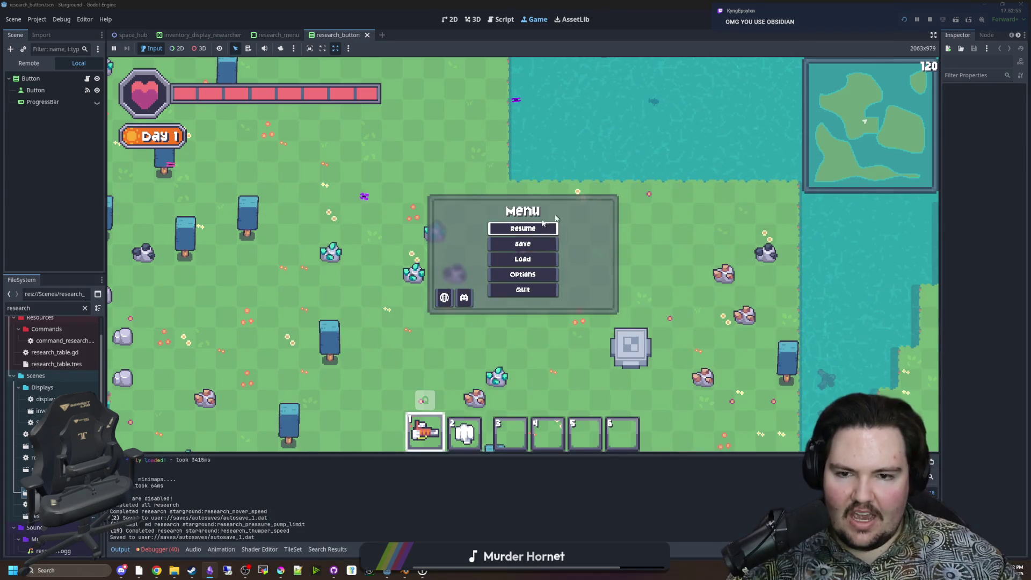
{"action": "key", "text": "Escape"}
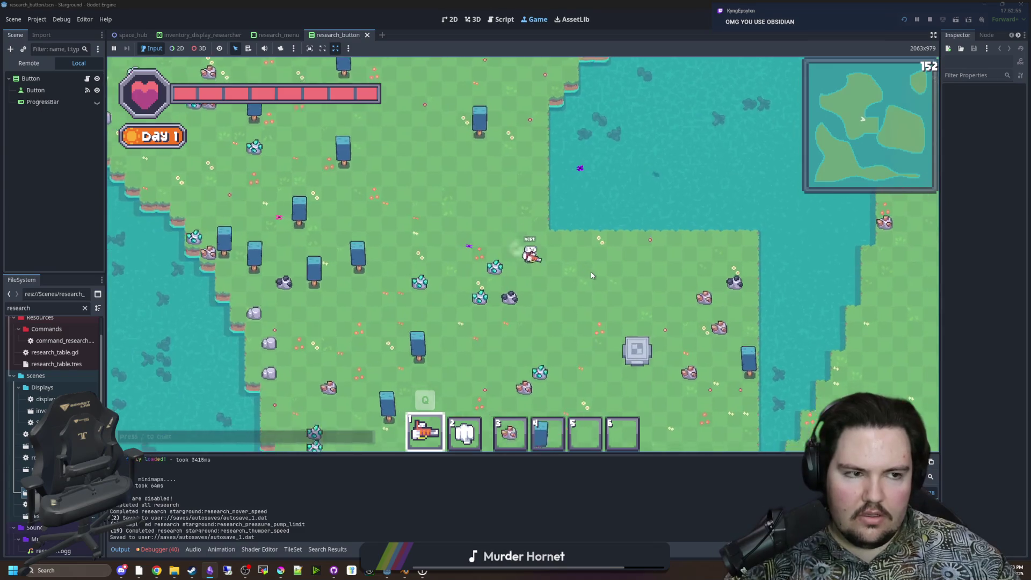
{"action": "key", "text": "d"}
{"action": "key", "text": "s"}
{"action": "key", "text": "w"}
{"action": "key", "text": "a"}
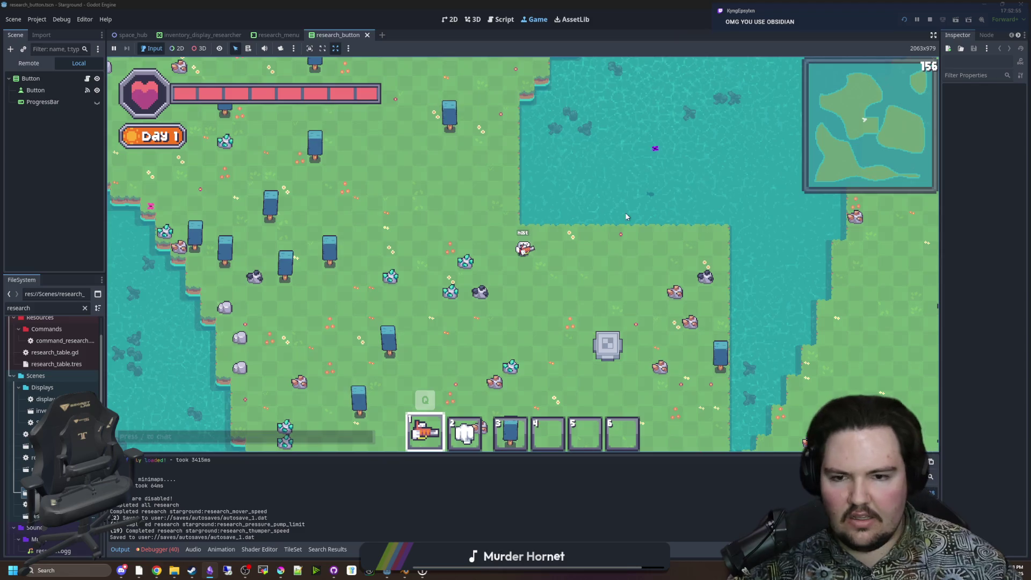
{"action": "key", "text": "s"}
{"action": "key", "text": "d"}
{"action": "key", "text": "s"}
{"action": "key", "text": "d"}
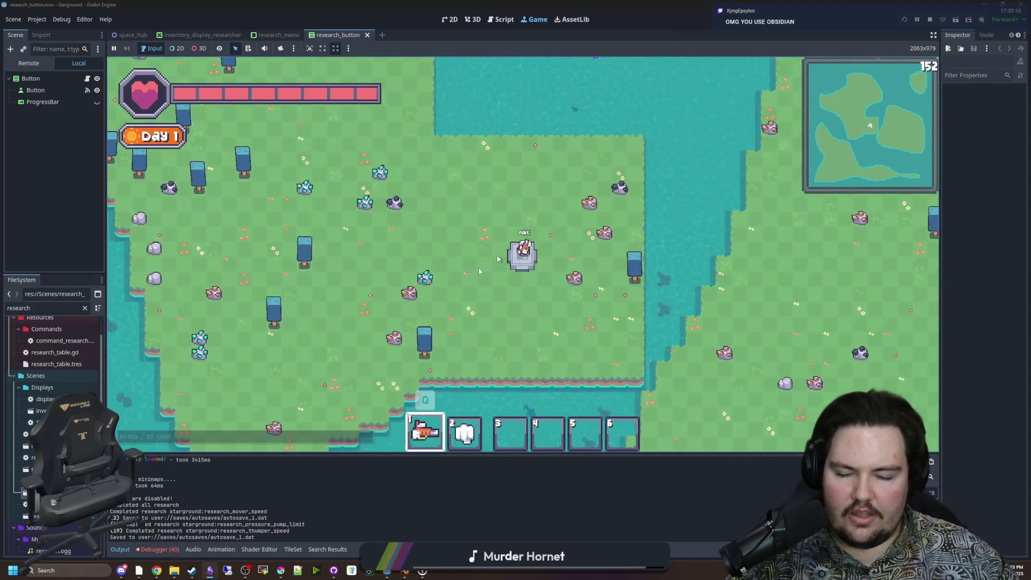
{"action": "scroll", "coordinate": [673, 257], "scroll_direction": "up", "scroll_amount": 5}
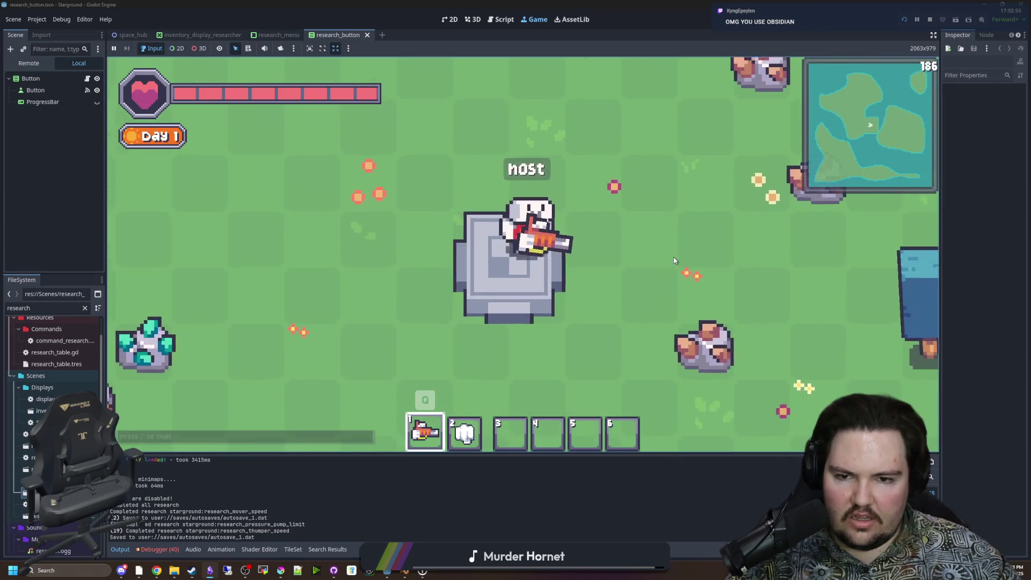
{"action": "key", "text": "s"}
{"action": "key", "text": "w"}
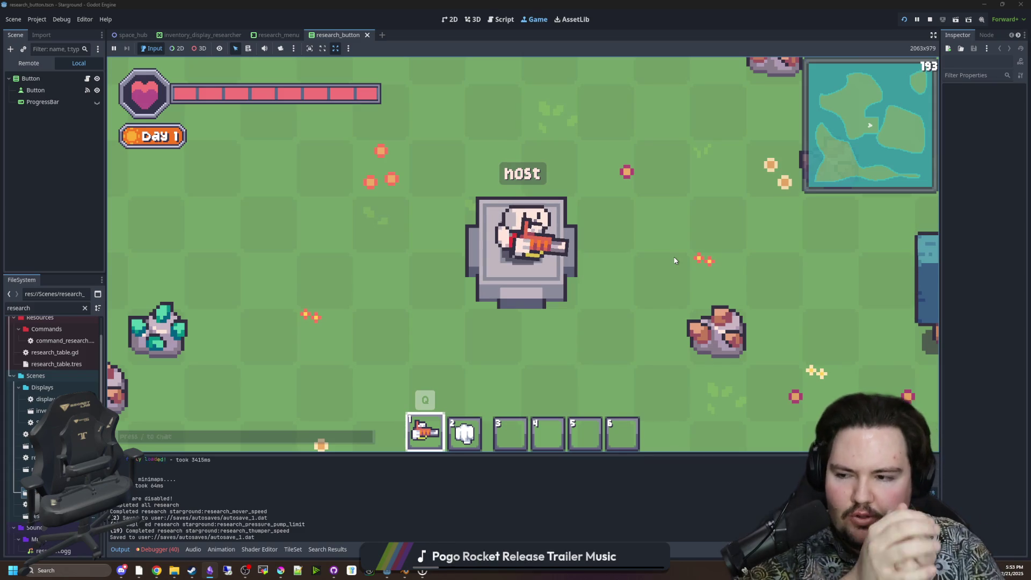
Walk the character north-west along the shore and back south-east.
{"action": "scroll", "coordinate": [533, 226], "scroll_direction": "down", "scroll_amount": 5}
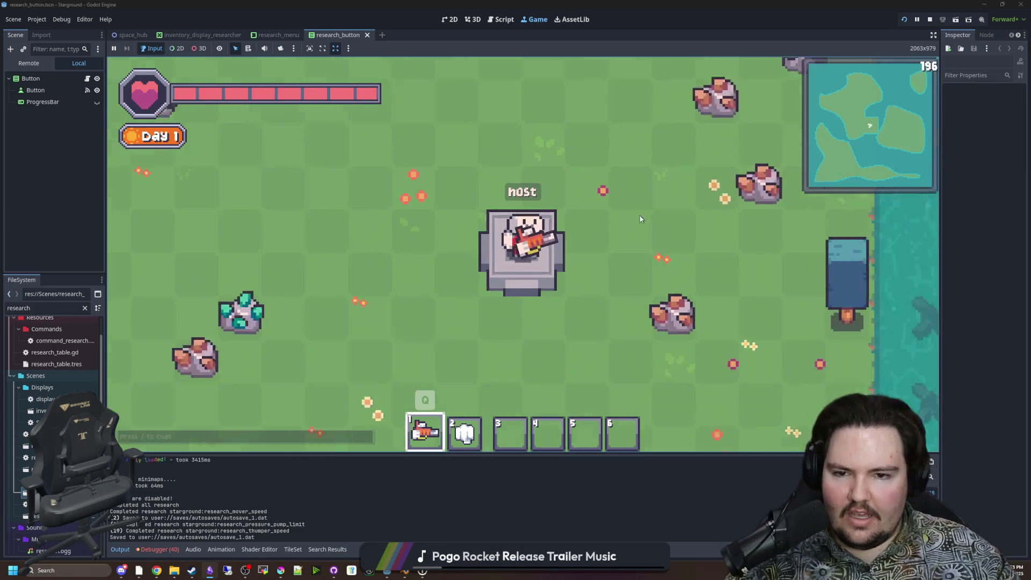
{"action": "key", "text": "w+a"}
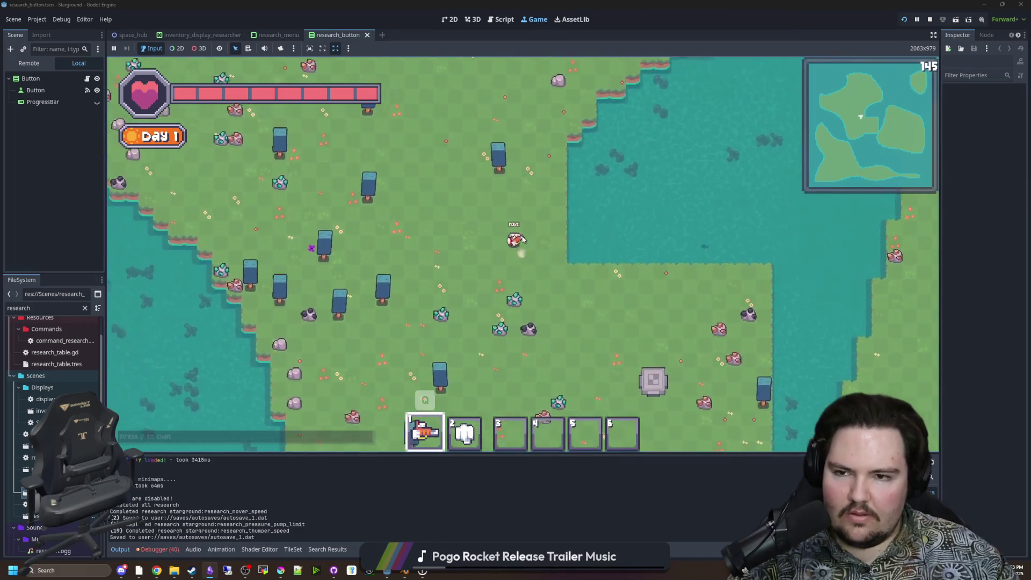
{"action": "key", "text": "w+a"}
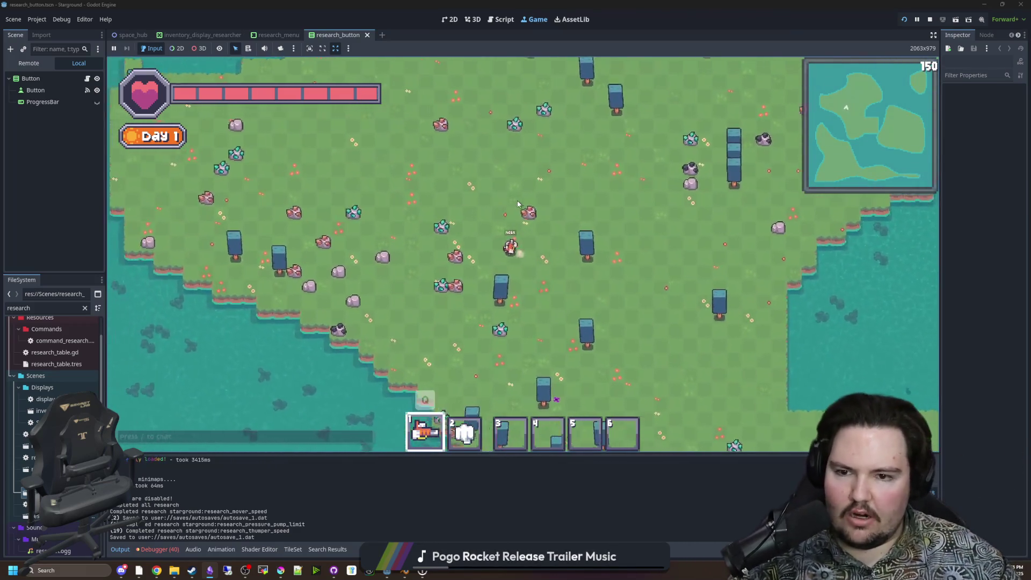
{"action": "key", "text": "a"}
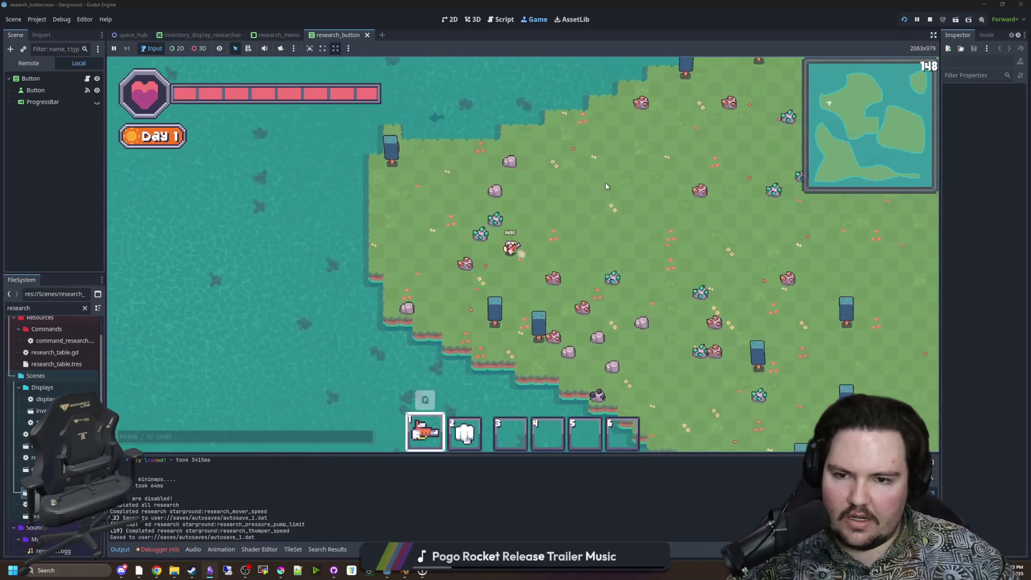
{"action": "key", "text": "w+a"}
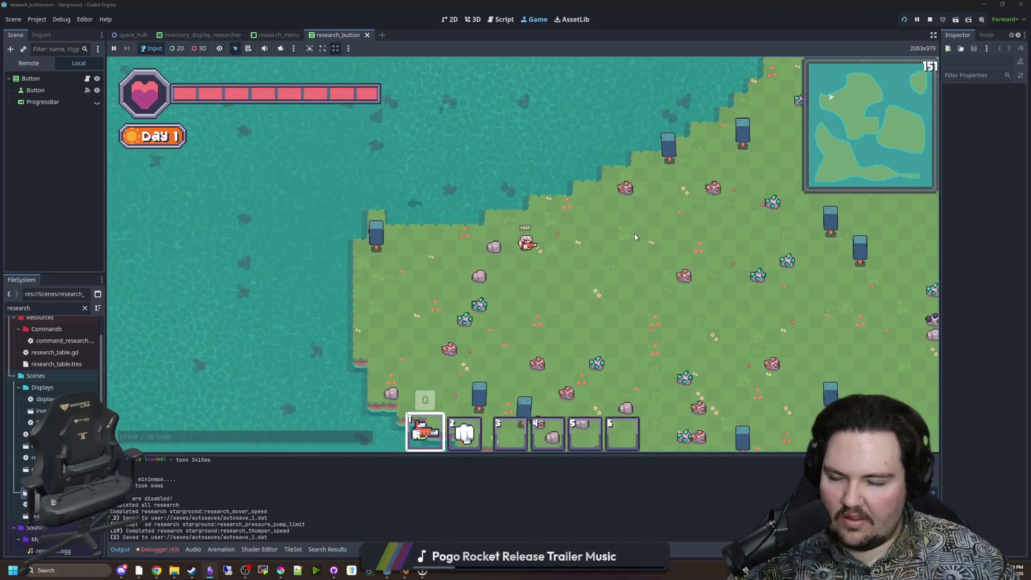
{"action": "key", "text": "s+d"}
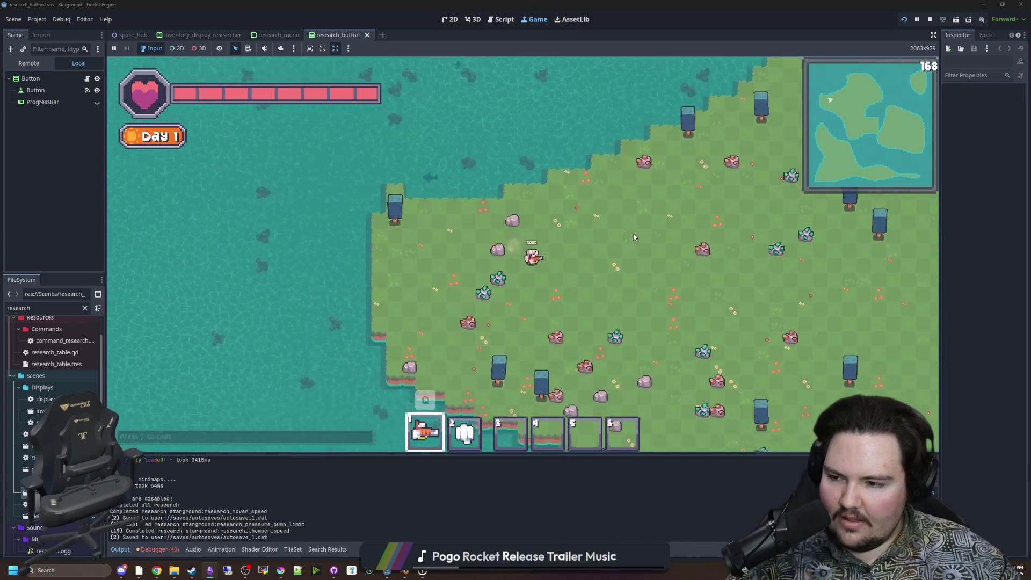
{"action": "key", "text": "alt+Tab"}
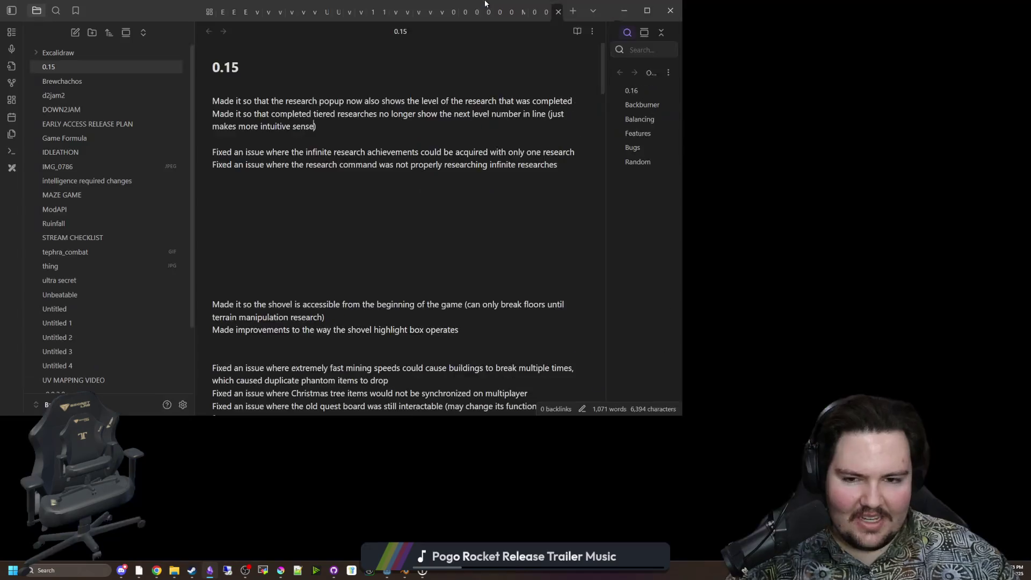
Type a placeholder '## dwasdwasdwsasd' heading below the research fixes, then delete it.
{"action": "scroll", "coordinate": [455, 230], "scroll_direction": "down", "scroll_amount": 15}
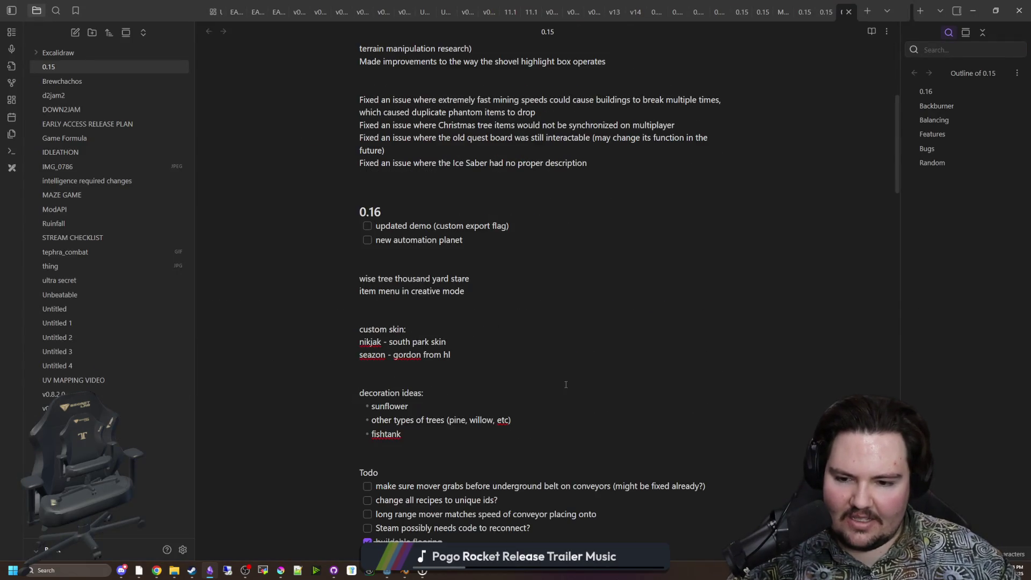
{"action": "scroll", "coordinate": [563, 385], "scroll_direction": "up", "scroll_amount": 15}
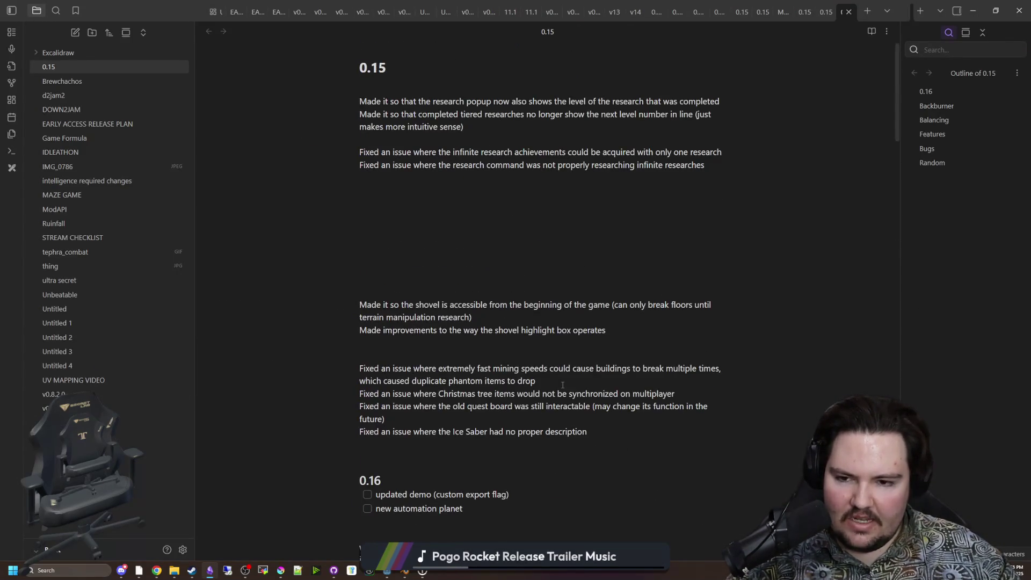
{"action": "key", "text": "Return"}
{"action": "key", "text": "Return"}
{"action": "key", "text": "Return"}
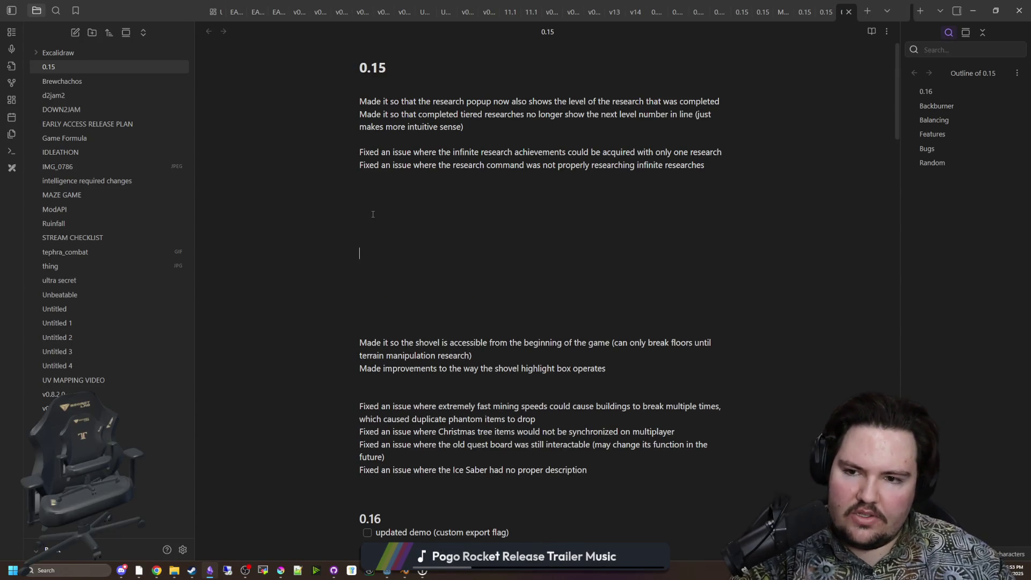
{"action": "left_click", "coordinate": [373, 215]}
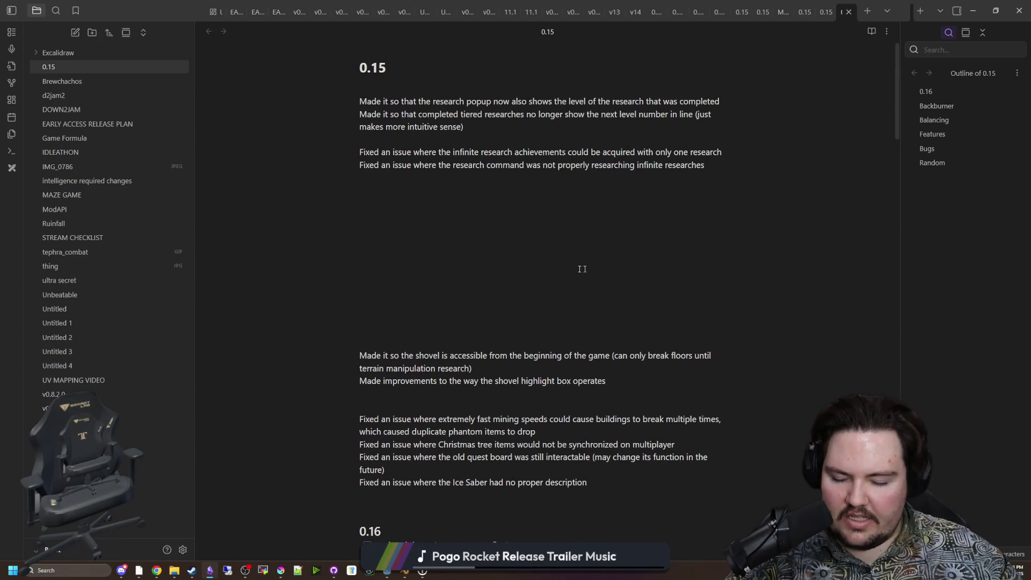
{"action": "type", "text": "## dwasdwasdwsasd"}
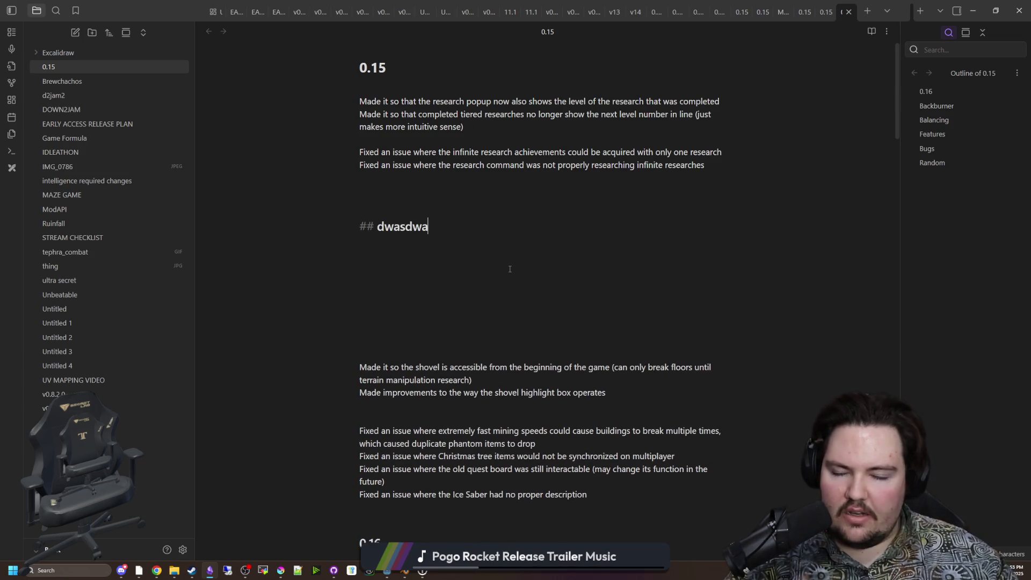
{"action": "left_click_drag", "start_coordinate": [475, 226], "coordinate": [350, 221]}
{"action": "key", "text": "BackSpace"}
{"action": "key", "text": "BackSpace"}
{"action": "key", "text": "BackSpace"}
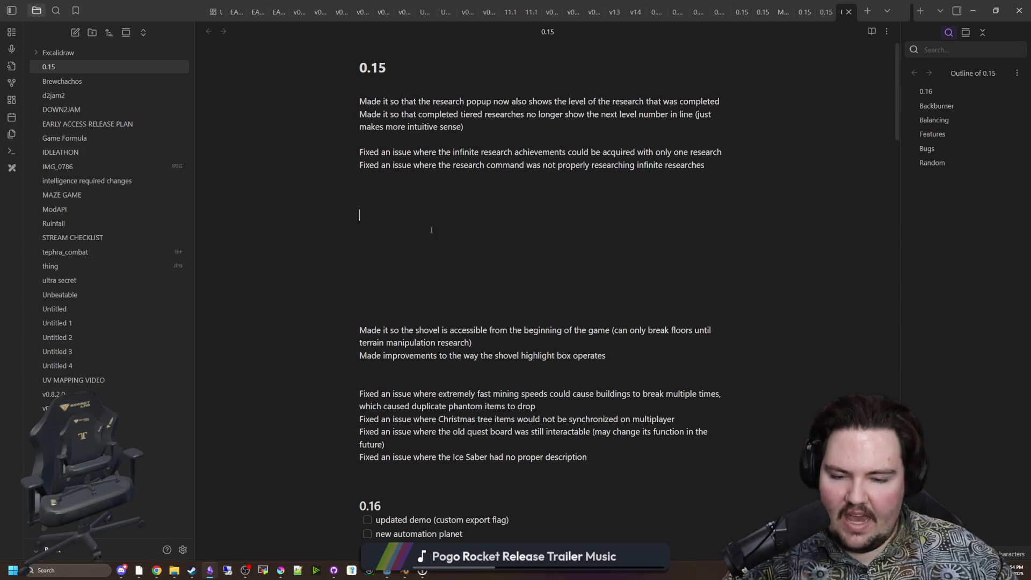
Build a checkbox list of placeholder items such as 'wasdwasdwasd', 'dwa' and 'dwasdwasd'.
{"action": "key", "text": "ctrl+l"}
{"action": "type", "text": "dwasdwa"}
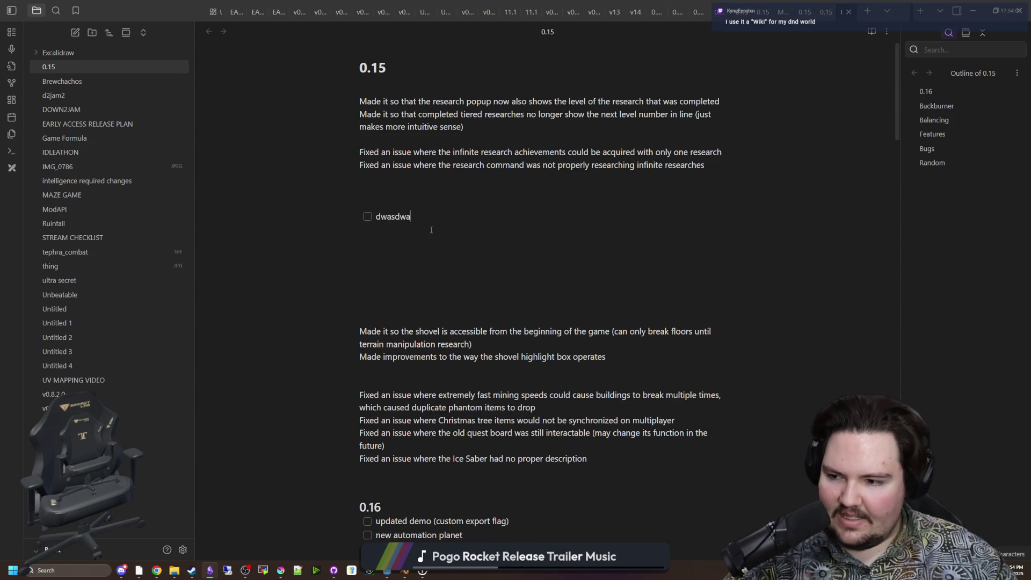
{"action": "type", "text": "sdwasd"}
{"action": "key", "text": "Return"}
{"action": "type", "text": "dwa"}
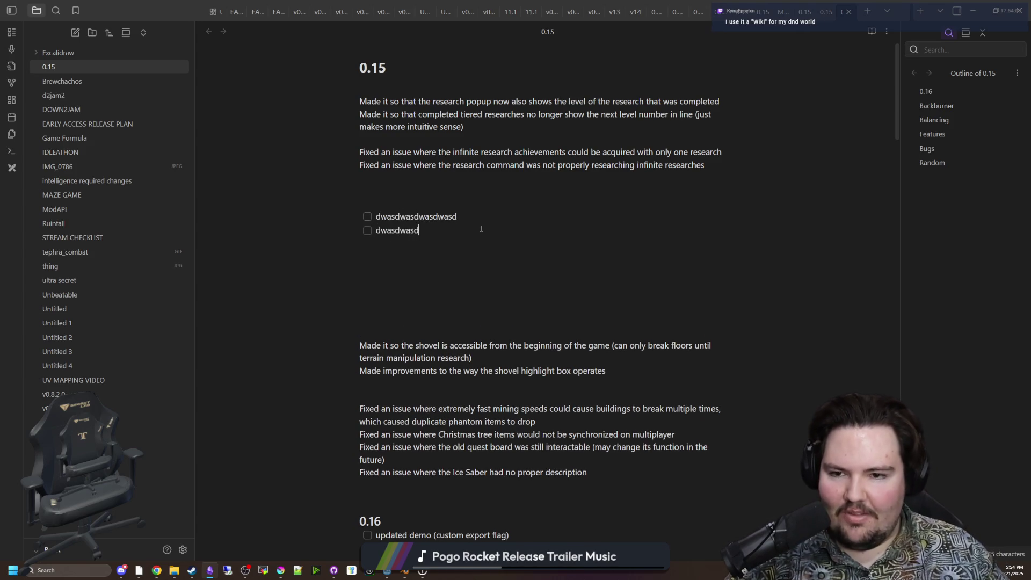
{"action": "key", "text": "Return"}
{"action": "type", "text": "dwasdwasd"}
{"action": "key", "text": "Return"}
{"action": "type", "text": "dwa sd was dw as dw a"}
{"action": "key", "text": "Return"}
{"action": "type", "text": "sdwasdwasdwa"}
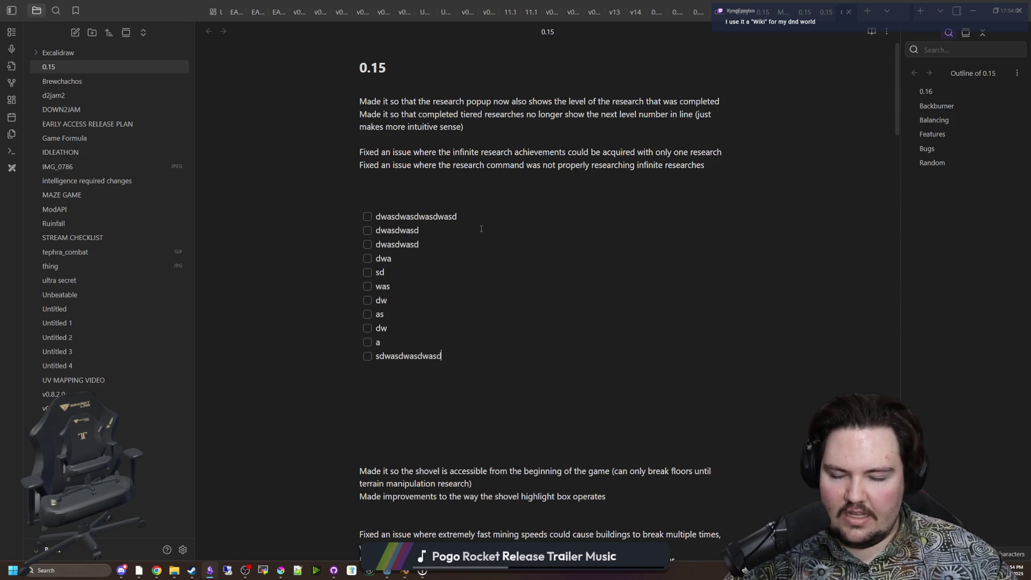
{"action": "scroll", "coordinate": [427, 380], "scroll_direction": "down", "scroll_amount": 2}
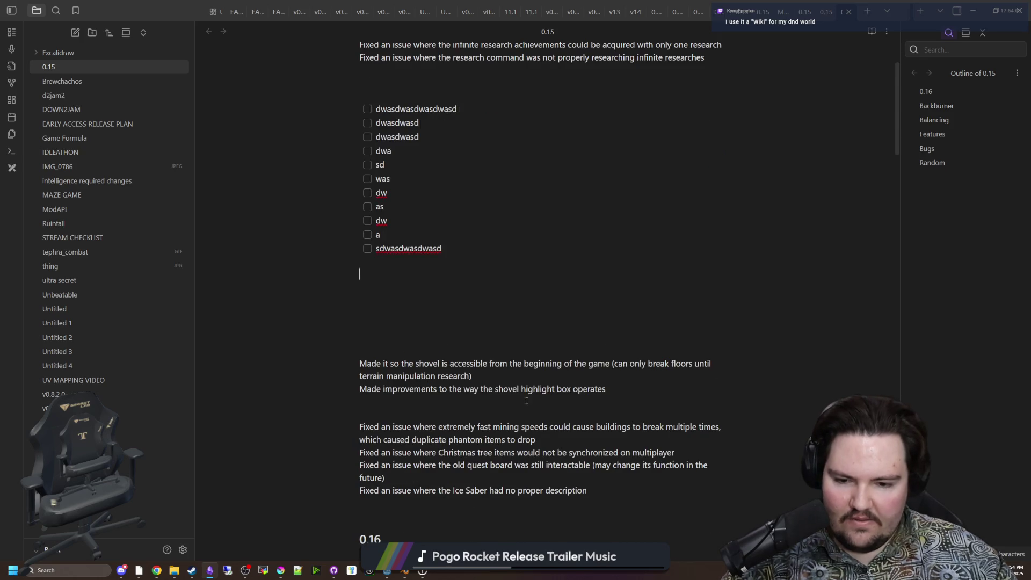
{"action": "scroll", "coordinate": [527, 400], "scroll_direction": "down", "scroll_amount": 1}
{"action": "left_click_drag", "start_coordinate": [626, 439], "coordinate": [299, 306]}
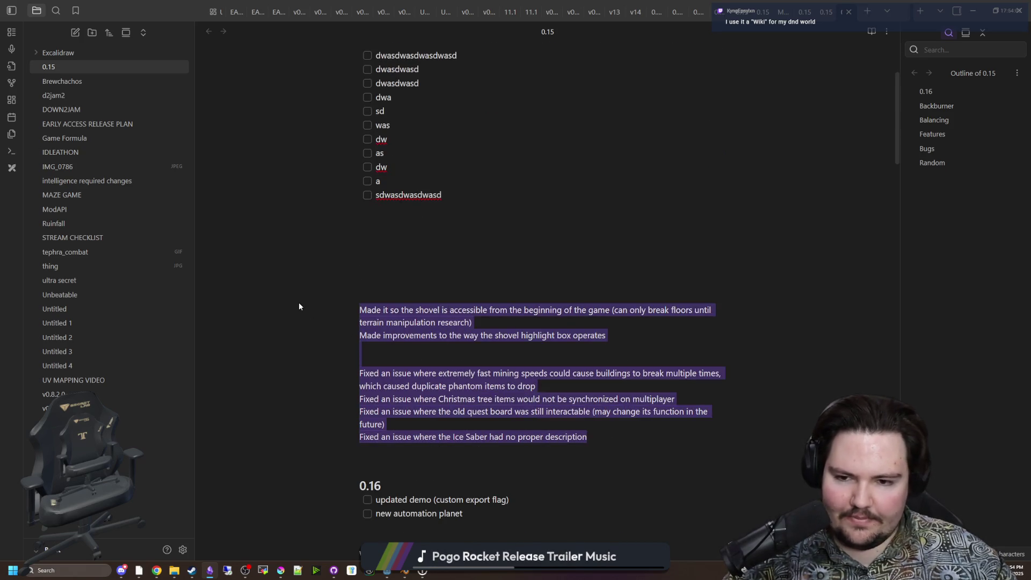
Delete the shovel and other fix paragraphs, and tick all eleven scratch checklist items.
{"action": "key", "text": "BackSpace"}
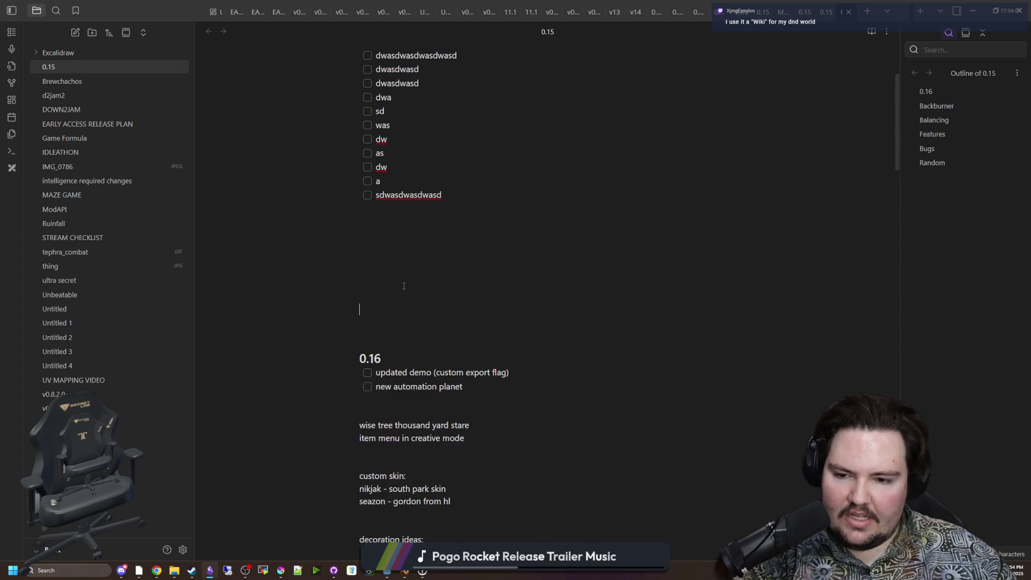
{"action": "scroll", "coordinate": [385, 299], "scroll_direction": "up", "scroll_amount": 3}
{"action": "left_click", "coordinate": [367, 355]}
{"action": "left_click", "coordinate": [367, 342]}
{"action": "left_click", "coordinate": [368, 328]}
{"action": "left_click", "coordinate": [367, 314]}
{"action": "left_click", "coordinate": [367, 301]}
{"action": "left_click", "coordinate": [367, 286]}
{"action": "left_click", "coordinate": [368, 272]}
{"action": "left_click", "coordinate": [367, 259]}
{"action": "left_click", "coordinate": [368, 244]}
{"action": "left_click", "coordinate": [368, 230]}
{"action": "left_click", "coordinate": [367, 216]}
Delete the scratch checklist, tidy blank lines before the 0.16 section, and minimize Obsidian.
{"action": "mouse_move", "coordinate": [459, 372]}
{"action": "left_mouse_down"}
{"action": "mouse_move", "coordinate": [376, 338]}
{"action": "mouse_move", "coordinate": [280, 206]}
{"action": "mouse_move", "coordinate": [273, 175]}
{"action": "left_mouse_up"}
{"action": "key", "text": "BackSpace"}
{"action": "key", "text": "shift+Down"}
{"action": "key", "text": "shift+Down"}
{"action": "key", "text": "shift+Down"}
{"action": "key", "text": "Delete"}
{"action": "key", "text": "Return"}
{"action": "key", "text": "Return"}
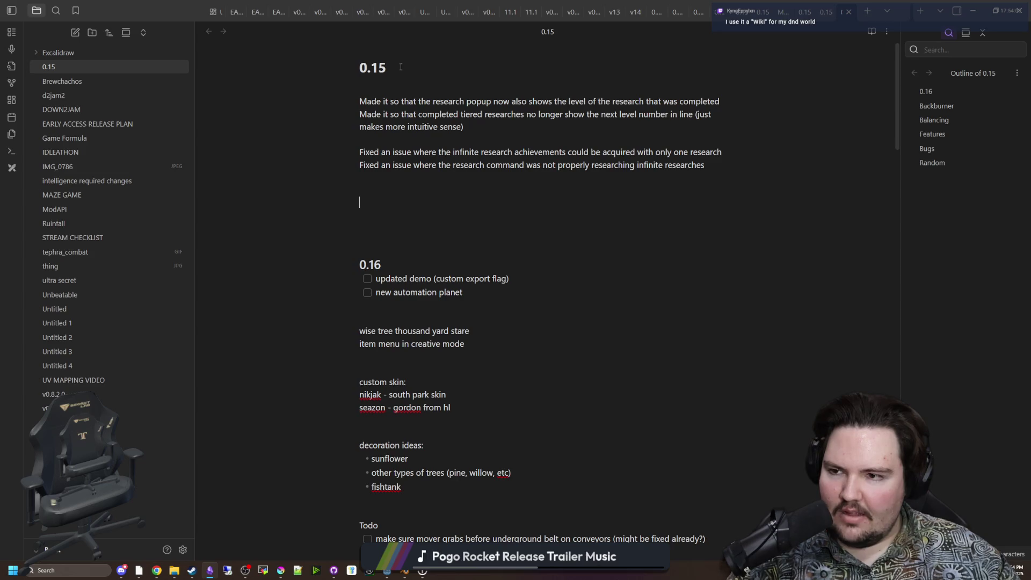
{"action": "scroll", "coordinate": [451, 307], "scroll_direction": "down", "scroll_amount": 20}
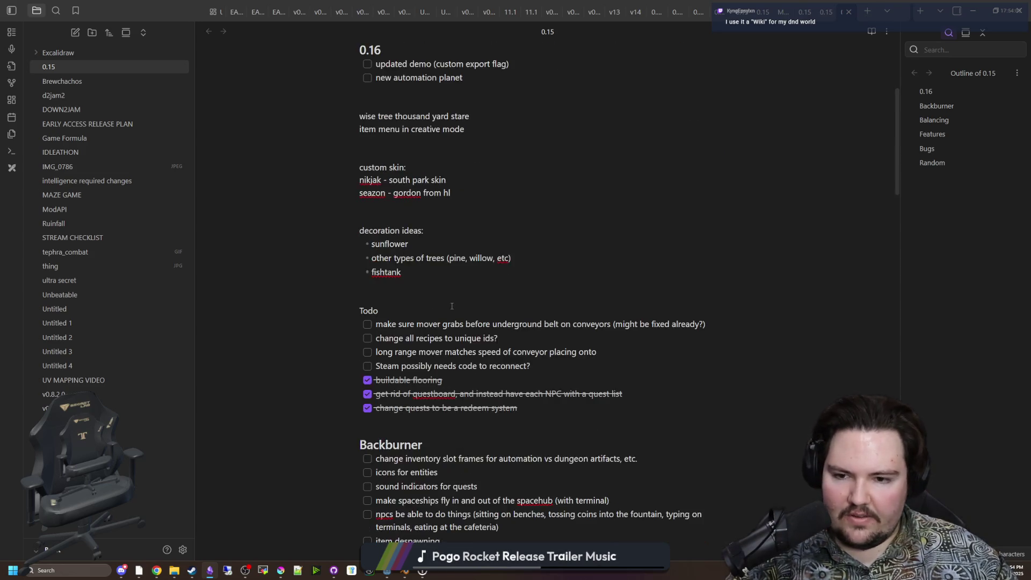
{"action": "scroll", "coordinate": [514, 328], "scroll_direction": "up", "scroll_amount": 20}
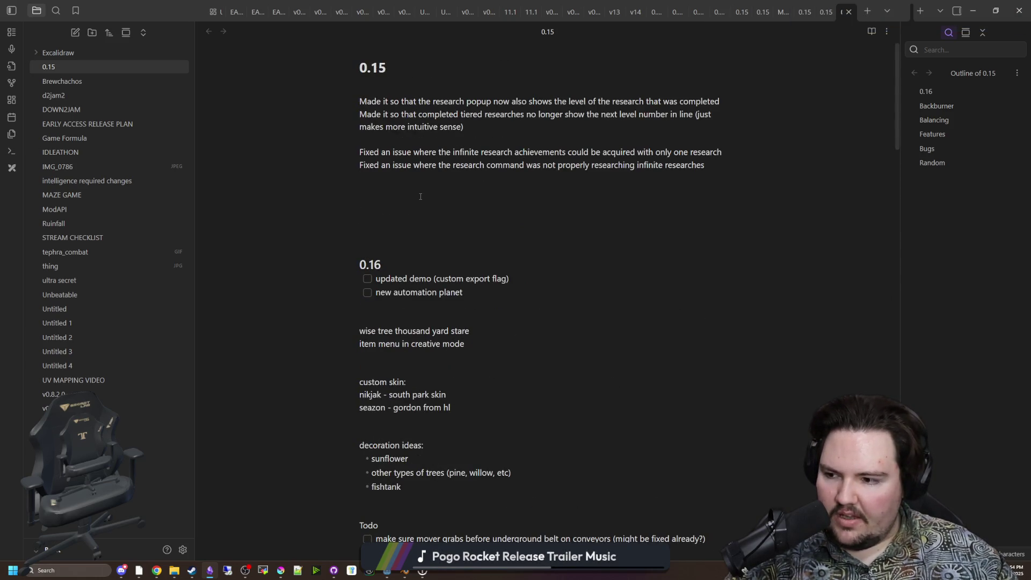
{"action": "key", "text": "super+Down"}
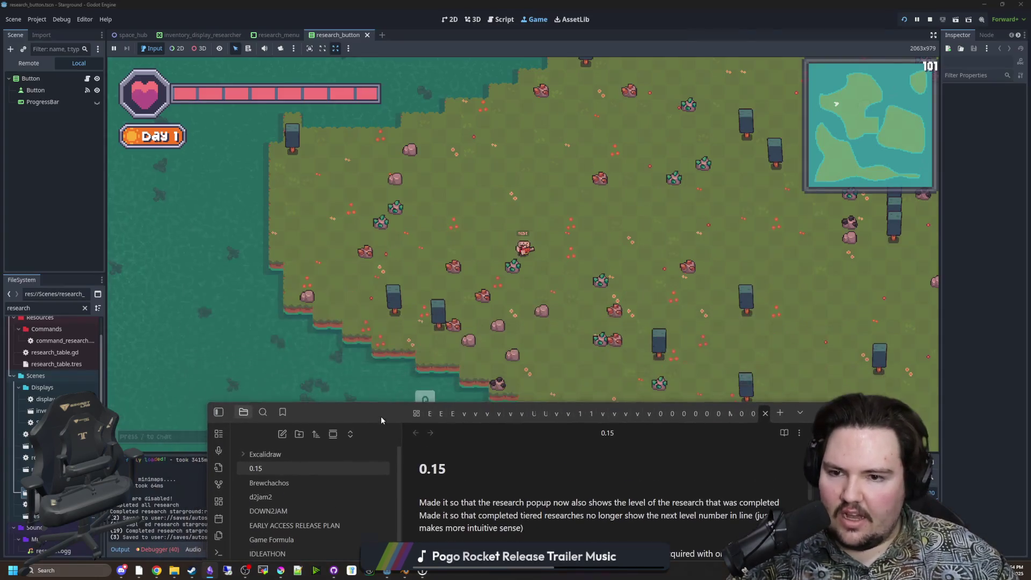
Walk the character down-right across the island, back up-left, and around the map.
{"action": "key", "text": "d+s"}
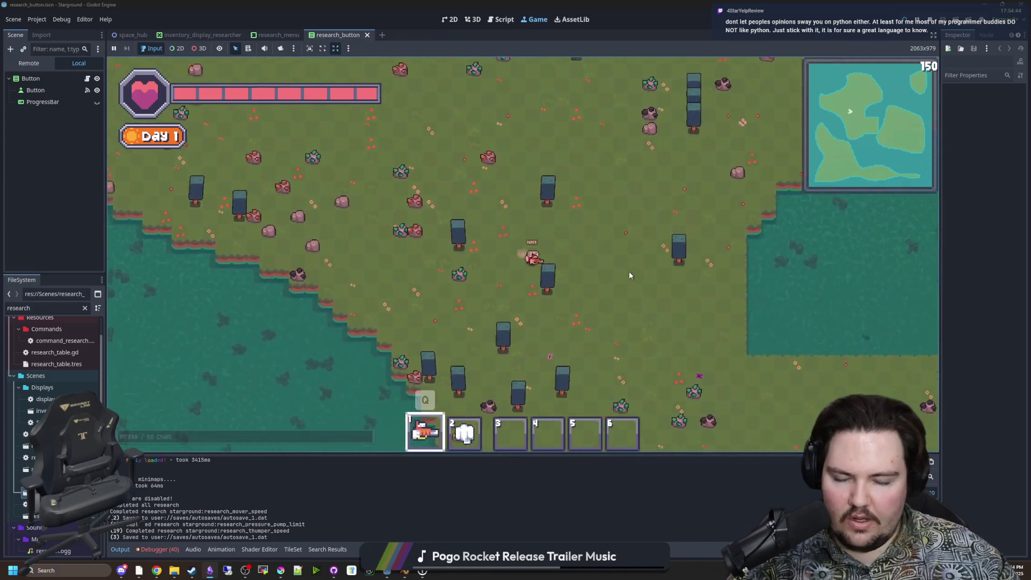
{"action": "key", "text": "d+s"}
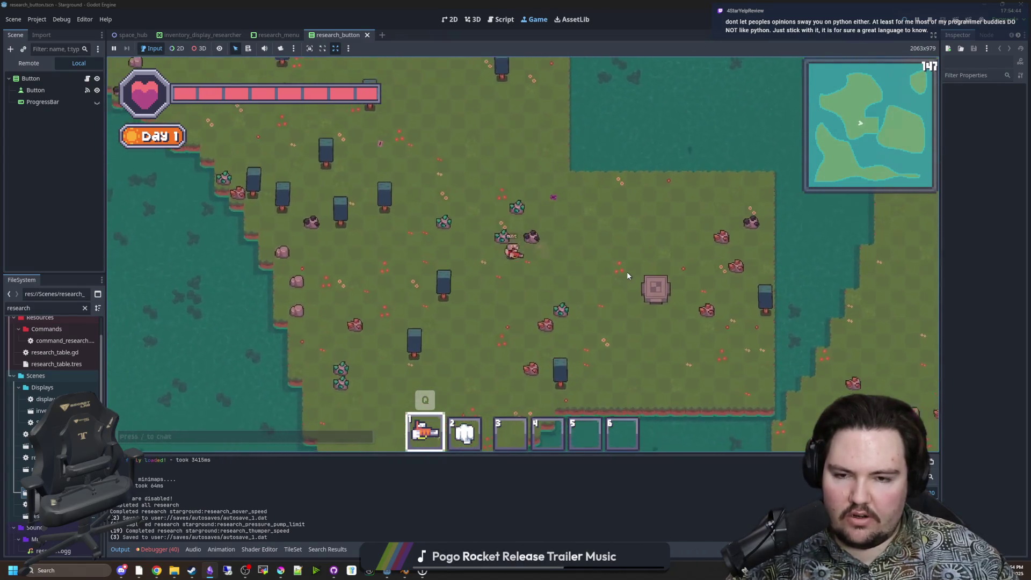
{"action": "key", "text": "w+a"}
{"action": "key", "text": "s"}
{"action": "key", "text": "w"}
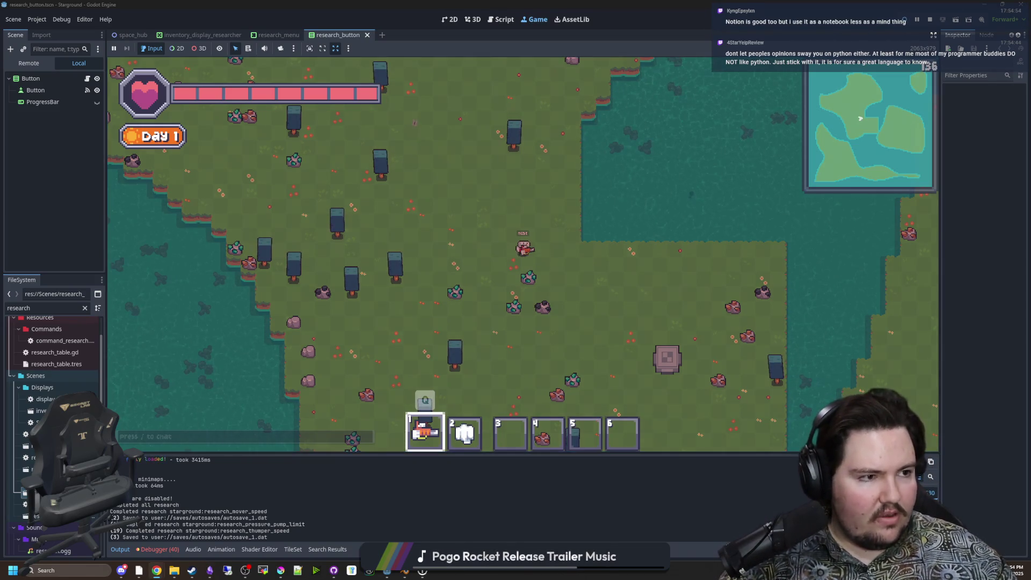
{"action": "key", "text": "super+3"}
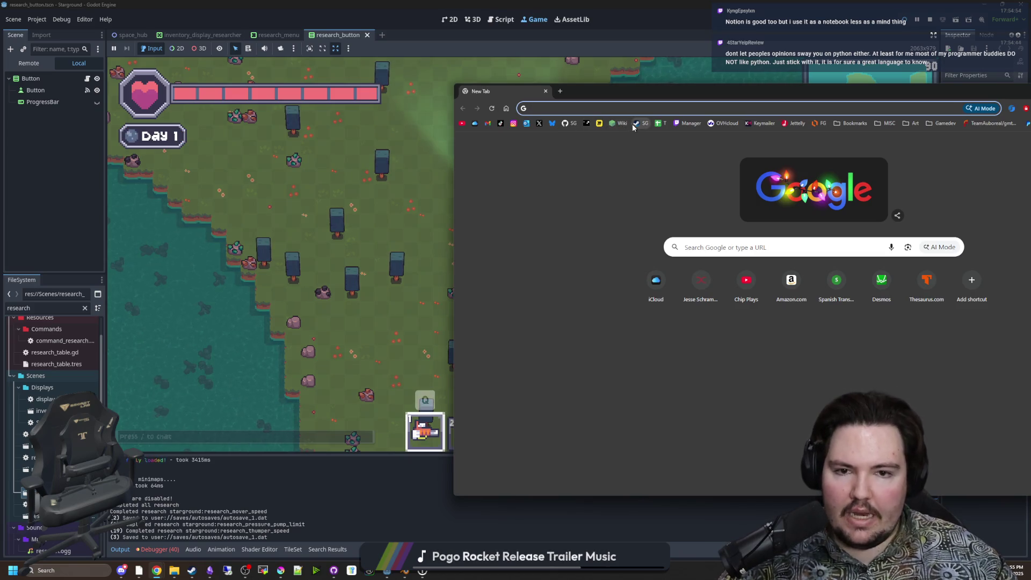
From the Starground repo, open the owner's starground-modding repository and its GitHub Pages wiki.
{"action": "left_click", "coordinate": [569, 123]}
{"action": "left_click_drag", "start_coordinate": [545, 91], "coordinate": [545, 3]}
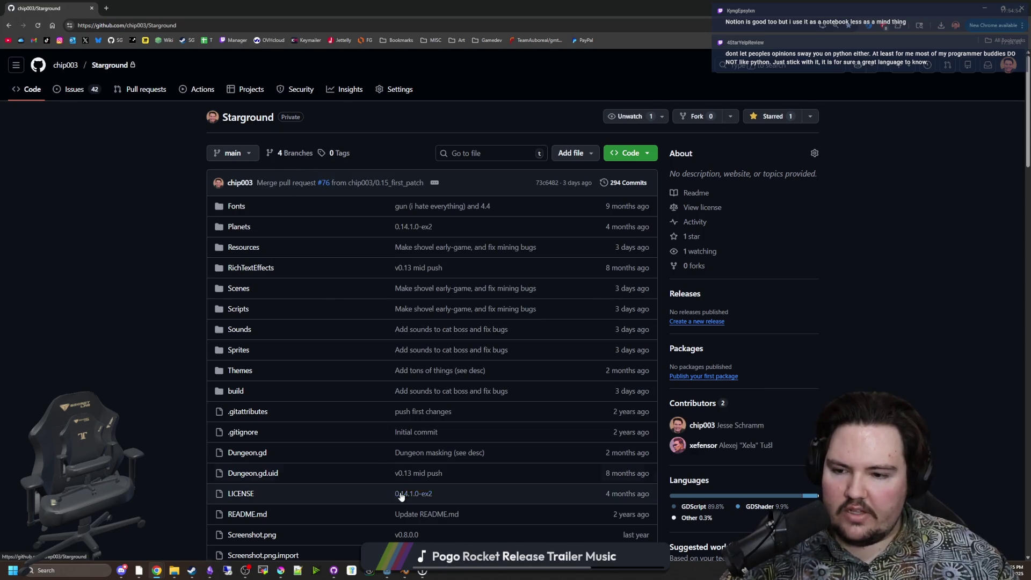
{"action": "scroll", "coordinate": [524, 365], "scroll_direction": "down", "scroll_amount": 15}
{"action": "scroll", "coordinate": [545, 423], "scroll_direction": "up", "scroll_amount": 15}
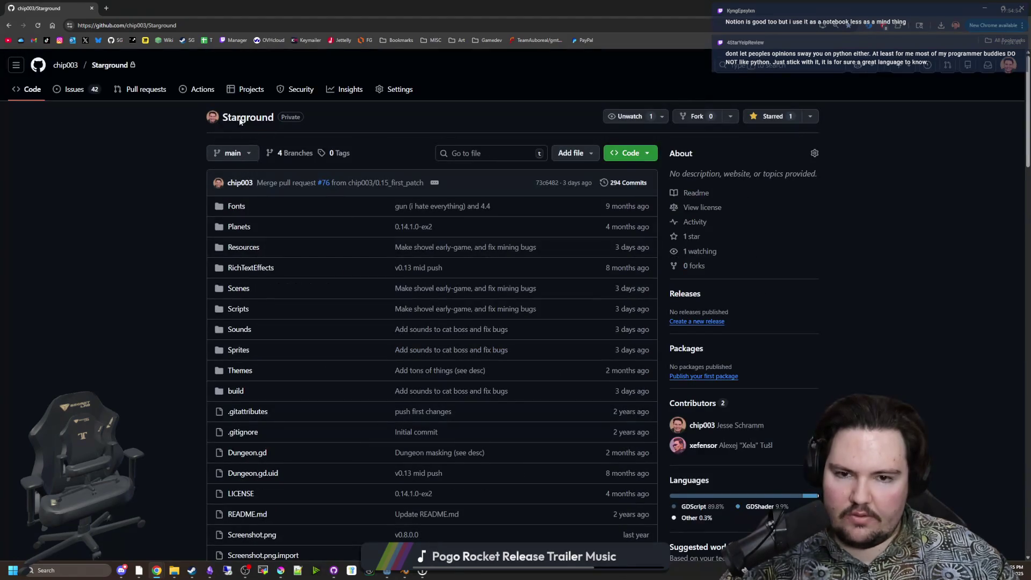
{"action": "left_click", "coordinate": [65, 65]}
{"action": "left_click", "coordinate": [421, 147]}
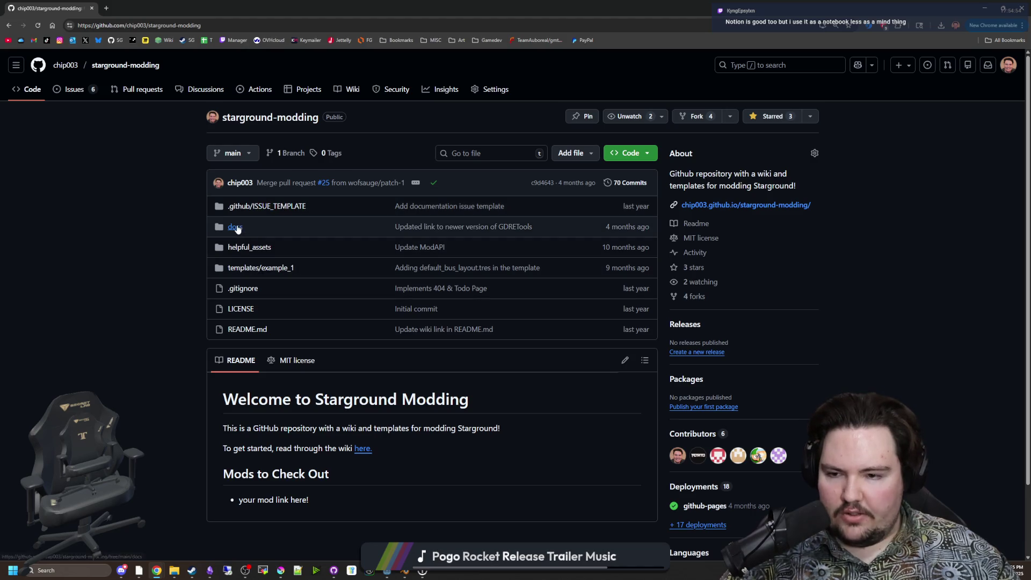
{"action": "left_click", "coordinate": [747, 204]}
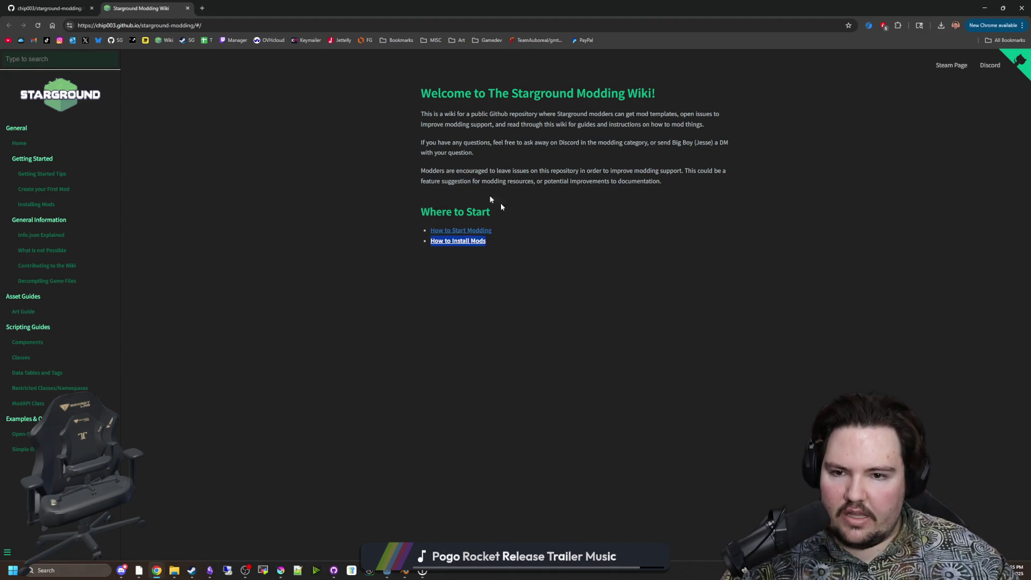
Open the Info.json Explained wiki page and read through its example info.json code block.
{"action": "key", "text": "ctrl+a"}
{"action": "left_click", "coordinate": [416, 158]}
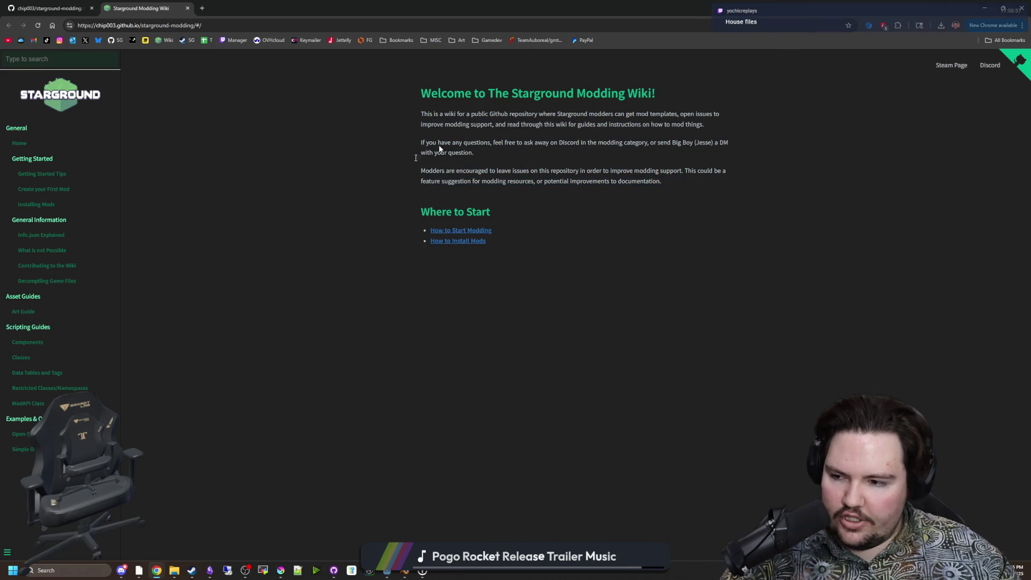
{"action": "left_click", "coordinate": [50, 236]}
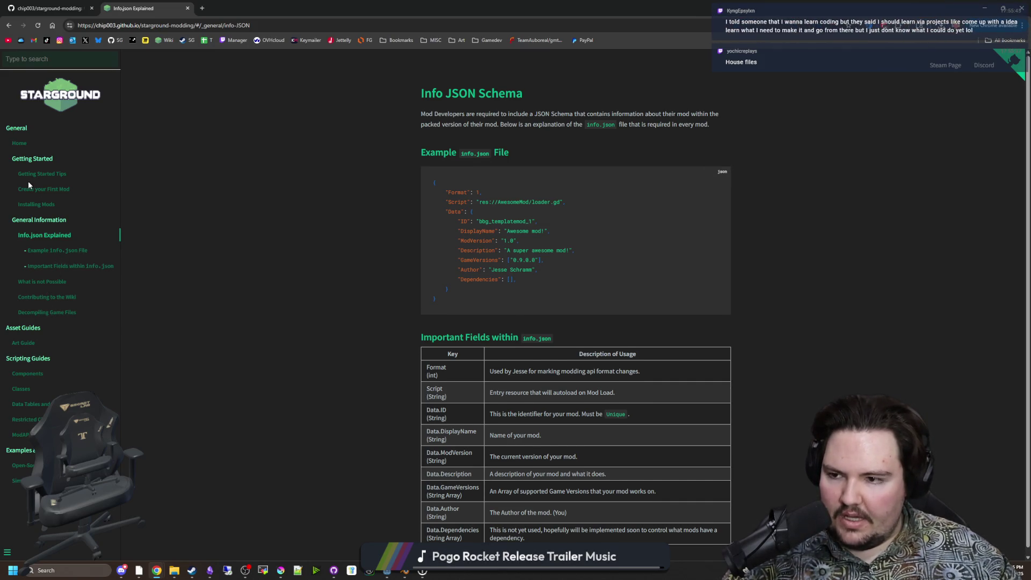
{"action": "mouse_move", "coordinate": [389, 191]}
{"action": "left_mouse_down"}
{"action": "mouse_move", "coordinate": [582, 263]}
{"action": "mouse_move", "coordinate": [439, 286]}
{"action": "mouse_move", "coordinate": [452, 305]}
{"action": "mouse_move", "coordinate": [473, 303]}
{"action": "mouse_move", "coordinate": [338, 205]}
{"action": "left_mouse_up"}
{"action": "left_click", "coordinate": [338, 204]}
{"action": "scroll", "coordinate": [329, 238], "scroll_direction": "down", "scroll_amount": 1}
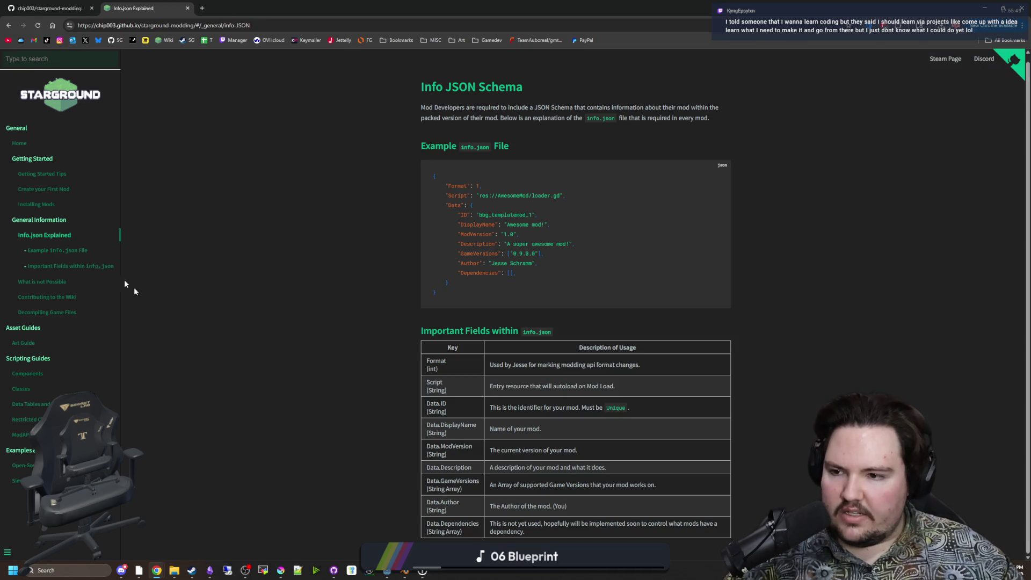
Read Important Fields, What is not Possible and Contributing to the Wiki, then shrink Chrome.
{"action": "left_click", "coordinate": [93, 238]}
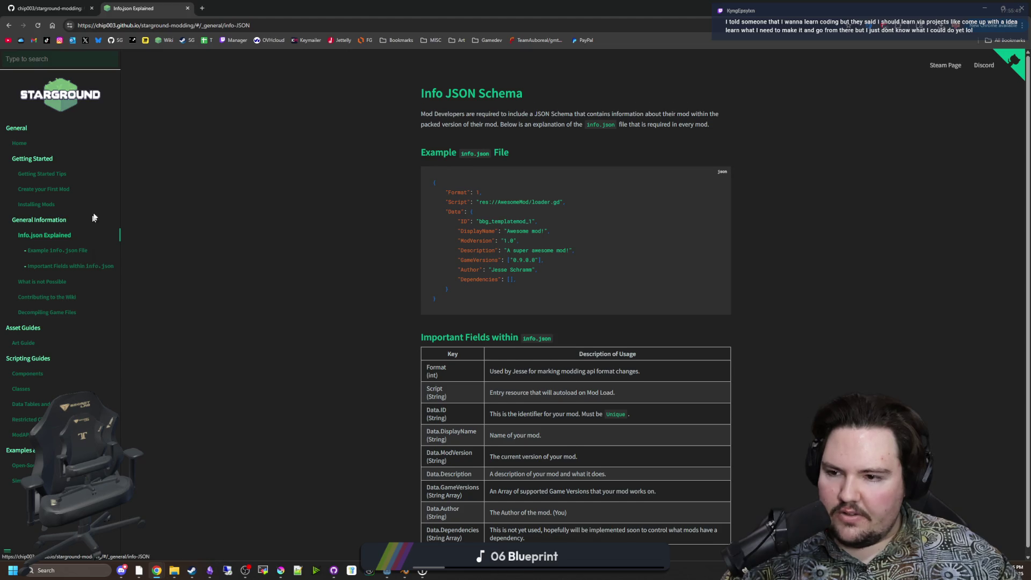
{"action": "left_click", "coordinate": [59, 250]}
{"action": "left_click", "coordinate": [56, 280]}
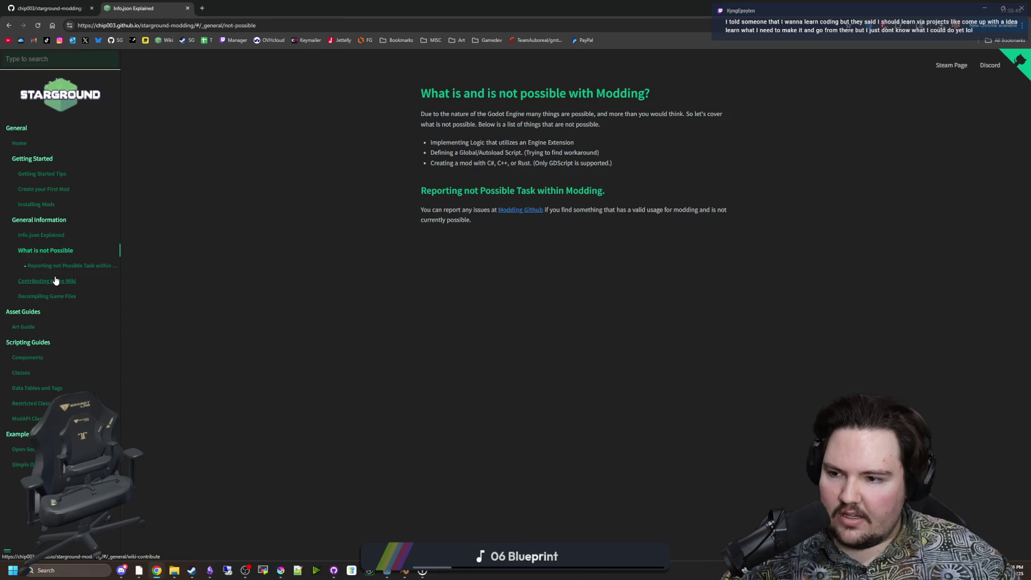
{"action": "left_click", "coordinate": [56, 281]}
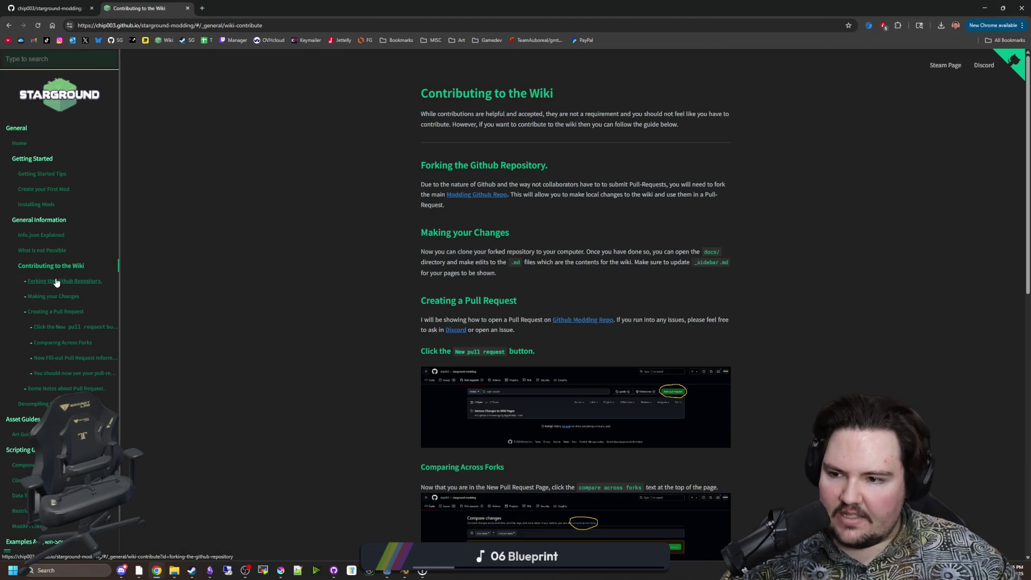
{"action": "scroll", "coordinate": [292, 337], "scroll_direction": "down", "scroll_amount": 10}
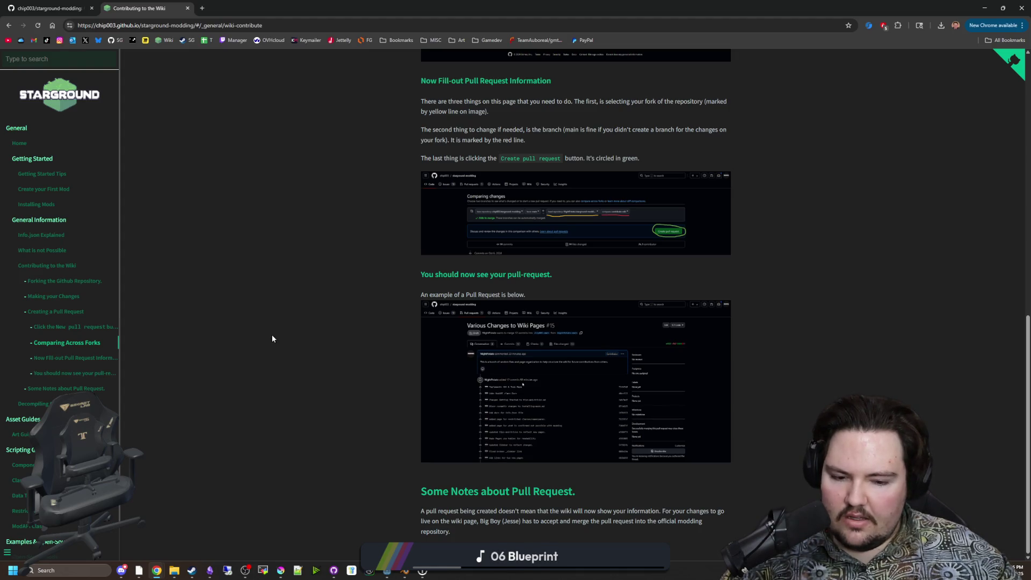
{"action": "scroll", "coordinate": [272, 338], "scroll_direction": "up", "scroll_amount": 10}
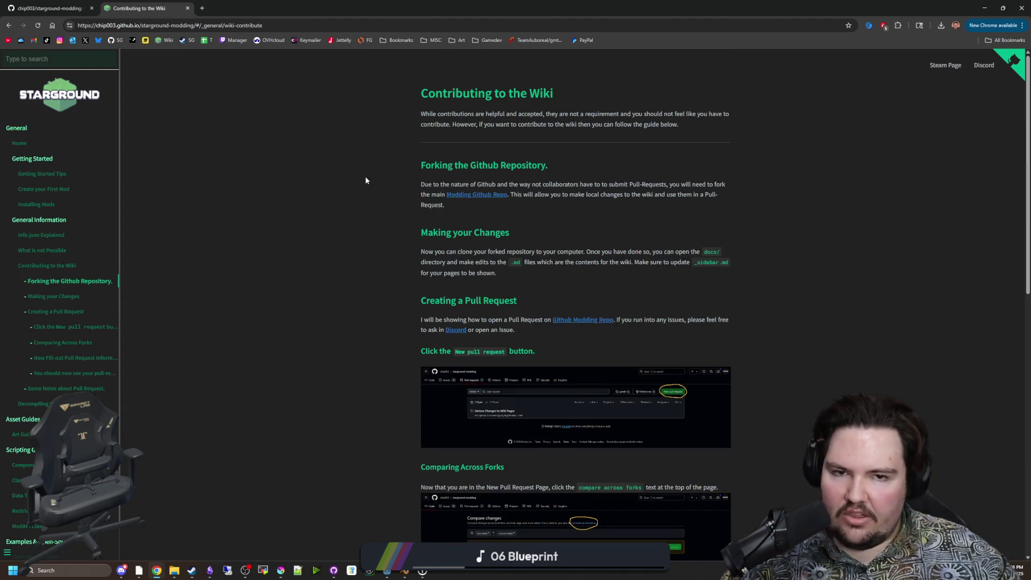
{"action": "left_click_drag", "start_coordinate": [396, 5], "coordinate": [514, 210]}
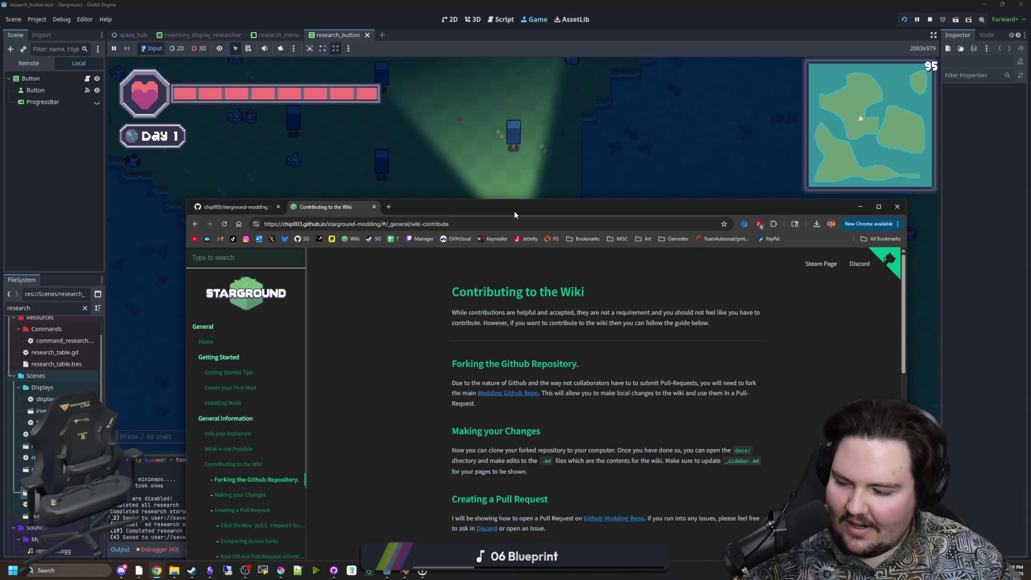
Move Chrome aside to reveal the running game and walk the character around.
{"action": "mouse_move", "coordinate": [514, 210]}
{"action": "left_mouse_down"}
{"action": "mouse_move", "coordinate": [651, 413]}
{"action": "mouse_move", "coordinate": [602, 345]}
{"action": "left_mouse_up"}
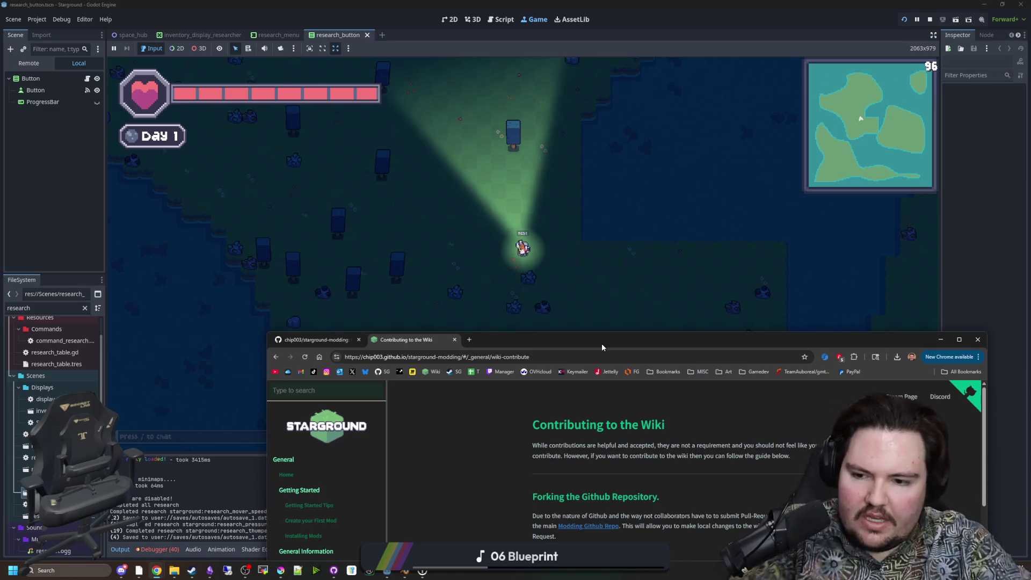
{"action": "left_click", "coordinate": [376, 225]}
{"action": "key", "text": "s+d"}
{"action": "key", "text": "w"}
{"action": "key", "text": "a"}
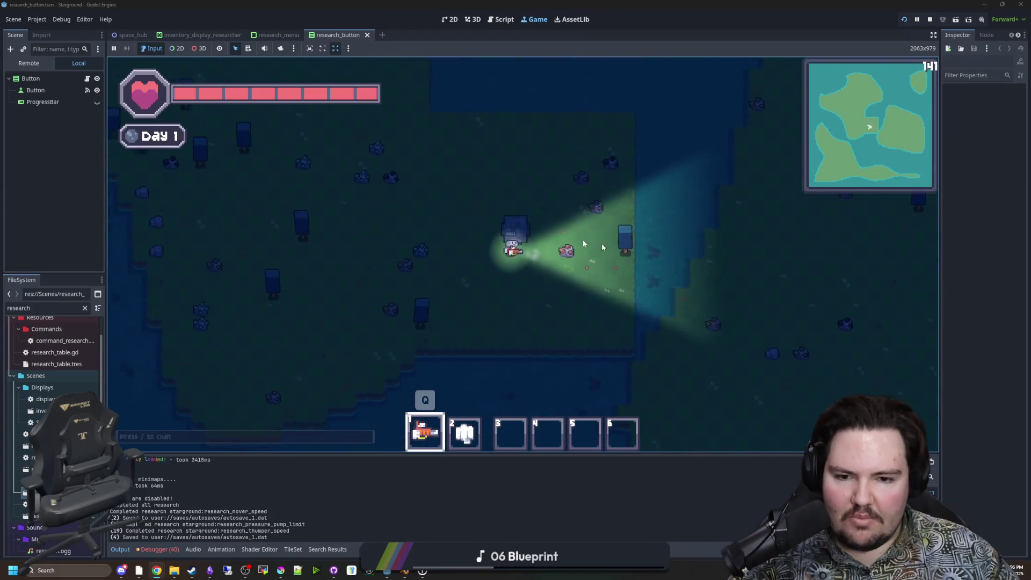
Build a Boat from the Building Menu's last category and walk the character onto it.
{"action": "key", "text": "b"}
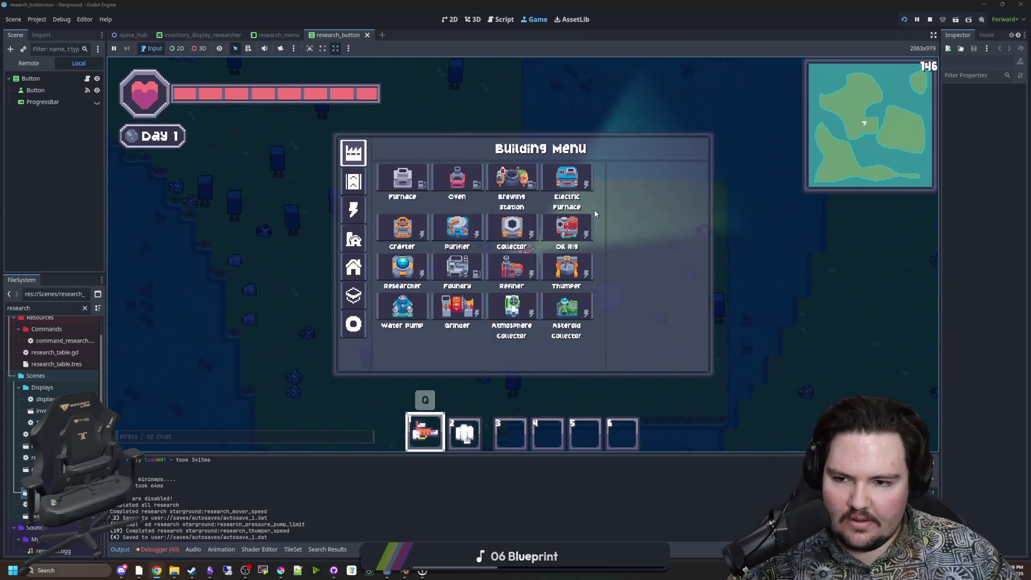
{"action": "left_click", "coordinate": [353, 324]}
{"action": "left_click", "coordinate": [415, 202]}
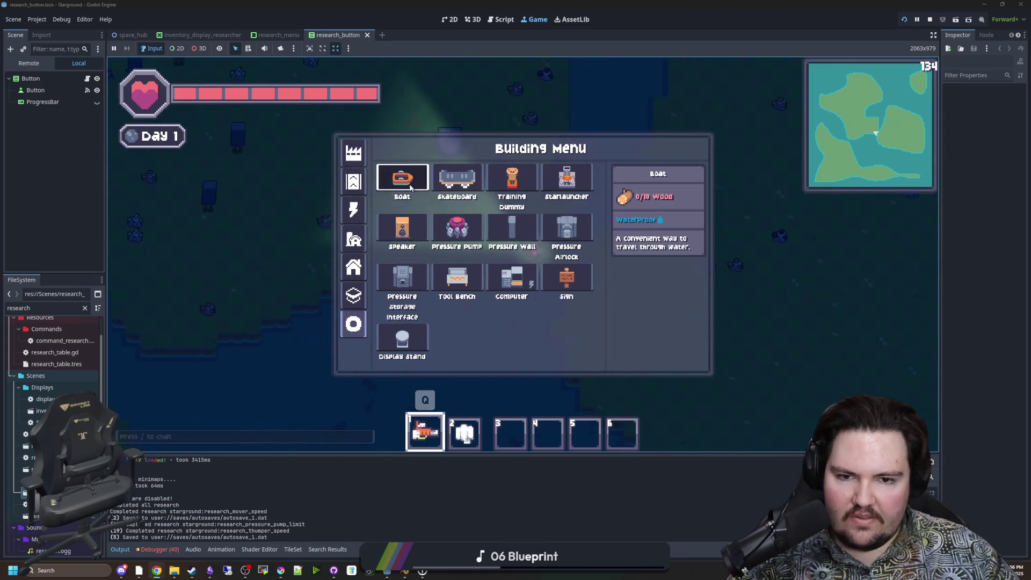
{"action": "left_click", "coordinate": [655, 170]}
{"action": "key", "text": "w"}
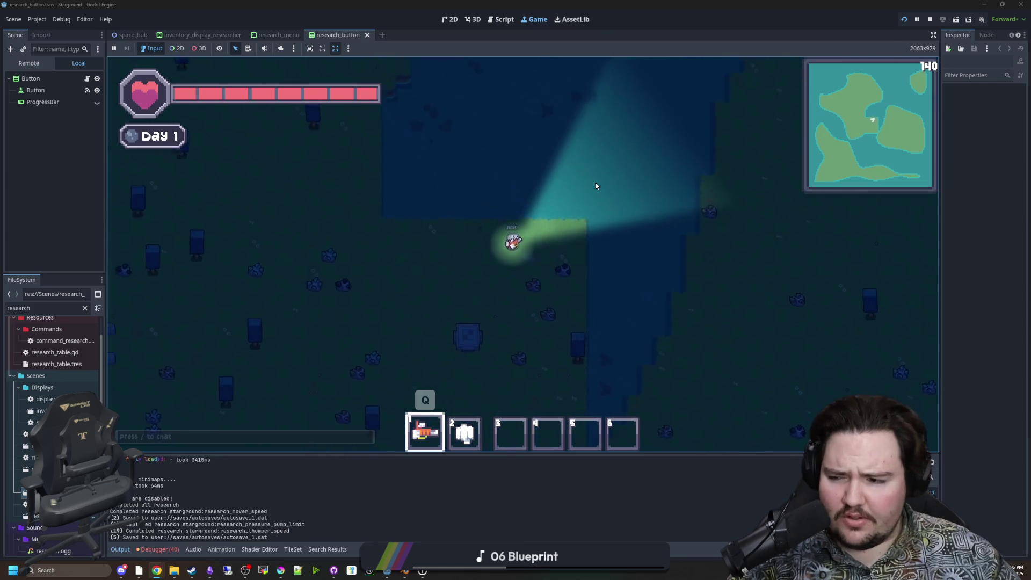
{"action": "key", "text": "s"}
{"action": "key", "text": "a"}
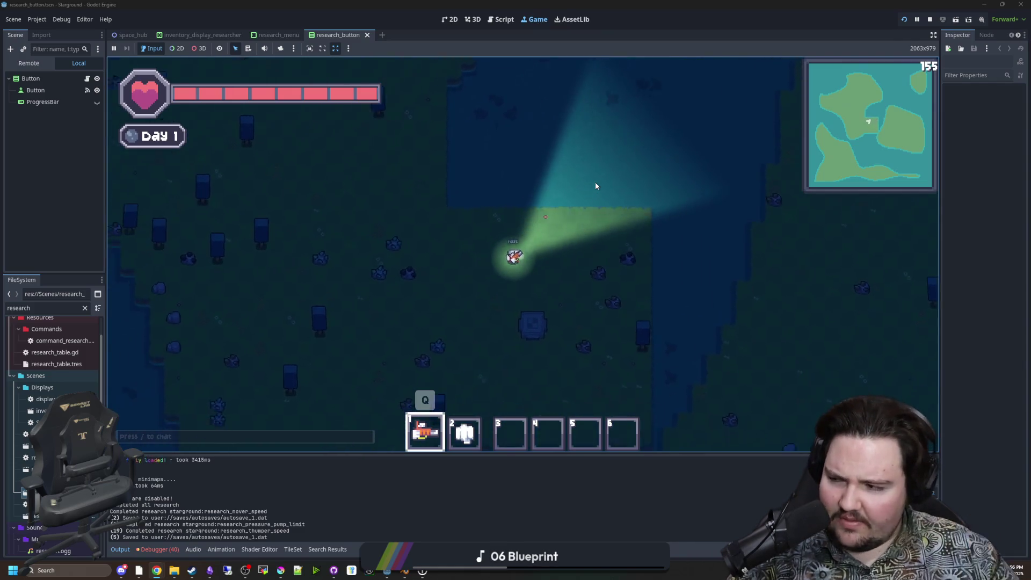
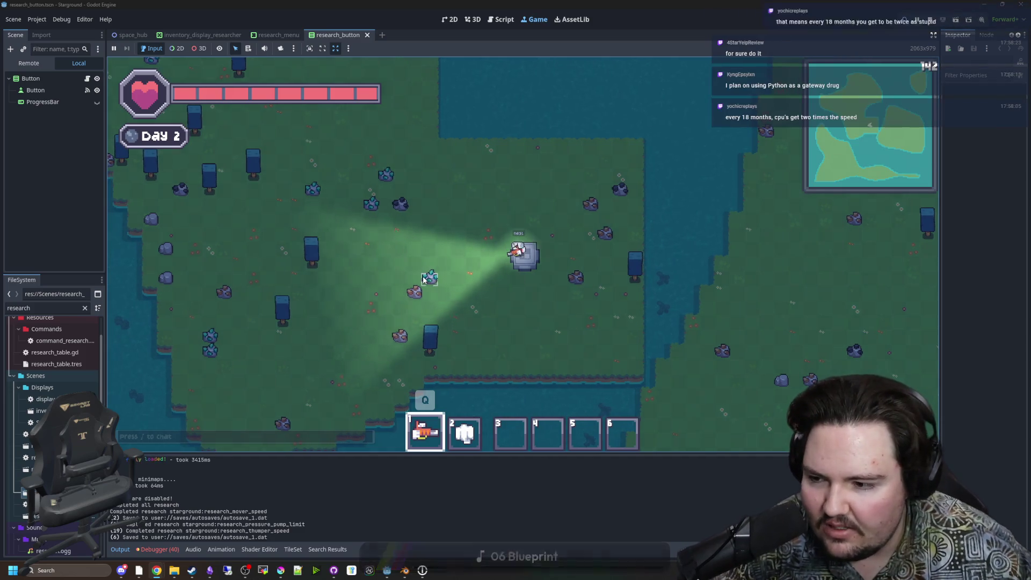
Walk the character north, east, west and south around the island as the camera follows.
{"action": "key", "text": "w"}
{"action": "key", "text": "d"}
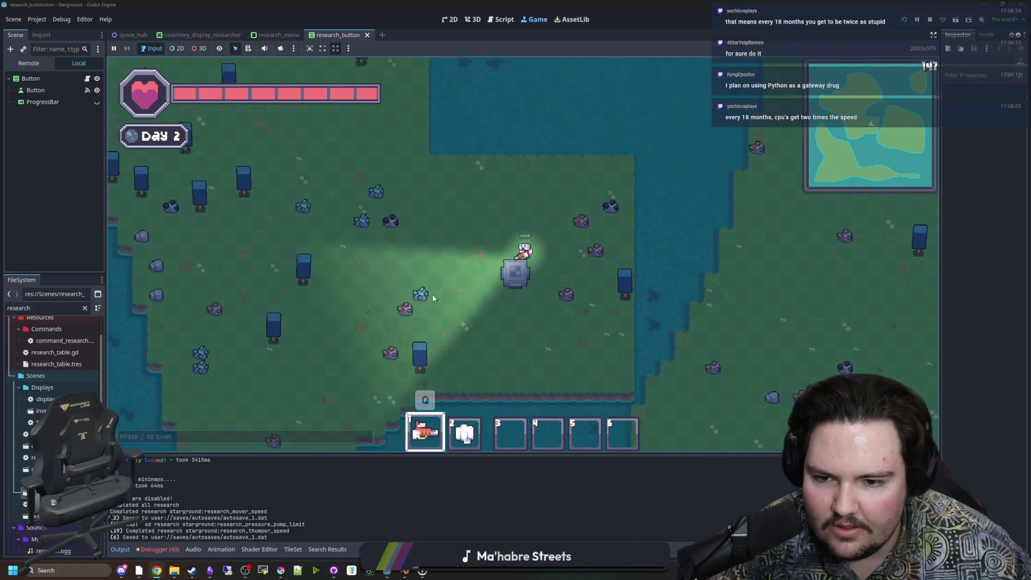
{"action": "key", "text": "a"}
{"action": "key", "text": "d"}
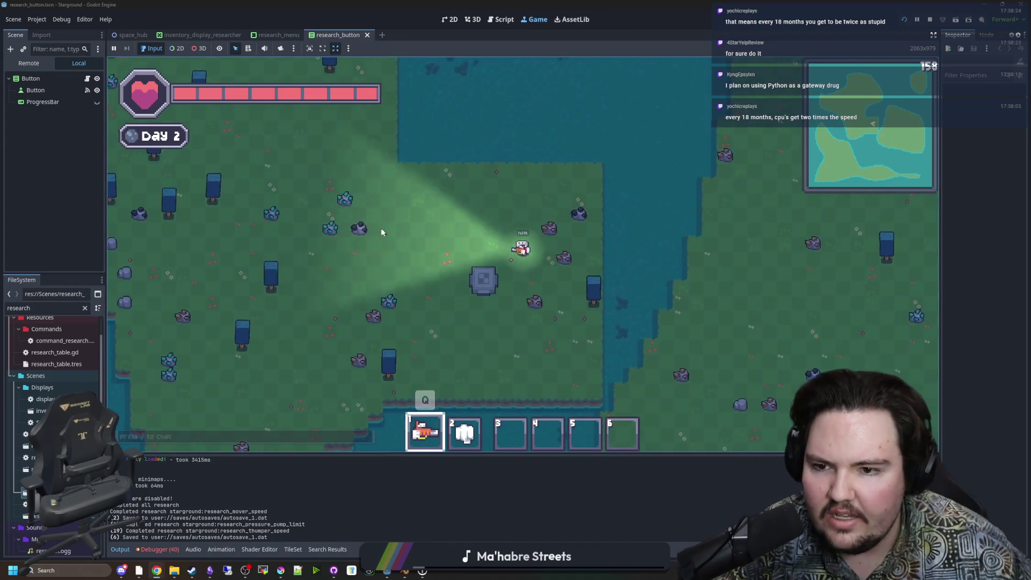
{"action": "key", "text": "s"}
{"action": "key", "text": "a"}
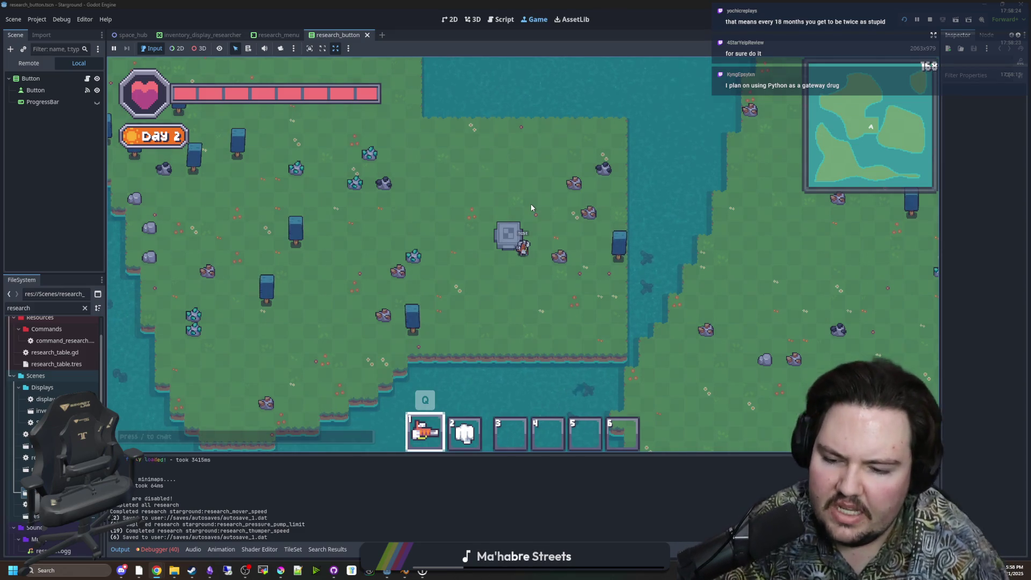
{"action": "left_click", "coordinate": [211, 573]}
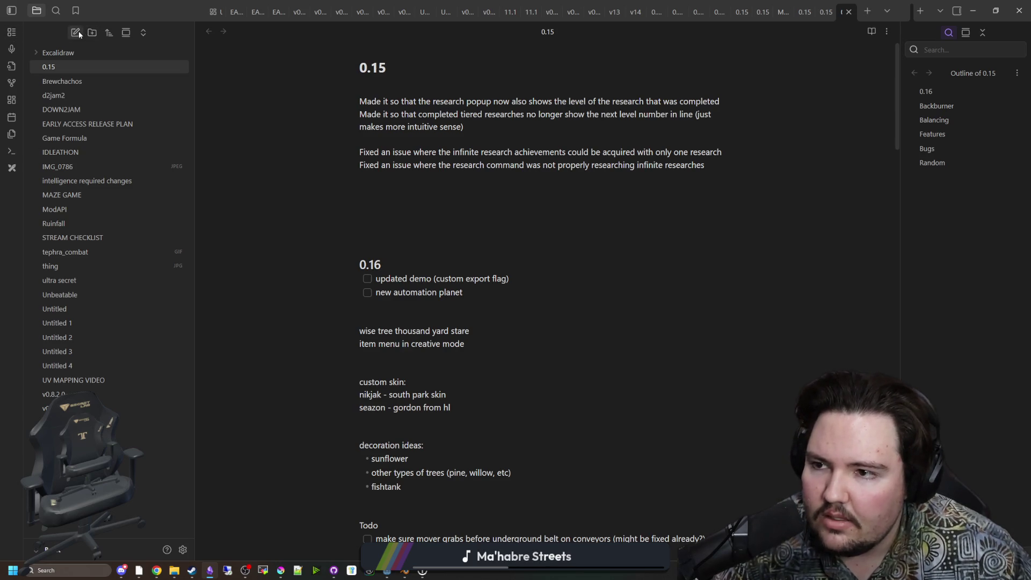
{"action": "mouse_move", "coordinate": [190, 6]}
{"action": "left_mouse_down"}
{"action": "mouse_move", "coordinate": [282, 129]}
{"action": "mouse_move", "coordinate": [580, 151]}
{"action": "mouse_move", "coordinate": [617, 118]}
{"action": "left_mouse_up"}
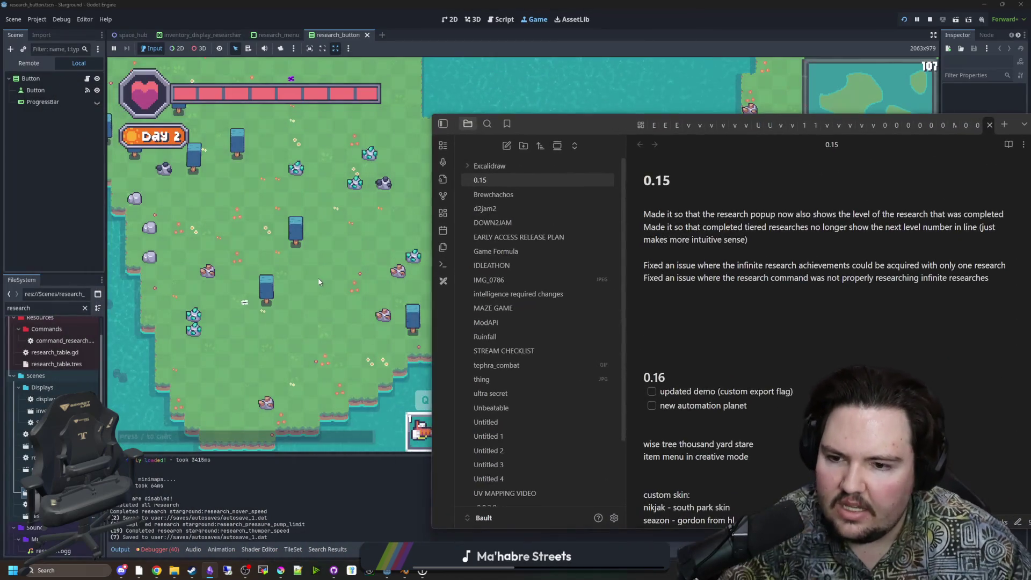
{"action": "left_click", "coordinate": [486, 246]}
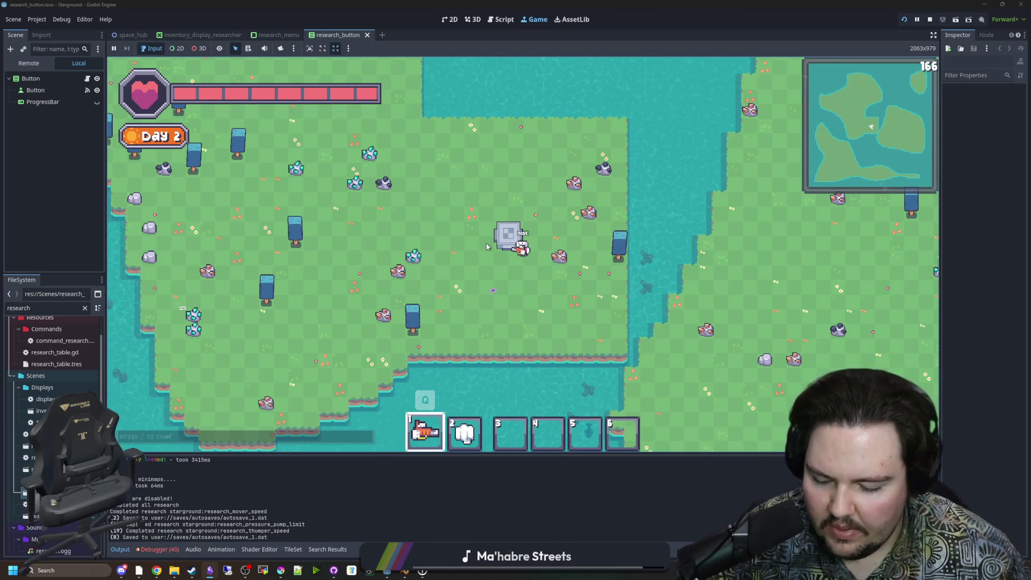
Walk north-west, fire the beam at a spot, then head back south.
{"action": "key", "text": "w"}
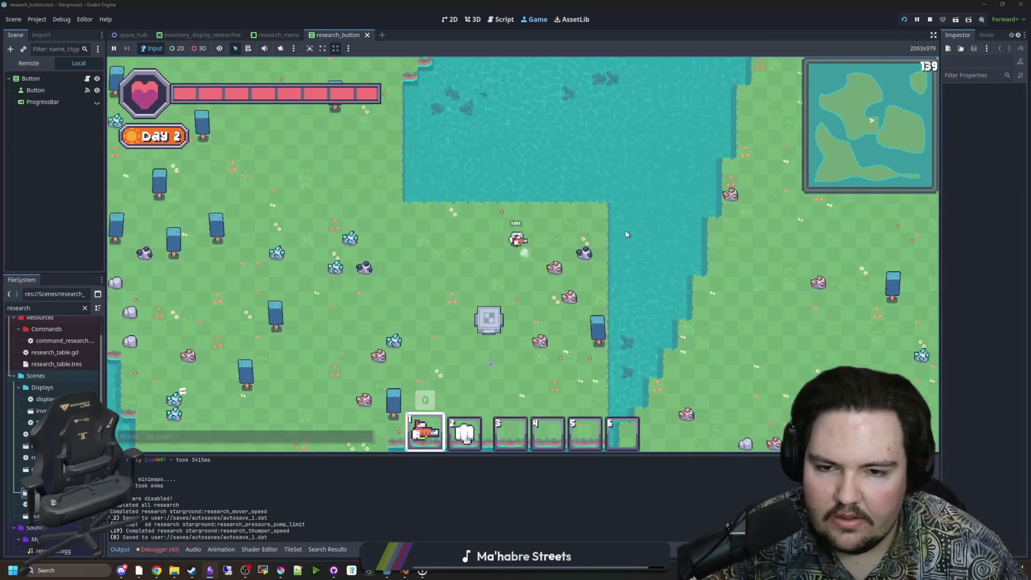
{"action": "key", "text": "w"}
{"action": "left_click", "coordinate": [445, 153]}
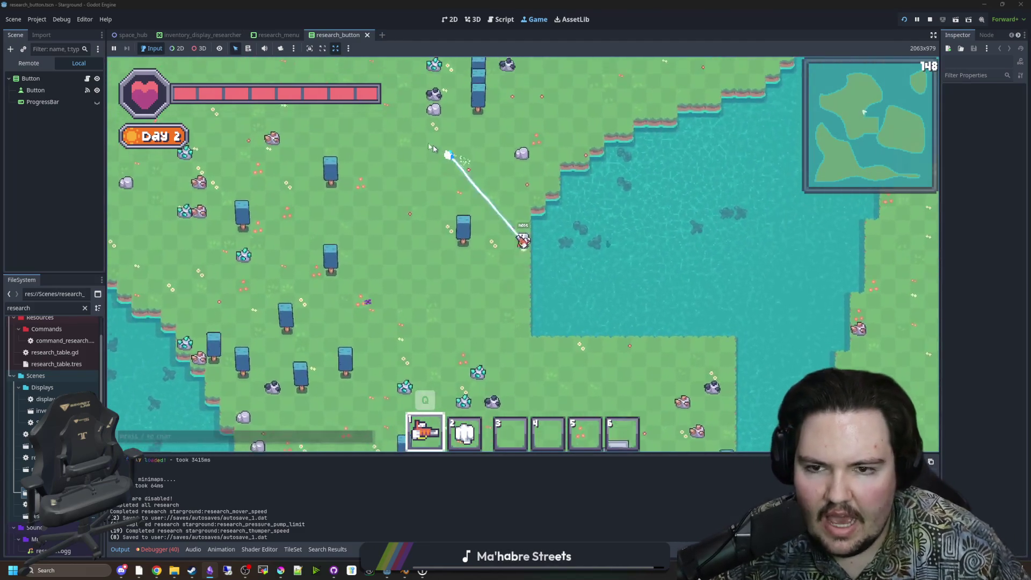
{"action": "key", "text": "w"}
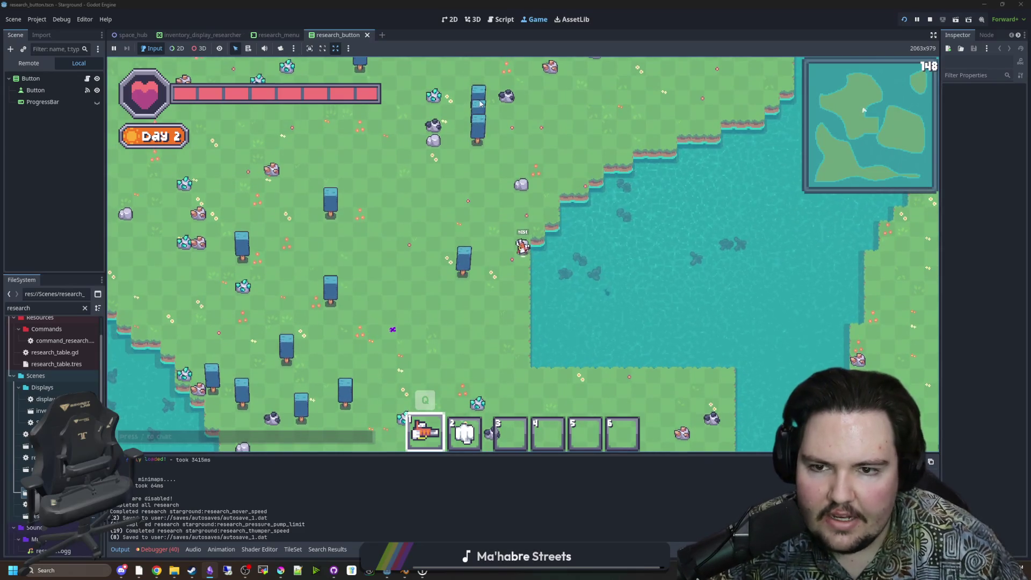
{"action": "key", "text": "s"}
Walk east and pick the Starlauncher from the Building Menu.
{"action": "key", "text": "d"}
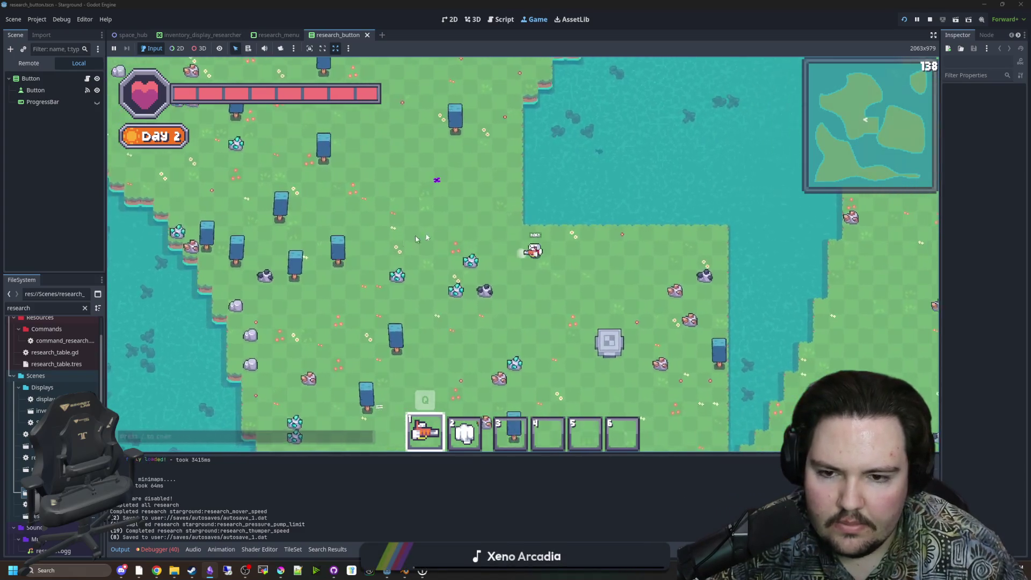
{"action": "key", "text": "d"}
{"action": "key", "text": "b"}
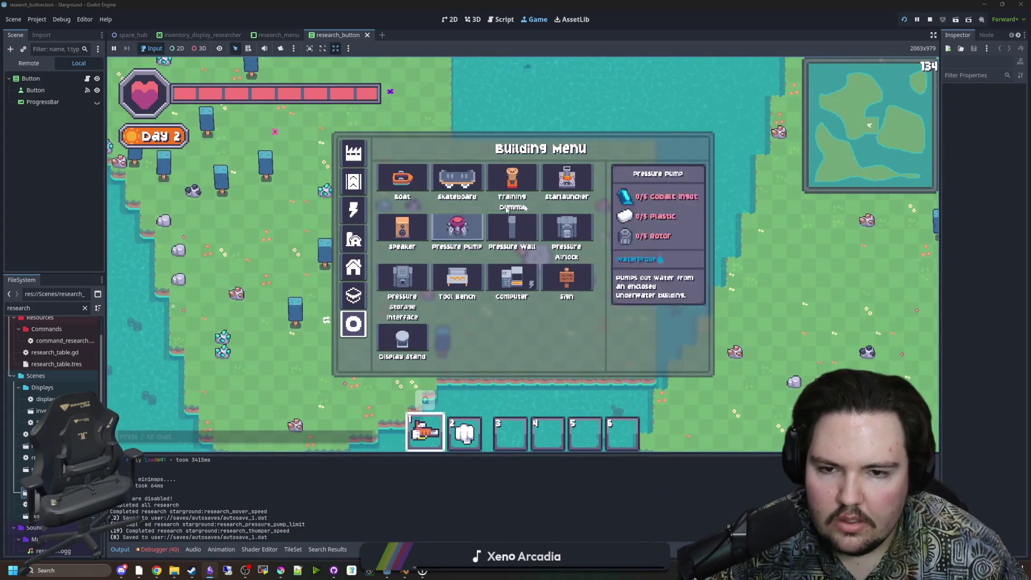
{"action": "left_click", "coordinate": [568, 182]}
Roam the island with the Starlauncher selected, then switch to slot 3 to hold nothing.
{"action": "key", "text": "w"}
{"action": "key", "text": "a"}
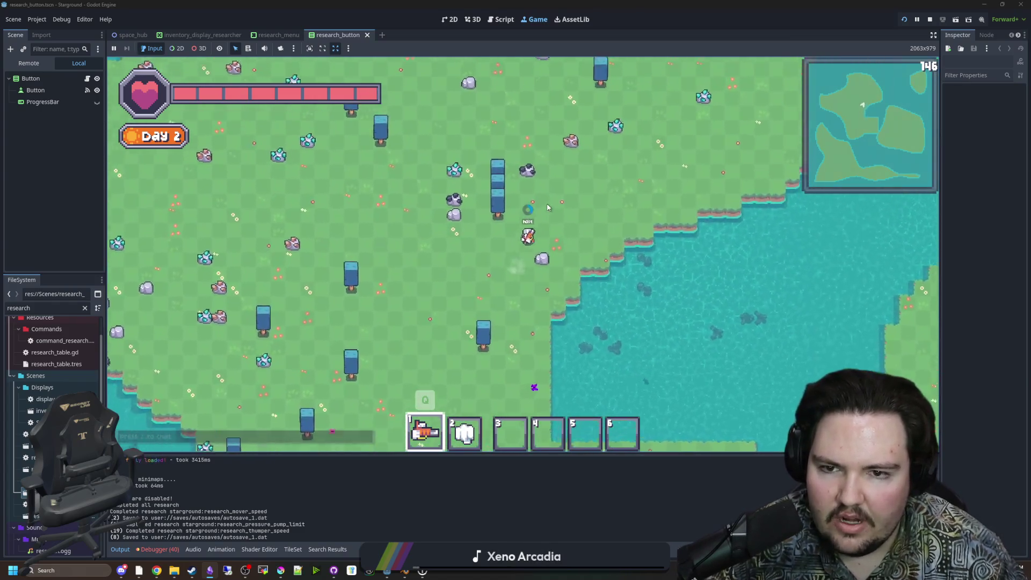
{"action": "key", "text": "s"}
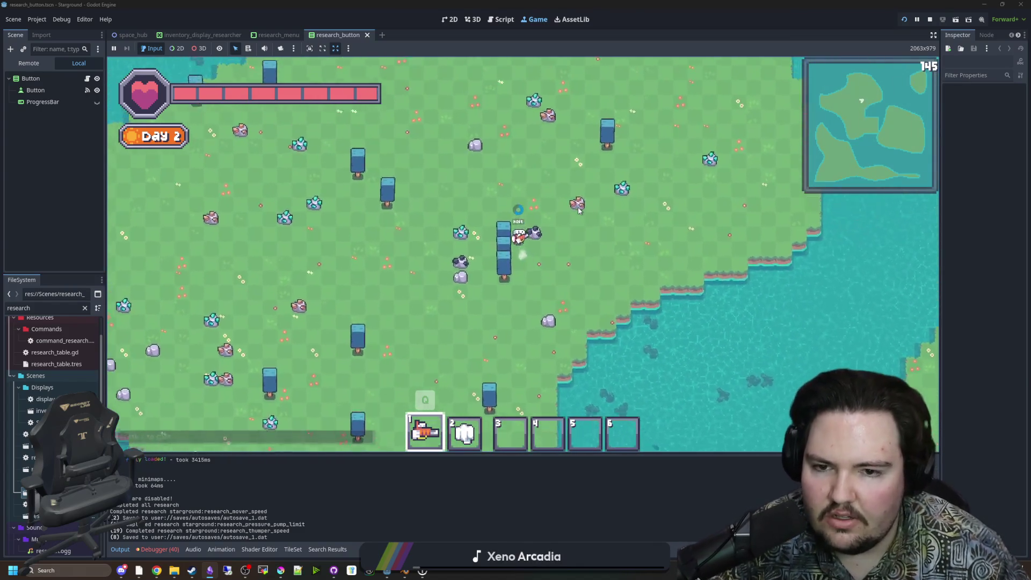
{"action": "key", "text": "s"}
{"action": "key", "text": "d"}
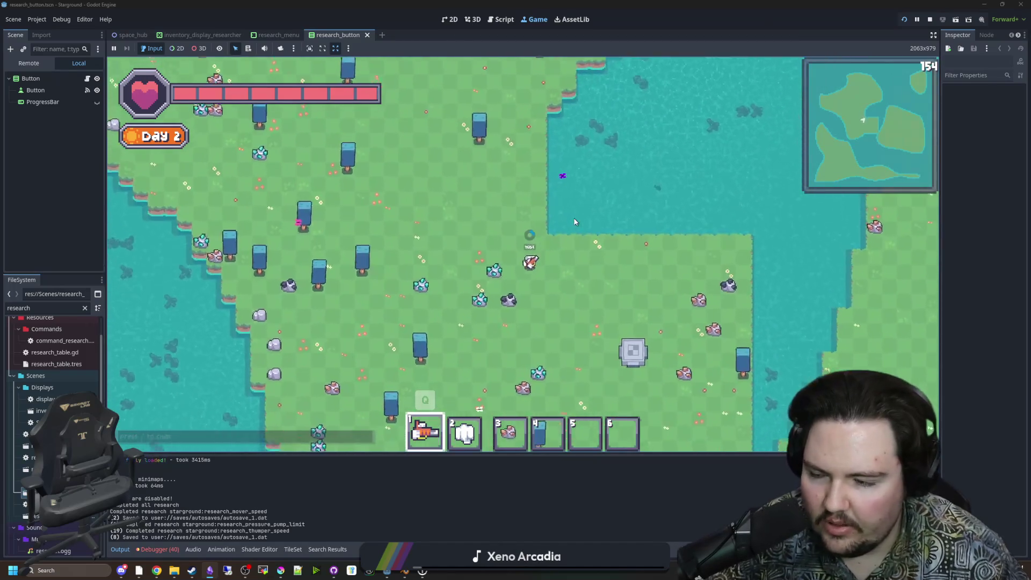
{"action": "key", "text": "w"}
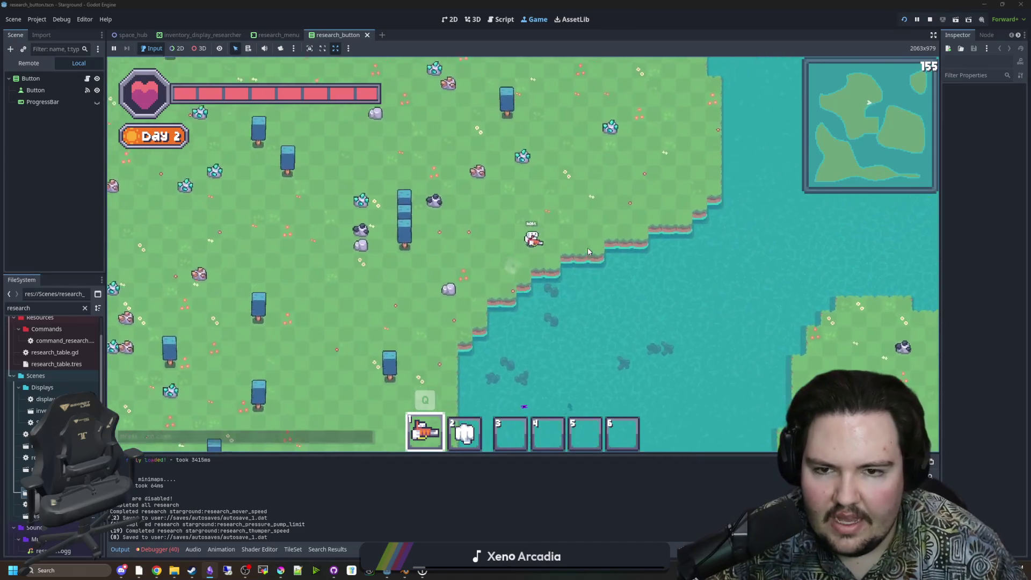
{"action": "key", "text": "a"}
{"action": "key", "text": "s"}
{"action": "key", "text": "s"}
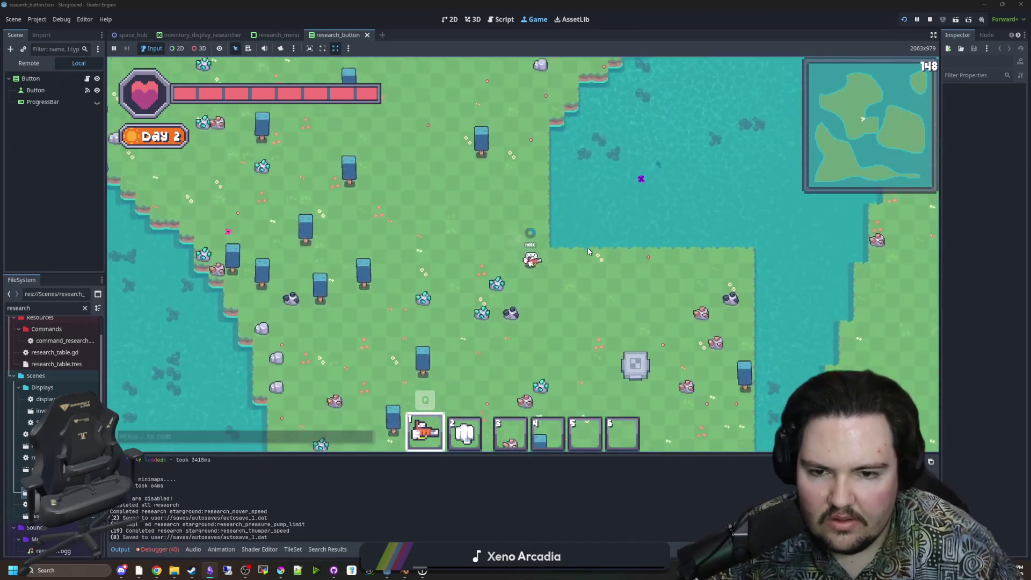
{"action": "key", "text": "d"}
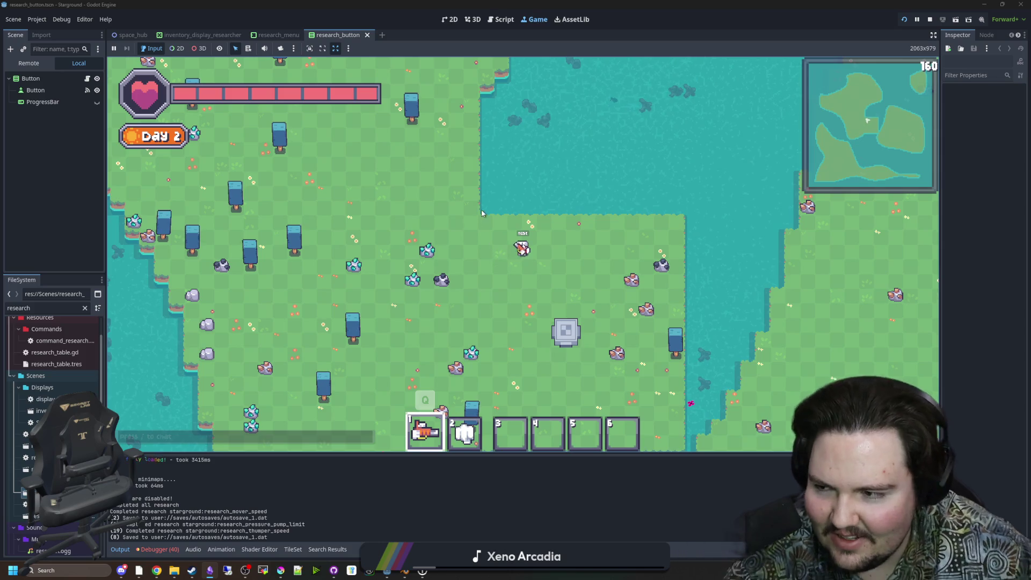
{"action": "key", "text": "3"}
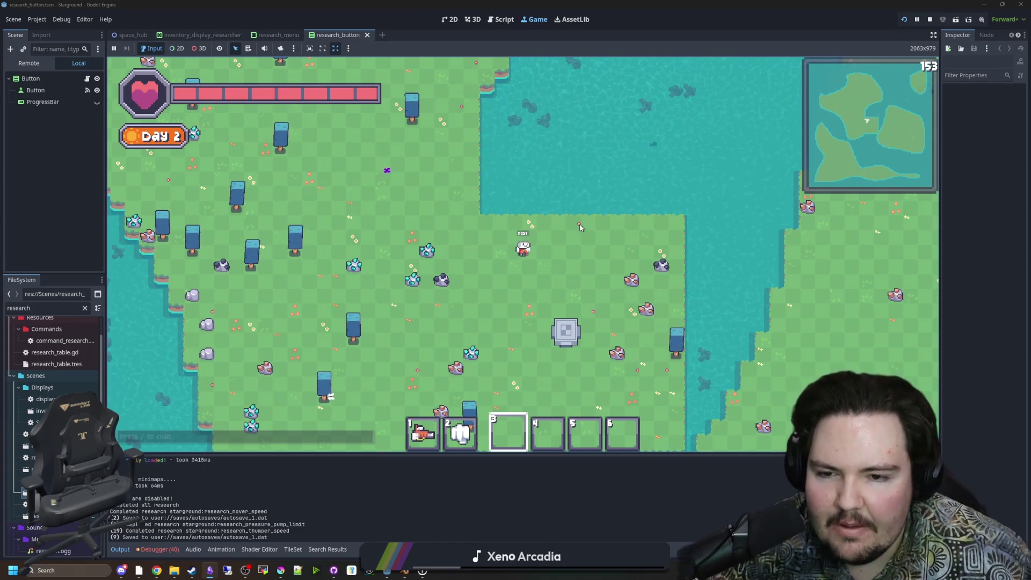
Select hotbar item 1 and walk down-left onto the island, then north.
{"action": "key", "text": "s"}
{"action": "key", "text": "1"}
{"action": "key", "text": "a"}
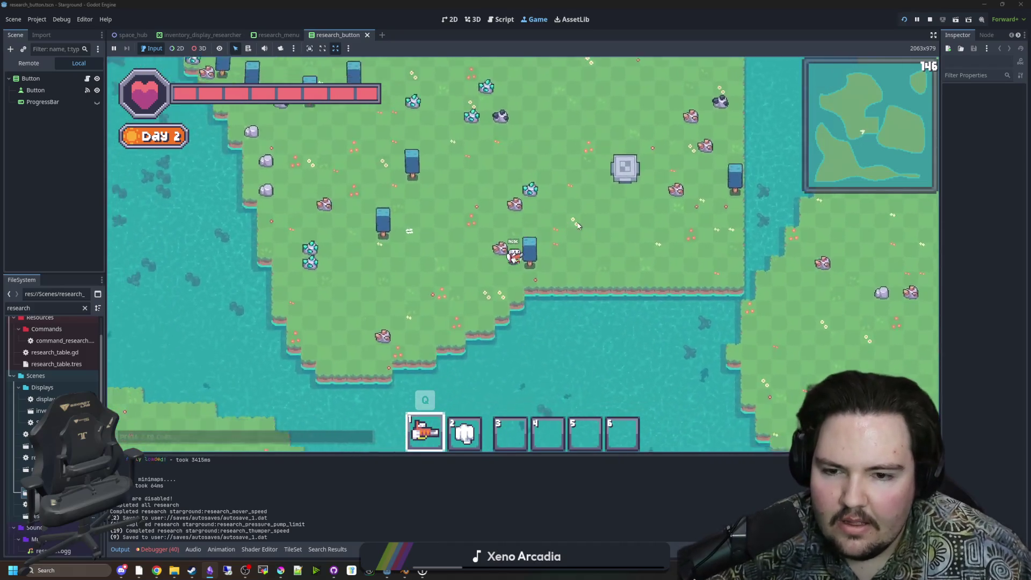
{"action": "key", "text": "s"}
{"action": "key", "text": "a"}
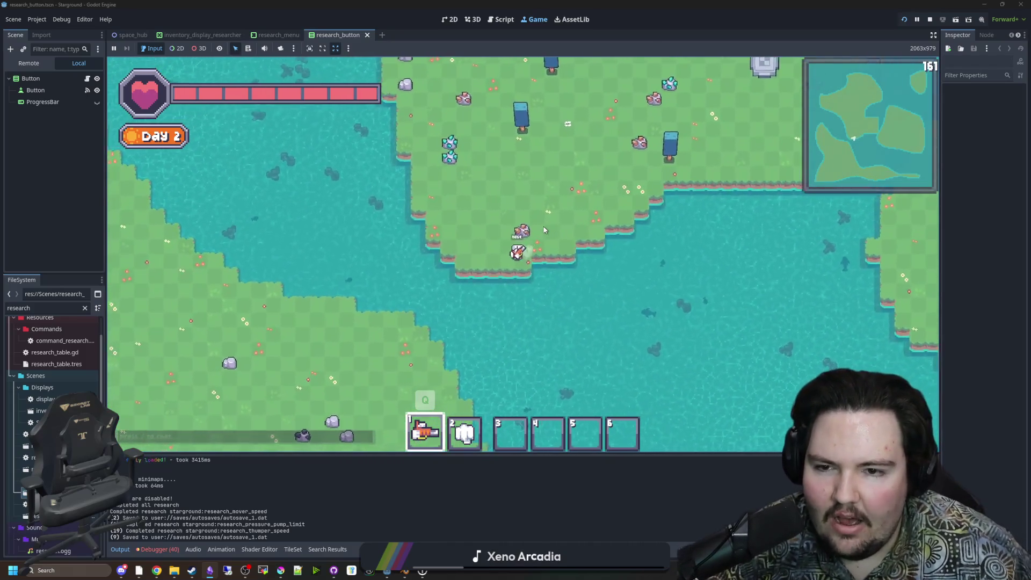
{"action": "key", "text": "w"}
{"action": "key", "text": "a"}
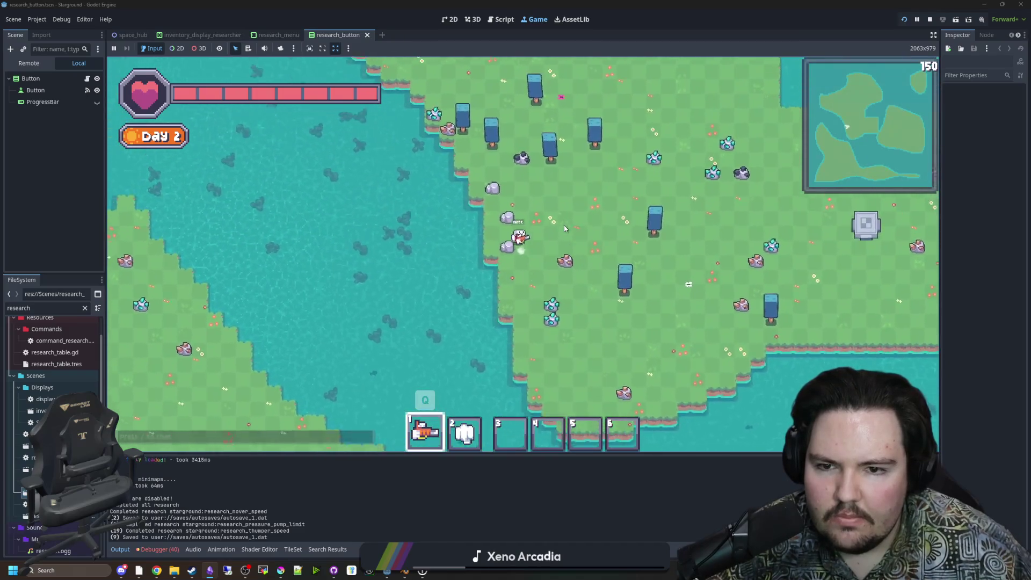
{"action": "key", "text": "w"}
{"action": "key", "text": "d"}
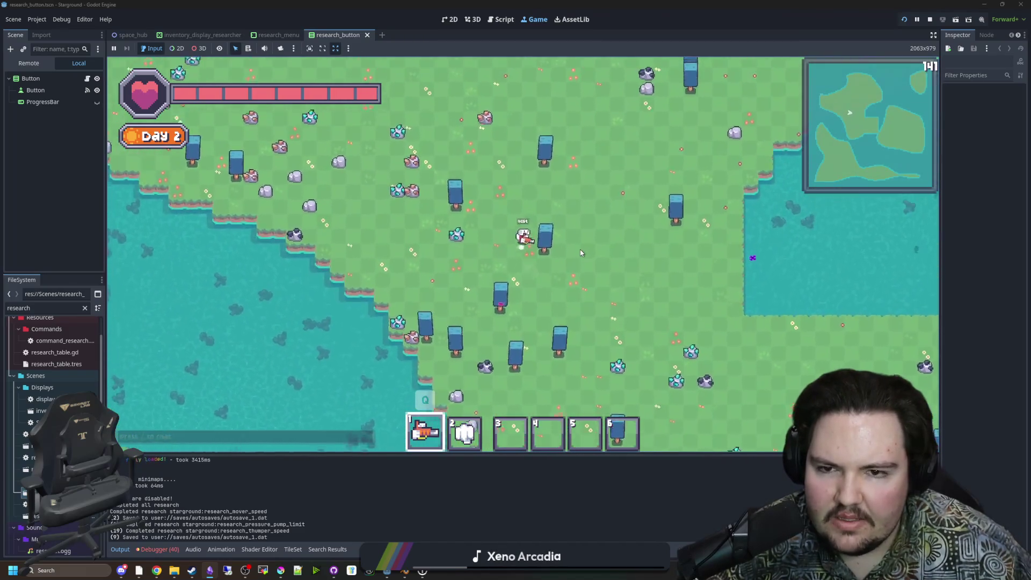
{"action": "key", "text": "w"}
{"action": "key", "text": "d"}
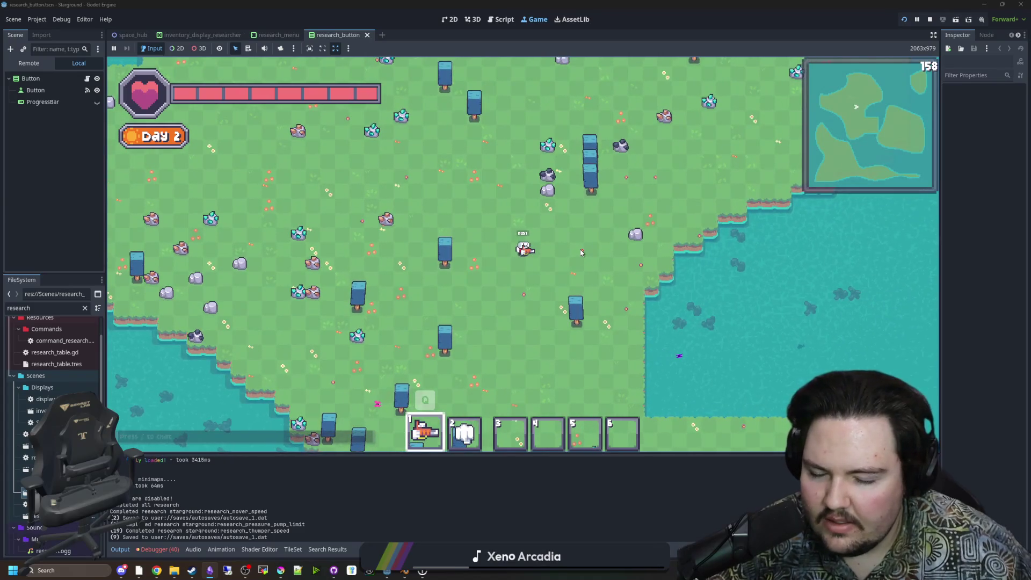
{"action": "key", "text": "w"}
{"action": "key", "text": "a"}
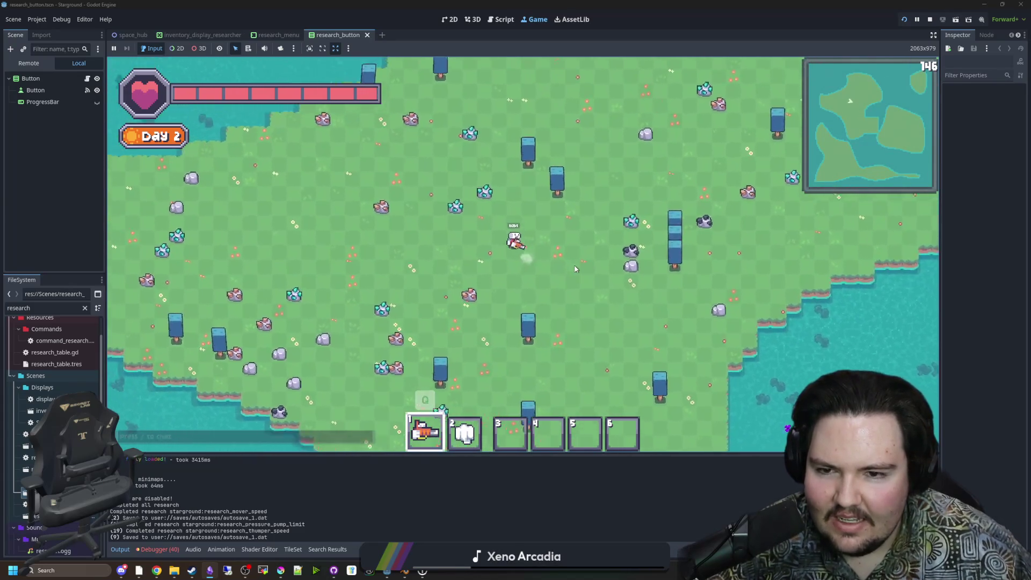
{"action": "key", "text": "w"}
{"action": "key", "text": "a"}
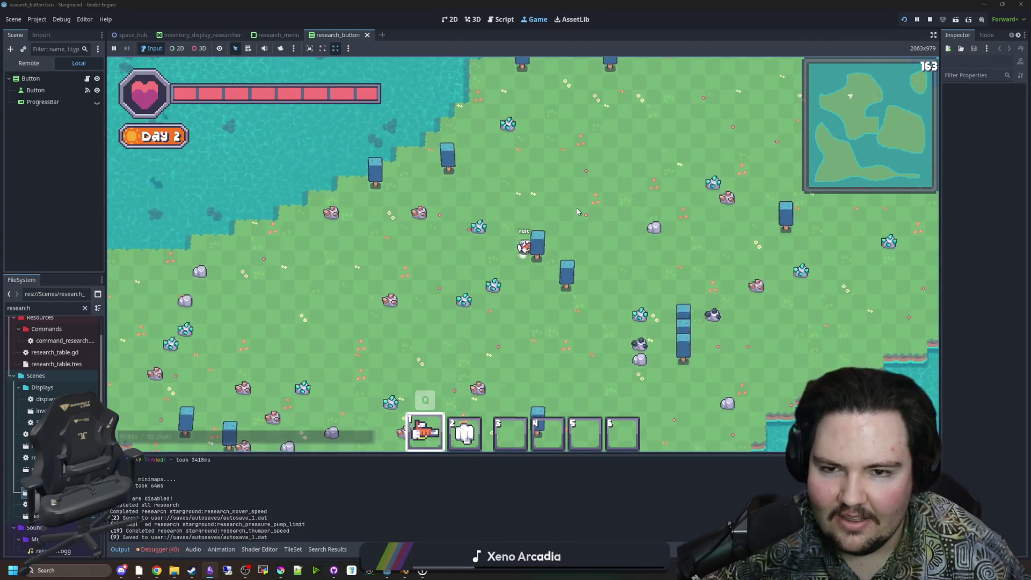
Keep walking around the island, zigzagging and then heading north-west.
{"action": "key", "text": "w"}
{"action": "key", "text": "d"}
{"action": "key", "text": "s"}
{"action": "key", "text": "a"}
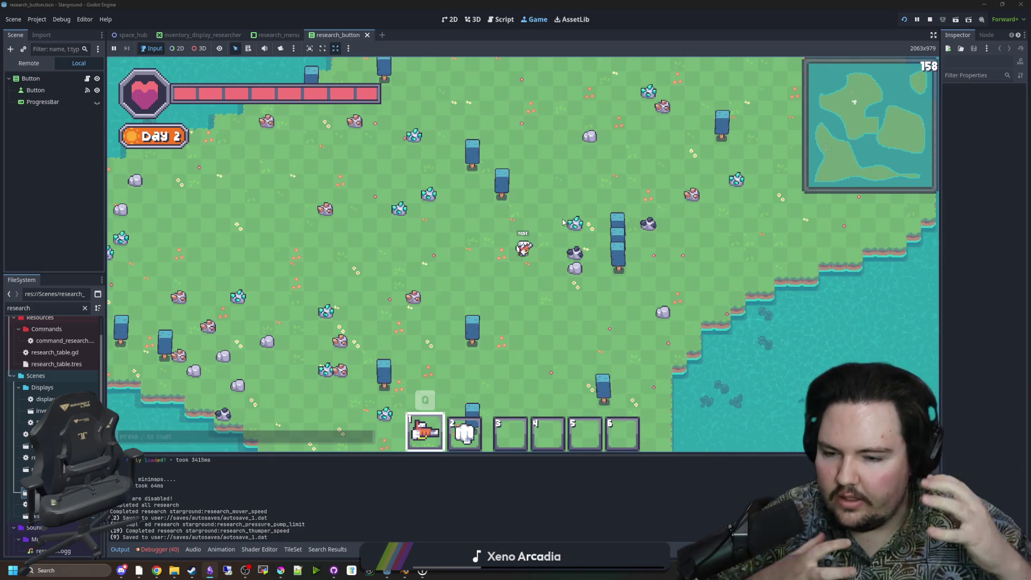
{"action": "key", "text": "s"}
{"action": "key", "text": "d"}
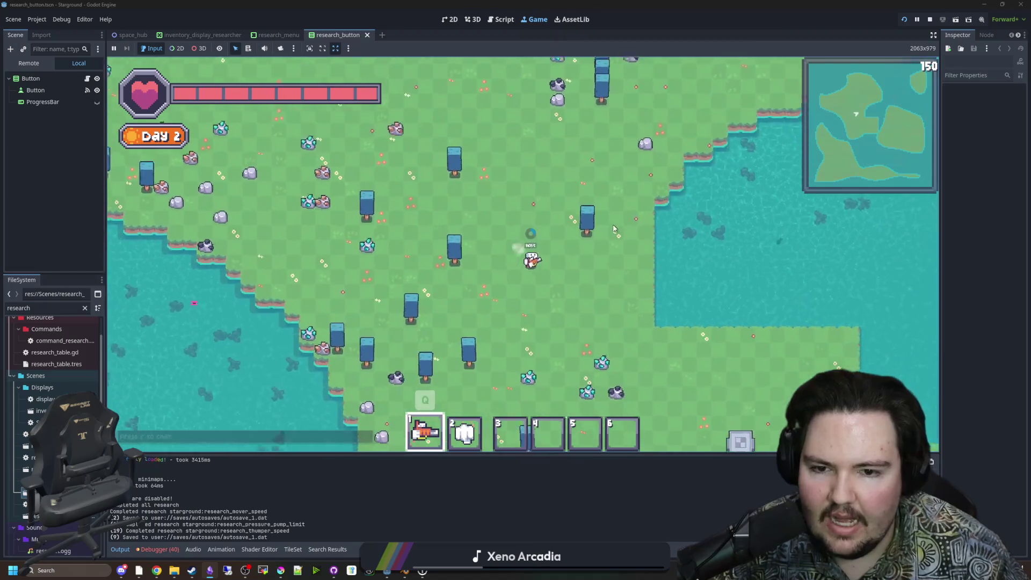
{"action": "key", "text": "a"}
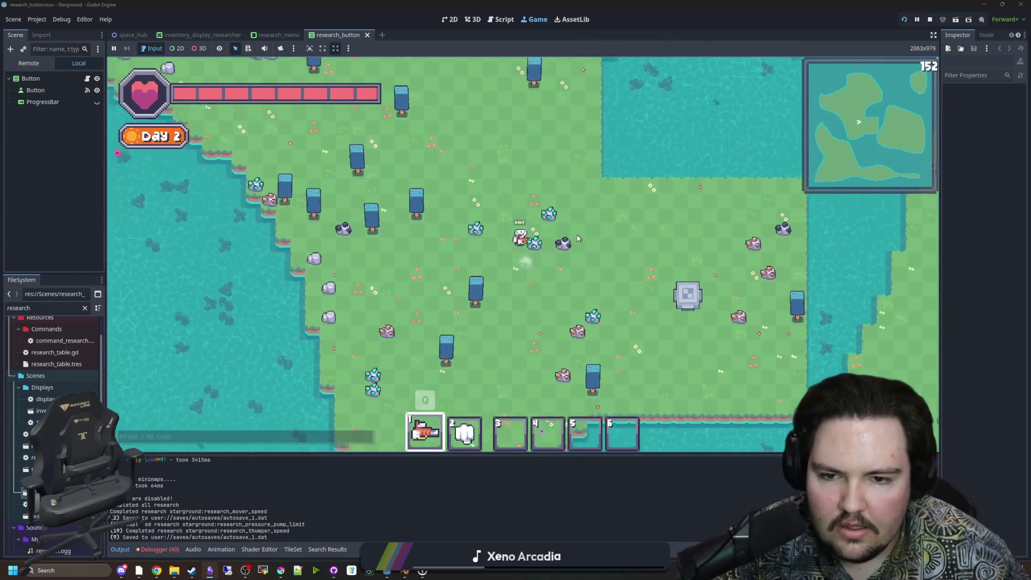
{"action": "key", "text": "w"}
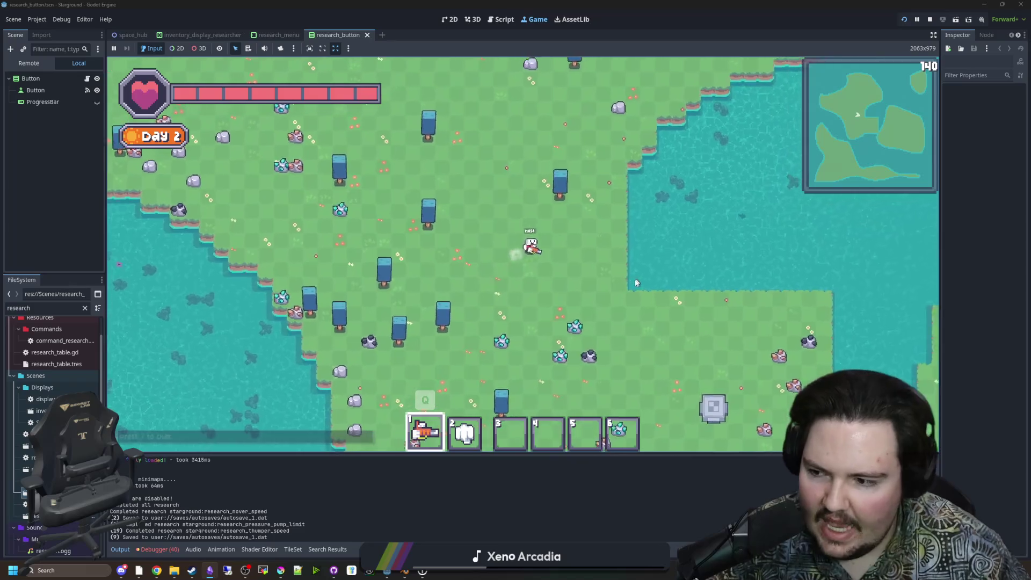
{"action": "key", "text": "s"}
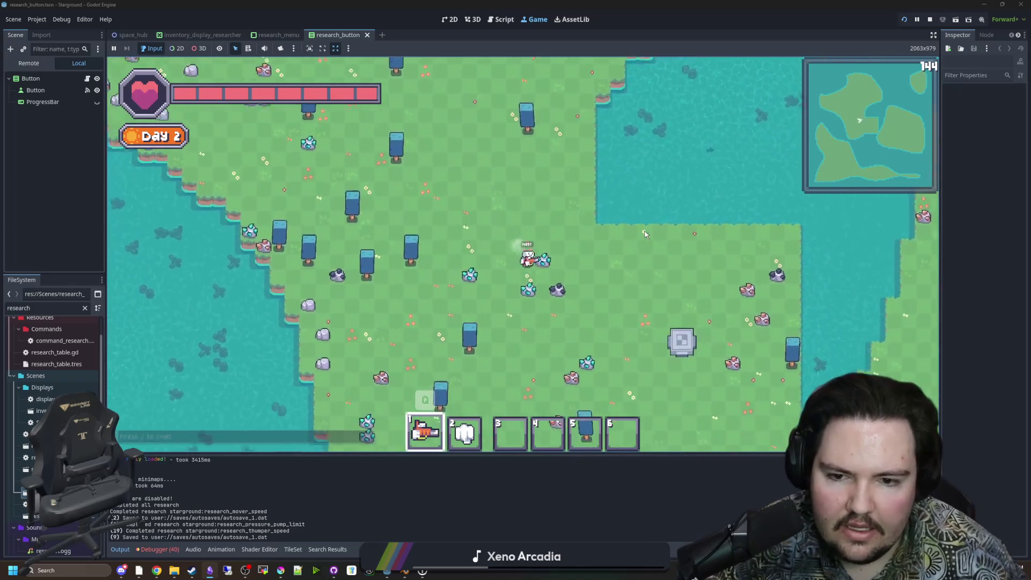
{"action": "key", "text": "w"}
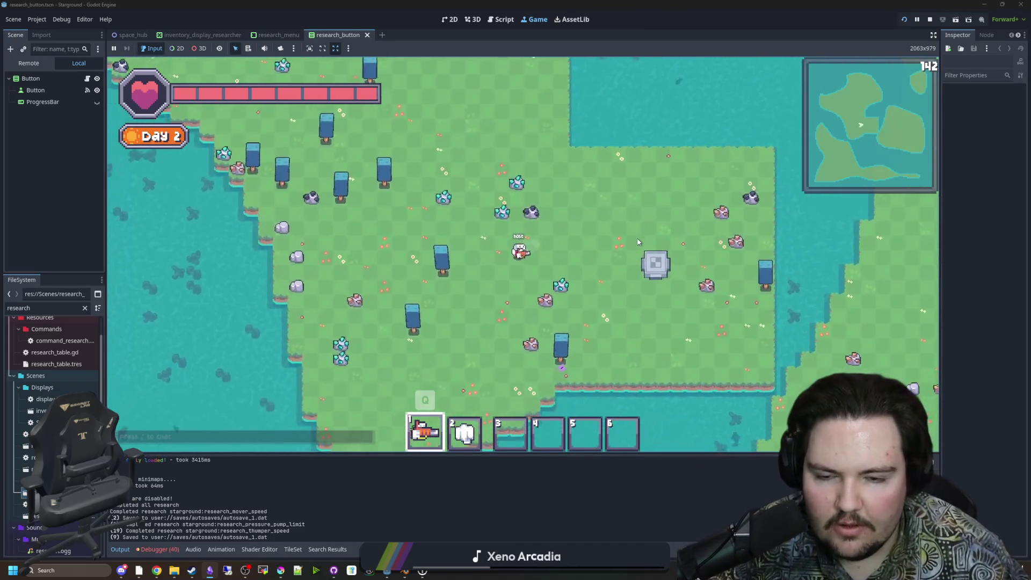
{"action": "key", "text": "a"}
{"action": "key", "text": "w"}
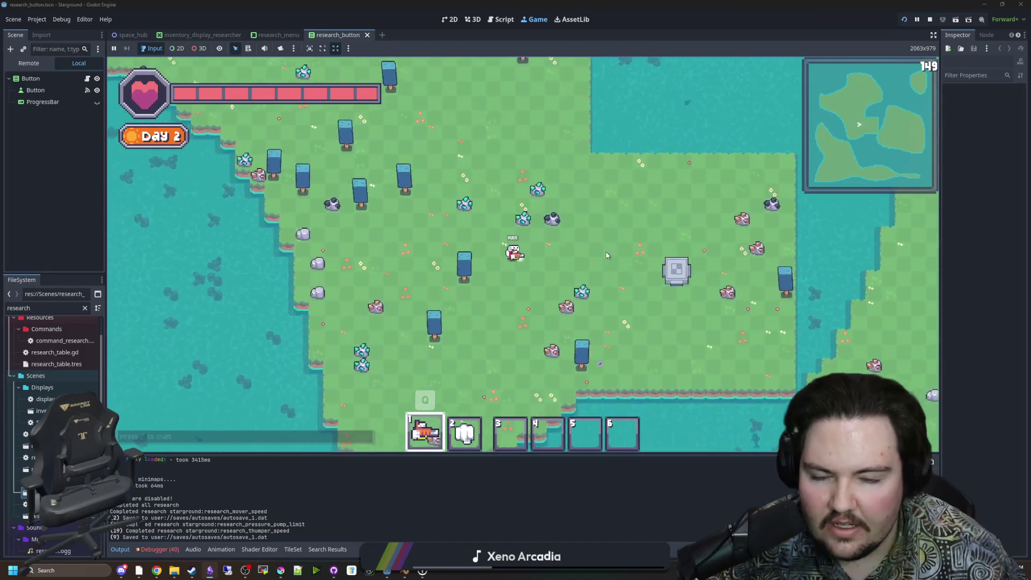
{"action": "key", "text": "w"}
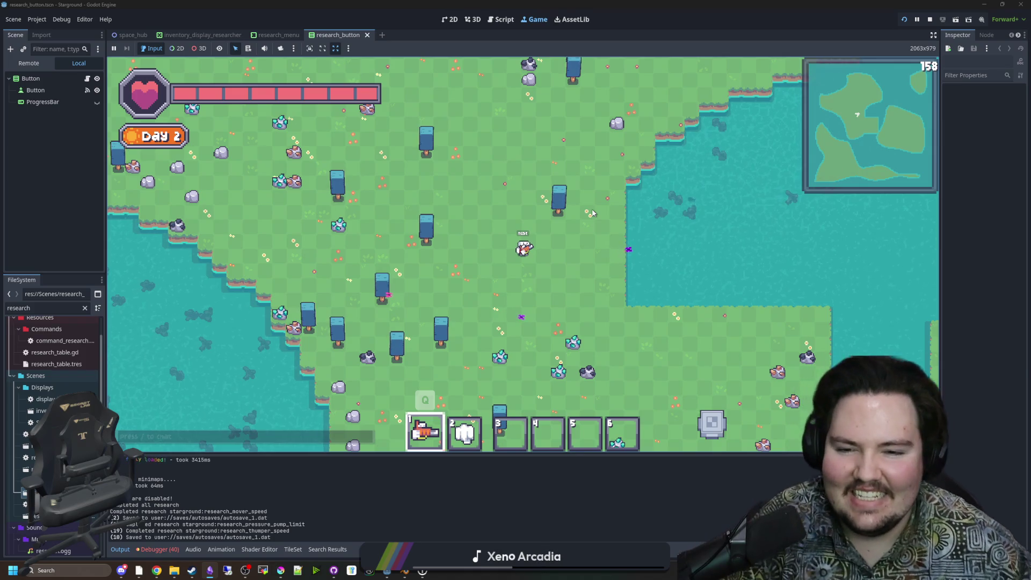
Walk down-right, then up and onto the grey machine.
{"action": "key", "text": "d"}
{"action": "key", "text": "s"}
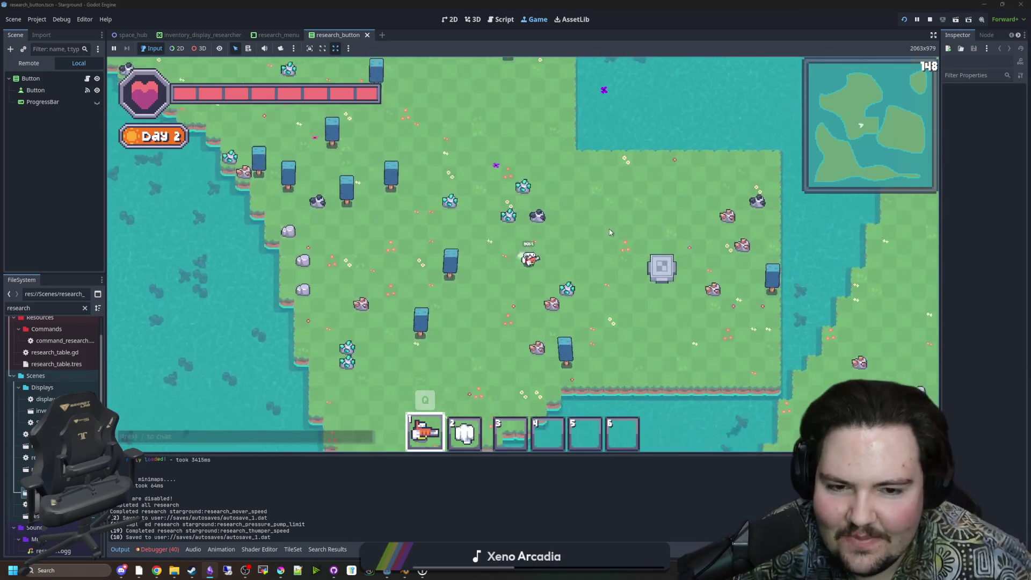
{"action": "key", "text": "d"}
{"action": "key", "text": "s"}
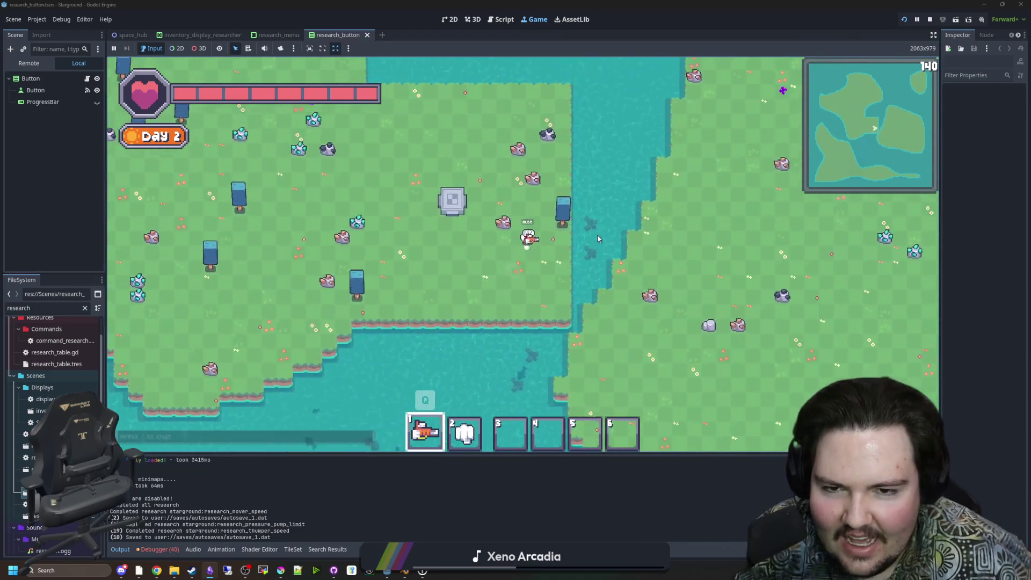
{"action": "key", "text": "w"}
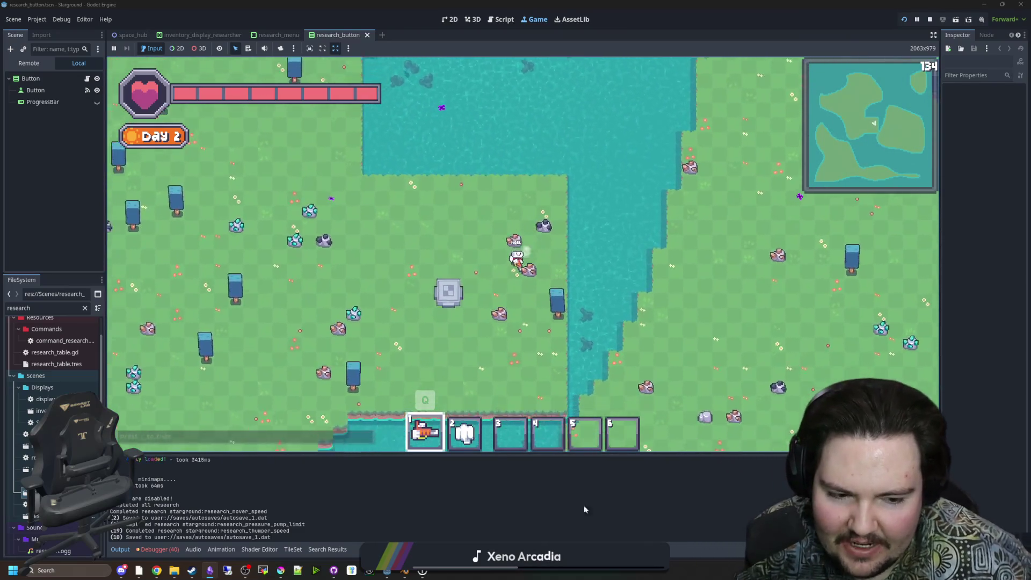
{"action": "key", "text": "a"}
{"action": "key", "text": "s"}
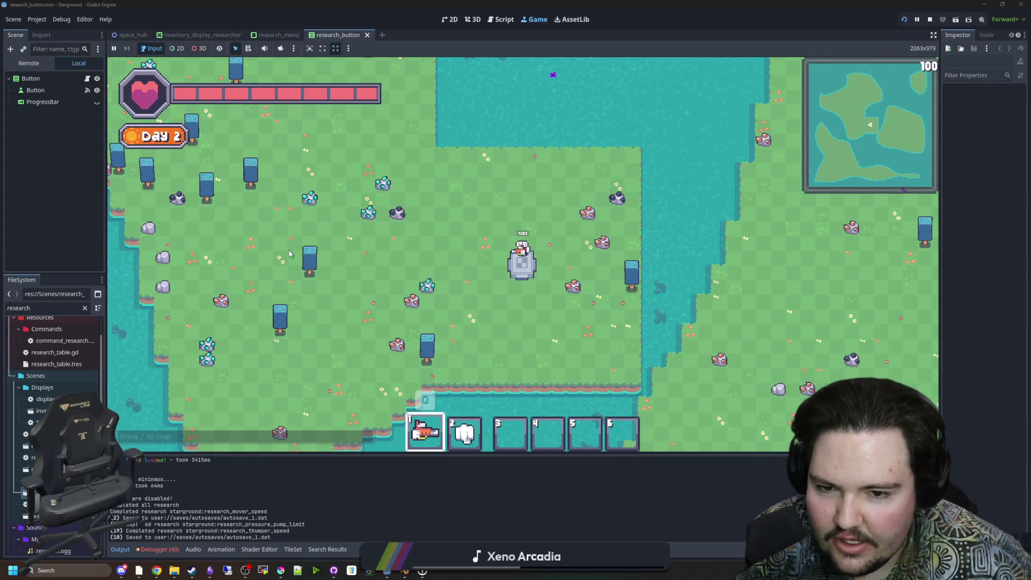
{"action": "key", "text": "e"}
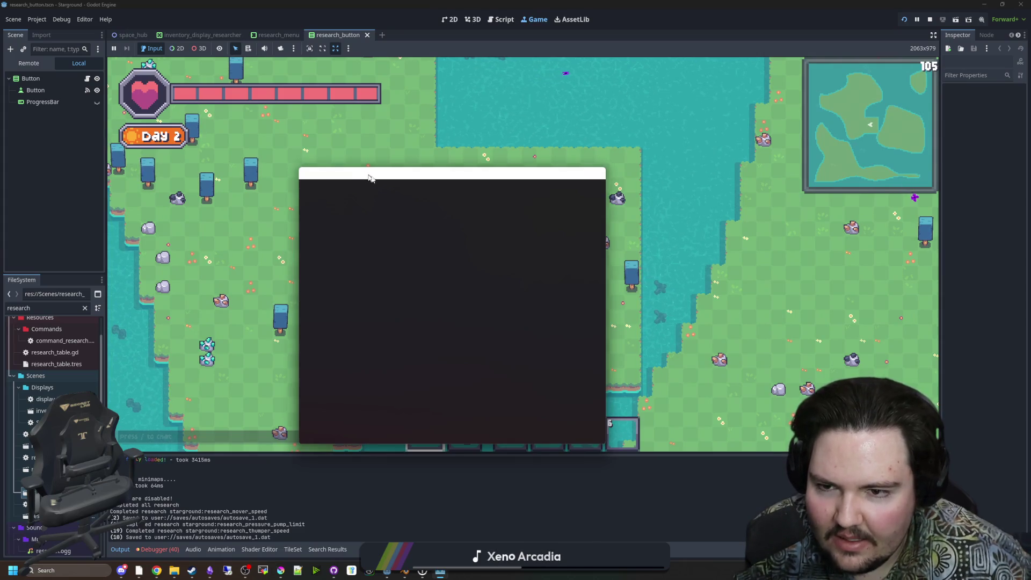
{"action": "left_click_drag", "start_coordinate": [410, 182], "coordinate": [441, 181]}
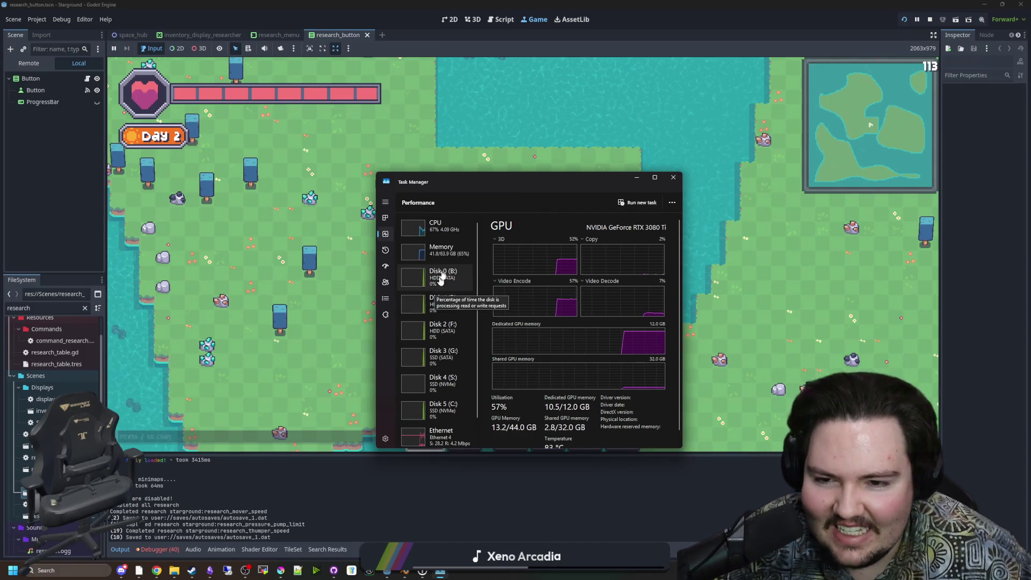
{"action": "left_click", "coordinate": [445, 256]}
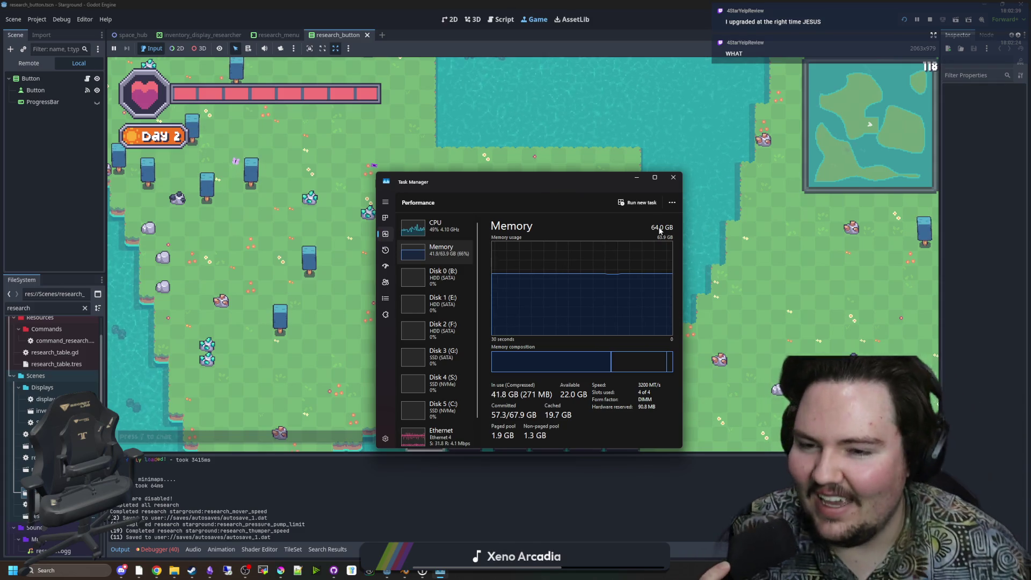
{"action": "left_click", "coordinate": [639, 179]}
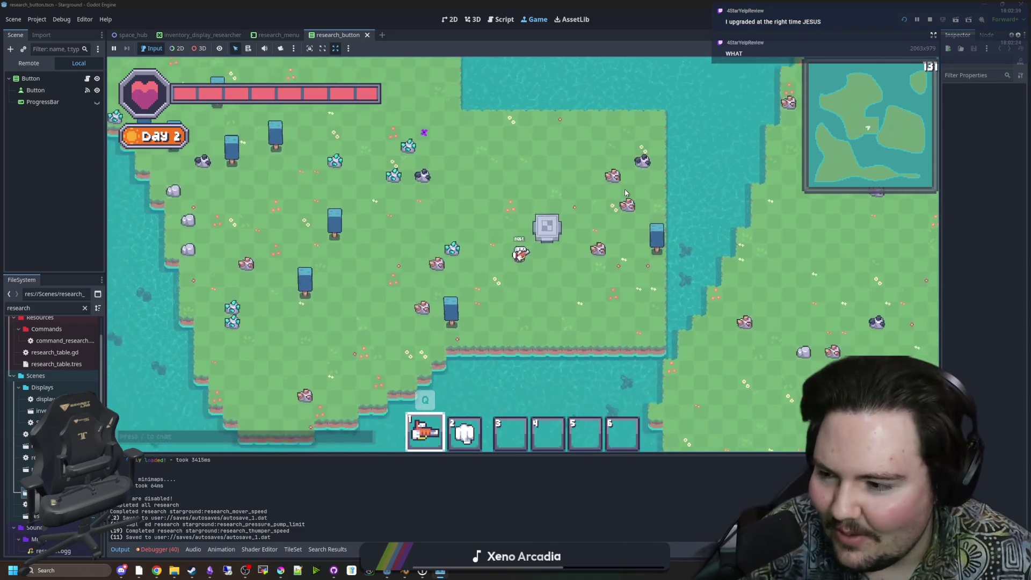
Walk the character up-left, then east and back west across the island.
{"action": "key", "text": "w+a"}
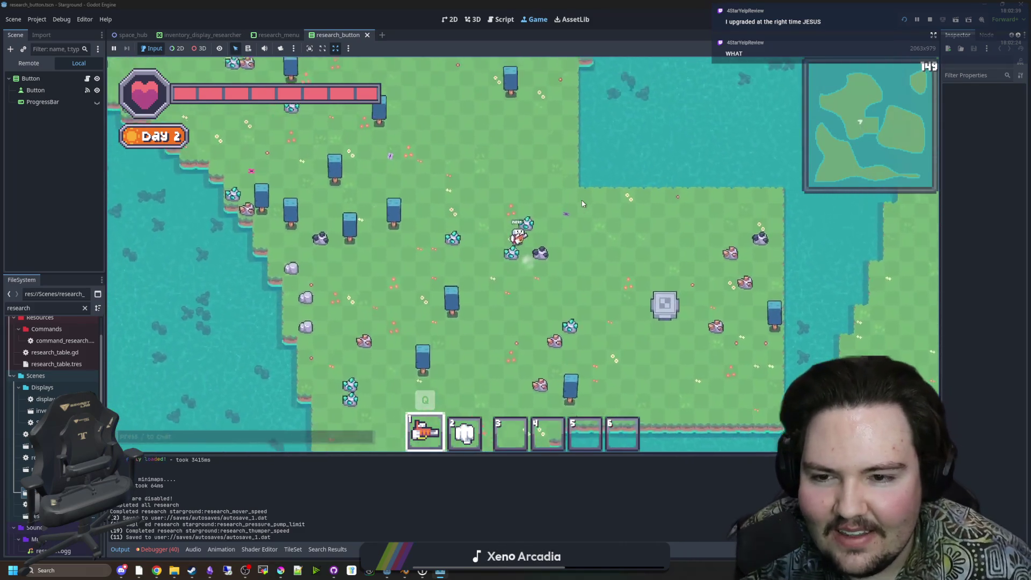
{"action": "key", "text": "w+a"}
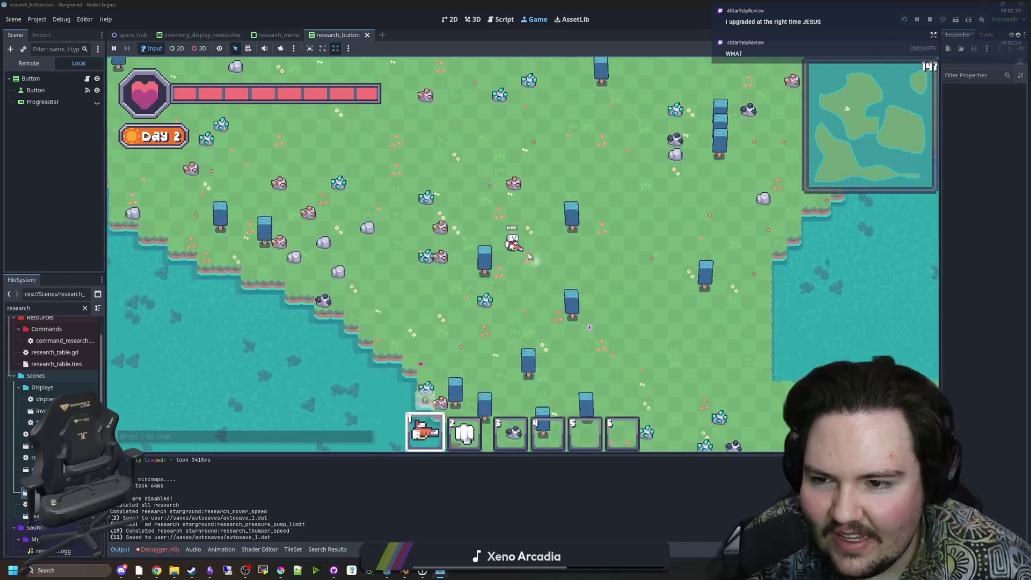
{"action": "key", "text": "w+a"}
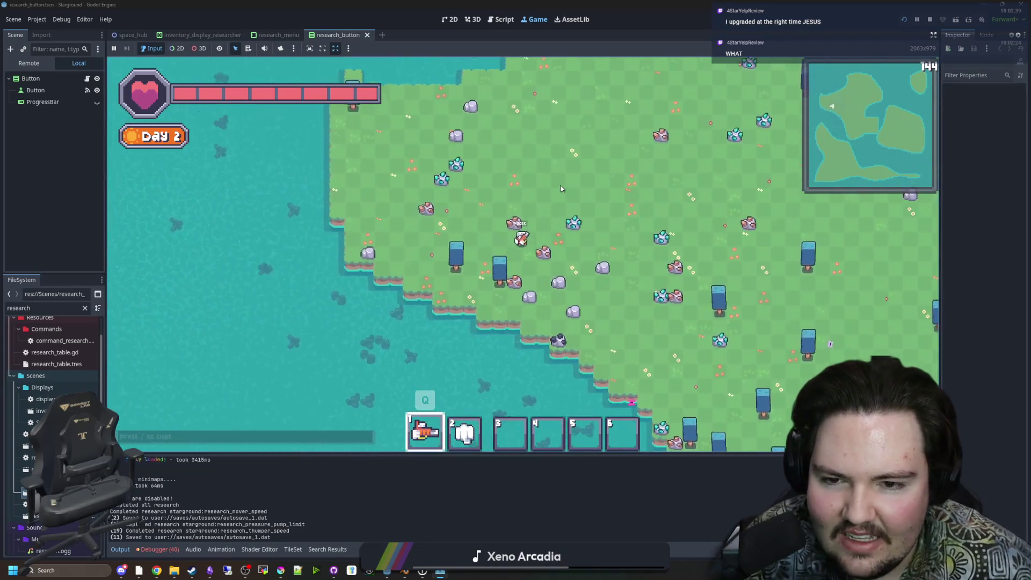
{"action": "key", "text": "d+s"}
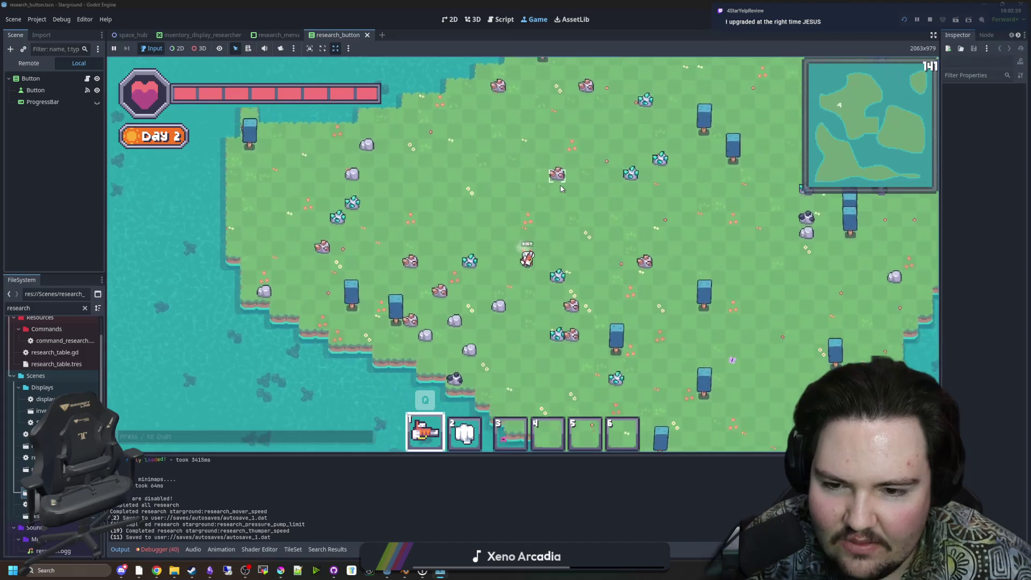
{"action": "key", "text": "d"}
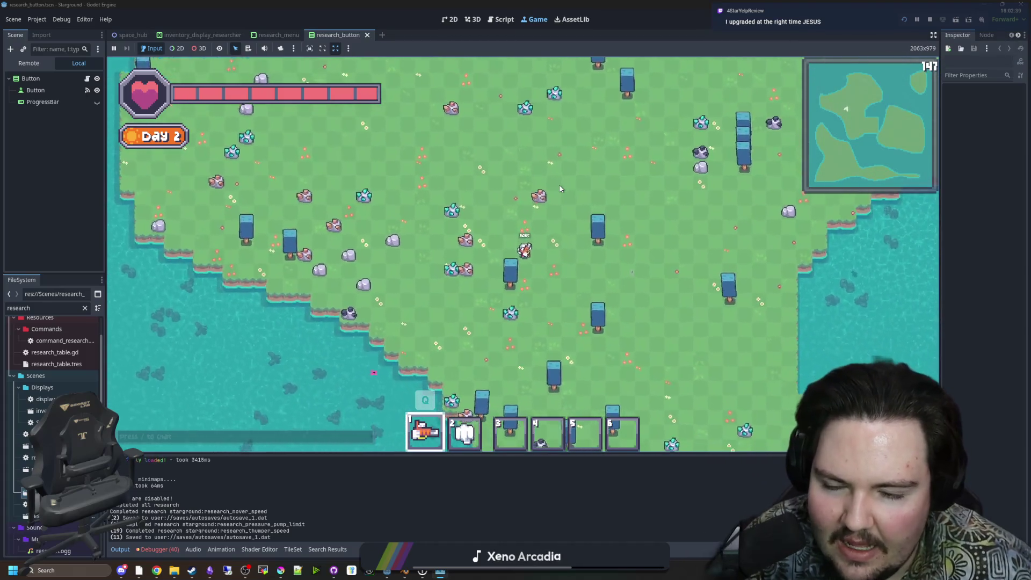
{"action": "key", "text": "d"}
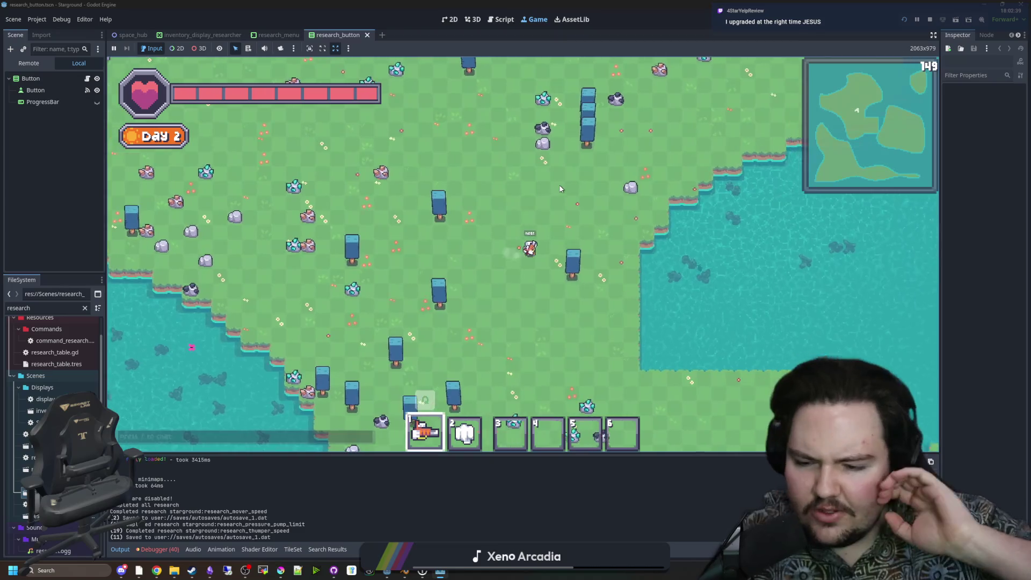
{"action": "key", "text": "a"}
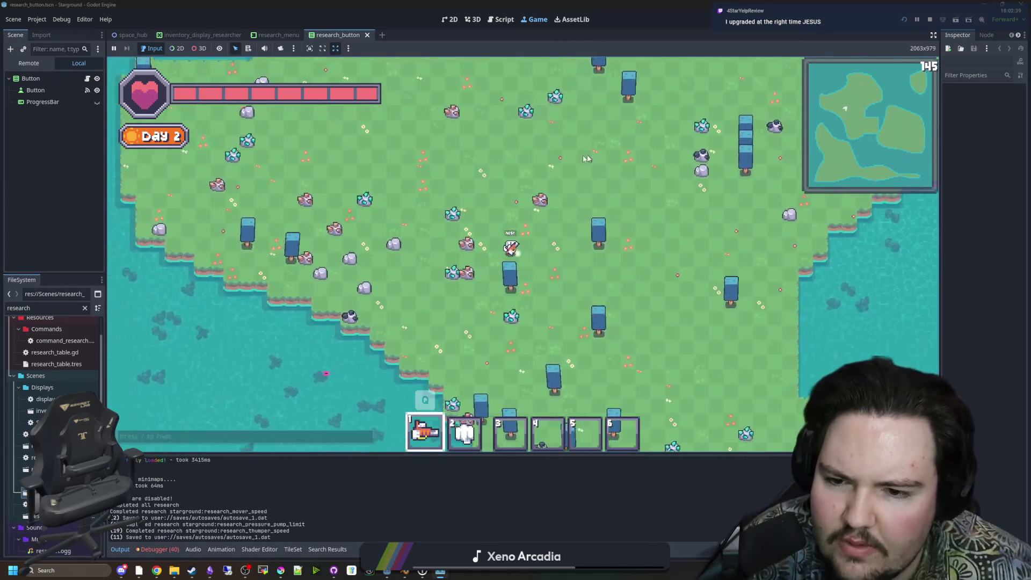
{"action": "key", "text": "a"}
{"action": "scroll", "coordinate": [537, 248], "scroll_direction": "up", "scroll_amount": 3}
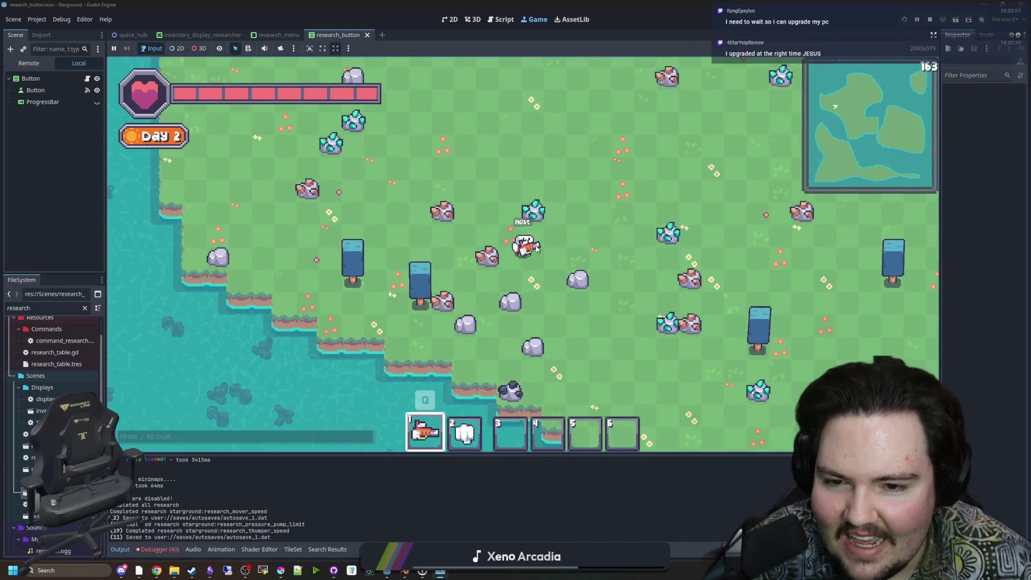
{"action": "scroll", "coordinate": [537, 248], "scroll_direction": "down", "scroll_amount": 3}
{"action": "key", "text": "a"}
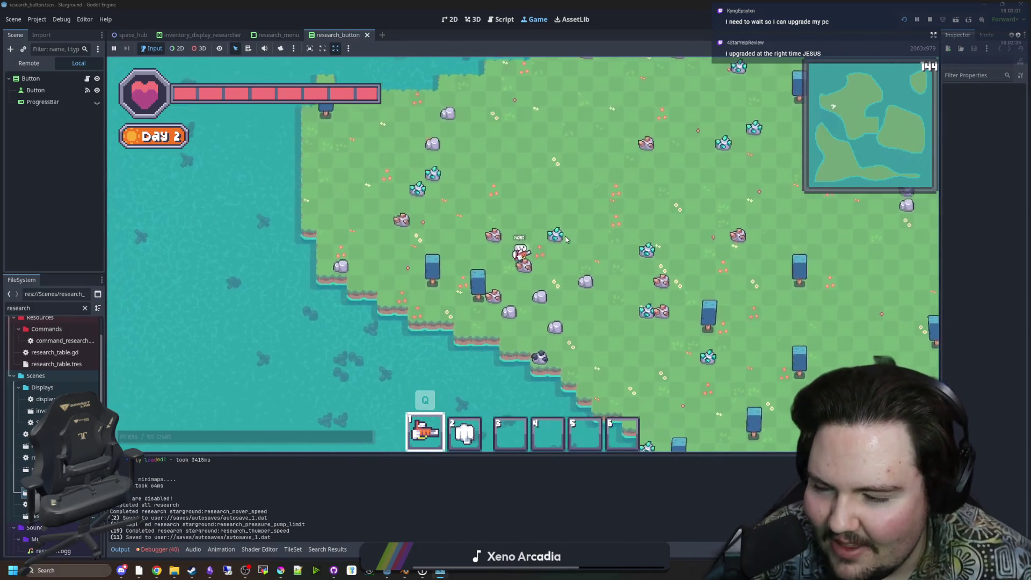
{"action": "key", "text": "w"}
{"action": "scroll", "coordinate": [587, 190], "scroll_direction": "down", "scroll_amount": 2}
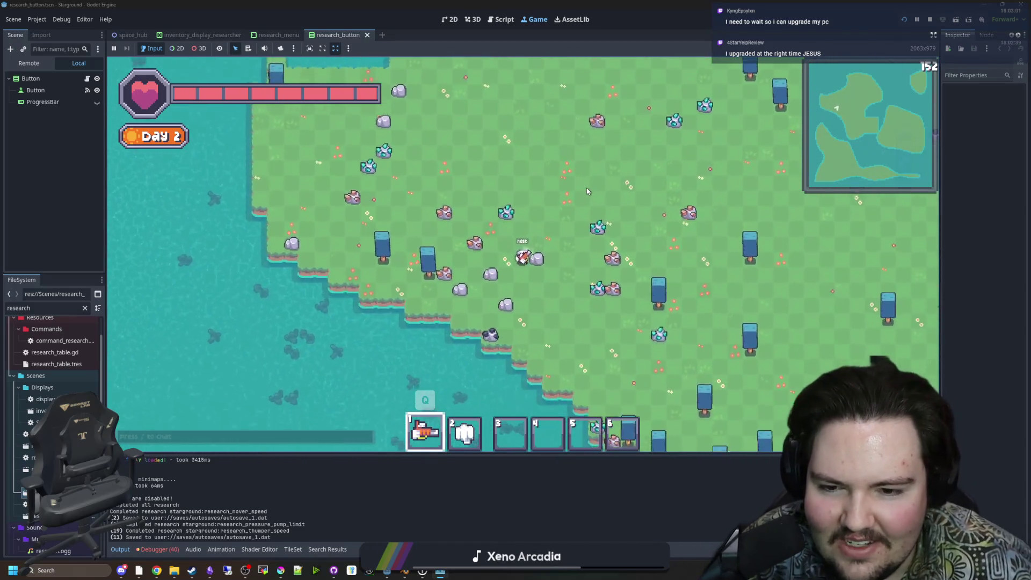
{"action": "scroll", "coordinate": [587, 191], "scroll_direction": "up", "scroll_amount": 2}
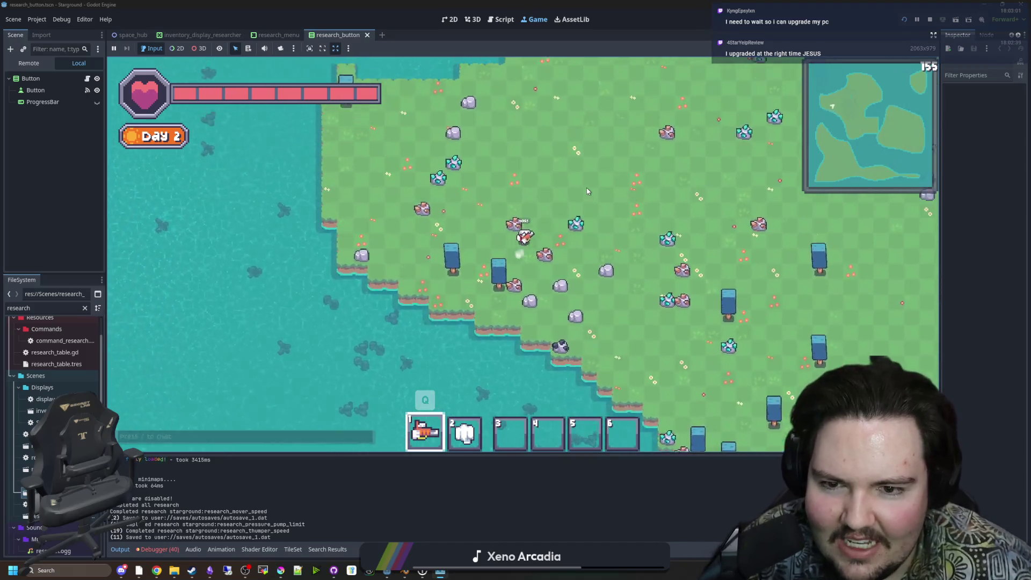
Walk up-right, then south toward the coast, and bring up Task Manager.
{"action": "key", "text": "d"}
{"action": "key", "text": "s"}
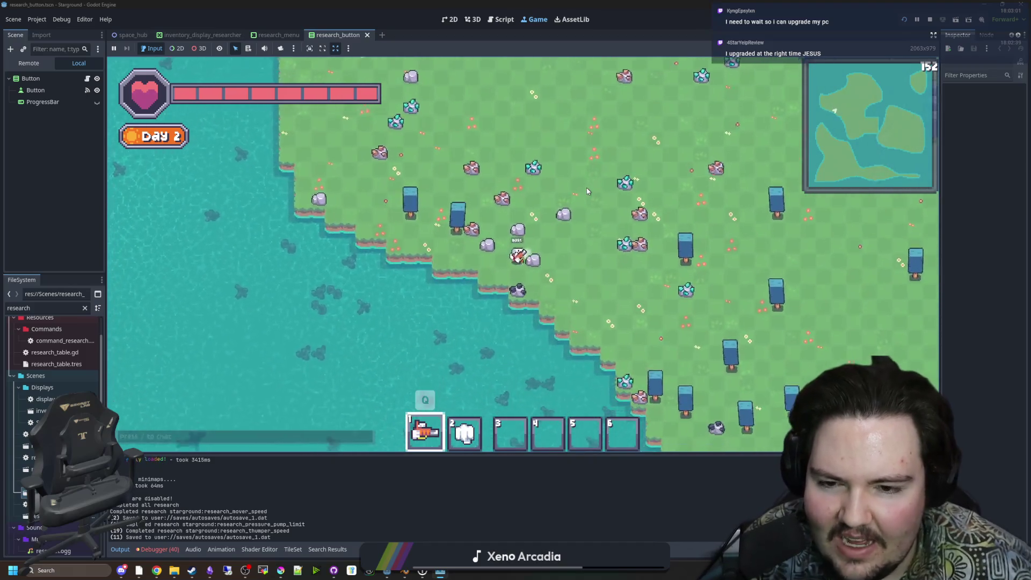
{"action": "key", "text": "w"}
{"action": "key", "text": "d"}
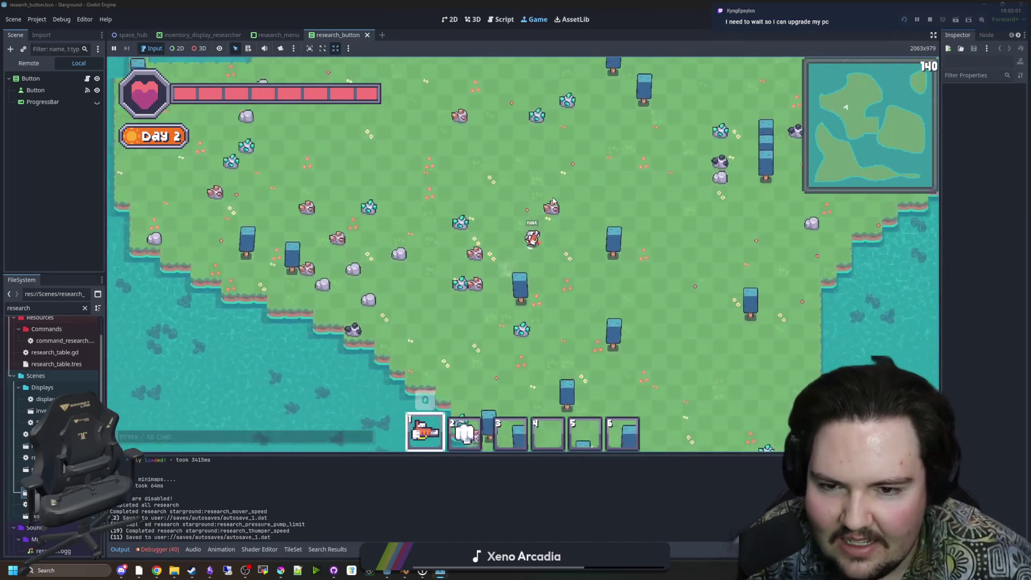
{"action": "key", "text": "w"}
{"action": "key", "text": "d"}
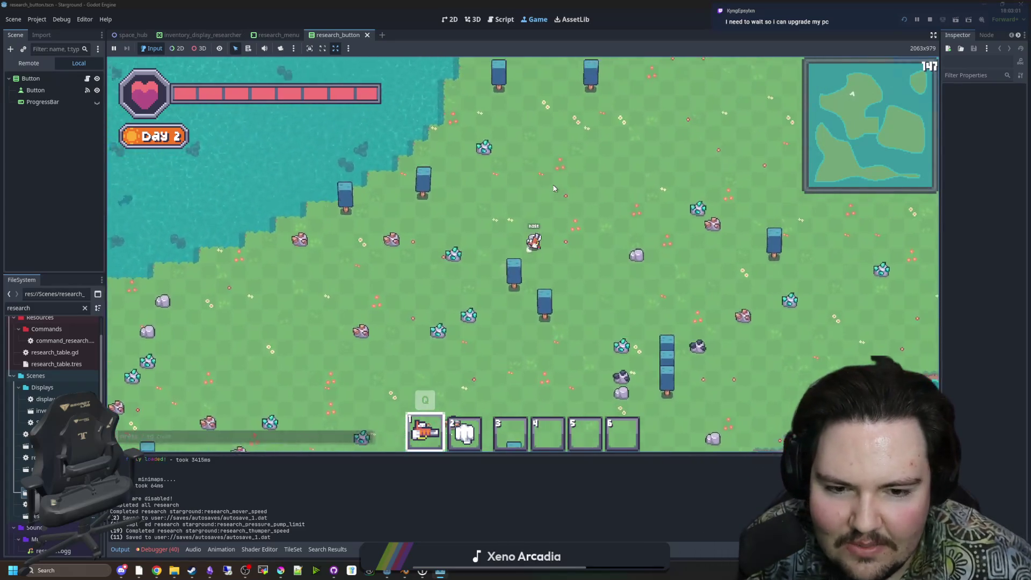
{"action": "key", "text": "s"}
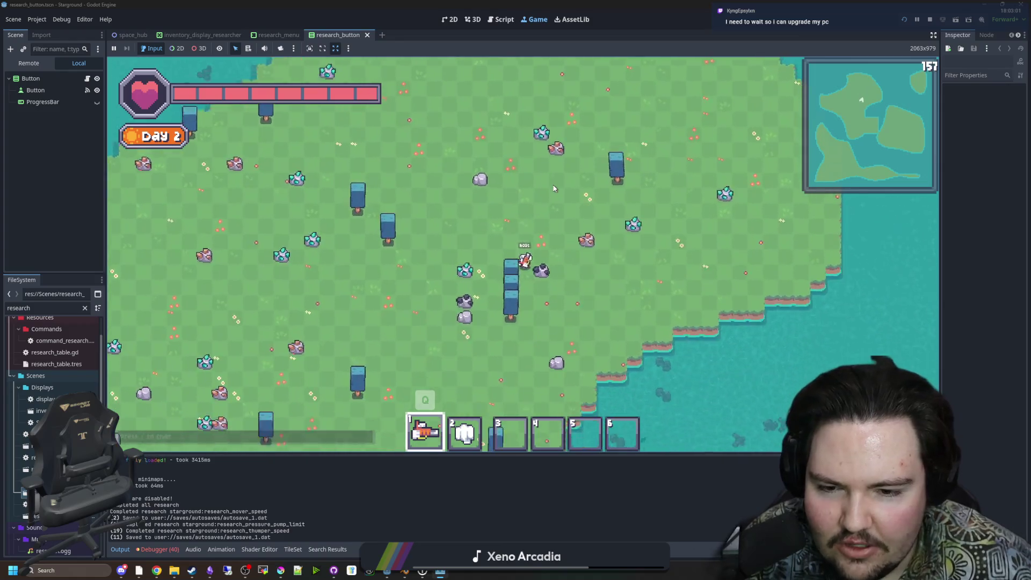
{"action": "key", "text": "a"}
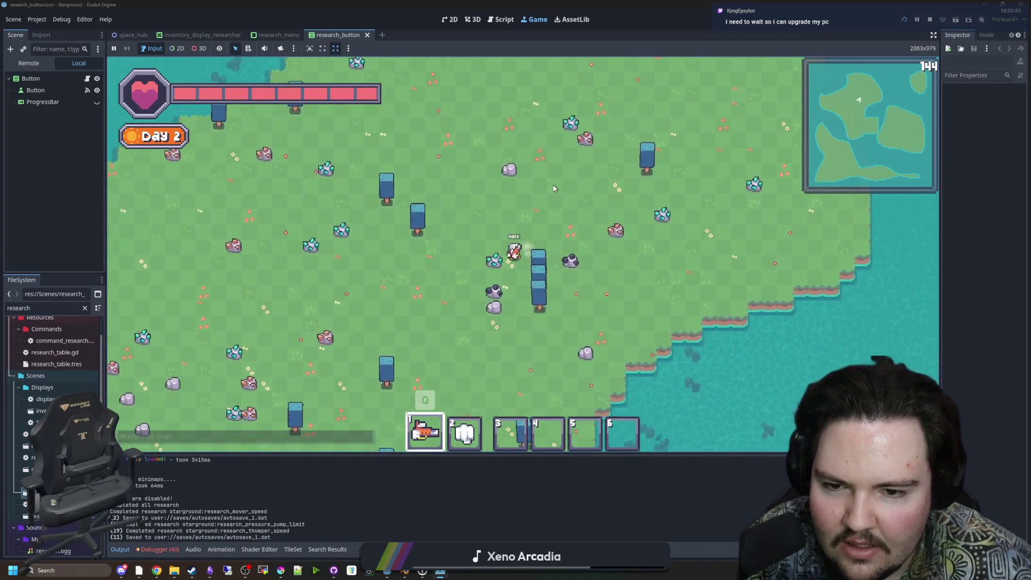
{"action": "key", "text": "s"}
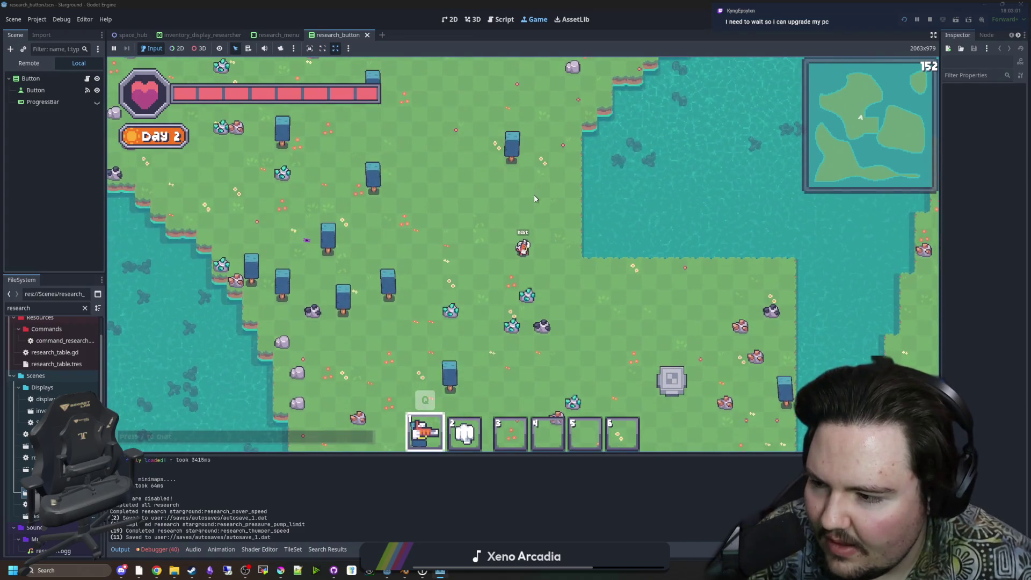
{"action": "key", "text": "s"}
{"action": "key", "text": "d"}
{"action": "key", "text": "s"}
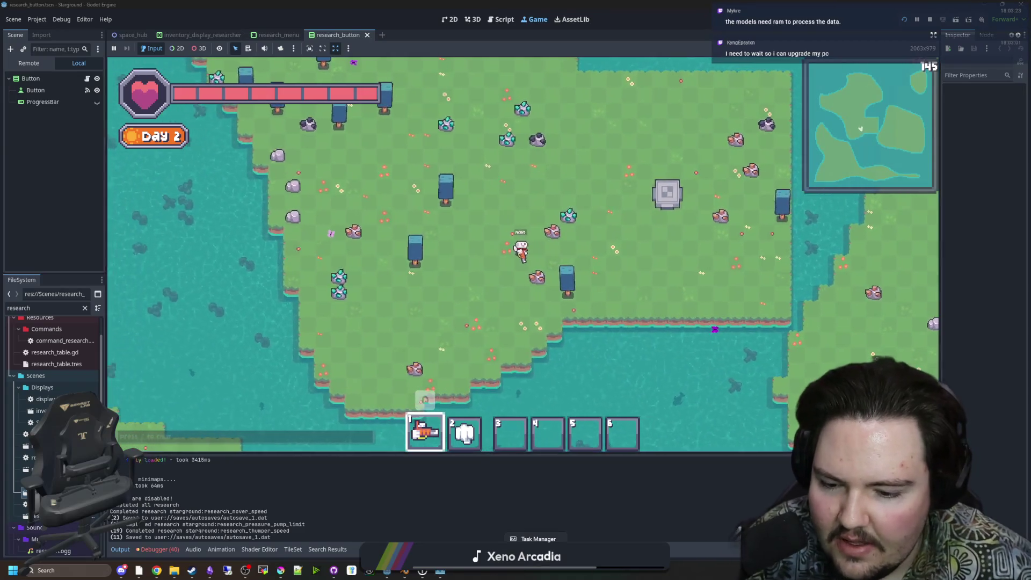
{"action": "key", "text": "ctrl+shift+Escape"}
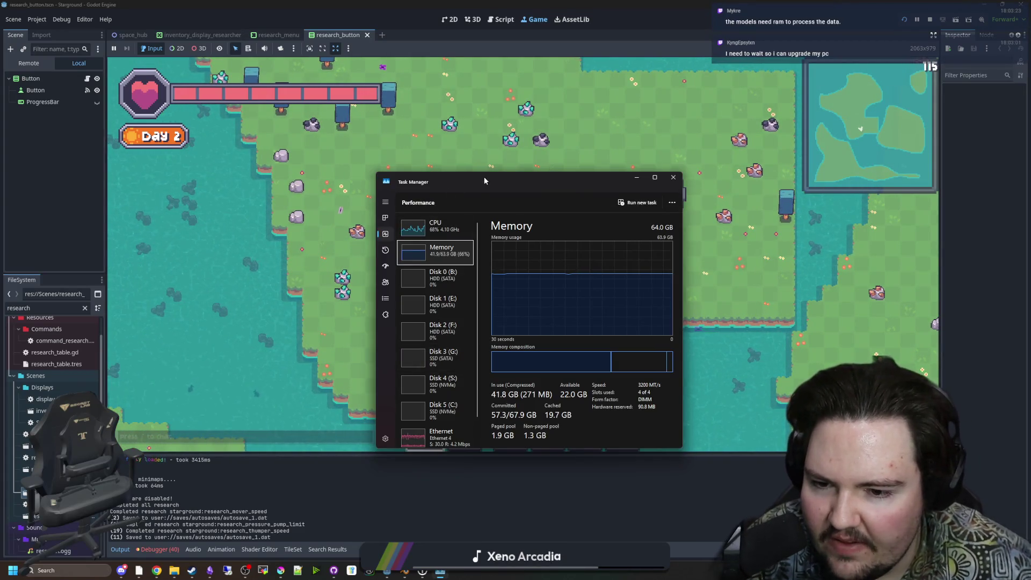
{"action": "double_click", "coordinate": [484, 181]}
{"action": "left_click", "coordinate": [101, 288]}
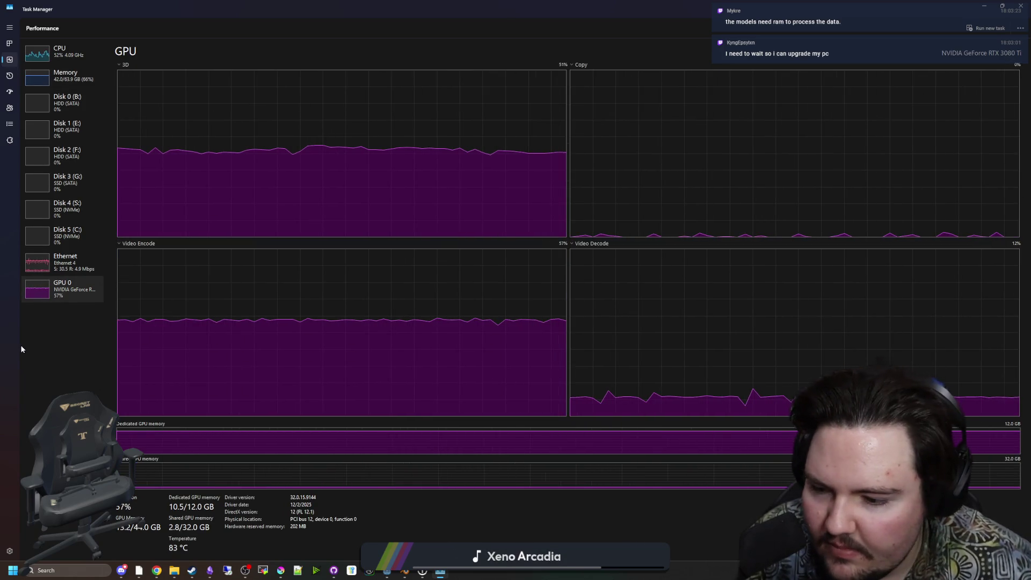
{"action": "left_click", "coordinate": [59, 52]}
{"action": "mouse_move", "coordinate": [252, 9]}
{"action": "left_mouse_down"}
{"action": "mouse_move", "coordinate": [397, 101]}
{"action": "mouse_move", "coordinate": [386, 192]}
{"action": "left_mouse_up"}
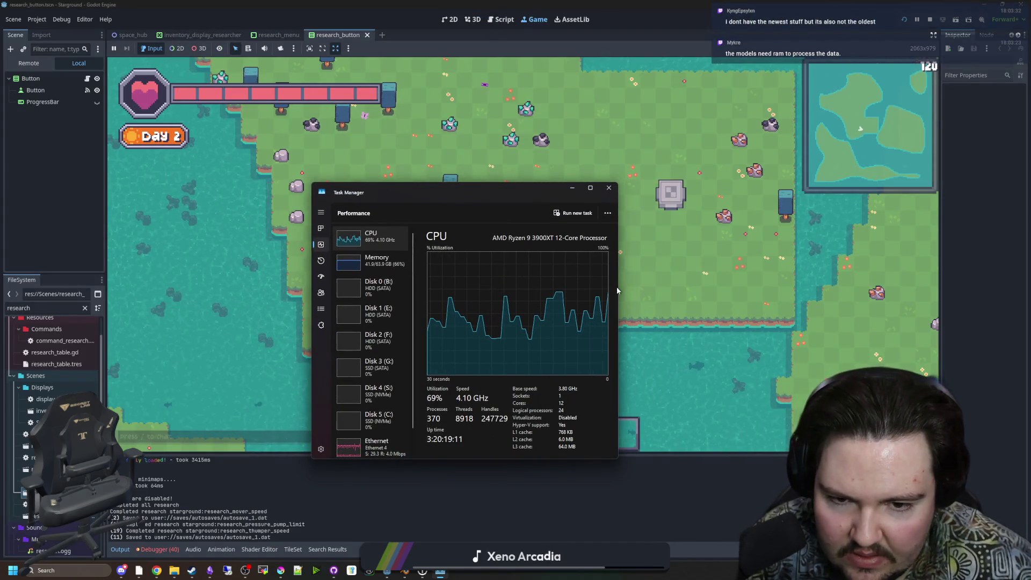
{"action": "left_click_drag", "start_coordinate": [620, 287], "coordinate": [761, 298]}
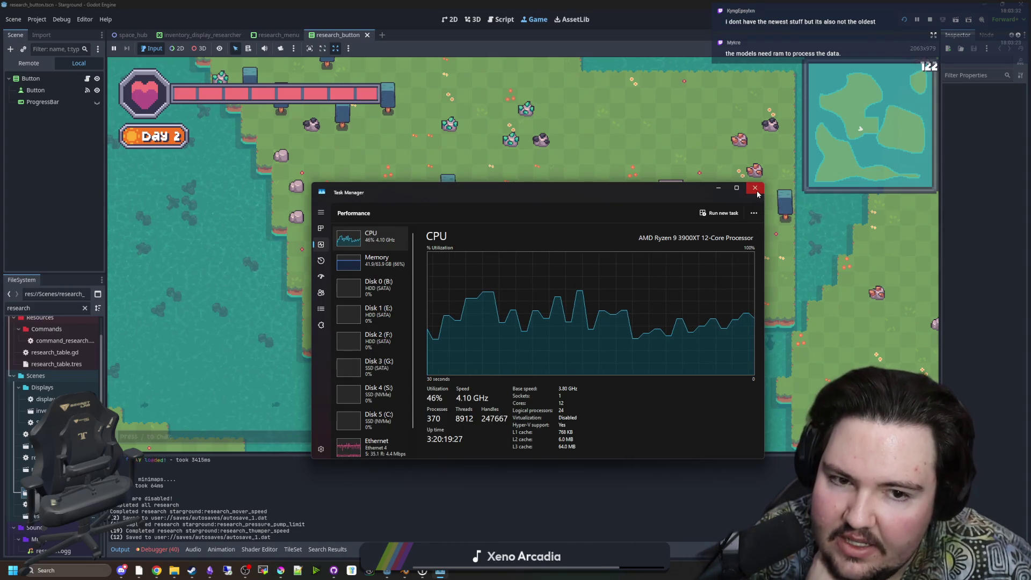
{"action": "key", "text": "alt+F4"}
Walk the player back and forth between up-left and down-right on the island.
{"action": "key", "text": "d"}
{"action": "key", "text": "s"}
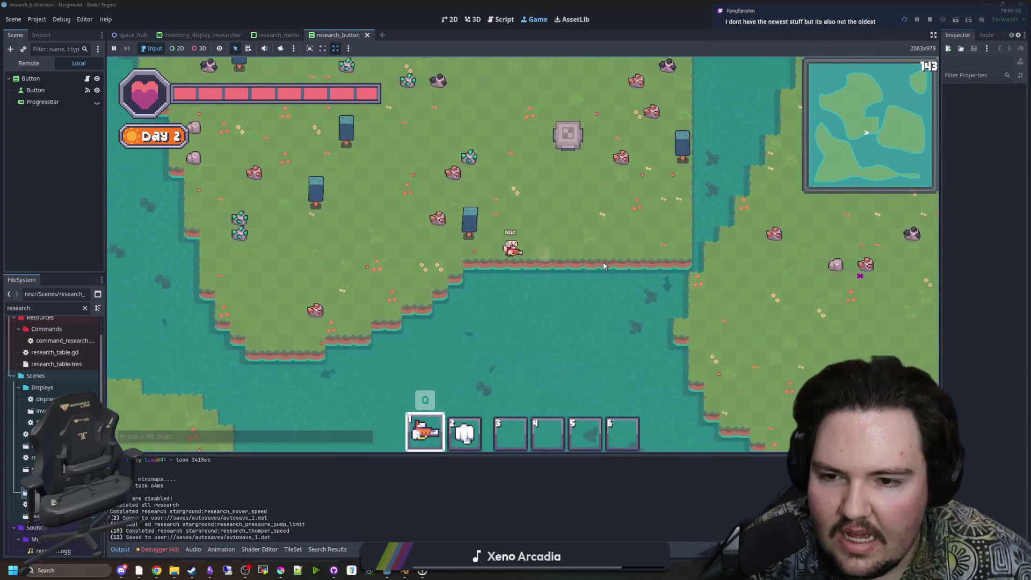
{"action": "key", "text": "w"}
{"action": "key", "text": "a"}
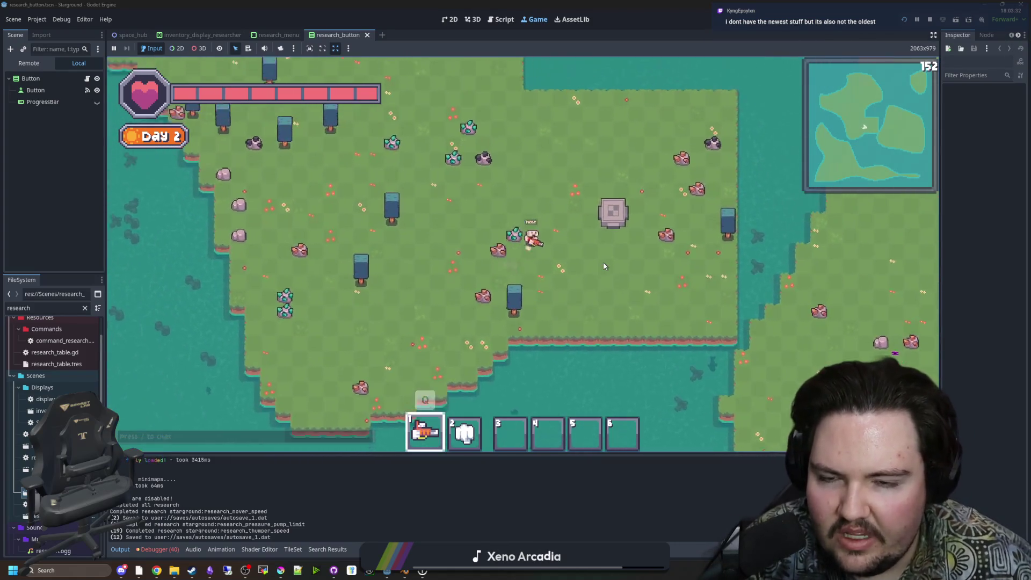
{"action": "key", "text": "a"}
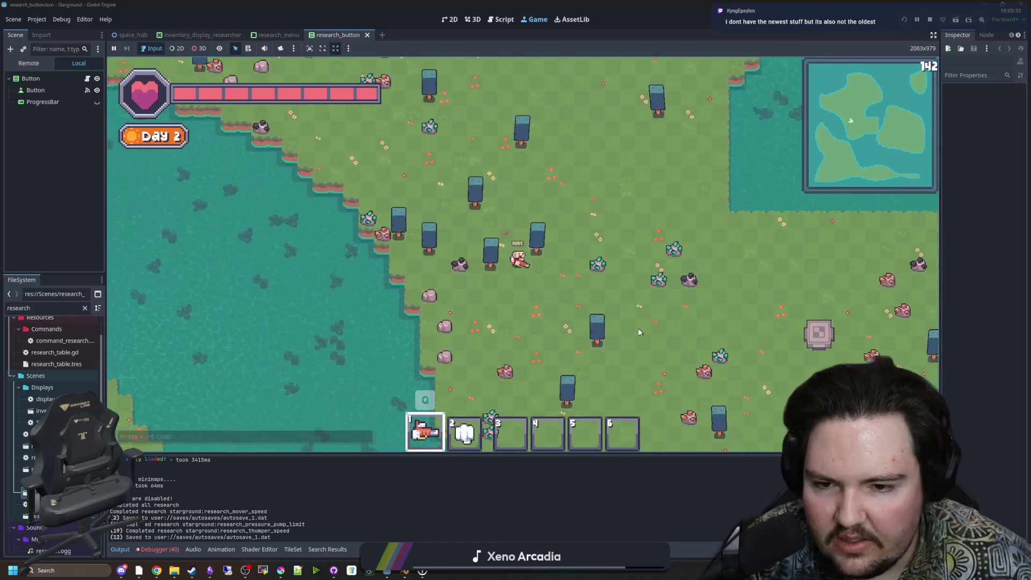
{"action": "key", "text": "d"}
{"action": "key", "text": "s"}
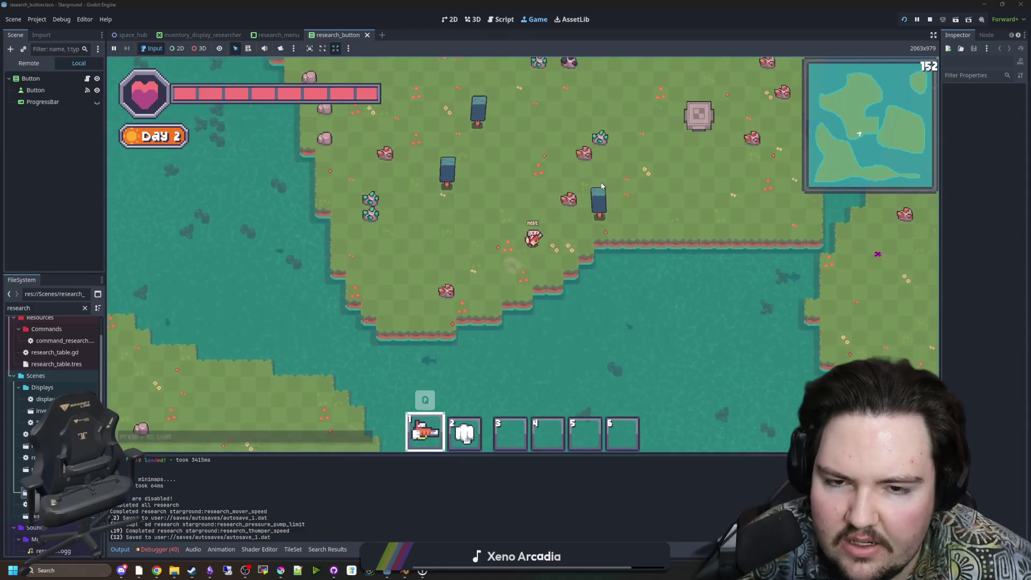
{"action": "key", "text": "w"}
{"action": "key", "text": "a"}
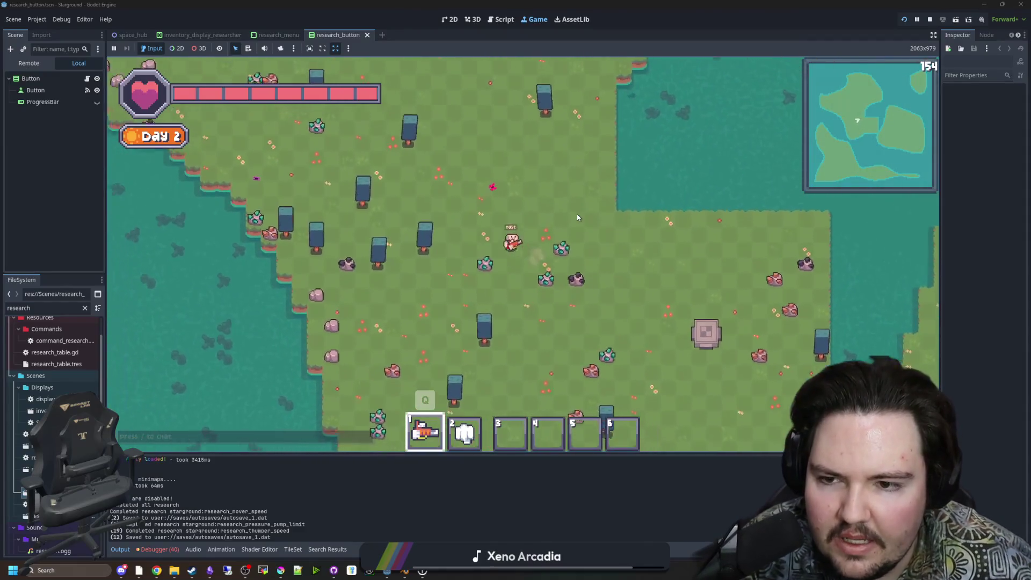
{"action": "key", "text": "w"}
{"action": "key", "text": "a"}
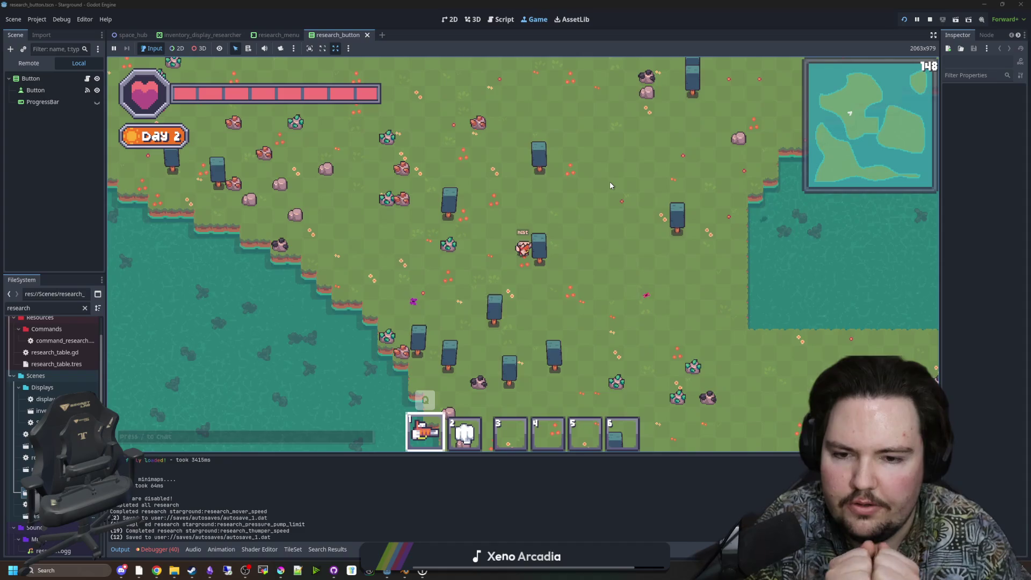
{"action": "key", "text": "d"}
{"action": "key", "text": "s"}
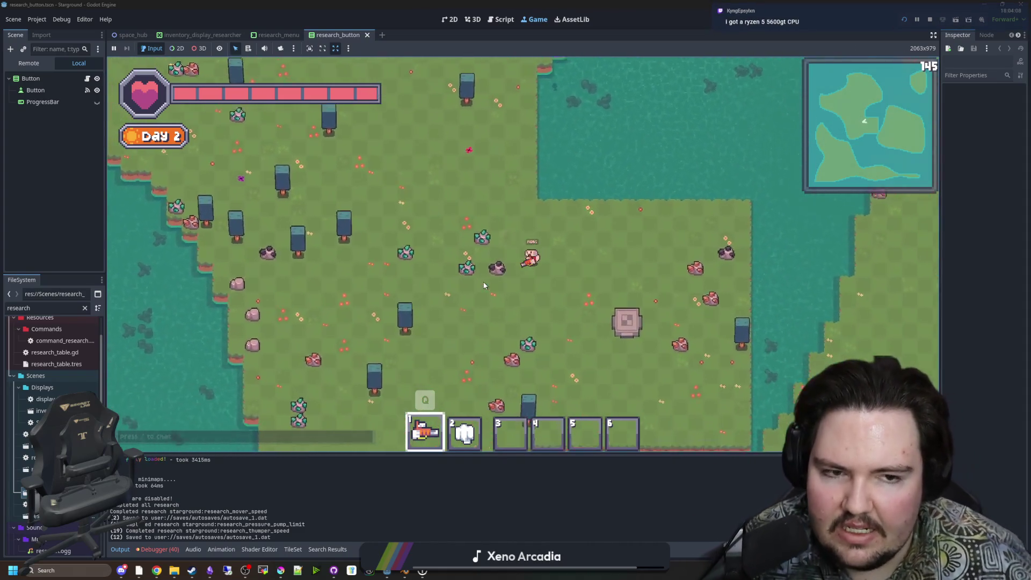
{"action": "key", "text": "d"}
{"action": "key", "text": "s"}
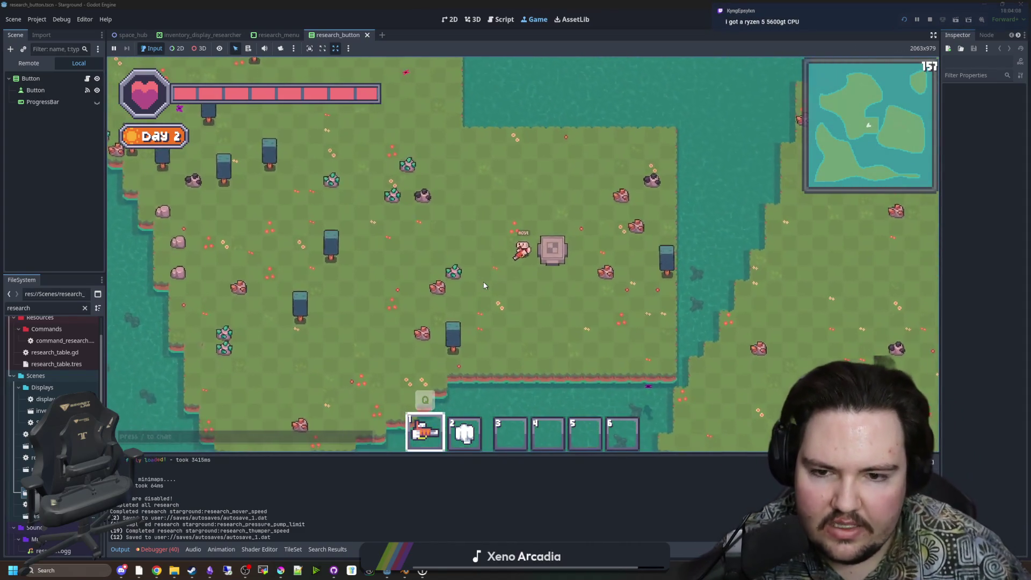
{"action": "key", "text": "d"}
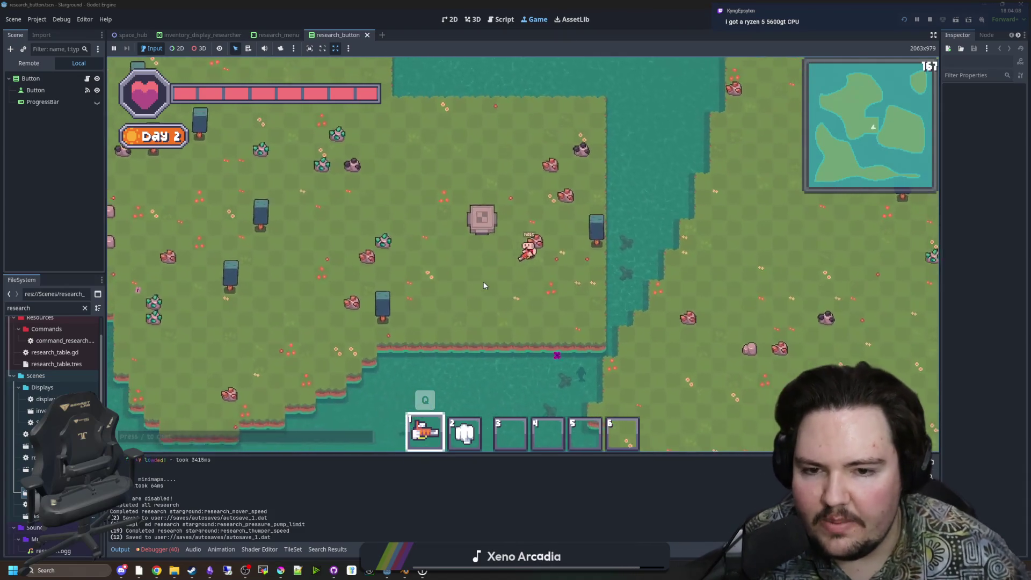
Head the player far up-left, then turn and walk down-right toward the stone pad.
{"action": "key", "text": "w"}
{"action": "key", "text": "a"}
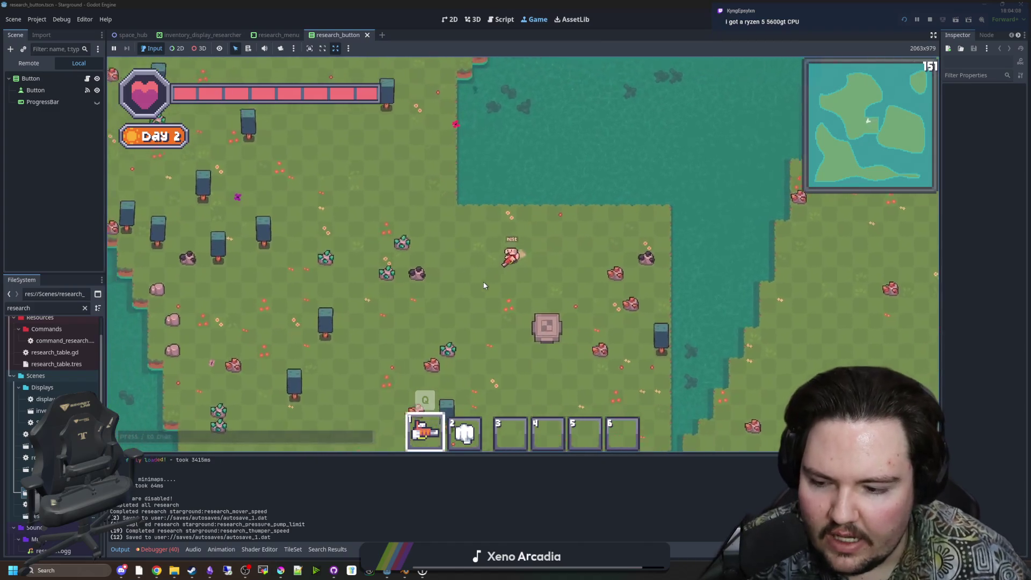
{"action": "key", "text": "s"}
{"action": "key", "text": "a"}
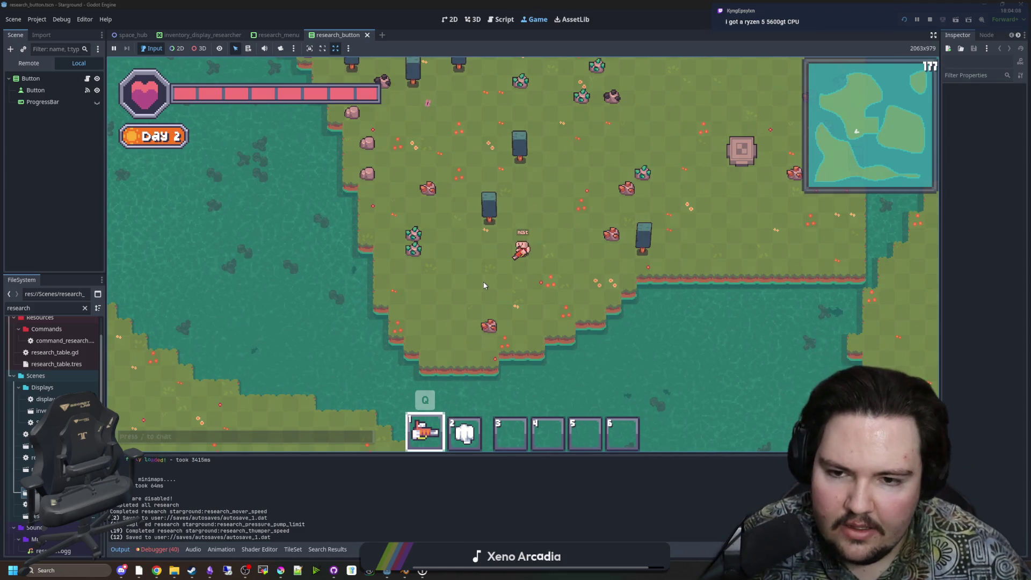
{"action": "key", "text": "w"}
{"action": "key", "text": "a"}
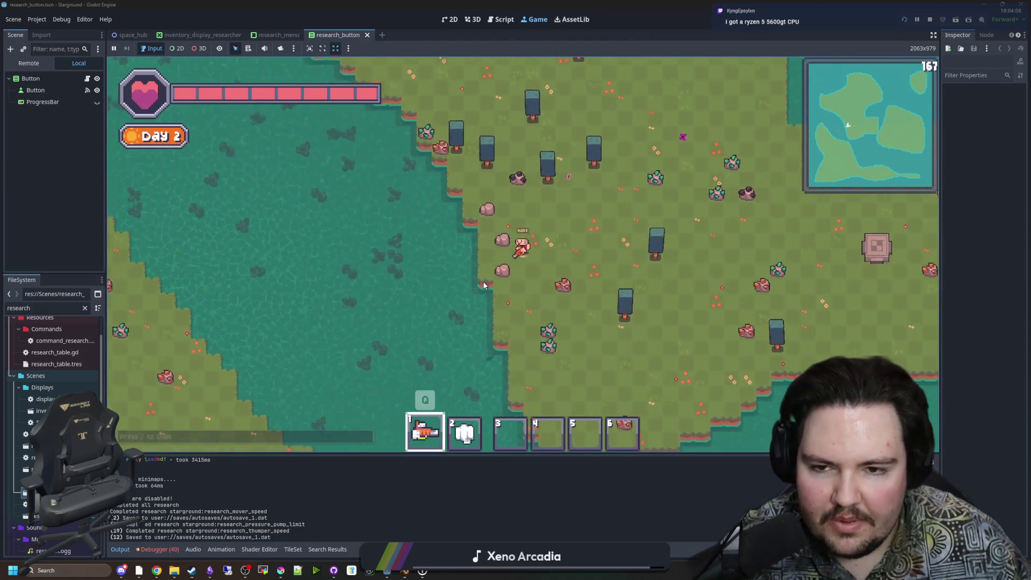
{"action": "key", "text": "w"}
{"action": "key", "text": "a"}
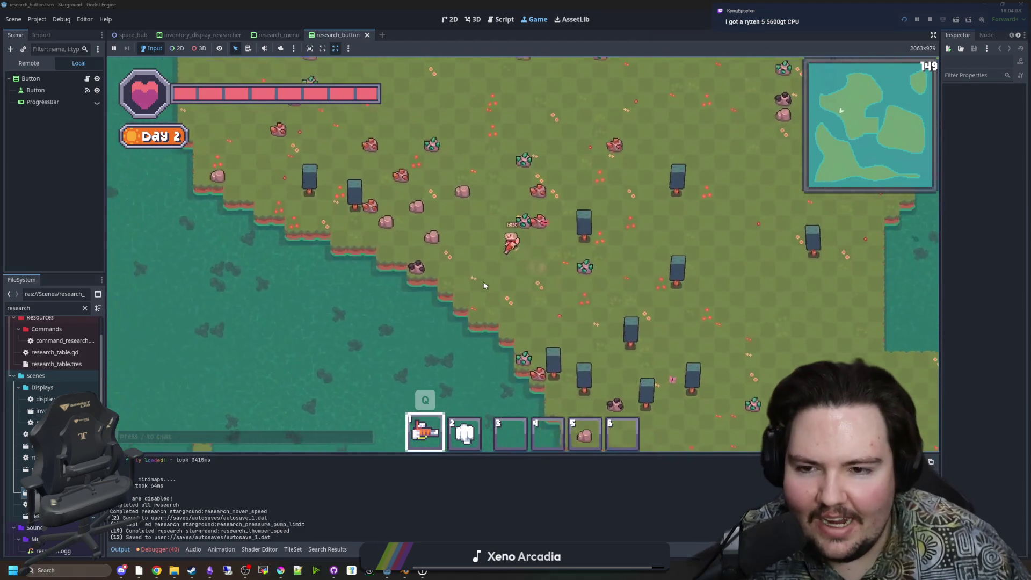
{"action": "key", "text": "w"}
{"action": "key", "text": "a"}
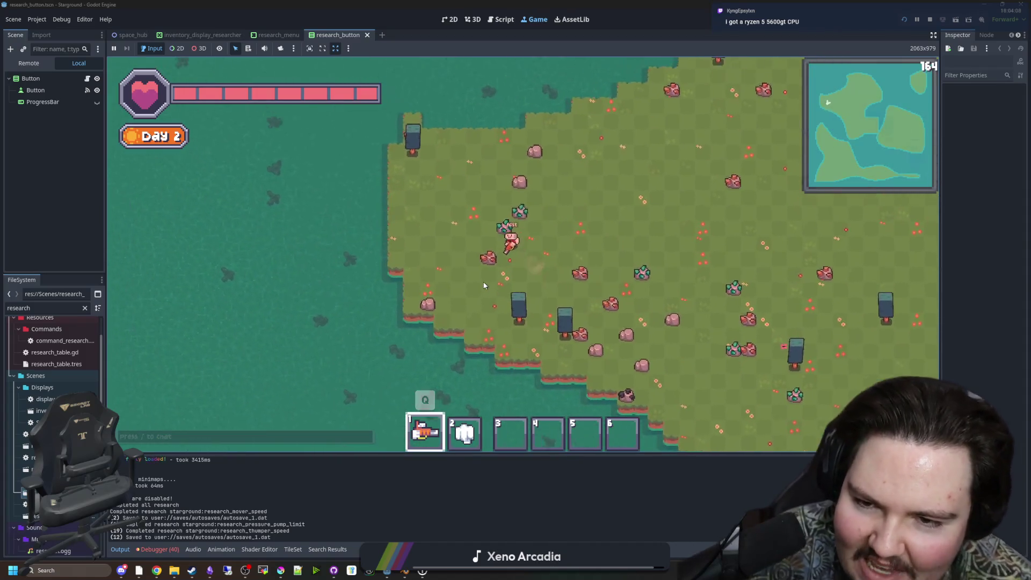
{"action": "key", "text": "d"}
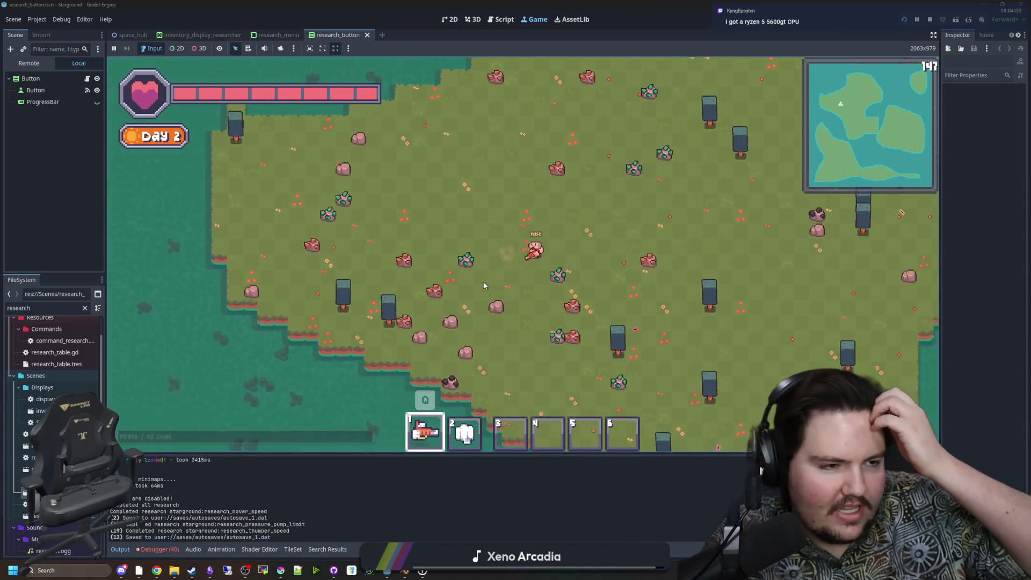
{"action": "key", "text": "d"}
{"action": "key", "text": "s"}
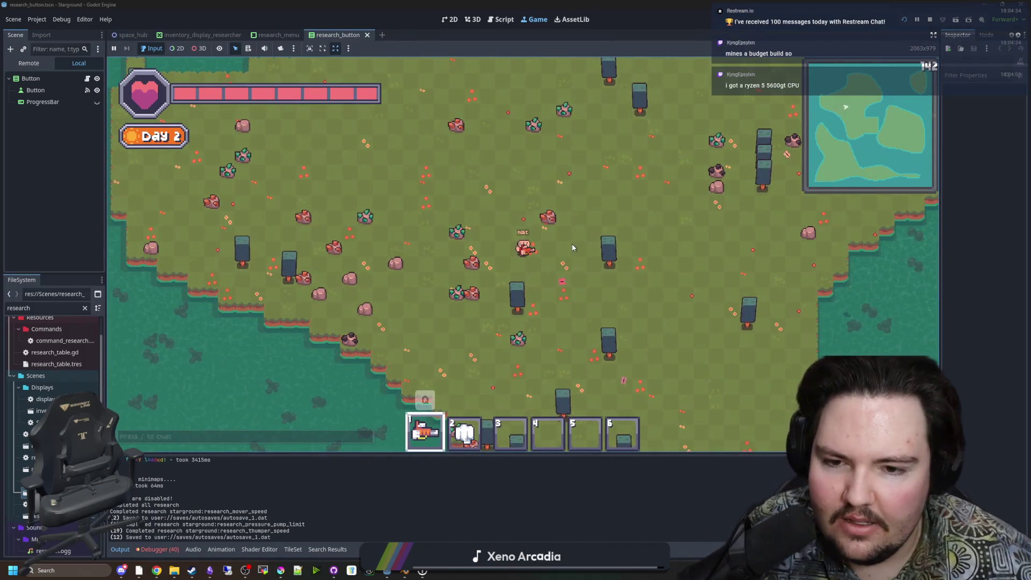
{"action": "key", "text": "d"}
{"action": "key", "text": "s"}
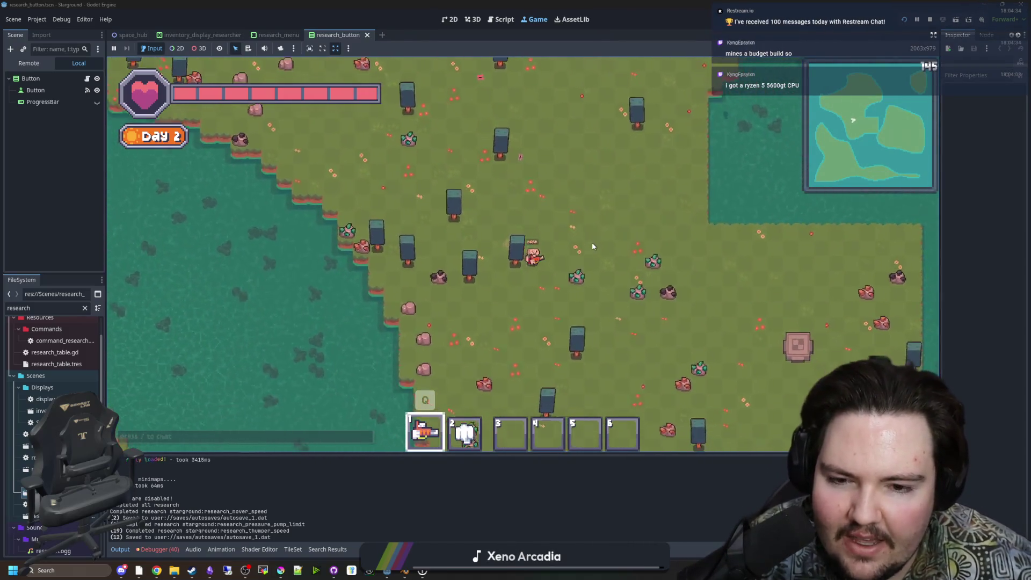
{"action": "key", "text": "d"}
{"action": "key", "text": "s"}
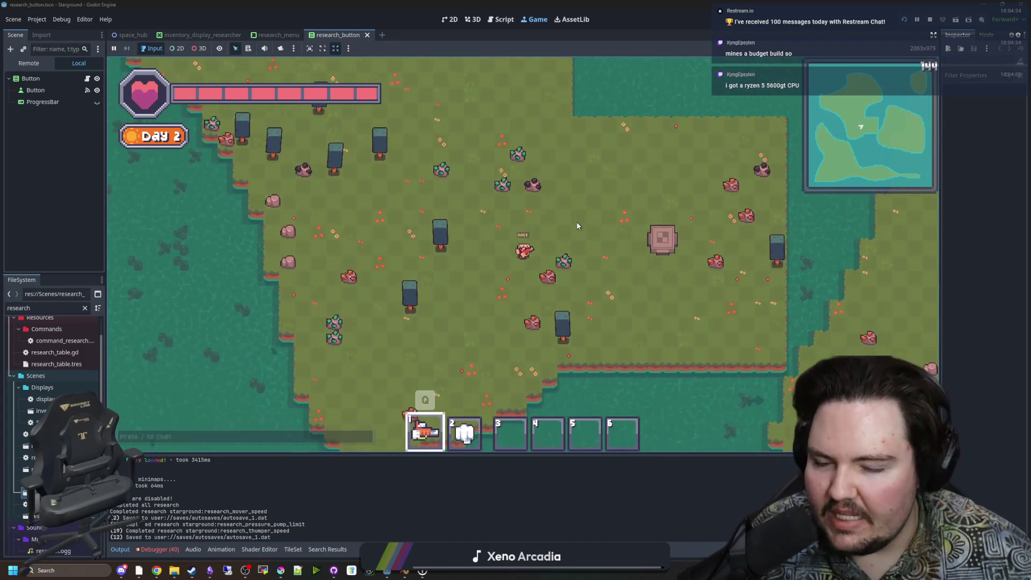
{"action": "key", "text": "s"}
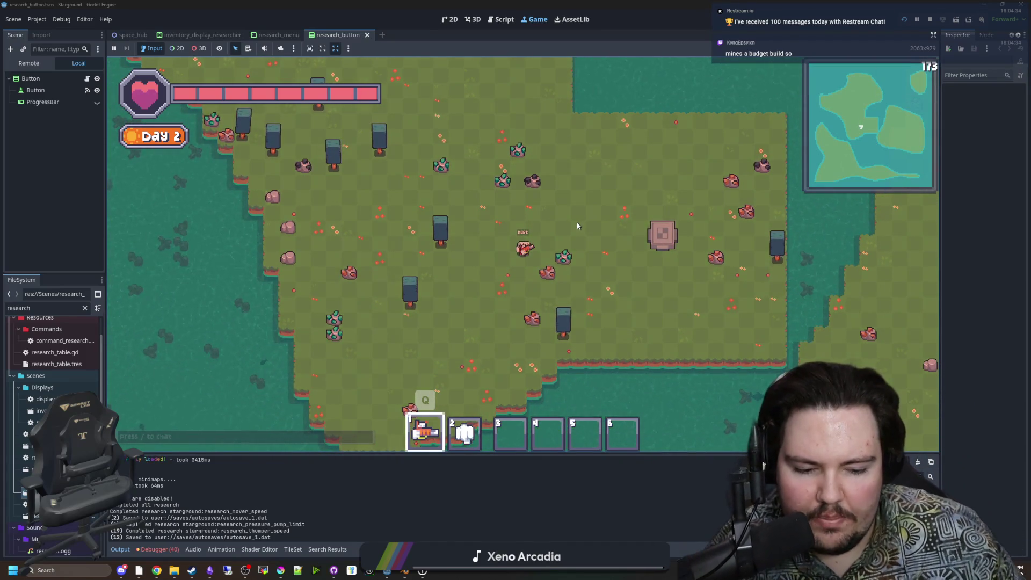
Walk the player west and north across the night grassland, then back east toward the water.
{"action": "key", "text": "s"}
{"action": "key", "text": "d"}
{"action": "key", "text": "a"}
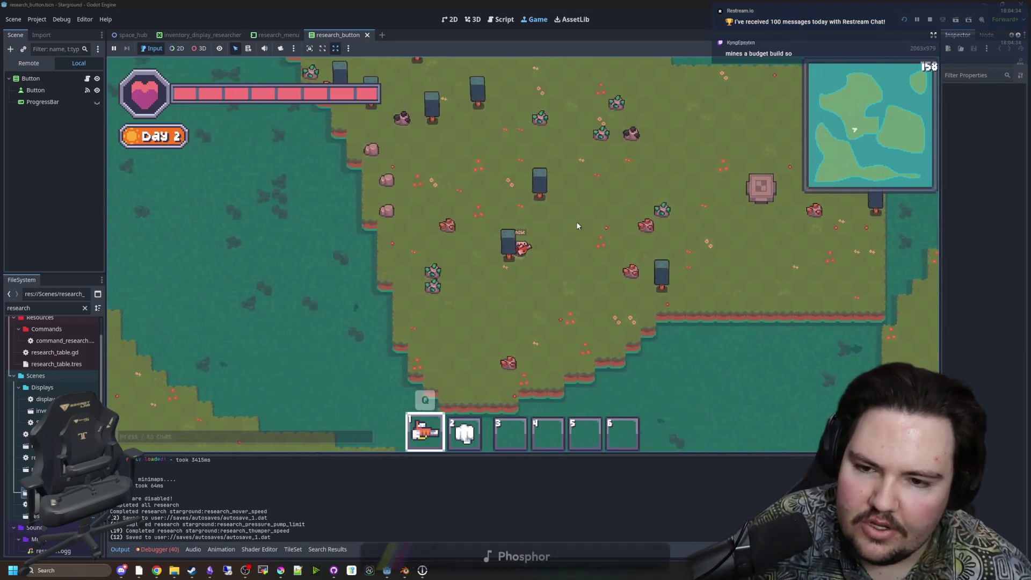
{"action": "key", "text": "a"}
{"action": "key", "text": "w"}
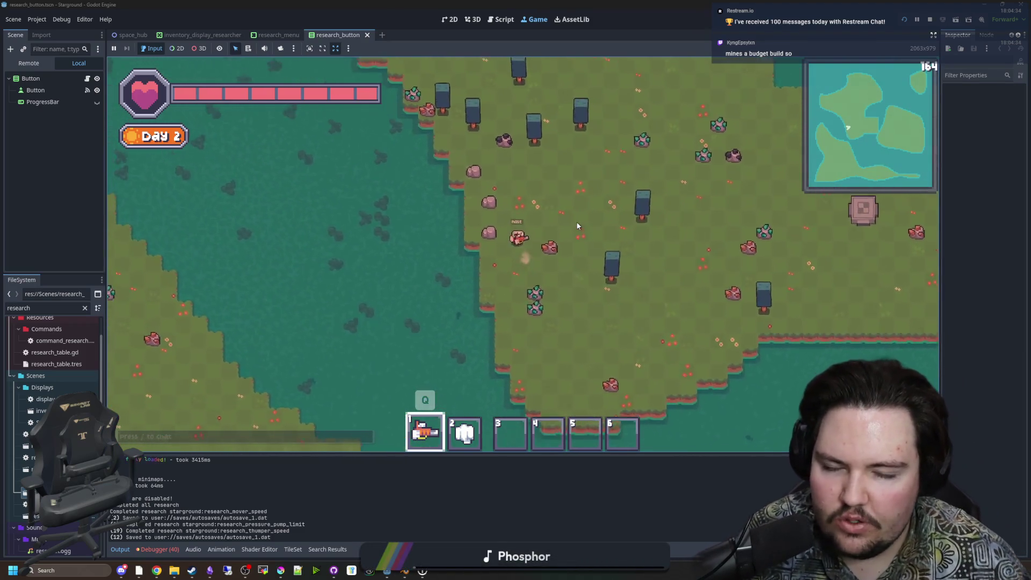
{"action": "key", "text": "w"}
{"action": "key", "text": "a"}
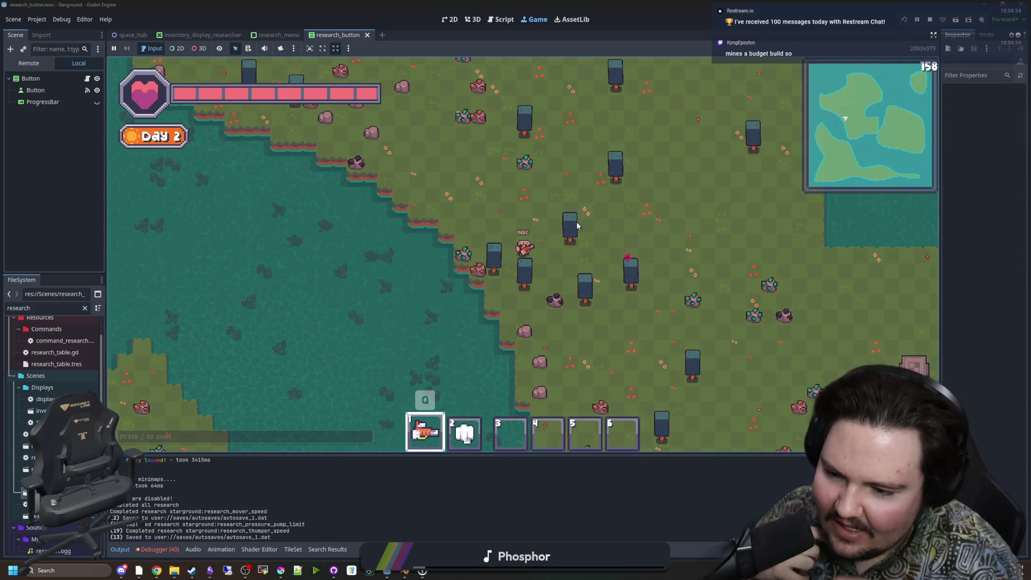
{"action": "key", "text": "w"}
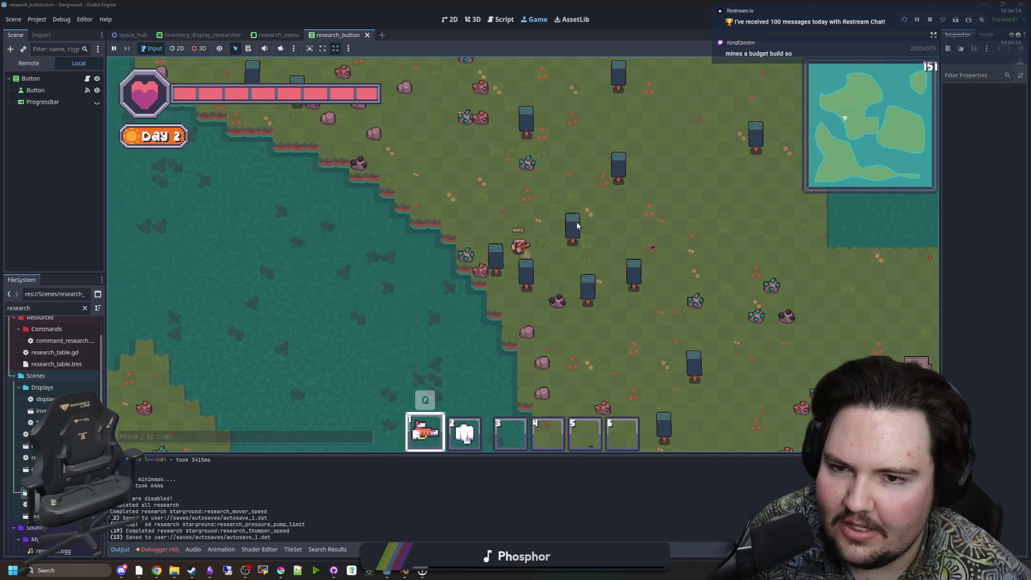
{"action": "key", "text": "w"}
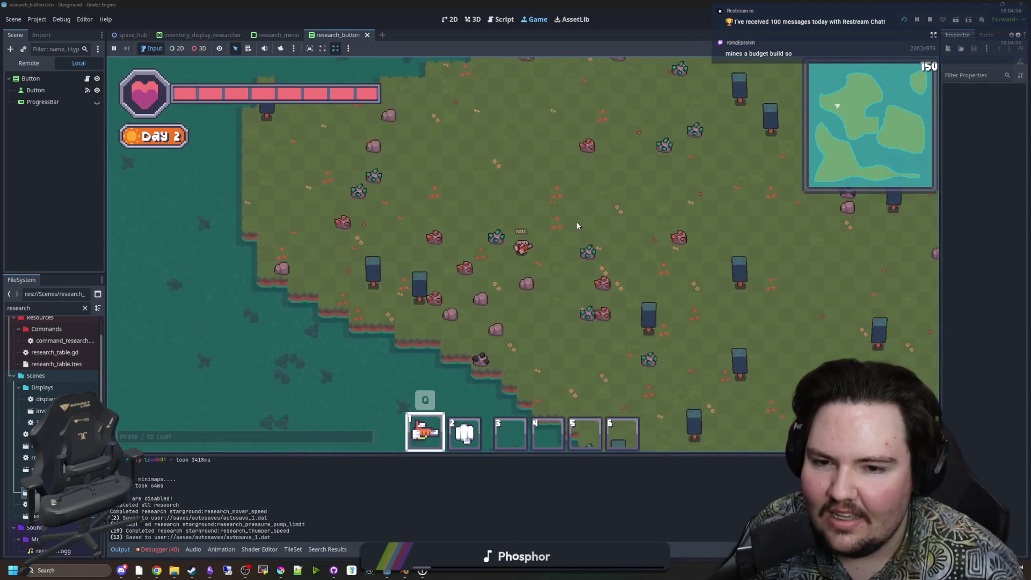
{"action": "key", "text": "s"}
{"action": "key", "text": "d"}
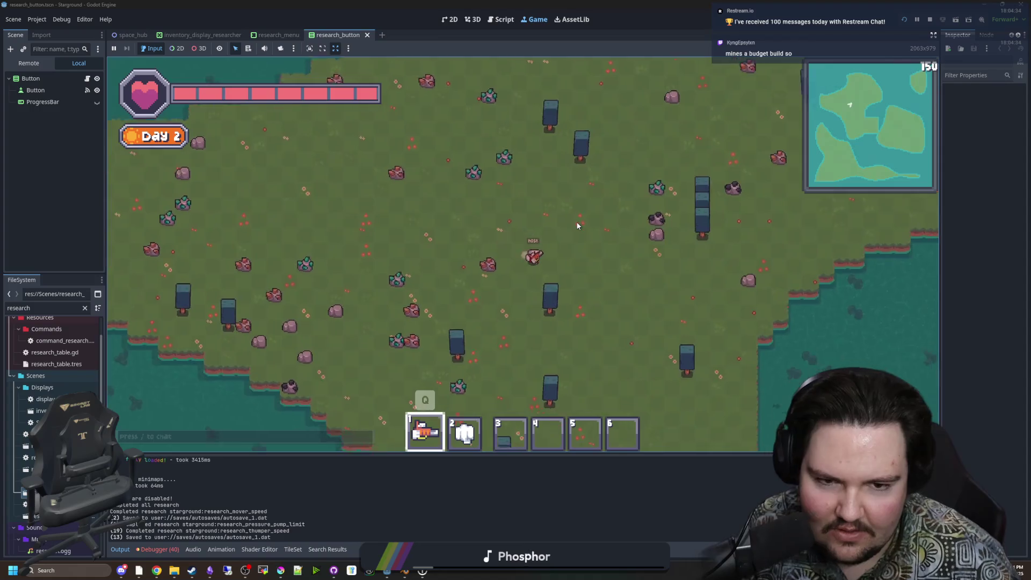
{"action": "key", "text": "s"}
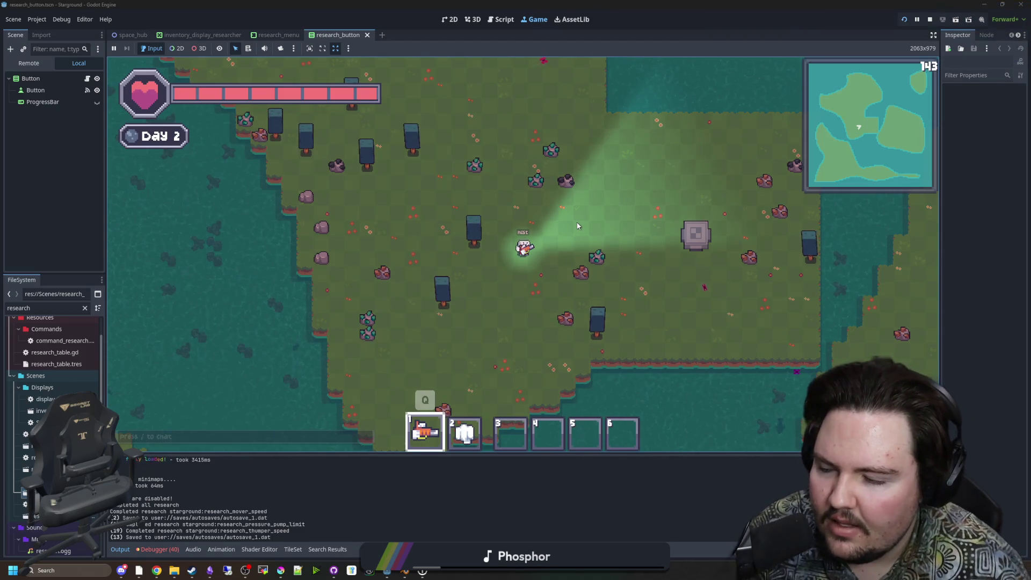
{"action": "key", "text": "w"}
{"action": "key", "text": "a"}
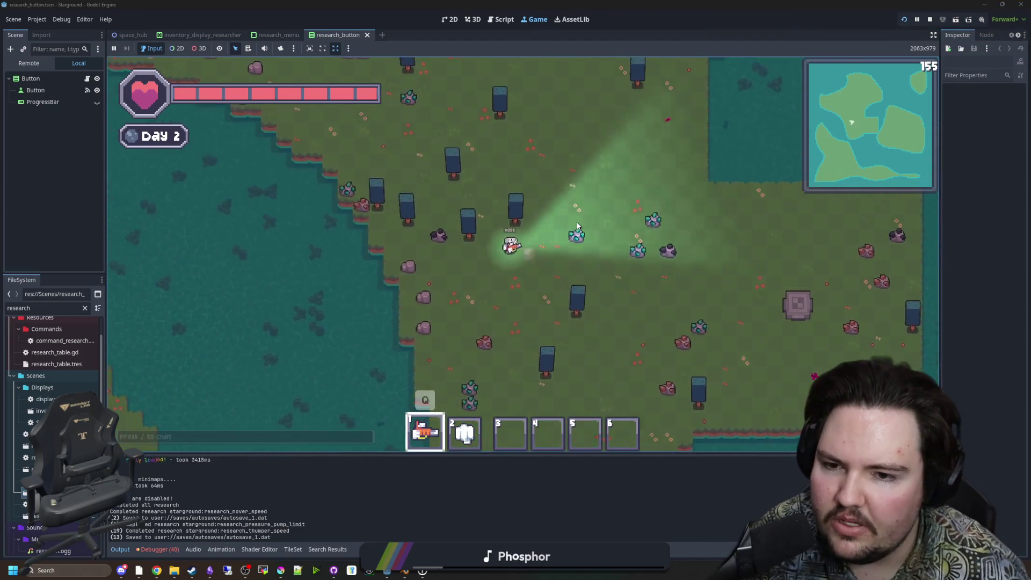
{"action": "key", "text": "w"}
{"action": "key", "text": "a"}
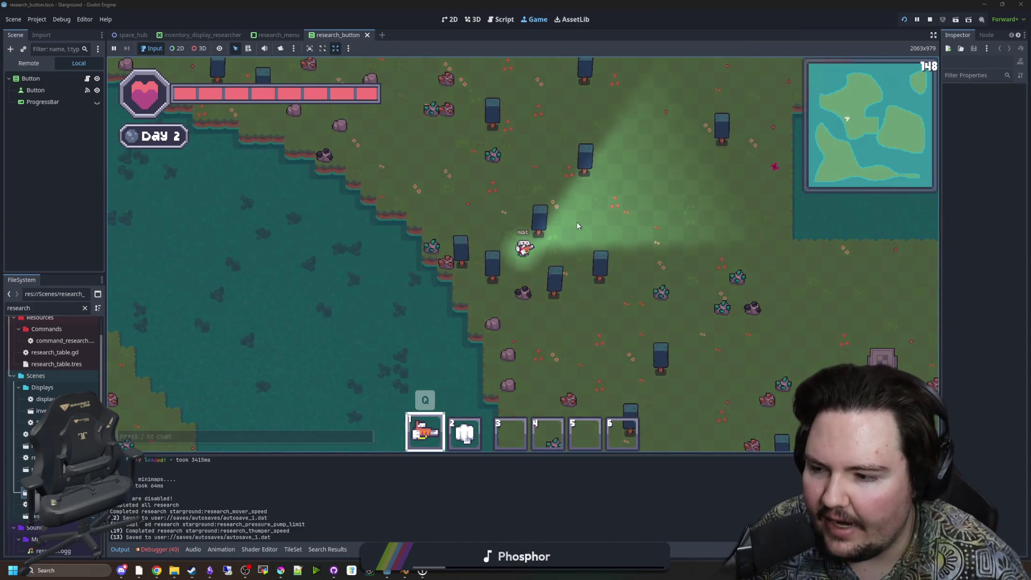
{"action": "key", "text": "w"}
{"action": "key", "text": "a"}
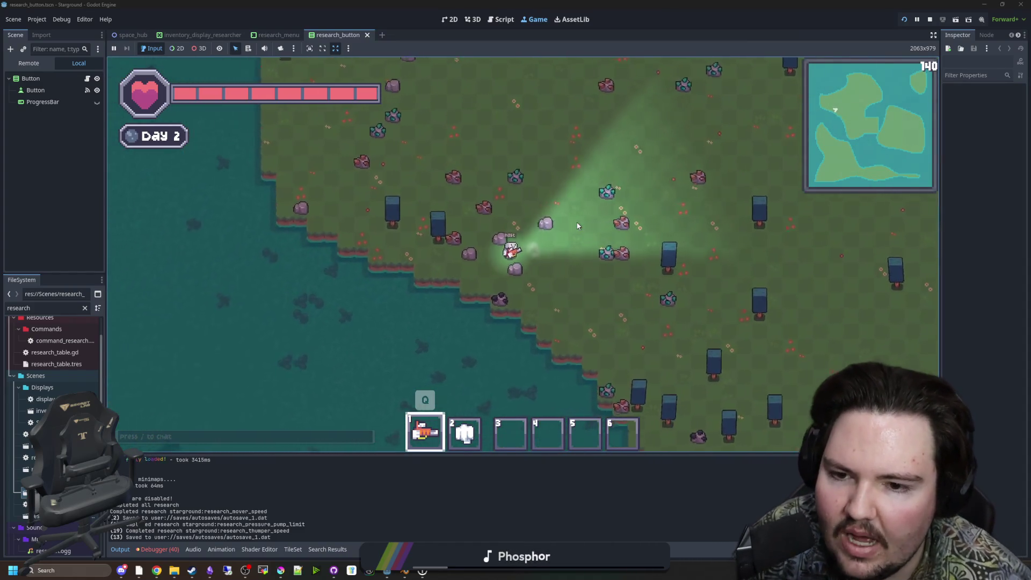
{"action": "key", "text": "d"}
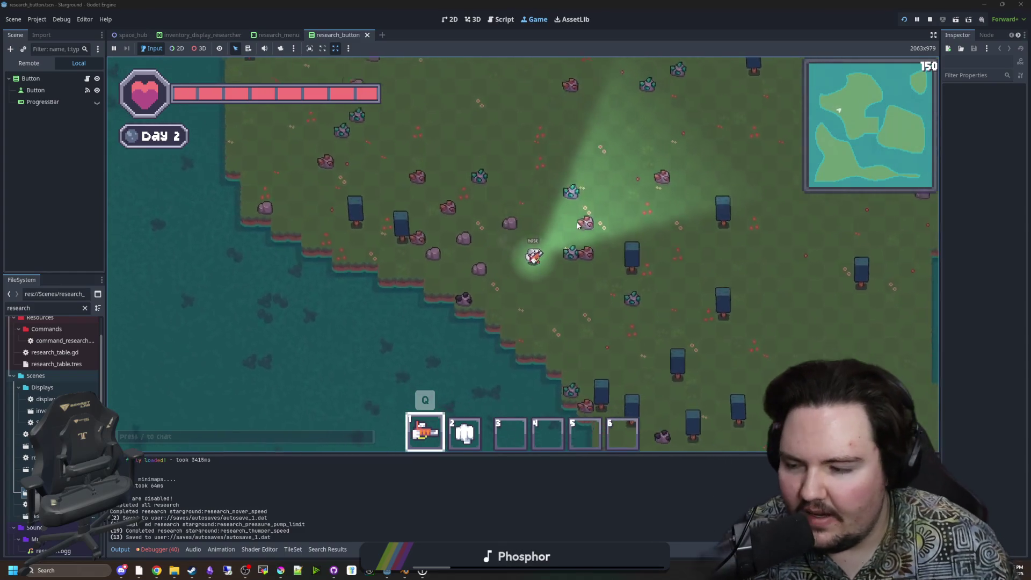
{"action": "key", "text": "d"}
{"action": "key", "text": "s"}
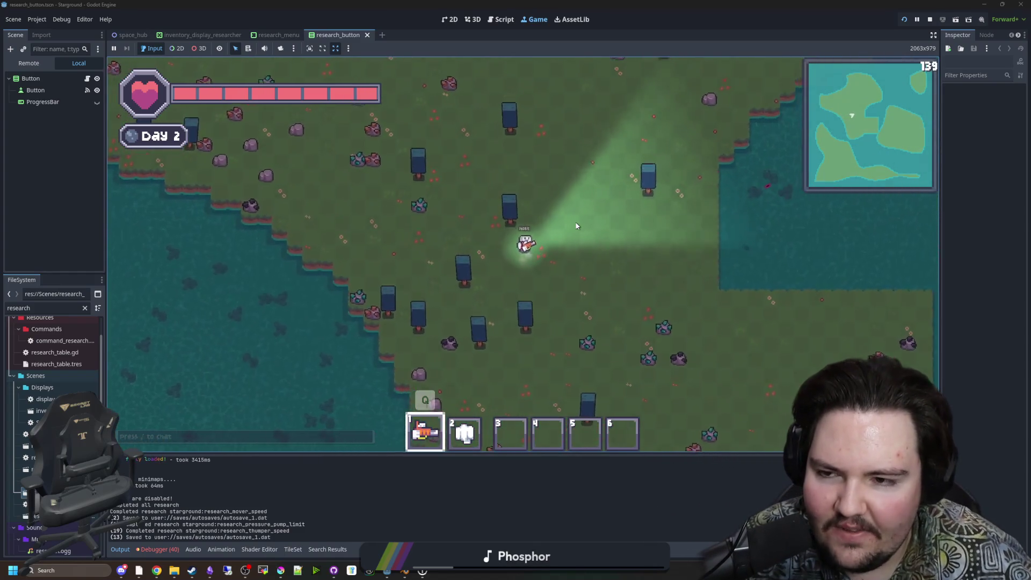
{"action": "key", "text": "w"}
{"action": "key", "text": "a"}
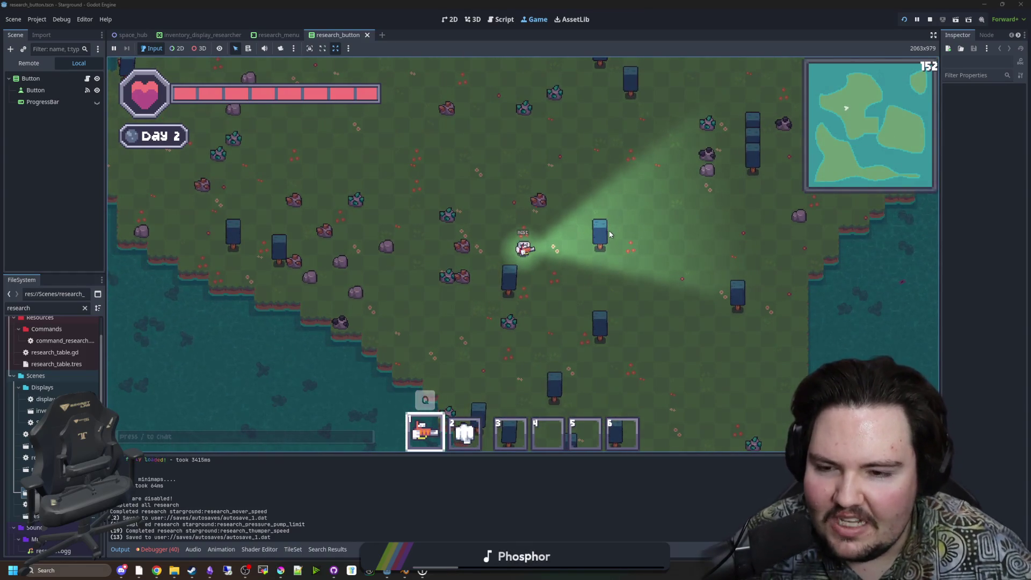
{"action": "key", "text": "d"}
{"action": "key", "text": "s"}
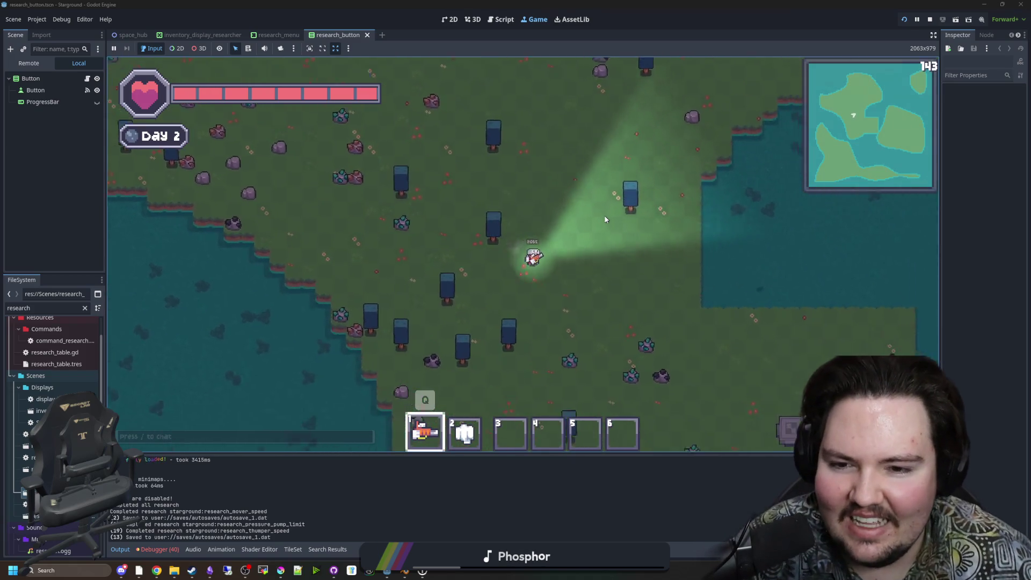
{"action": "key", "text": "d"}
{"action": "key", "text": "s"}
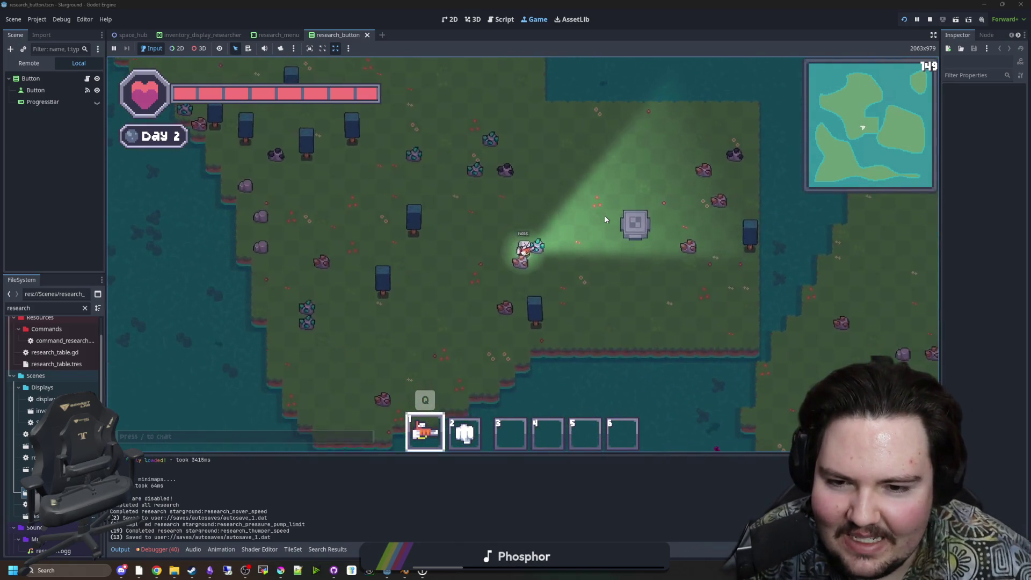
{"action": "key", "text": "d"}
{"action": "key", "text": "w"}
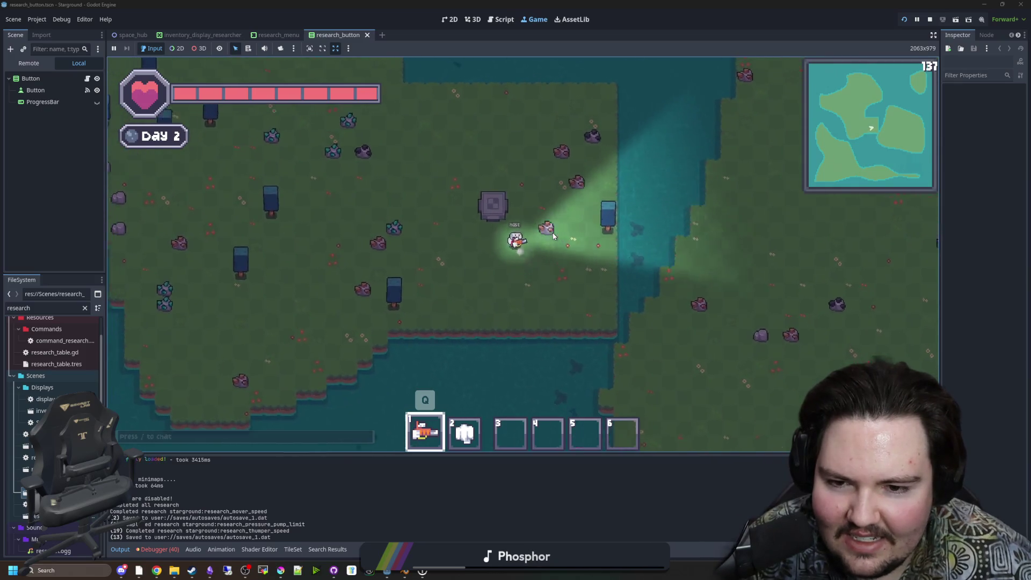
Roam near the shoreline, heading north-west, then swinging south-east and south-west.
{"action": "key", "text": "a"}
{"action": "key", "text": "w"}
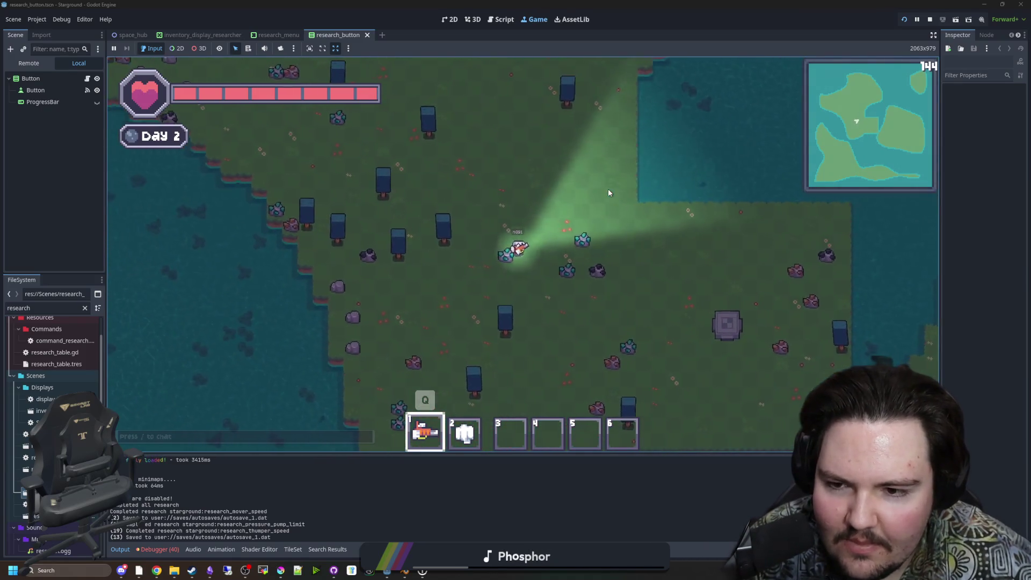
{"action": "key", "text": "s"}
{"action": "key", "text": "a"}
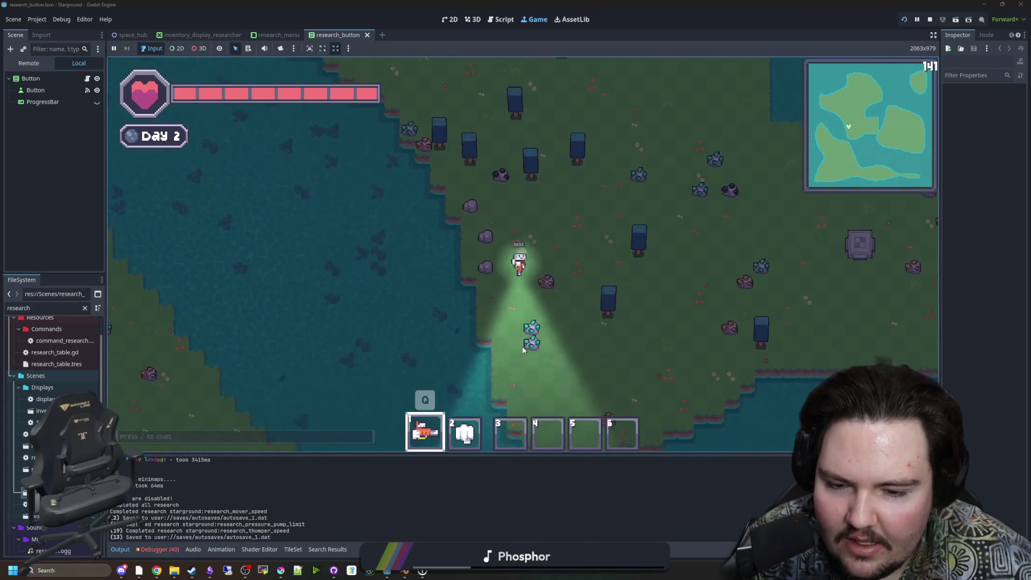
{"action": "key", "text": "s"}
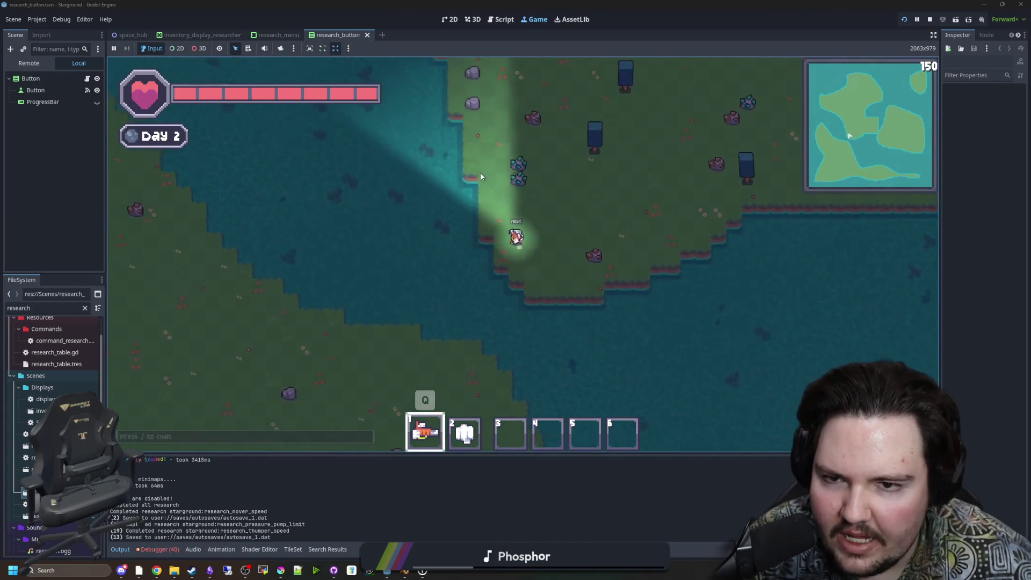
{"action": "key", "text": "w"}
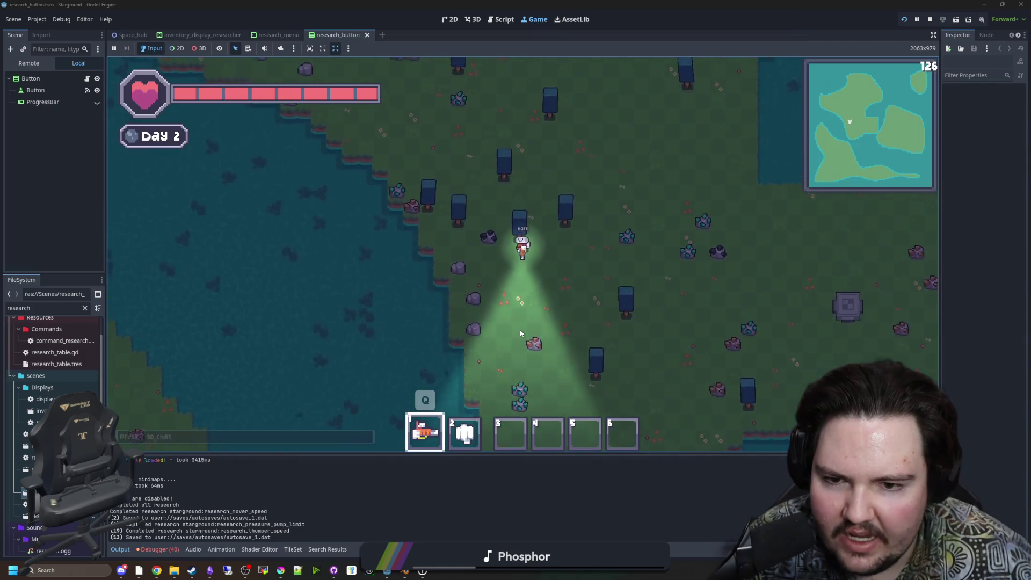
{"action": "key", "text": "s"}
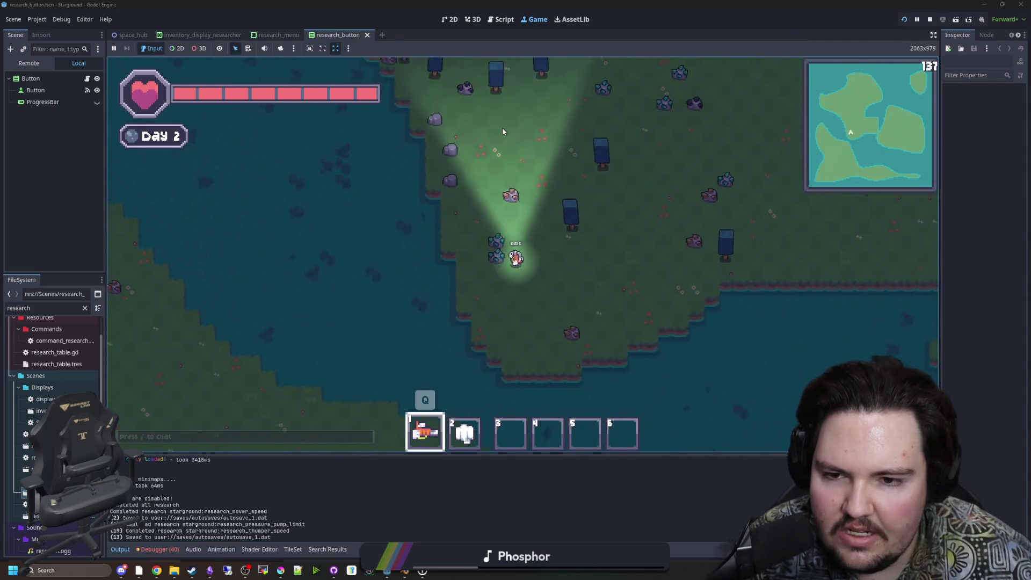
{"action": "key", "text": "w"}
{"action": "key", "text": "d"}
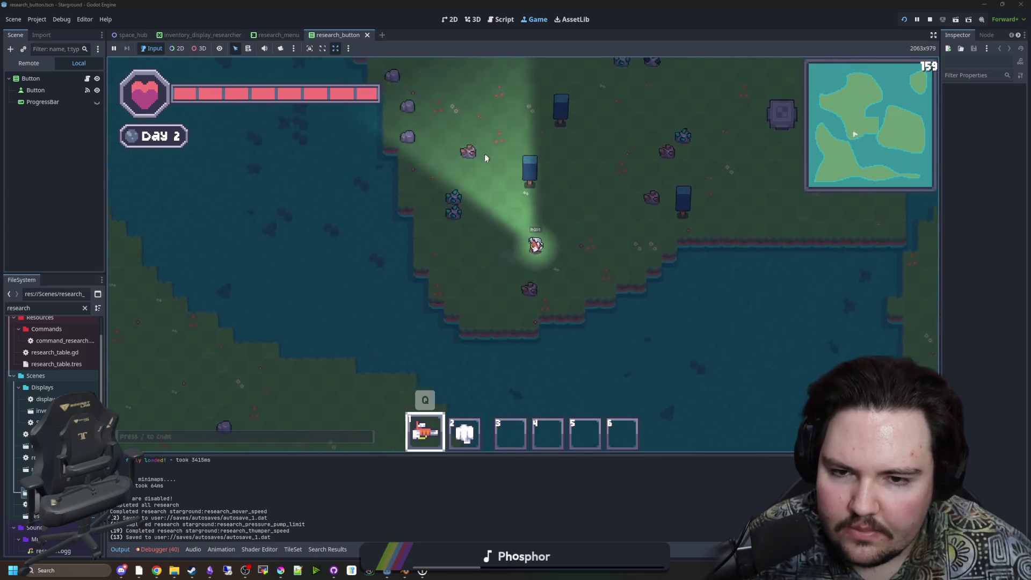
{"action": "key", "text": "w"}
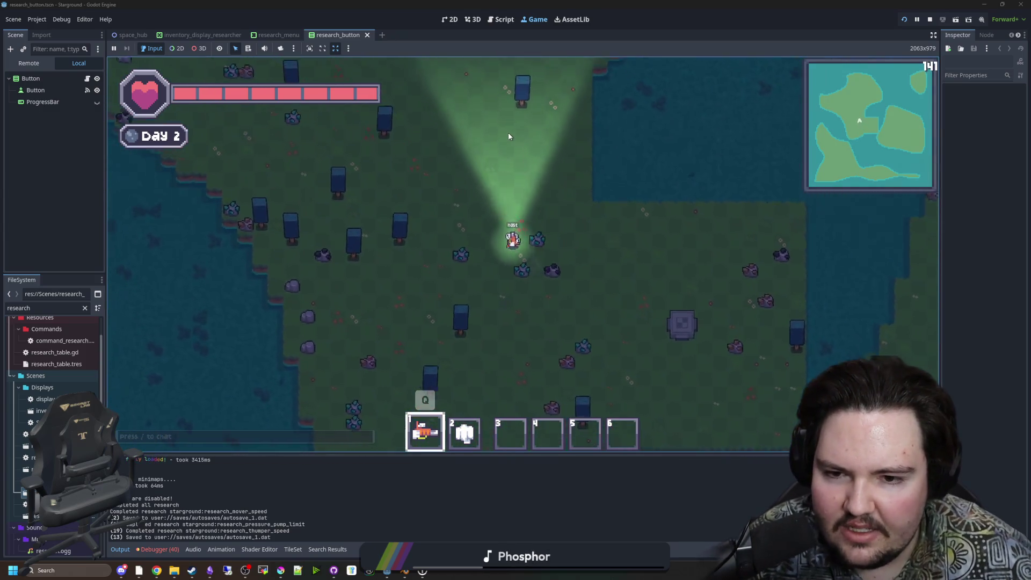
{"action": "key", "text": "w"}
{"action": "key", "text": "a"}
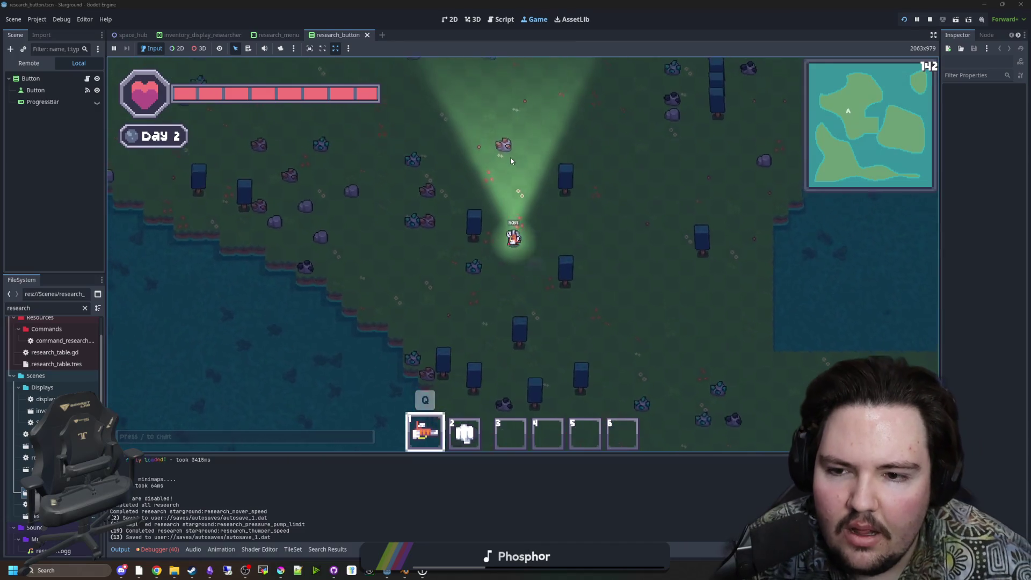
{"action": "key", "text": "w"}
{"action": "key", "text": "a"}
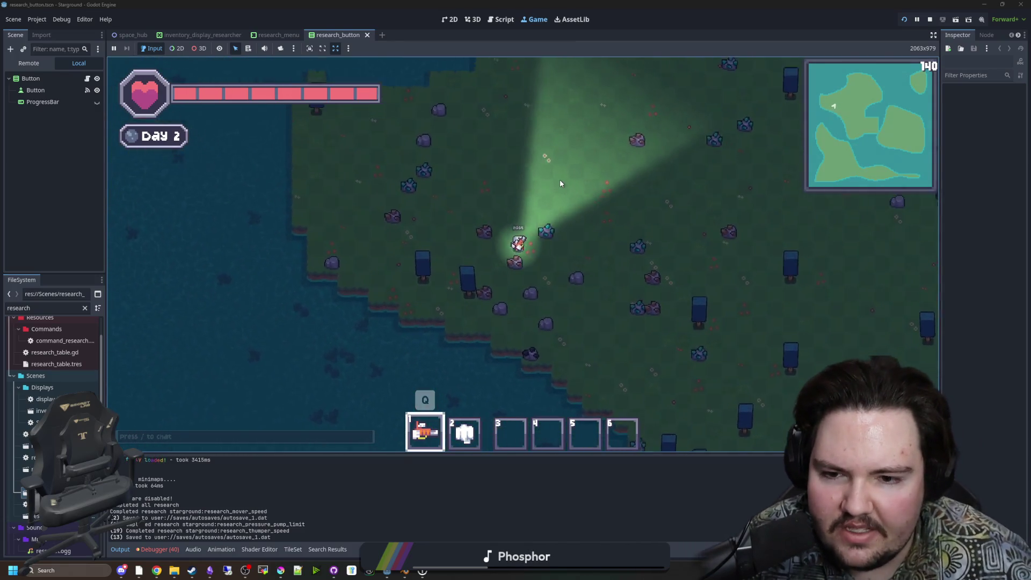
{"action": "key", "text": "w"}
{"action": "key", "text": "d"}
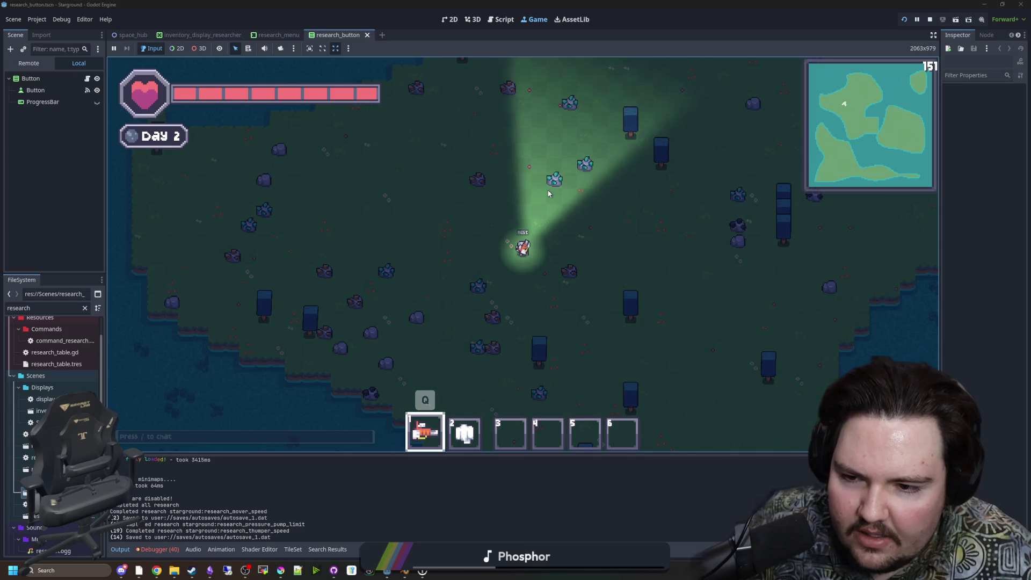
{"action": "key", "text": "s"}
{"action": "key", "text": "d"}
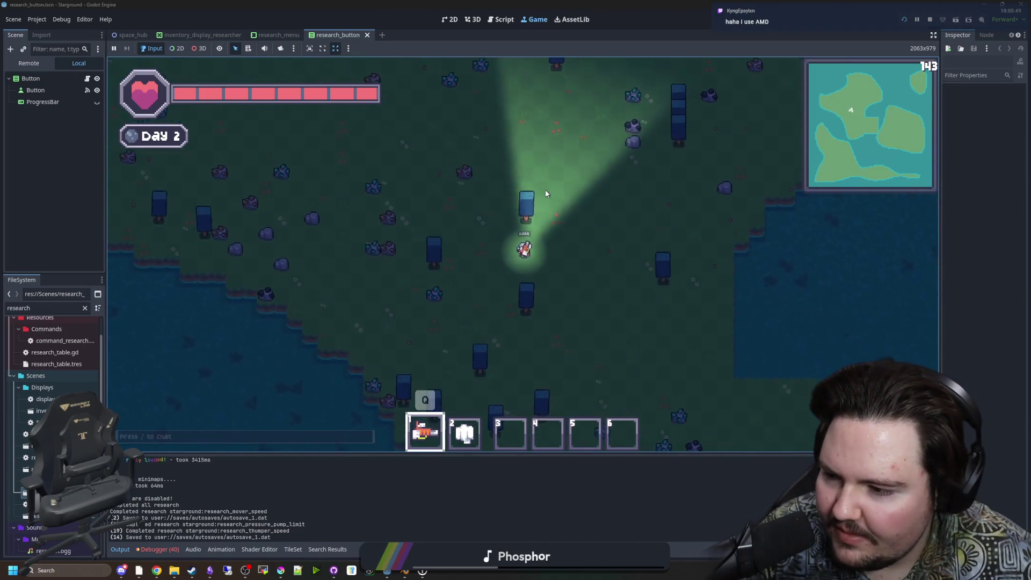
{"action": "key", "text": "s"}
{"action": "key", "text": "d"}
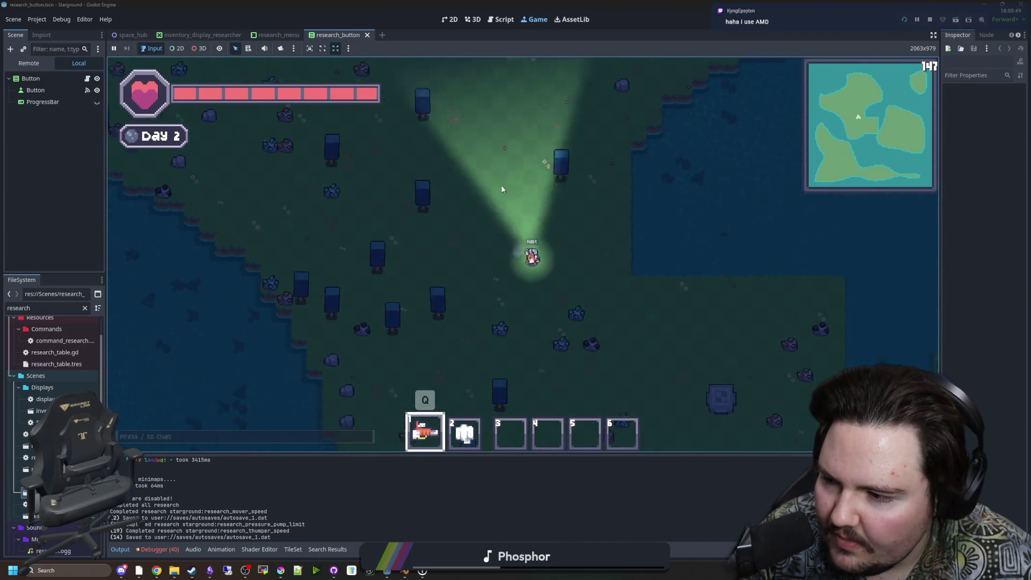
{"action": "key", "text": "s"}
{"action": "key", "text": "d"}
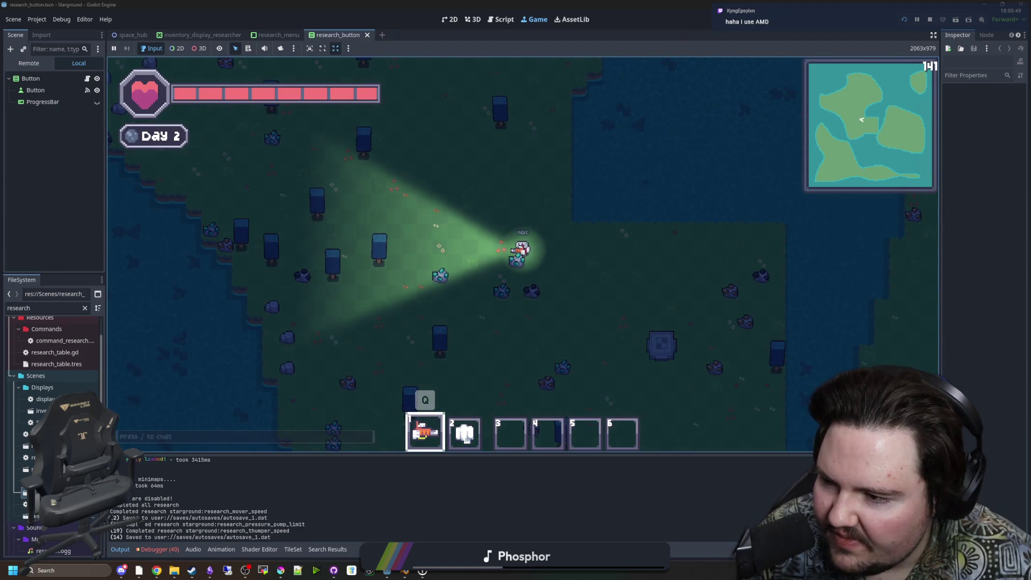
{"action": "key", "text": "s"}
{"action": "key", "text": "d"}
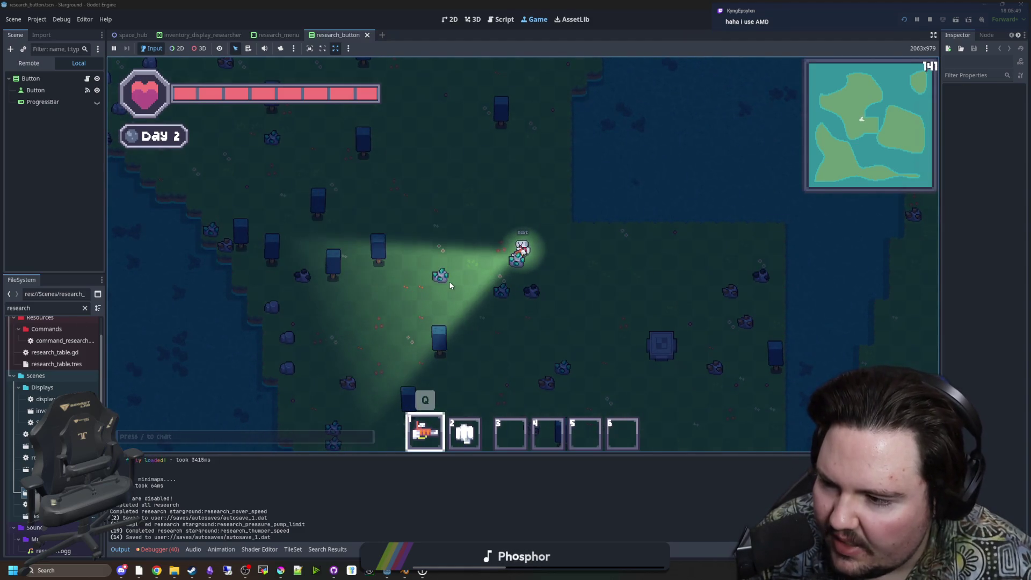
{"action": "key", "text": "s"}
{"action": "key", "text": "a"}
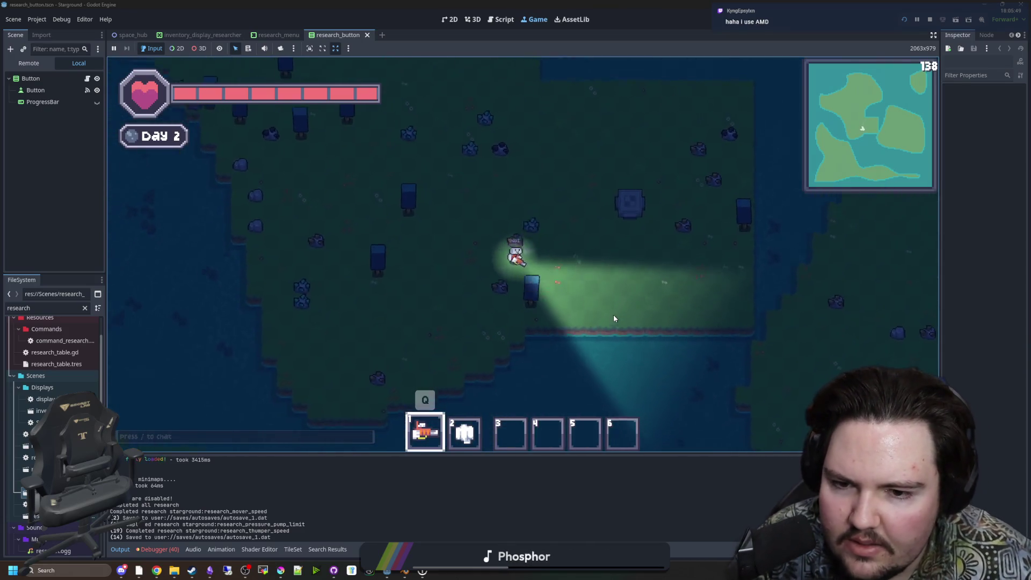
{"action": "key", "text": "s"}
{"action": "key", "text": "a"}
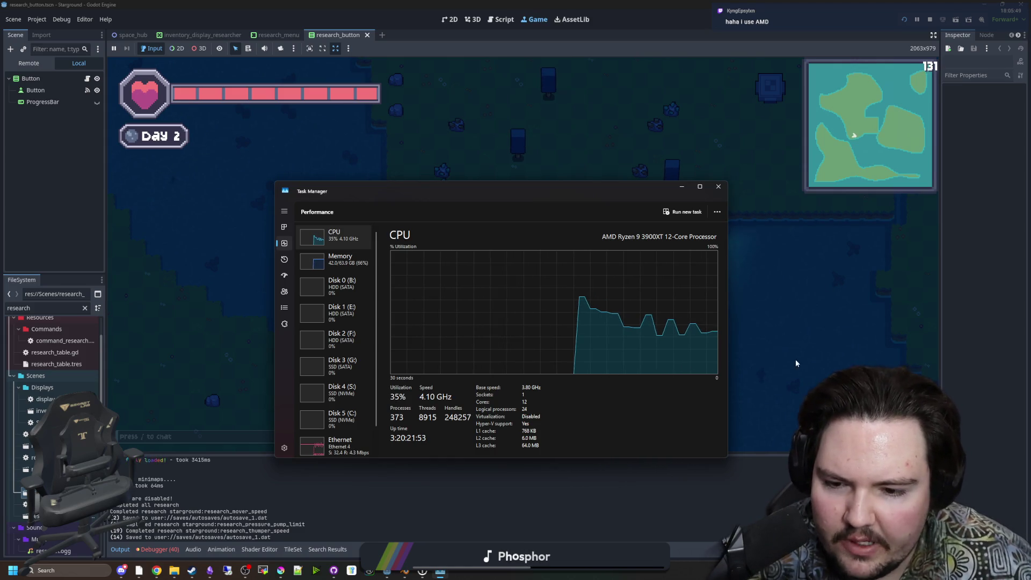
{"action": "left_click", "coordinate": [791, 334]}
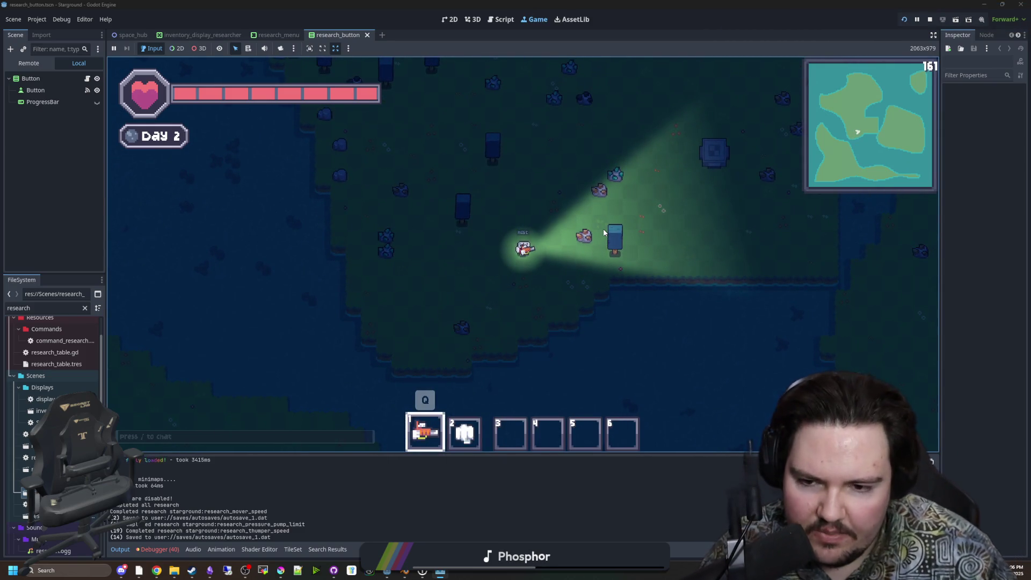
Walk the player north and left, then up and to the right across the island.
{"action": "key", "text": "w"}
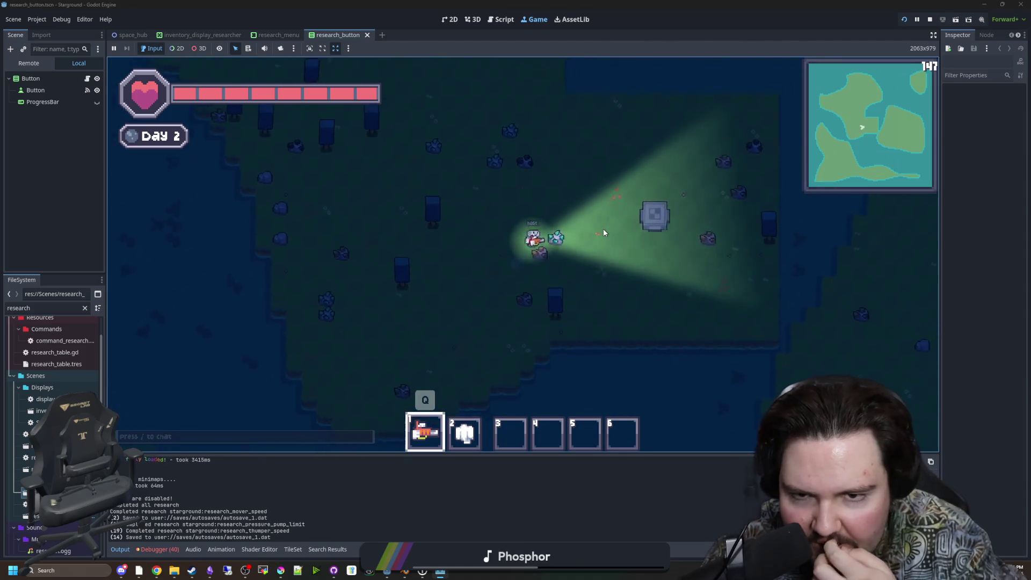
{"action": "key", "text": "a"}
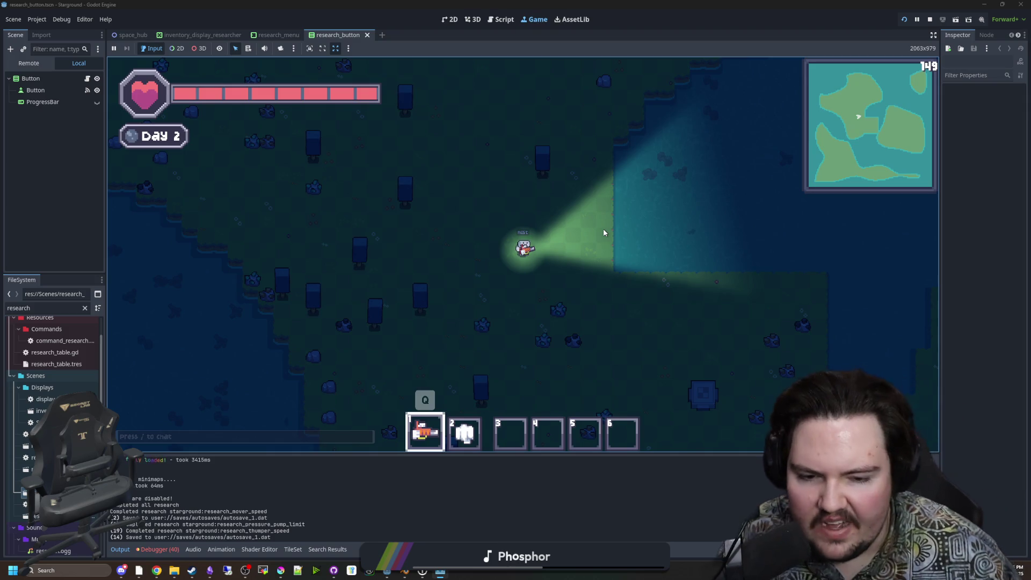
{"action": "key", "text": "a"}
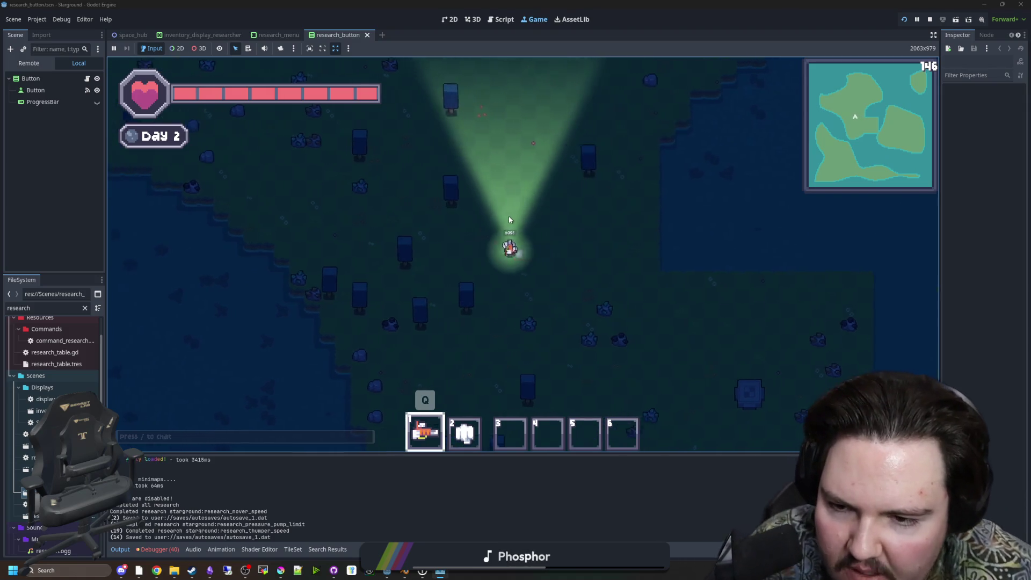
{"action": "key", "text": "w"}
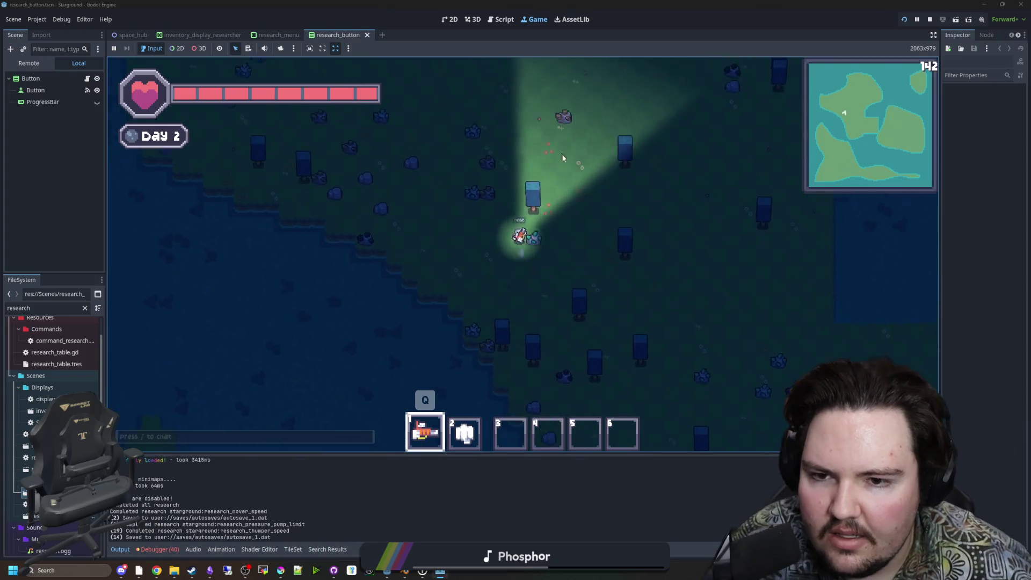
{"action": "key", "text": "w"}
{"action": "key", "text": "d"}
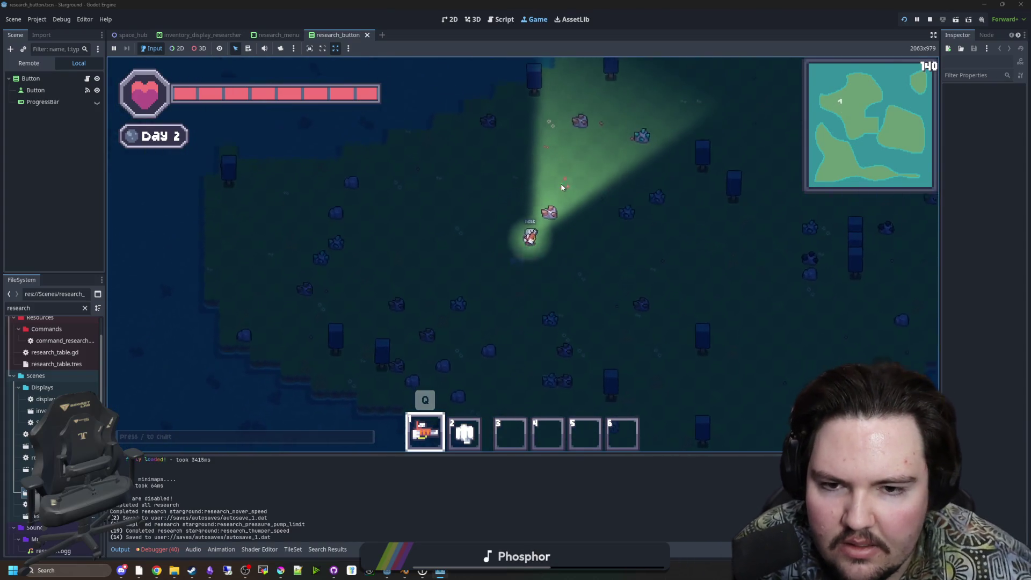
{"action": "key", "text": "w"}
{"action": "key", "text": "d"}
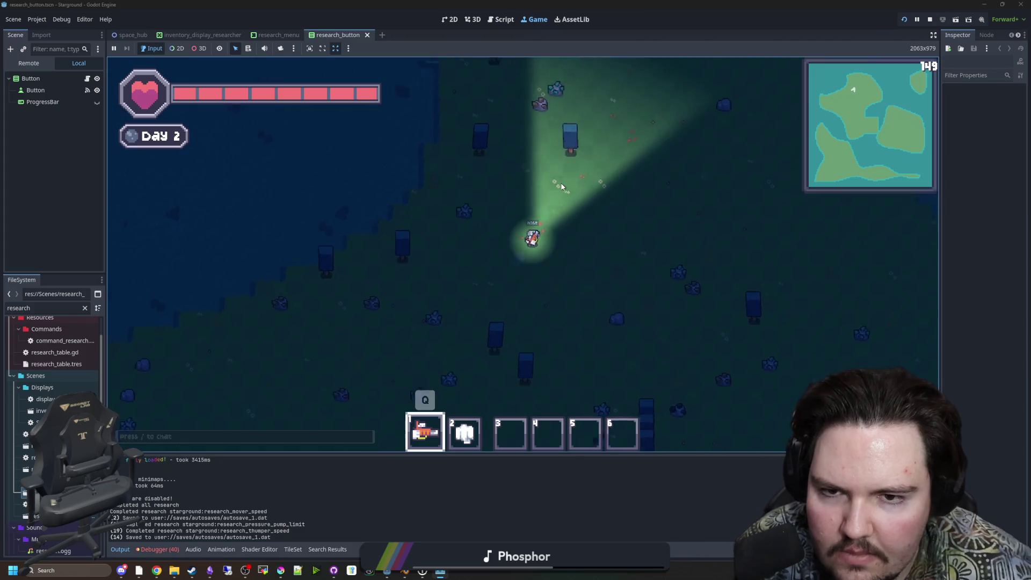
{"action": "key", "text": "w"}
{"action": "key", "text": "d"}
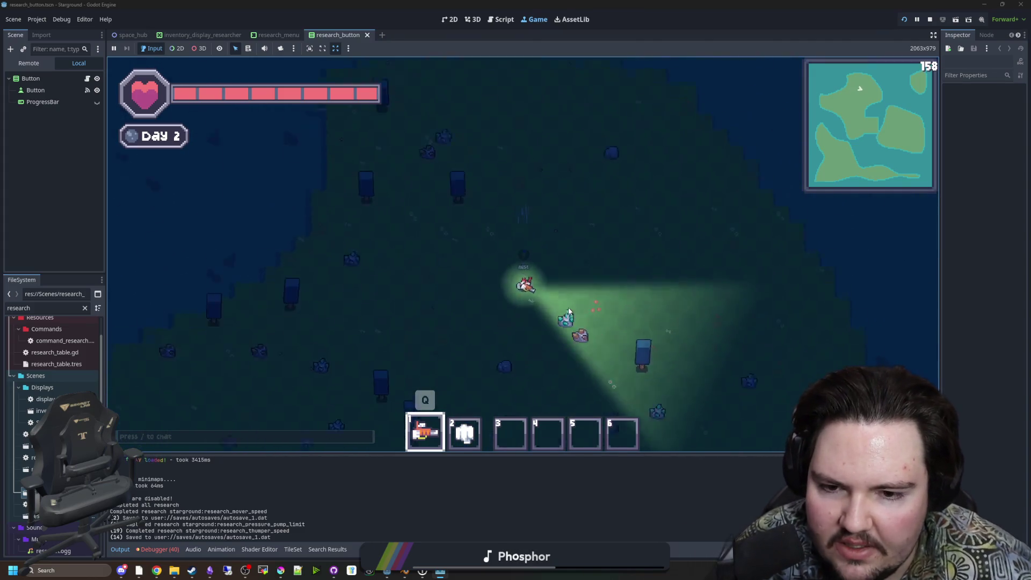
Walk south to the shoreline and pause the game with Escape.
{"action": "key", "text": "s"}
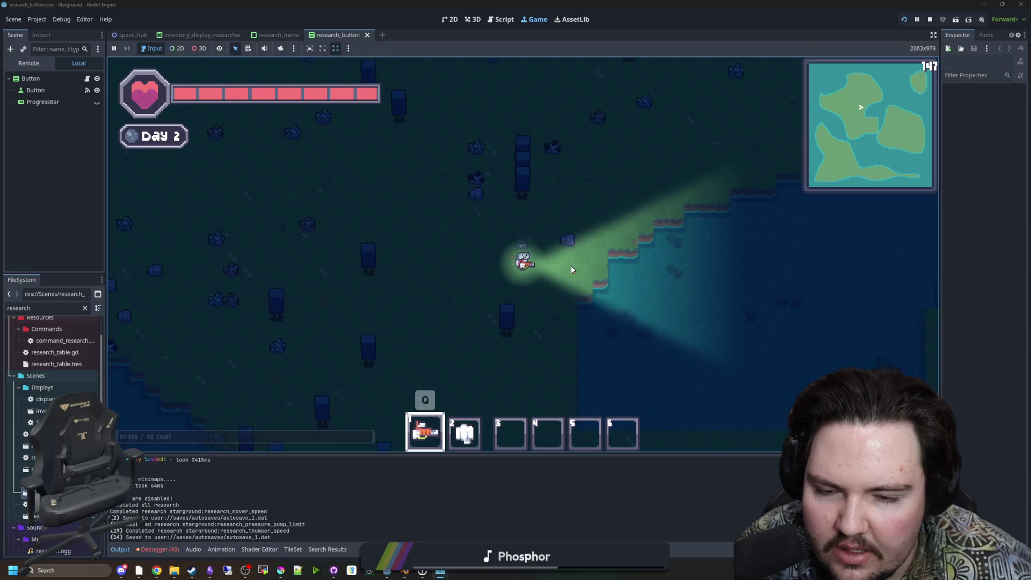
{"action": "key", "text": "s"}
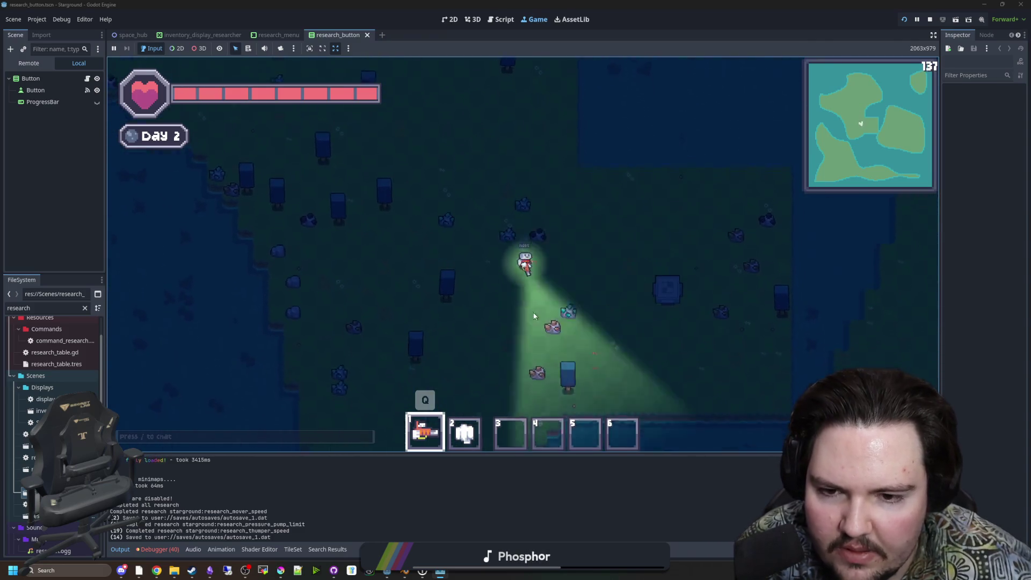
{"action": "key", "text": "s"}
{"action": "key", "text": "Escape"}
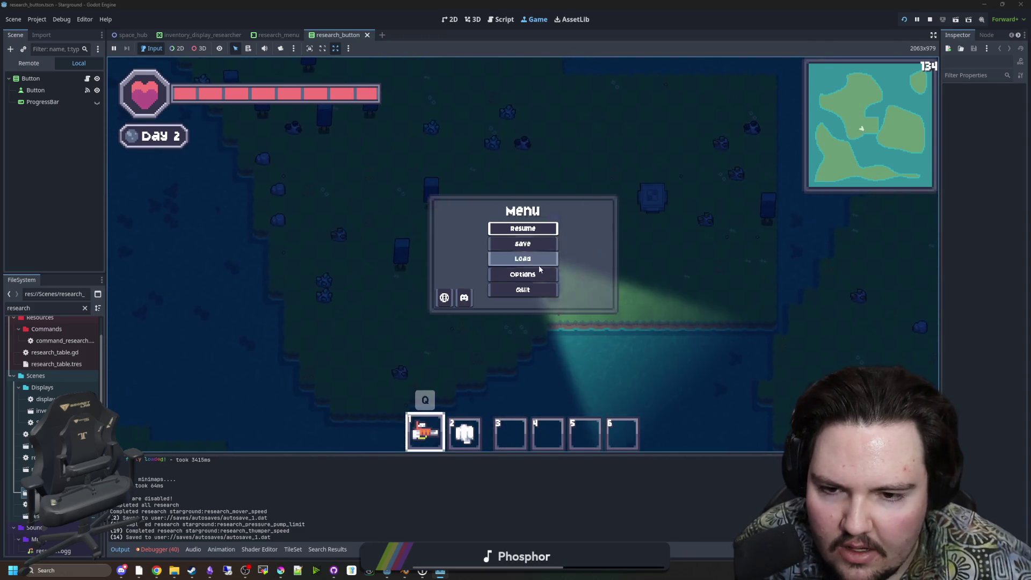
Open the research screen and inspect Pressure Pump Limit 3, then switch windows over to Discord.
{"action": "key", "text": "r"}
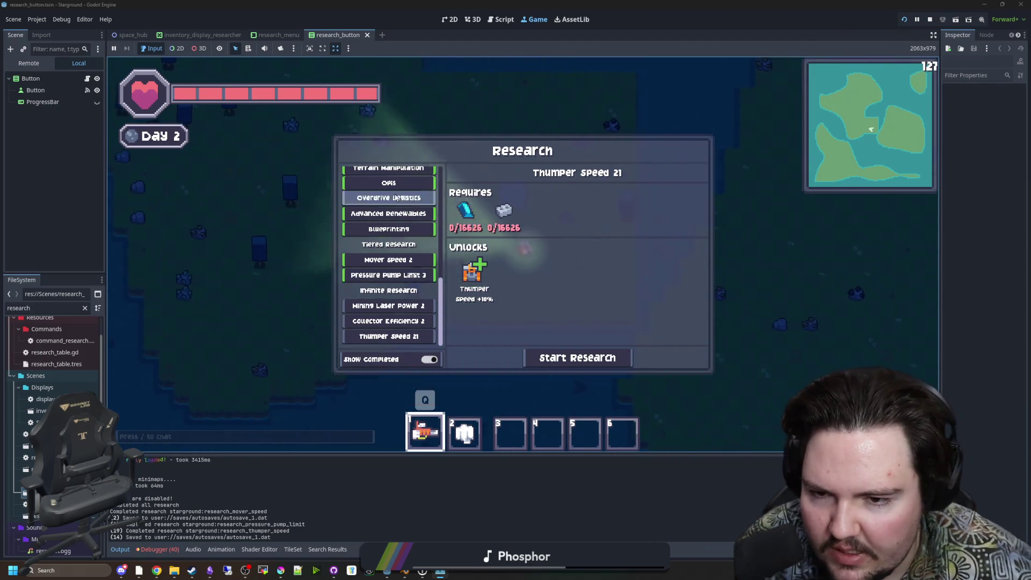
{"action": "left_click", "coordinate": [384, 275]}
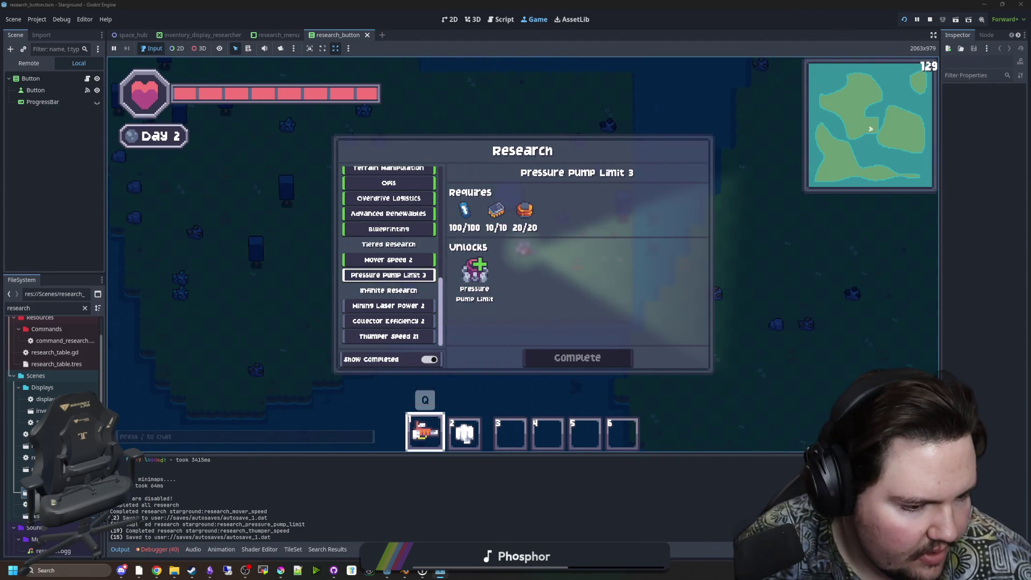
{"action": "key", "text": "alt+Tab"}
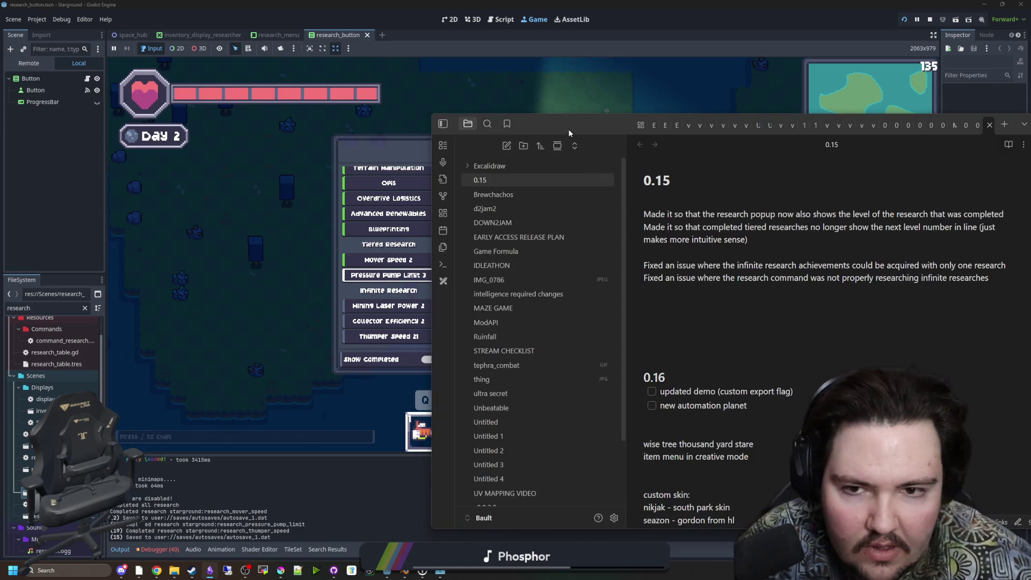
{"action": "key", "text": "alt+Tab"}
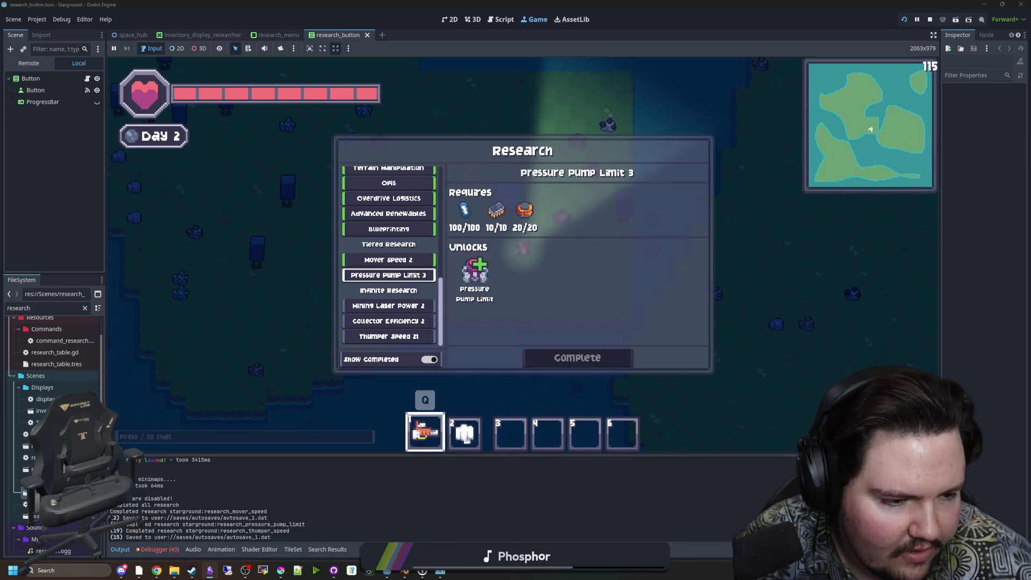
{"action": "key", "text": "super+d"}
{"action": "key", "text": "super+d"}
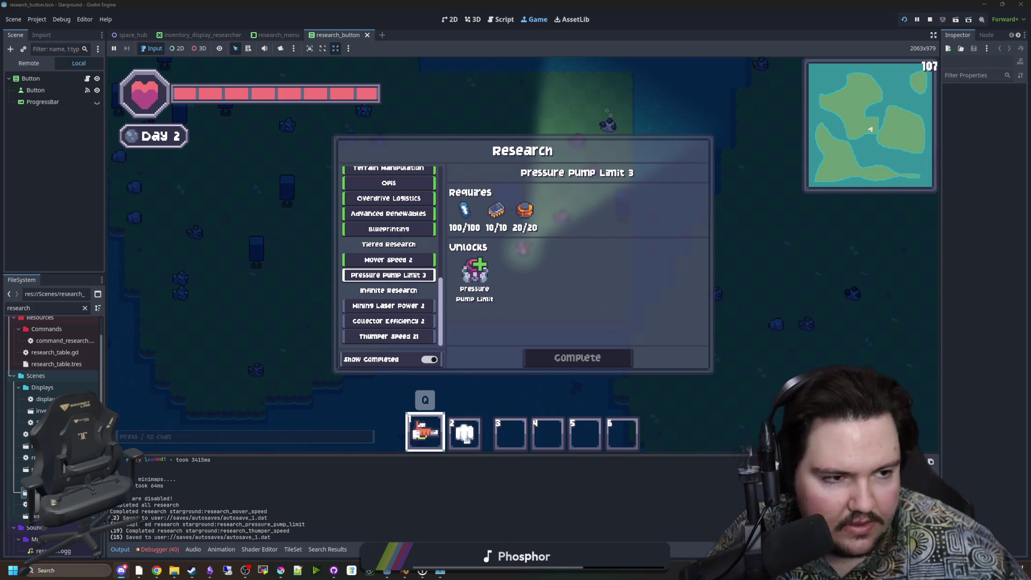
{"action": "key", "text": "alt+Tab"}
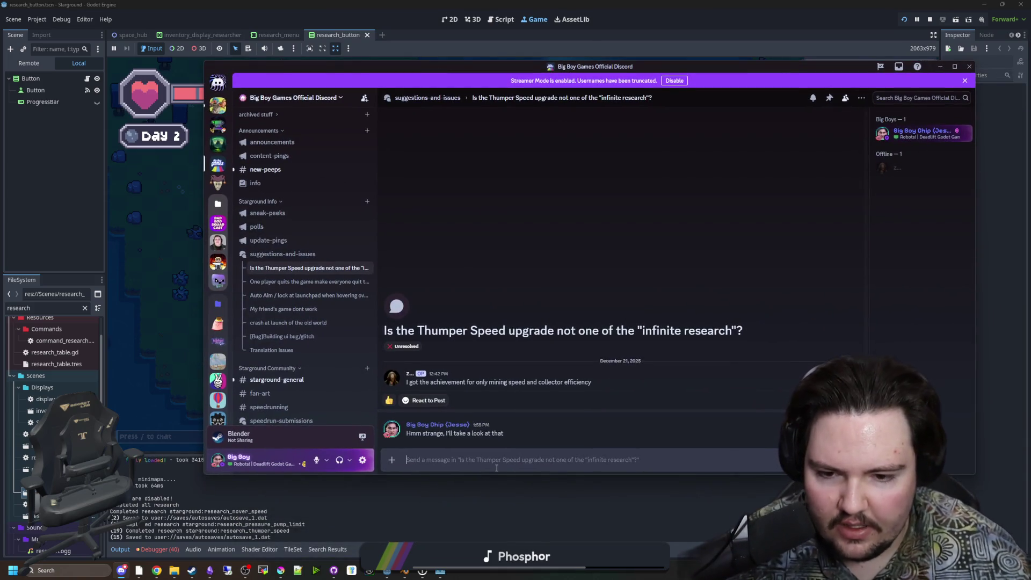
Post a reply in the Thumper Speed thread saying the research bugs are fixed for next patch.
{"action": "type", "text": "I did some"}
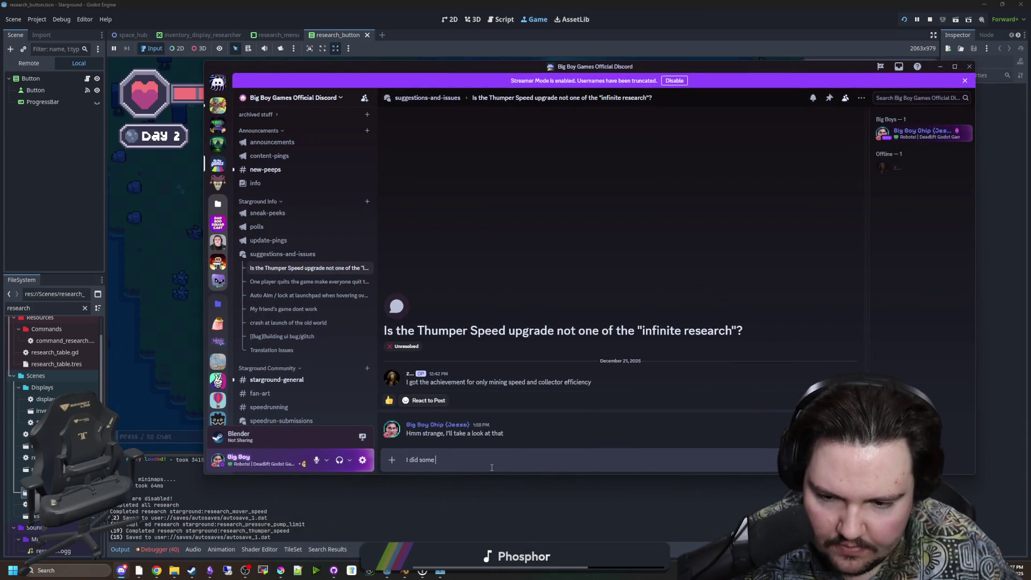
{"action": "type", "text": " looking int"}
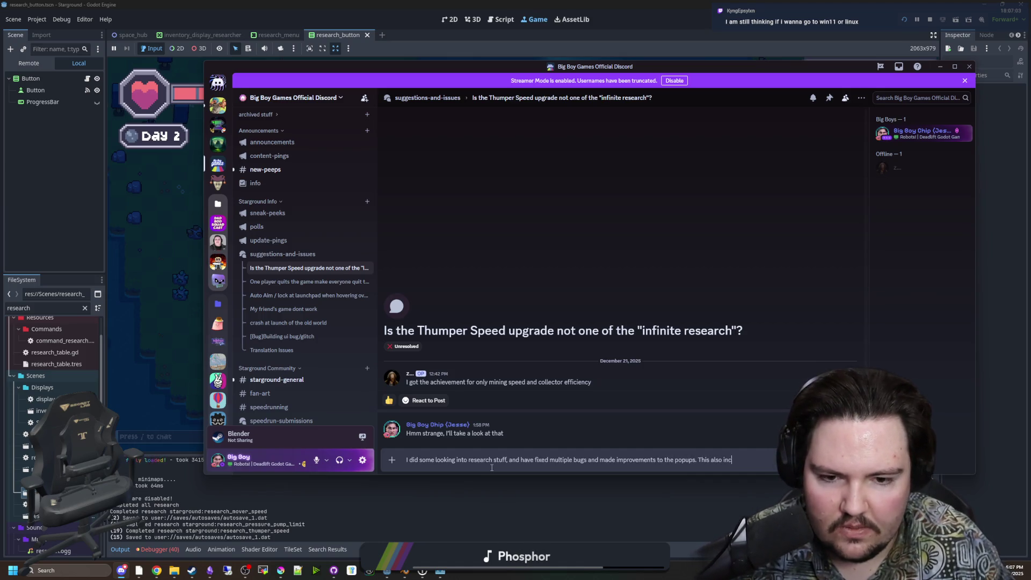
{"action": "type", "text": "ith your research. These will be applied for the next patch"}
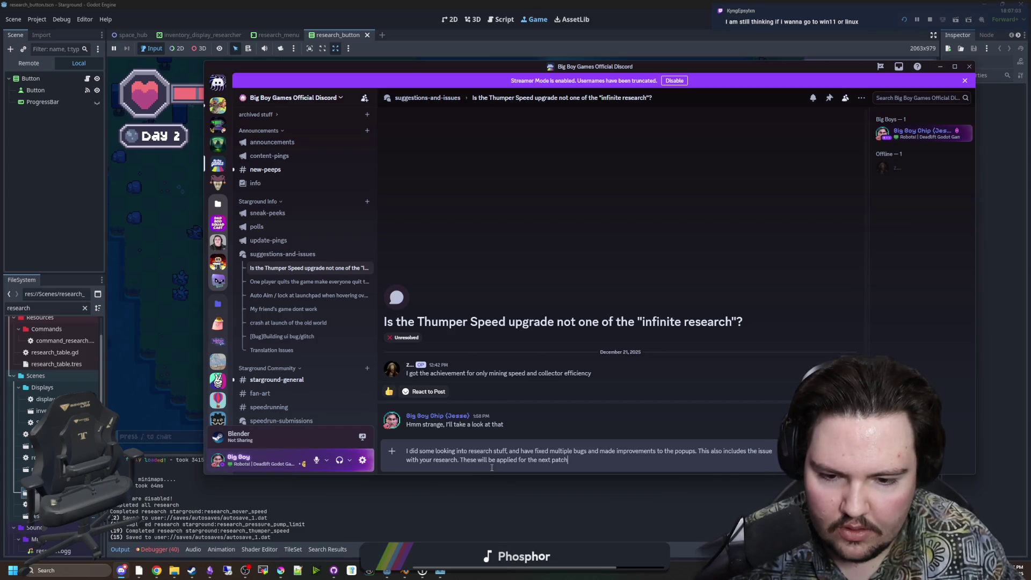
{"action": "key", "text": "Return"}
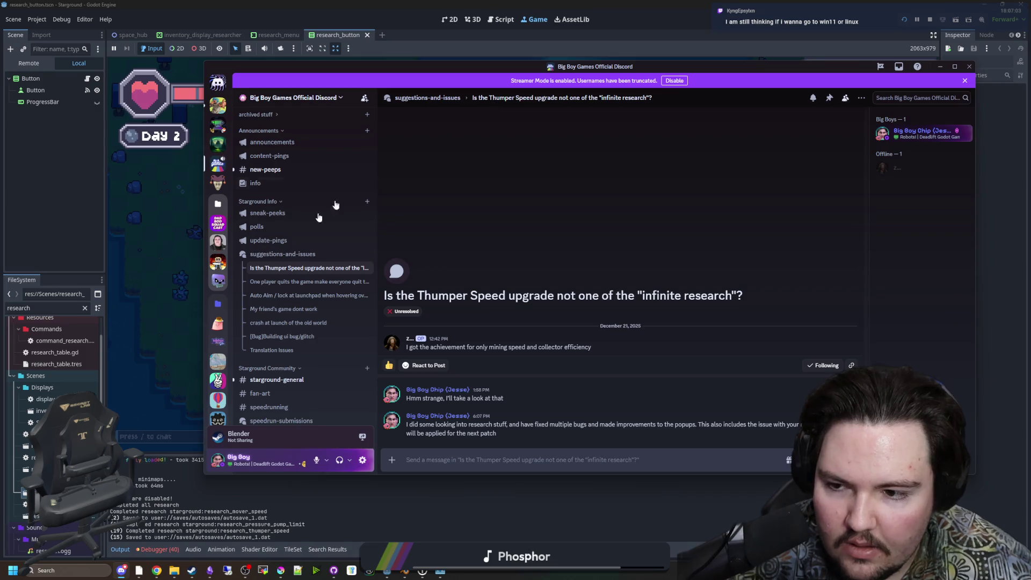
Change the Thumper Speed thread's tag from Unresolved to Resolved.
{"action": "right_click", "coordinate": [301, 268]}
{"action": "mouse_move", "coordinate": [347, 355]}
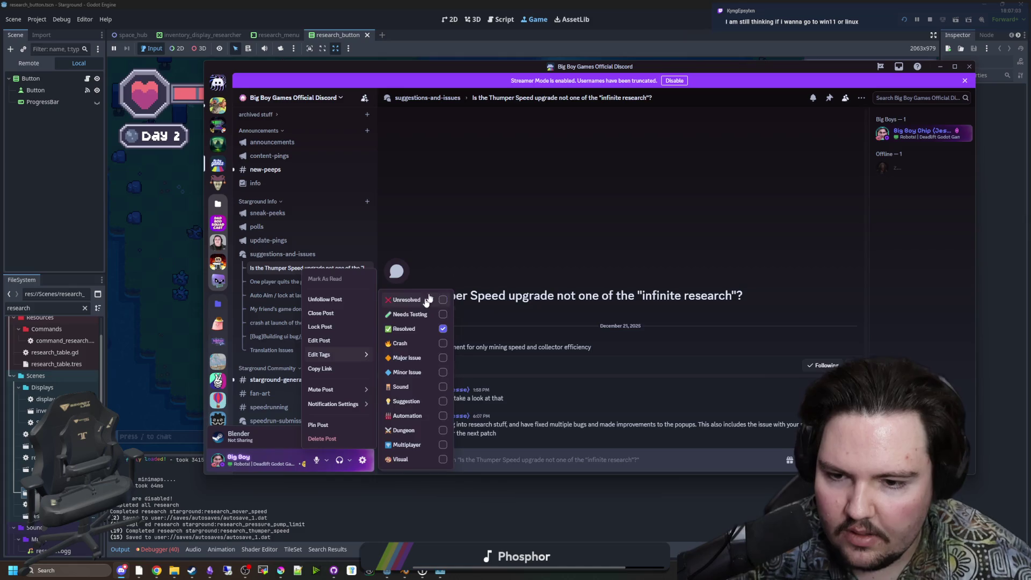
{"action": "key", "text": "Escape"}
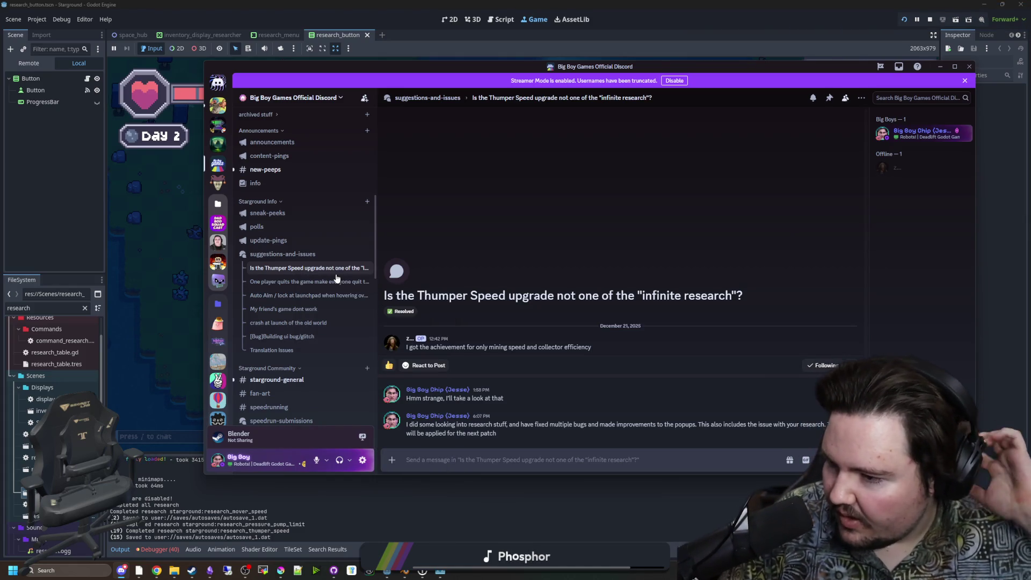
{"action": "scroll", "coordinate": [329, 272], "scroll_direction": "down", "scroll_amount": 5}
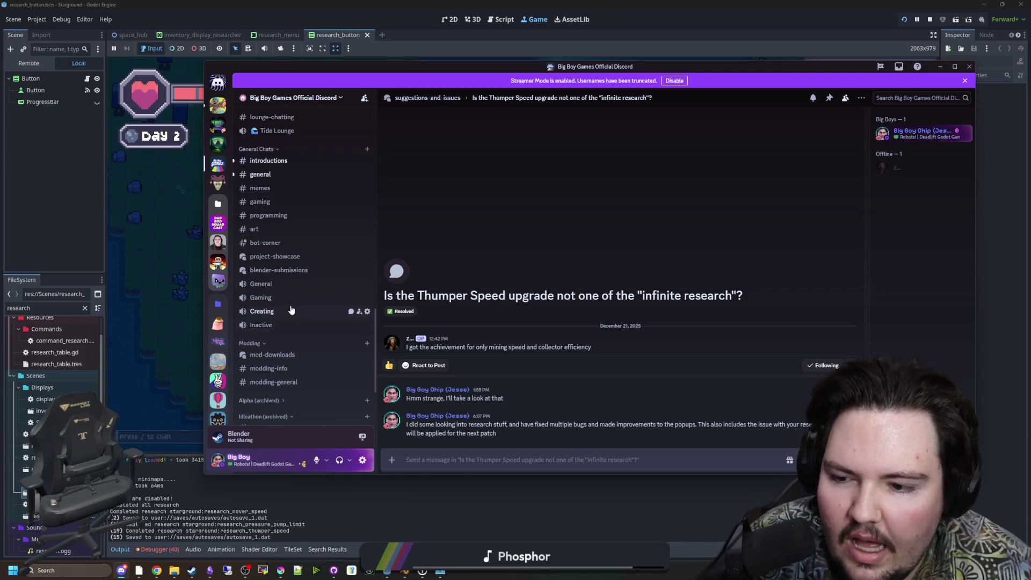
{"action": "scroll", "coordinate": [289, 310], "scroll_direction": "up", "scroll_amount": 8}
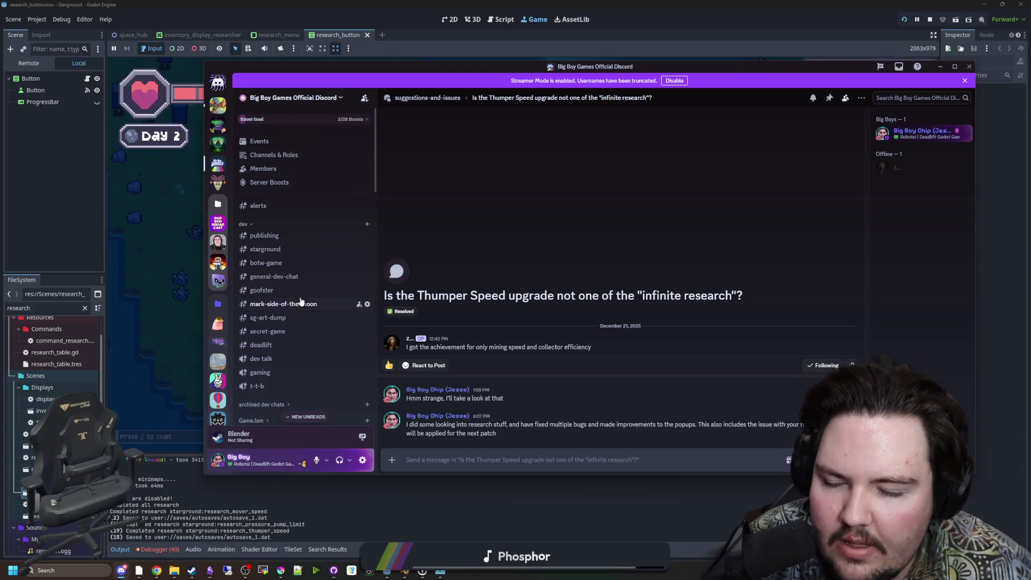
{"action": "left_click", "coordinate": [273, 223]}
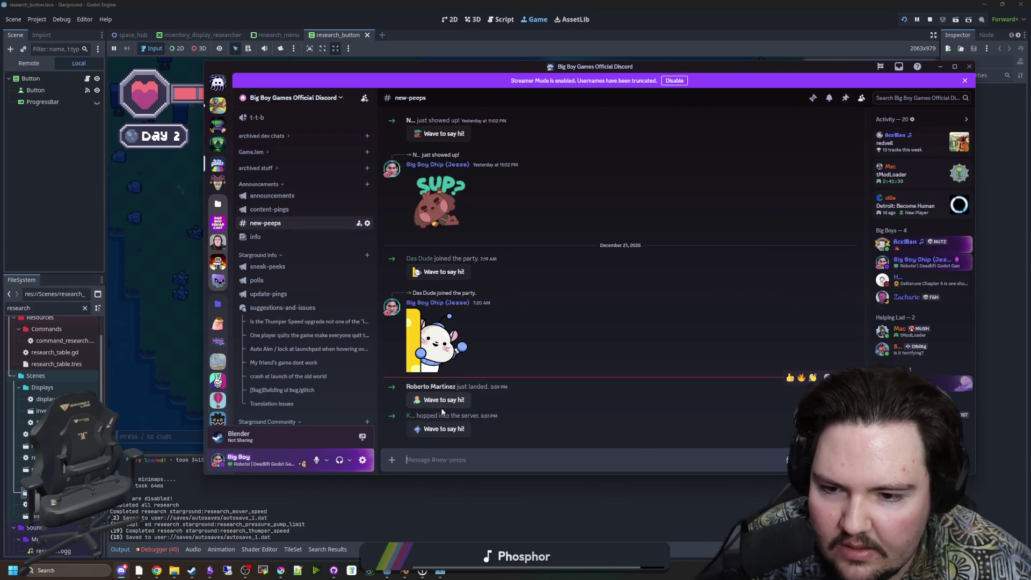
{"action": "left_click", "coordinate": [439, 399]}
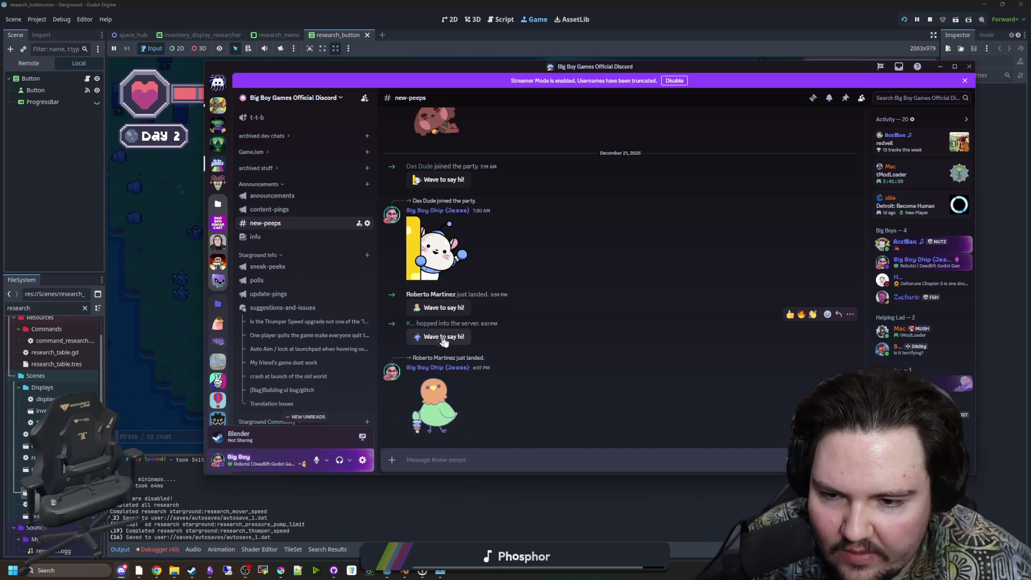
{"action": "left_click", "coordinate": [439, 337]}
{"action": "scroll", "coordinate": [266, 322], "scroll_direction": "down", "scroll_amount": 3}
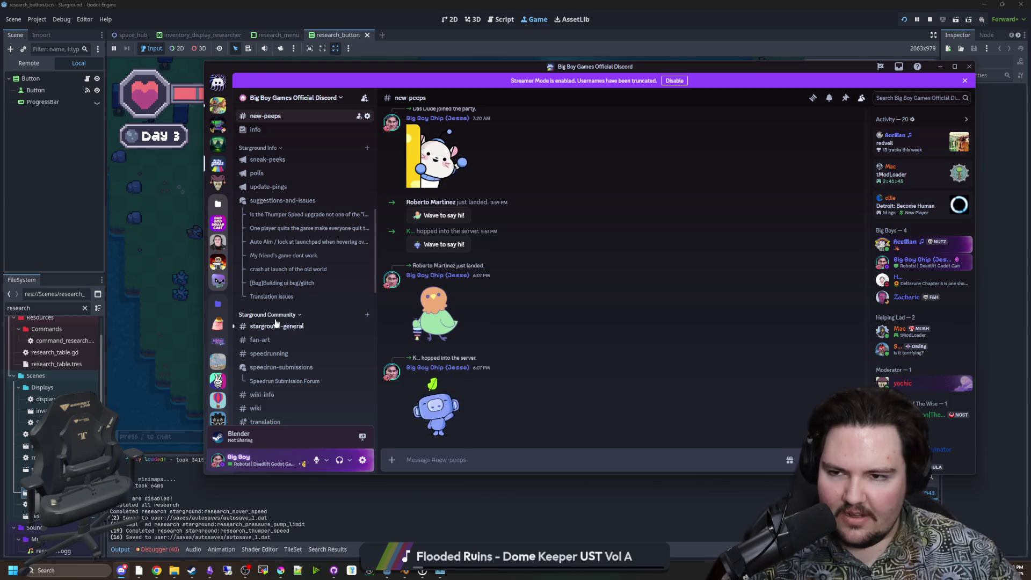
{"action": "scroll", "coordinate": [300, 306], "scroll_direction": "down", "scroll_amount": 10}
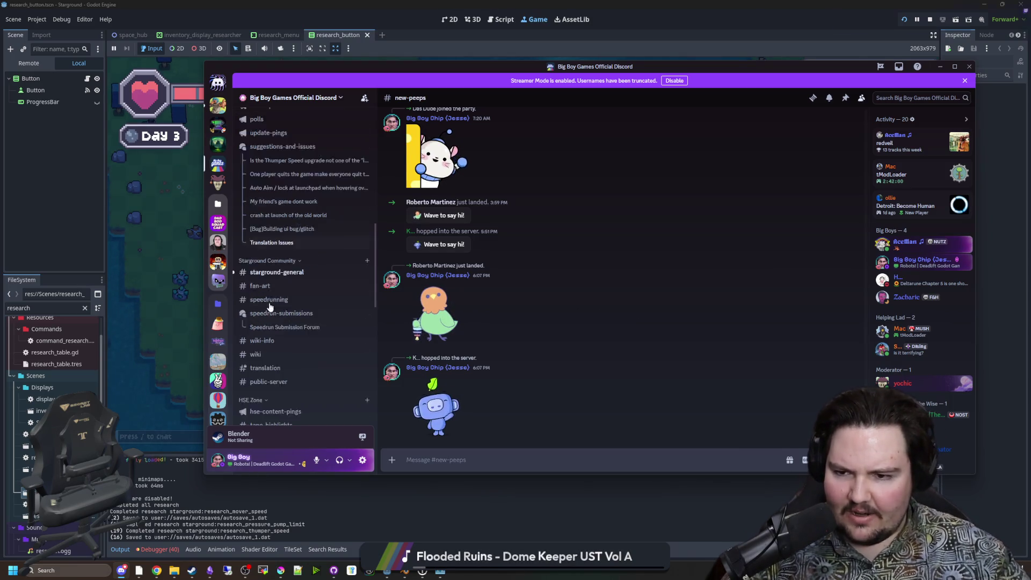
{"action": "scroll", "coordinate": [338, 285], "scroll_direction": "down", "scroll_amount": 15}
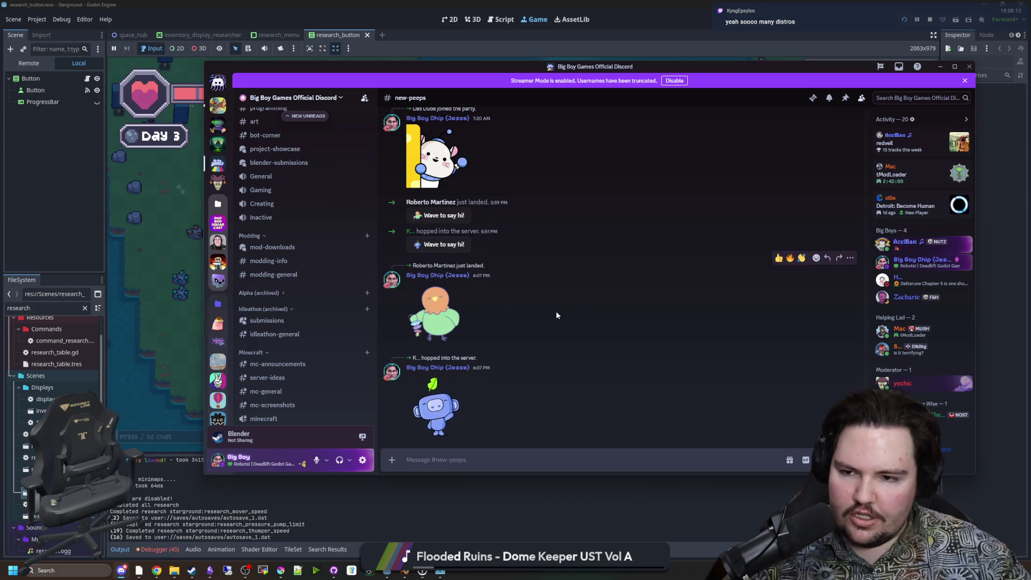
{"action": "scroll", "coordinate": [264, 300], "scroll_direction": "up", "scroll_amount": 5}
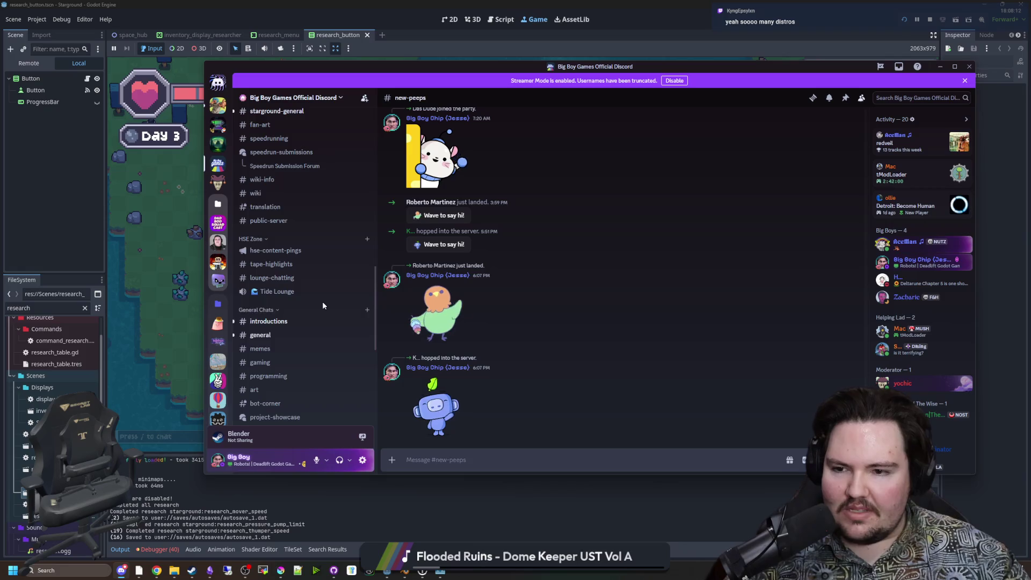
{"action": "scroll", "coordinate": [319, 300], "scroll_direction": "up", "scroll_amount": 3}
{"action": "scroll", "coordinate": [318, 298], "scroll_direction": "up", "scroll_amount": 3}
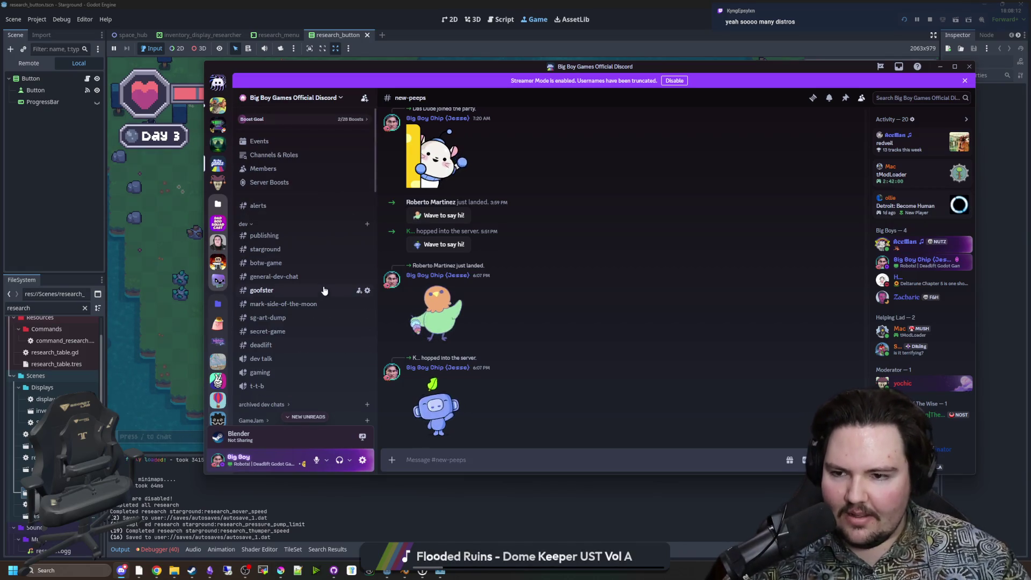
{"action": "scroll", "coordinate": [323, 290], "scroll_direction": "down", "scroll_amount": 3}
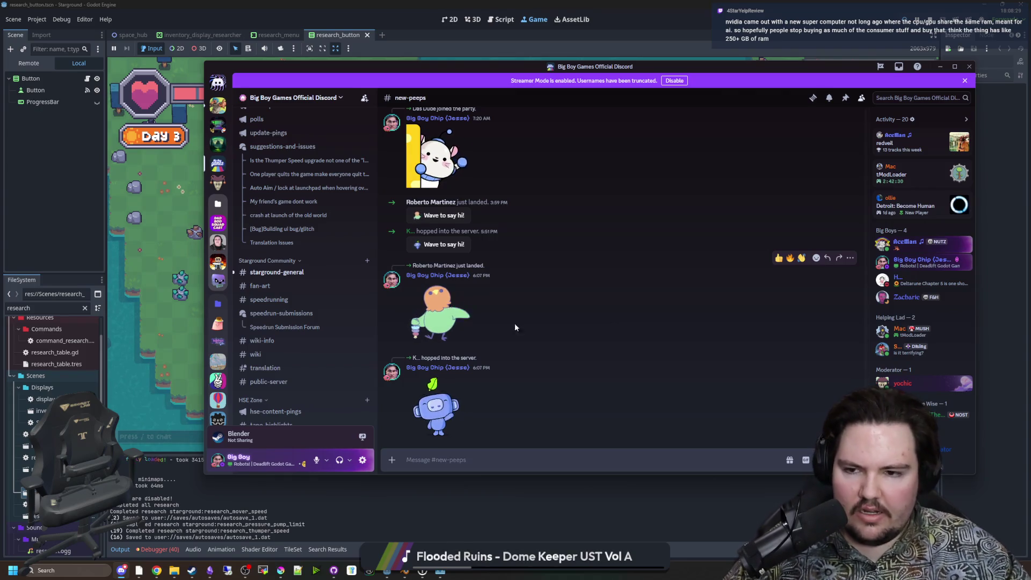
{"action": "scroll", "coordinate": [322, 281], "scroll_direction": "down", "scroll_amount": 5}
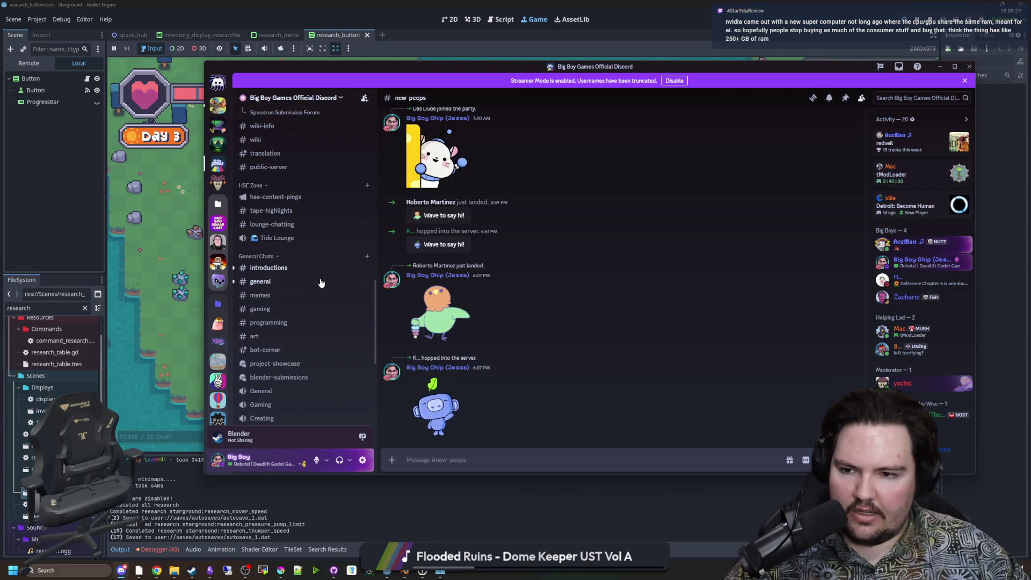
{"action": "left_click", "coordinate": [317, 267]}
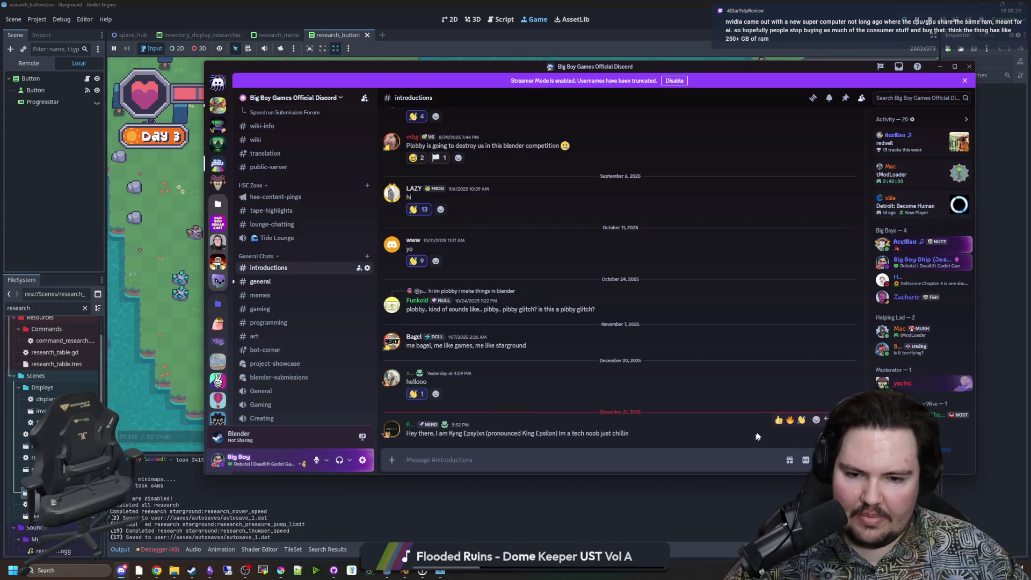
React 👋 to the newest introduction, then open #starground-general and read the weapon shop feedback.
{"action": "left_click", "coordinate": [800, 419]}
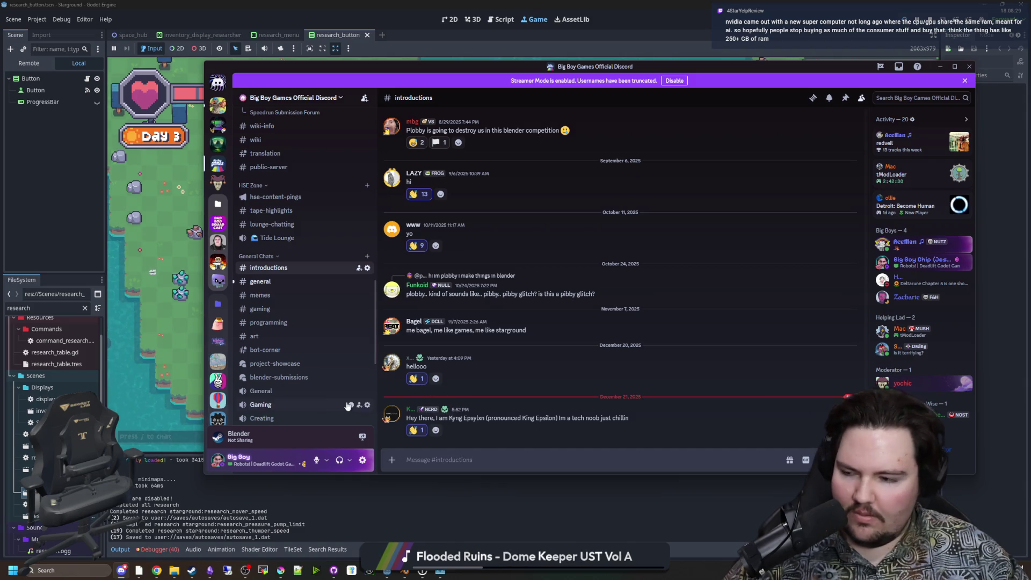
{"action": "left_click", "coordinate": [262, 282]}
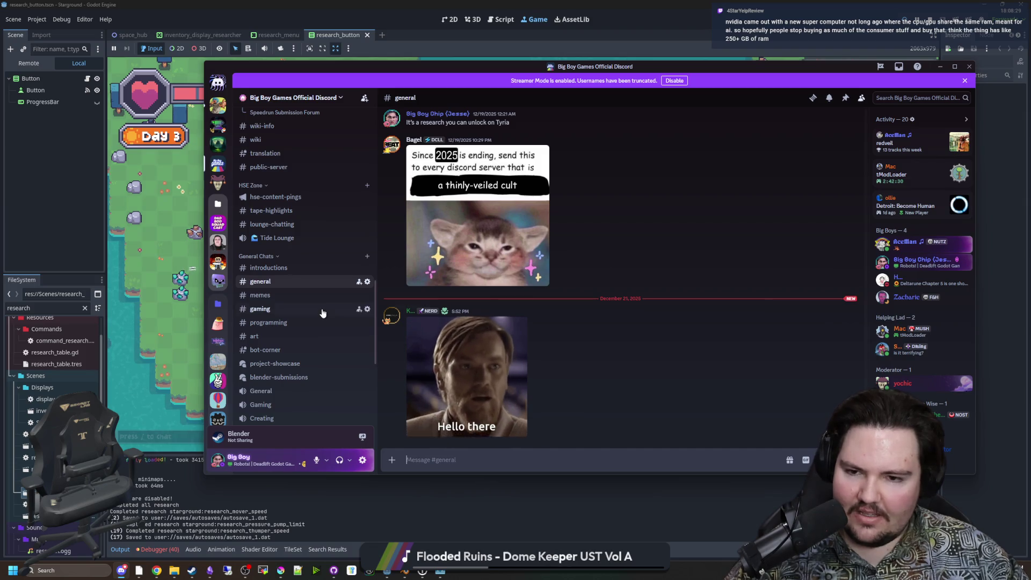
{"action": "scroll", "coordinate": [322, 312], "scroll_direction": "up", "scroll_amount": 4}
{"action": "left_click", "coordinate": [312, 272]}
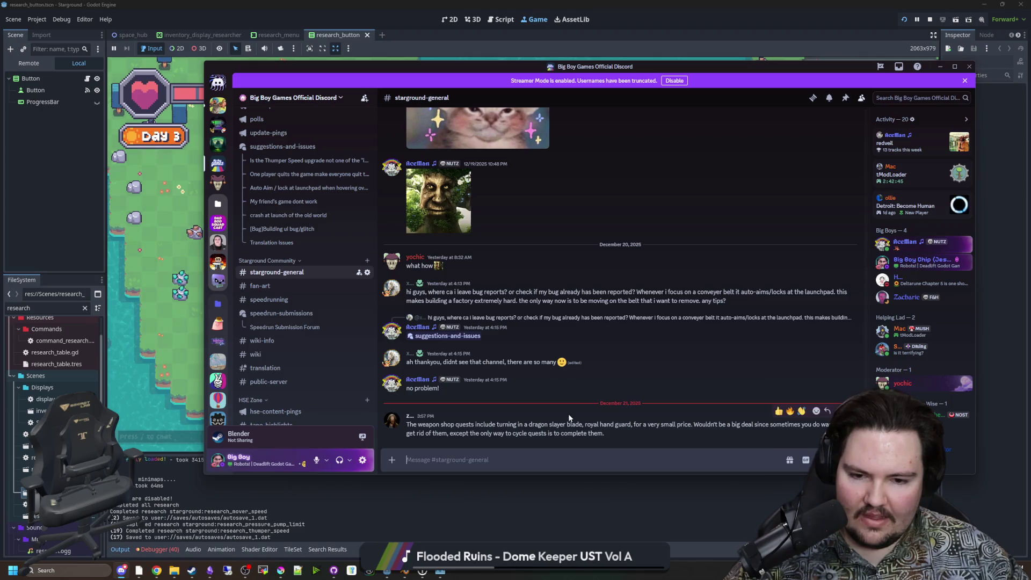
{"action": "mouse_move", "coordinate": [693, 424]}
{"action": "left_mouse_down"}
{"action": "mouse_move", "coordinate": [829, 426]}
{"action": "mouse_move", "coordinate": [494, 437]}
{"action": "mouse_move", "coordinate": [569, 437]}
{"action": "left_mouse_up"}
{"action": "left_click_drag", "start_coordinate": [425, 424], "coordinate": [631, 442]}
{"action": "left_click", "coordinate": [570, 435]}
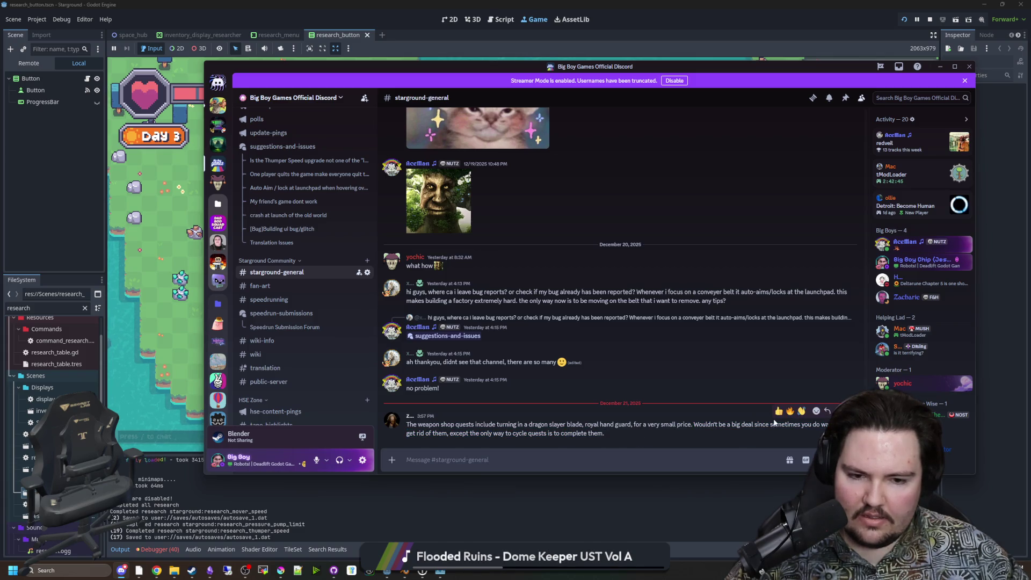
Reply to the weapon shop suggestion with "Thanks for the heads up. I'll get that corrected".
{"action": "left_click", "coordinate": [826, 411]}
{"action": "type", "text": "T"}
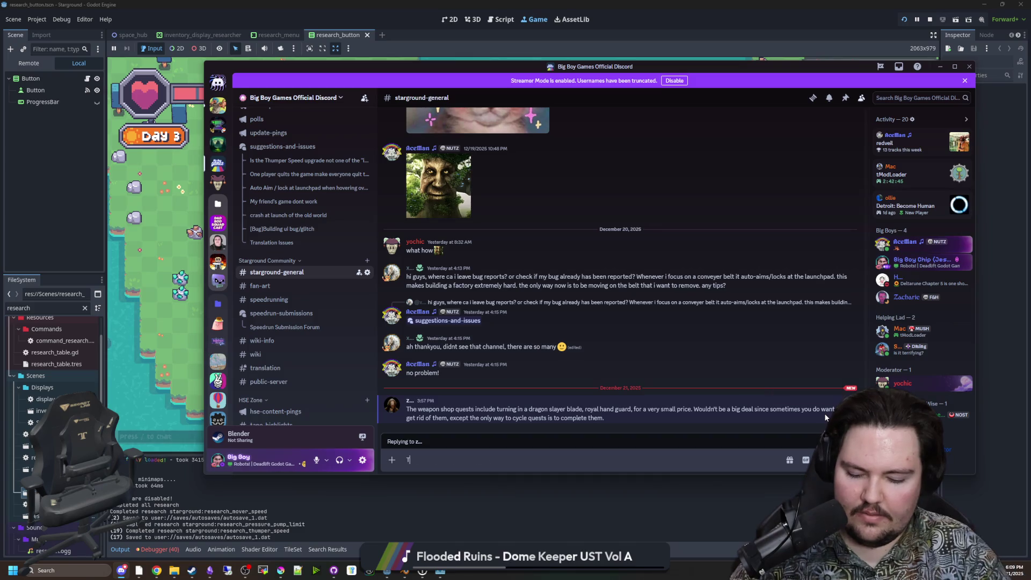
{"action": "type", "text": "hanks for the heads up"}
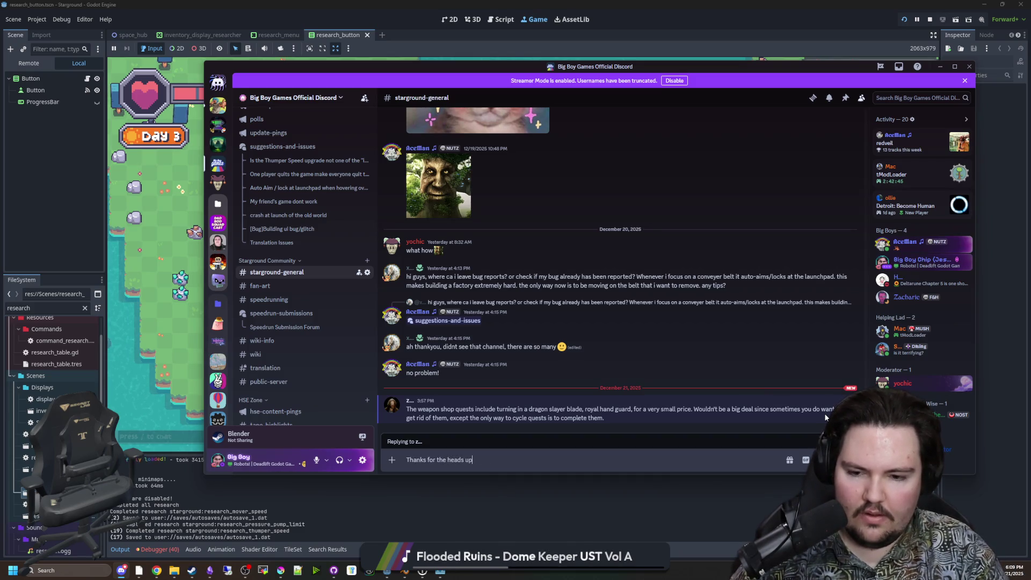
{"action": "type", "text": ". I'll exc"}
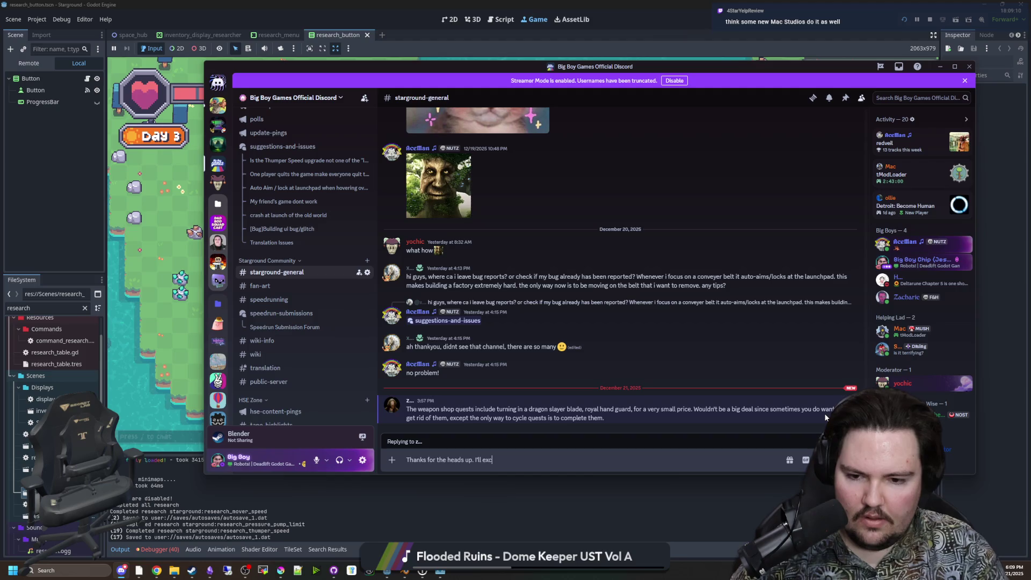
{"action": "key", "text": "BackSpace"}
{"action": "key", "text": "BackSpace"}
{"action": "key", "text": "BackSpace"}
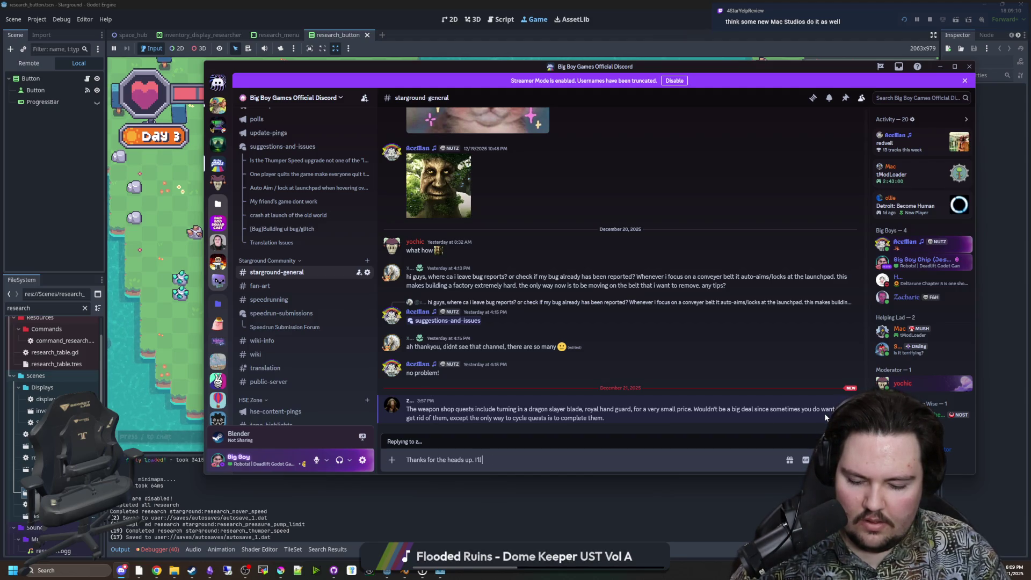
{"action": "type", "text": " get that corrected"}
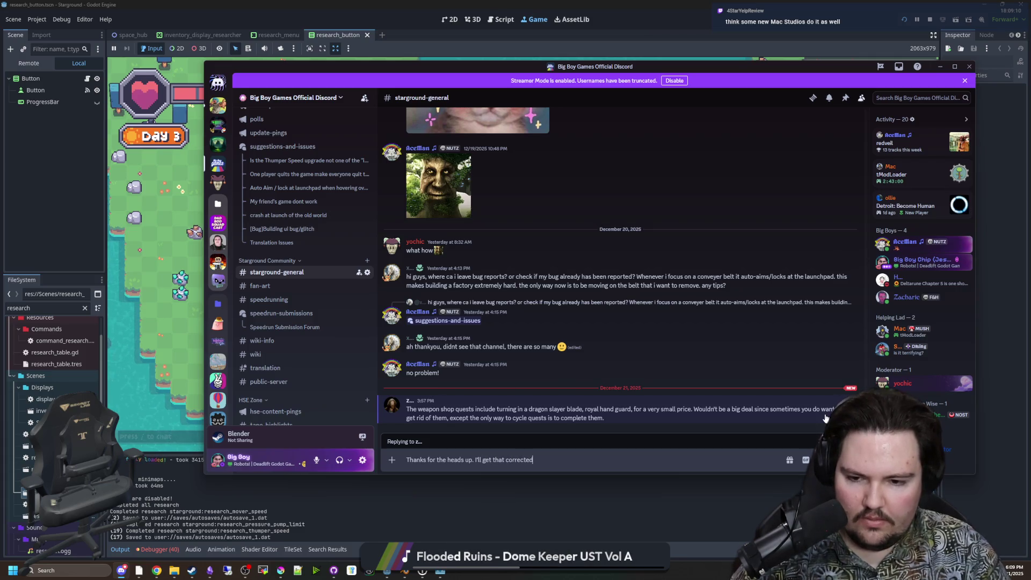
{"action": "key", "text": "Return"}
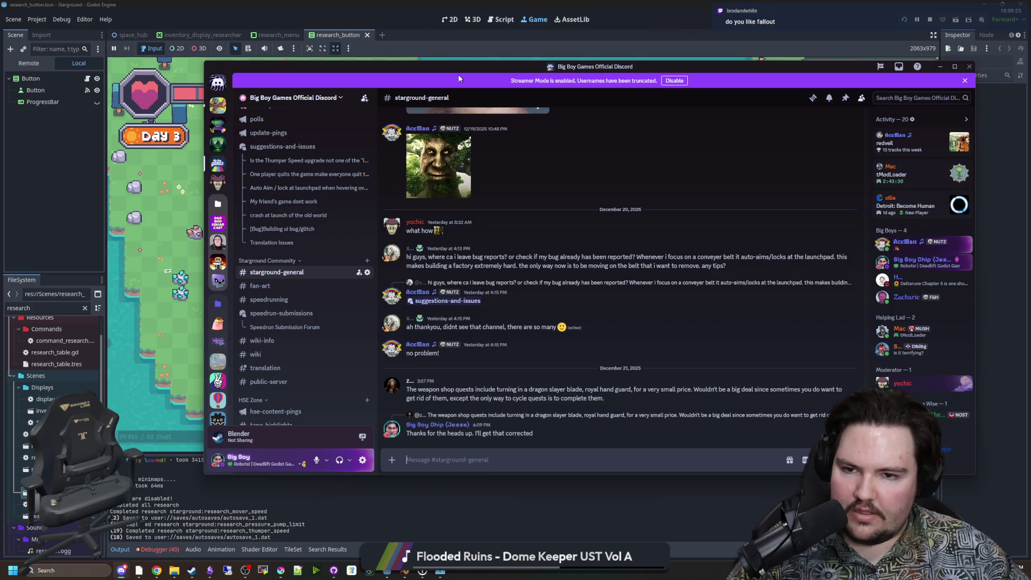
Minimize Discord and close the Research panel in the running Starground game.
{"action": "left_click", "coordinate": [339, 523]}
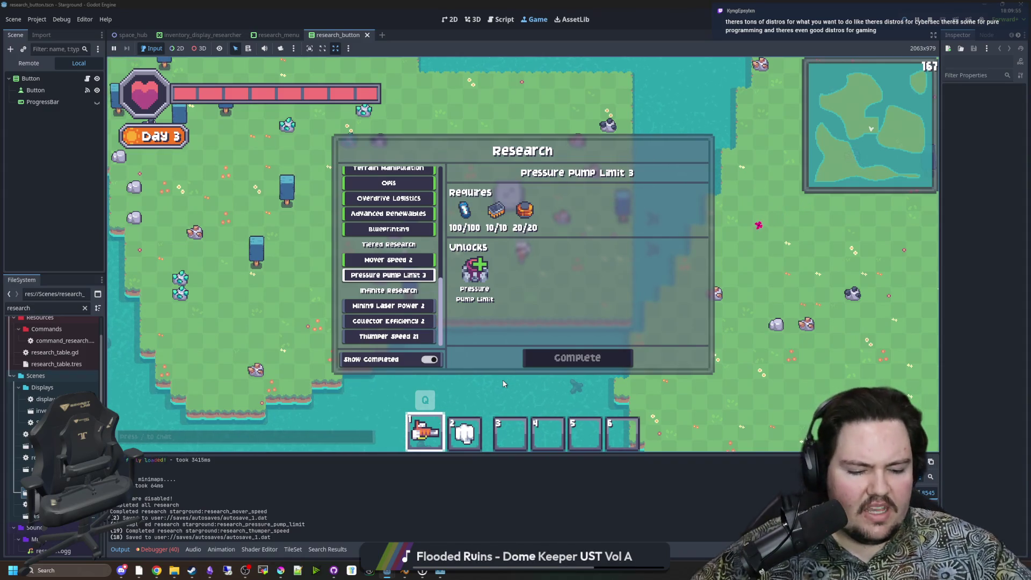
{"action": "key", "text": "Escape"}
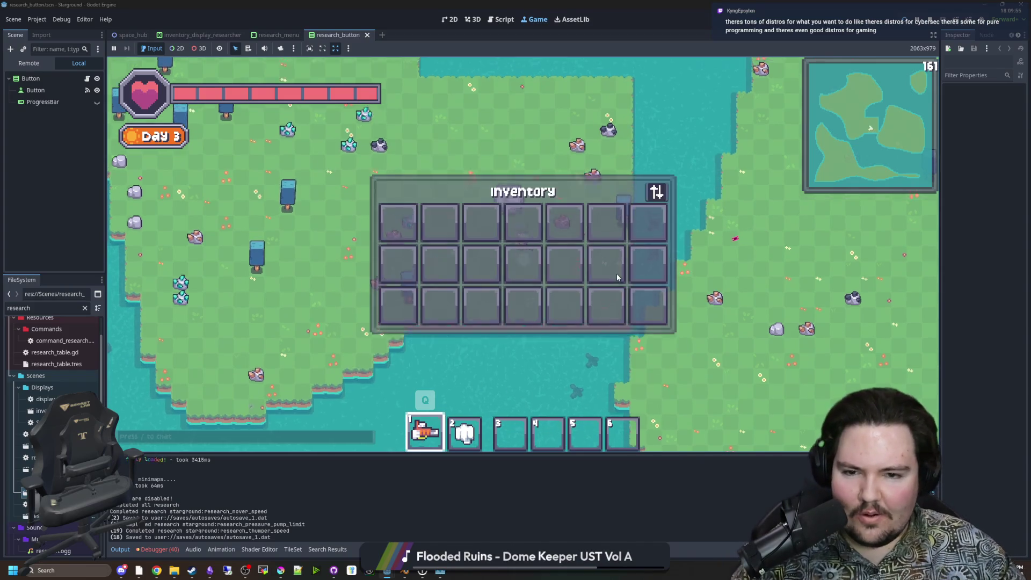
{"action": "key", "text": "Escape"}
{"action": "key", "text": "w"}
Walk the player to the northern coast and back, then quit to the title screen via the pause menu.
{"action": "key", "text": "a"}
{"action": "key", "text": "s"}
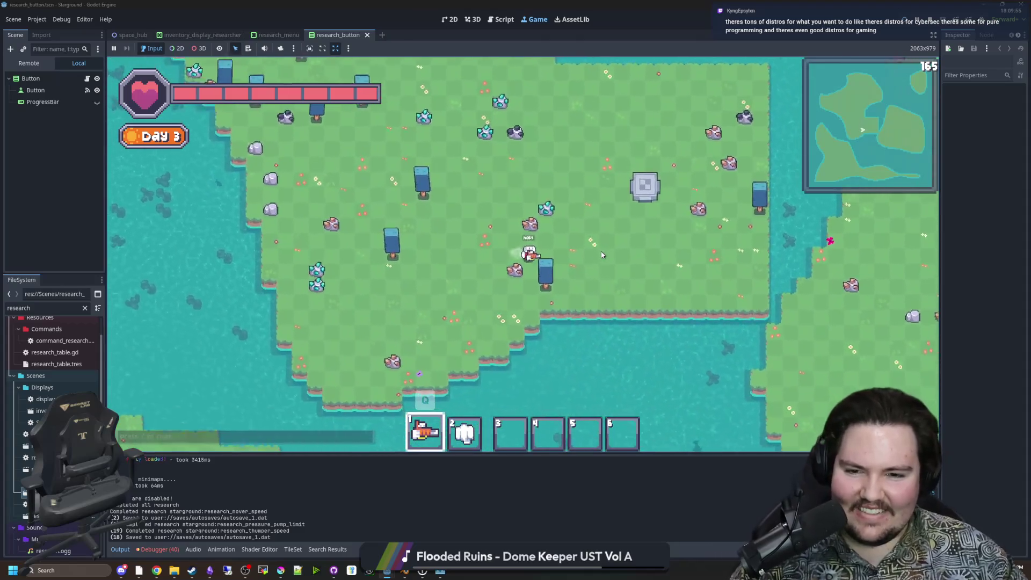
{"action": "key", "text": "a"}
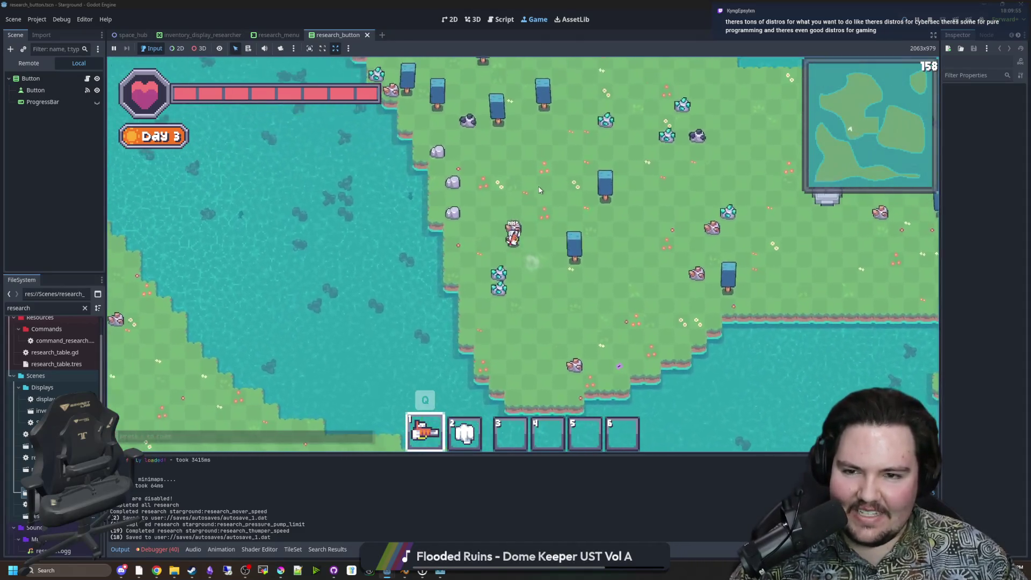
{"action": "key", "text": "w"}
{"action": "key", "text": "a"}
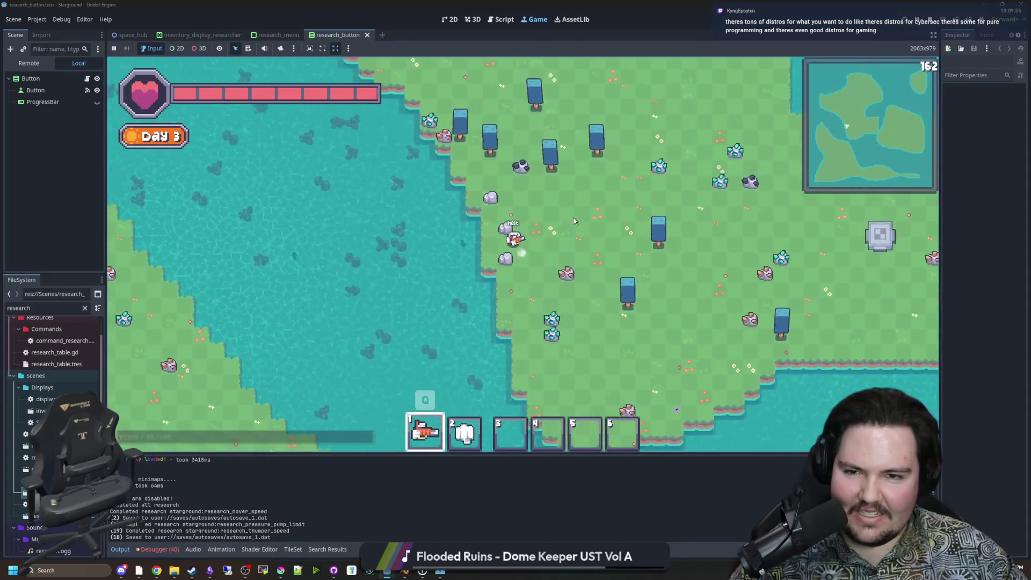
{"action": "key", "text": "w"}
{"action": "key", "text": "a"}
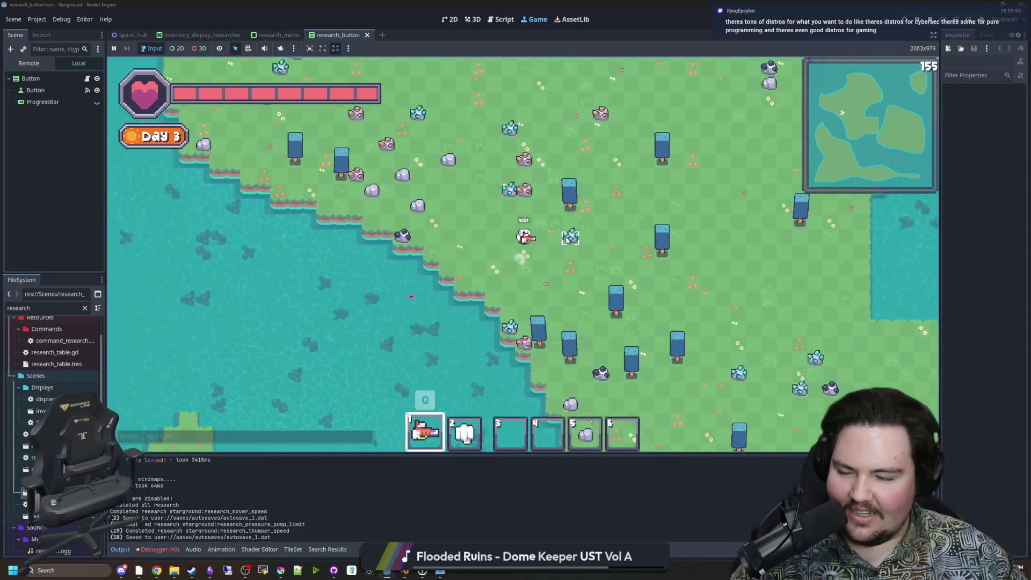
{"action": "key", "text": "w"}
{"action": "key", "text": "a"}
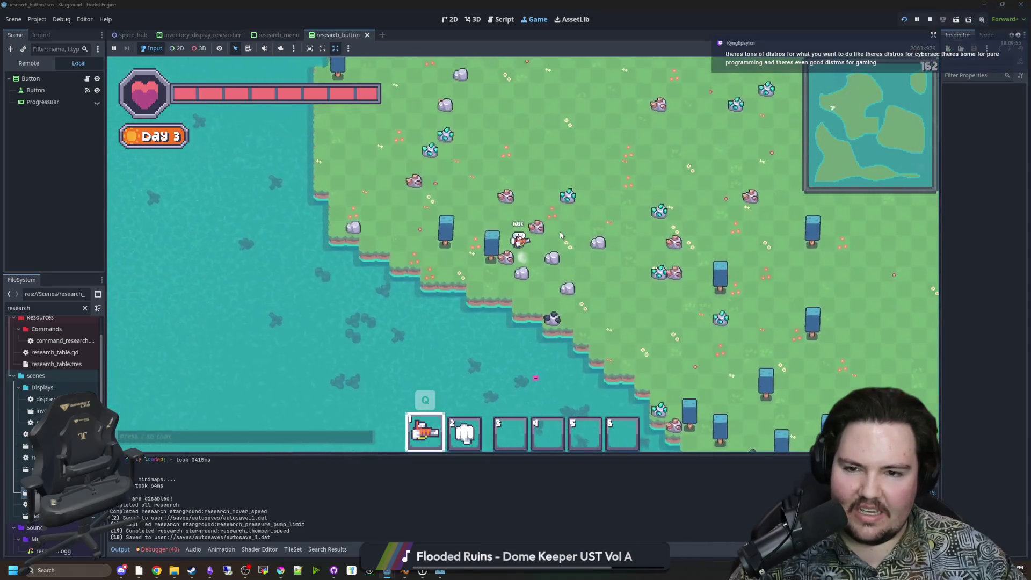
{"action": "key", "text": "d"}
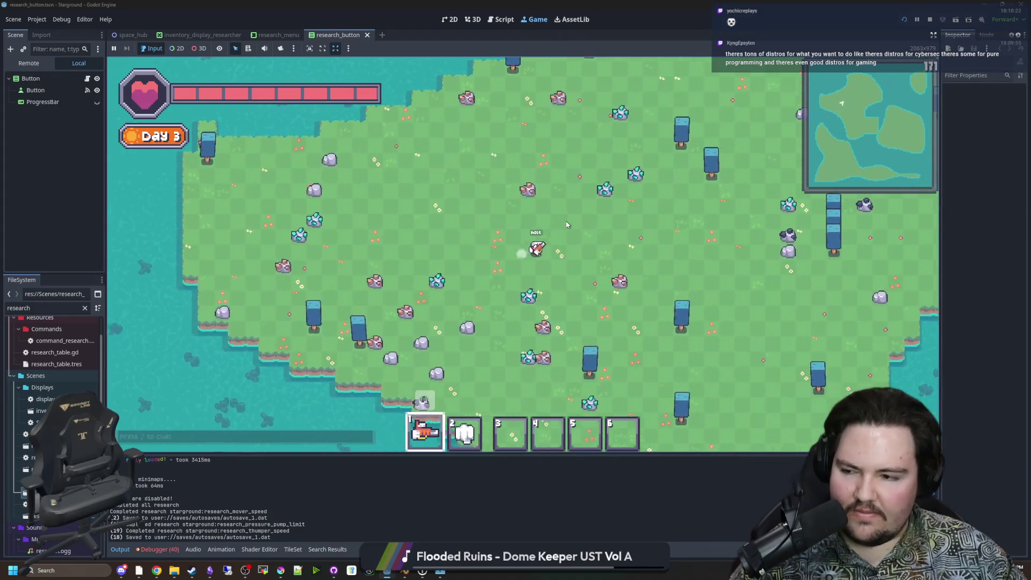
{"action": "key", "text": "s"}
{"action": "key", "text": "d"}
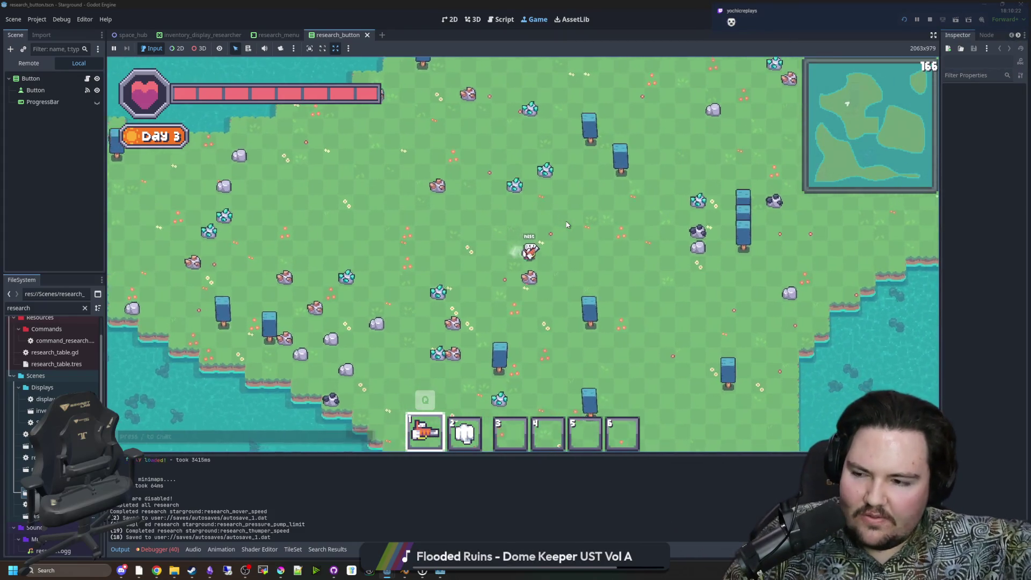
{"action": "key", "text": "s"}
{"action": "key", "text": "d"}
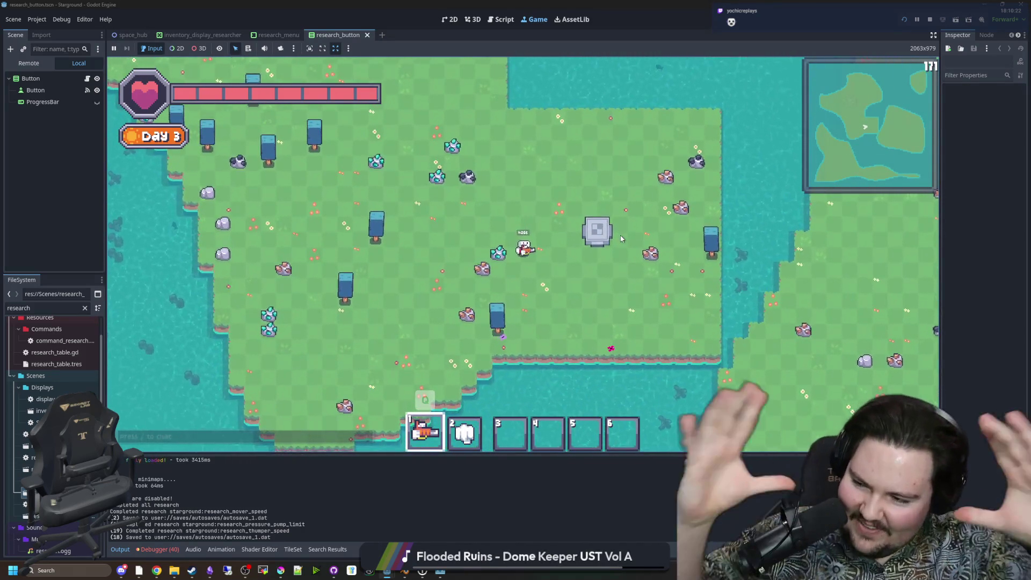
{"action": "key", "text": "a"}
{"action": "key", "text": "w"}
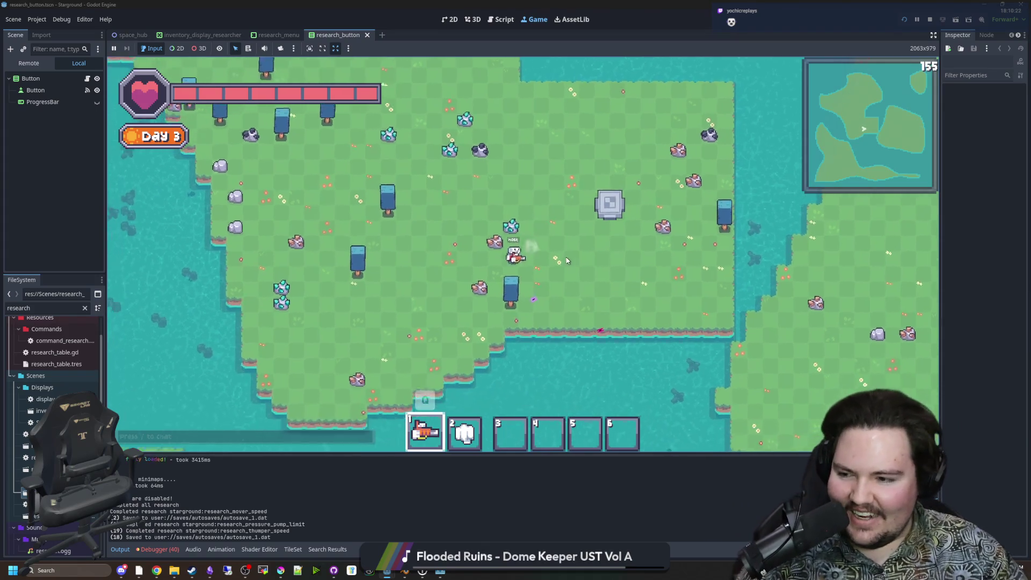
{"action": "key", "text": "a"}
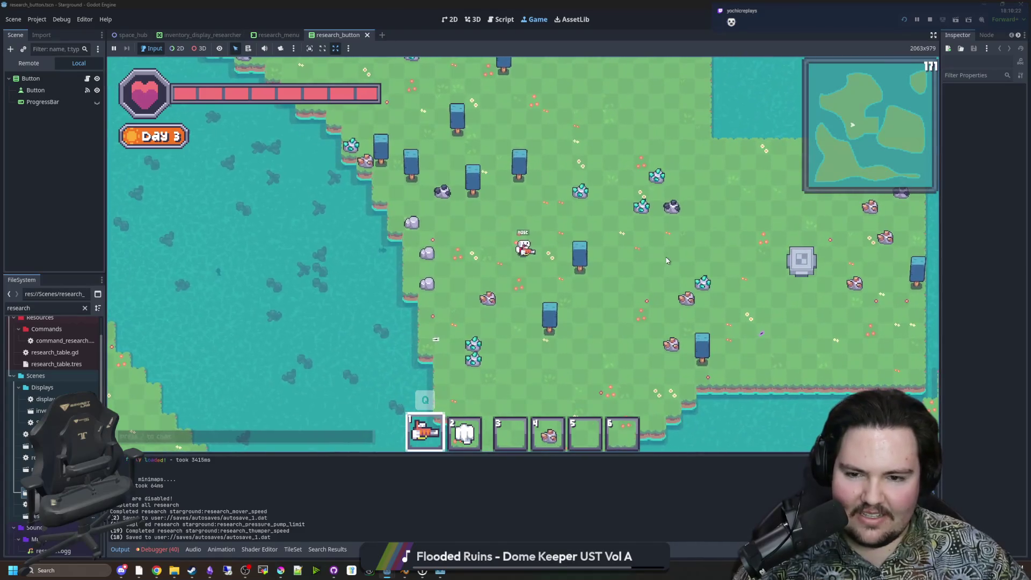
{"action": "key", "text": "Escape"}
{"action": "left_click", "coordinate": [544, 298]}
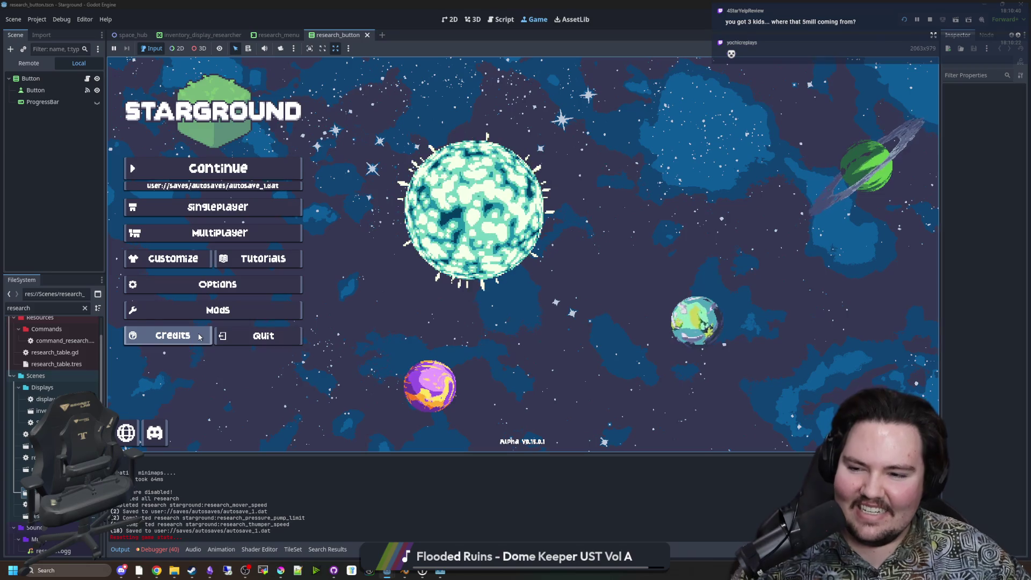
Stop the running game, place the cursor on line 69's else branch, then bring up Steam.
{"action": "left_click", "coordinate": [239, 337]}
{"action": "left_click", "coordinate": [516, 292]}
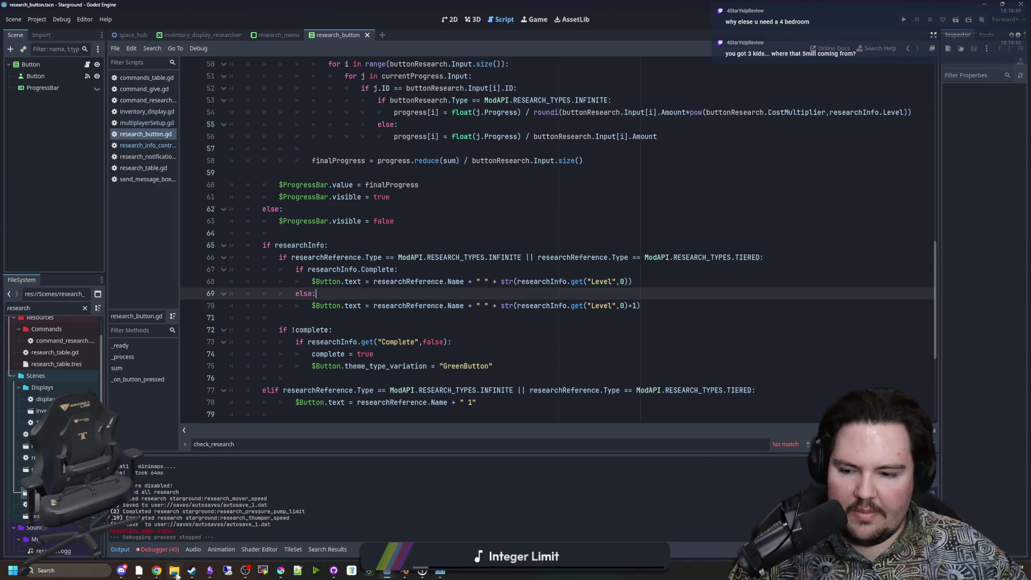
{"action": "mouse_move", "coordinate": [189, 573]}
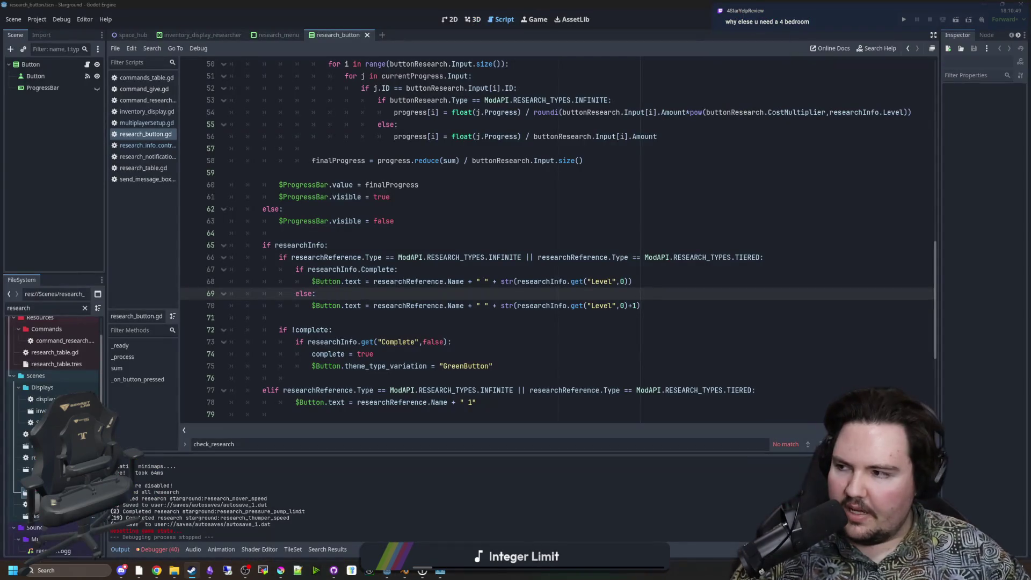
{"action": "left_click", "coordinate": [192, 570]}
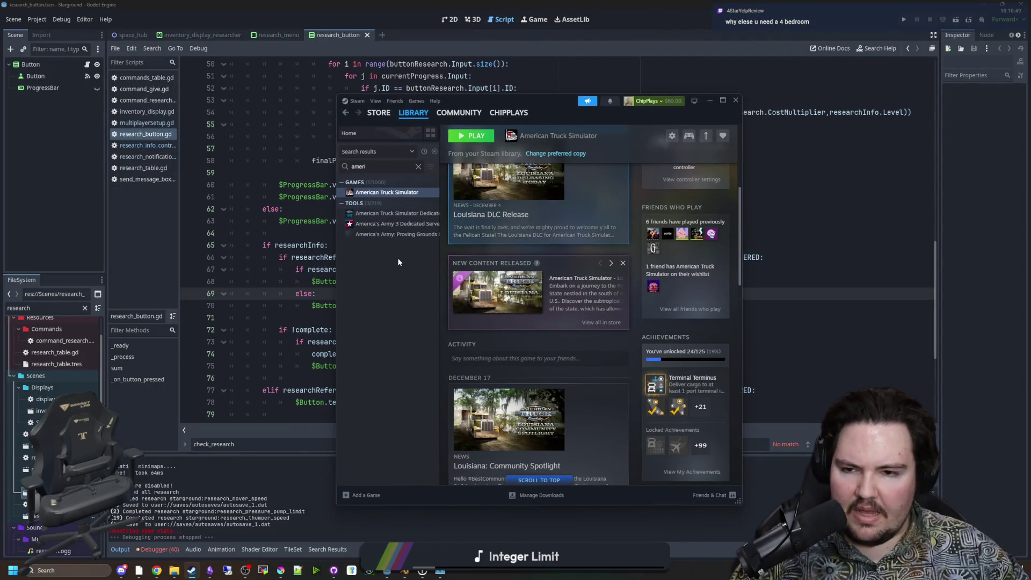
Clear the Steam library search, after briefly trying '76', so all games are listed.
{"action": "left_click", "coordinate": [418, 167]}
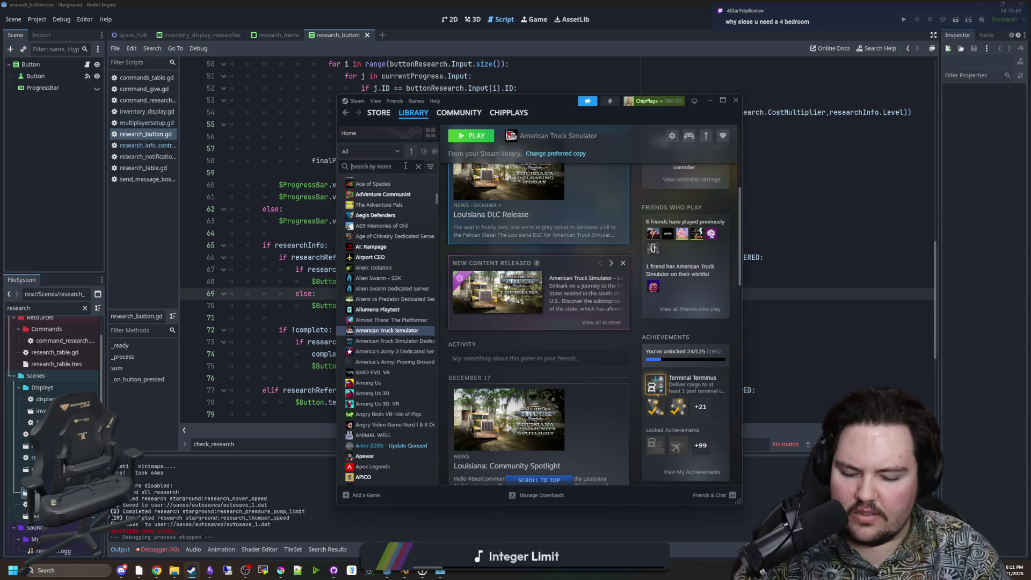
{"action": "type", "text": "76"}
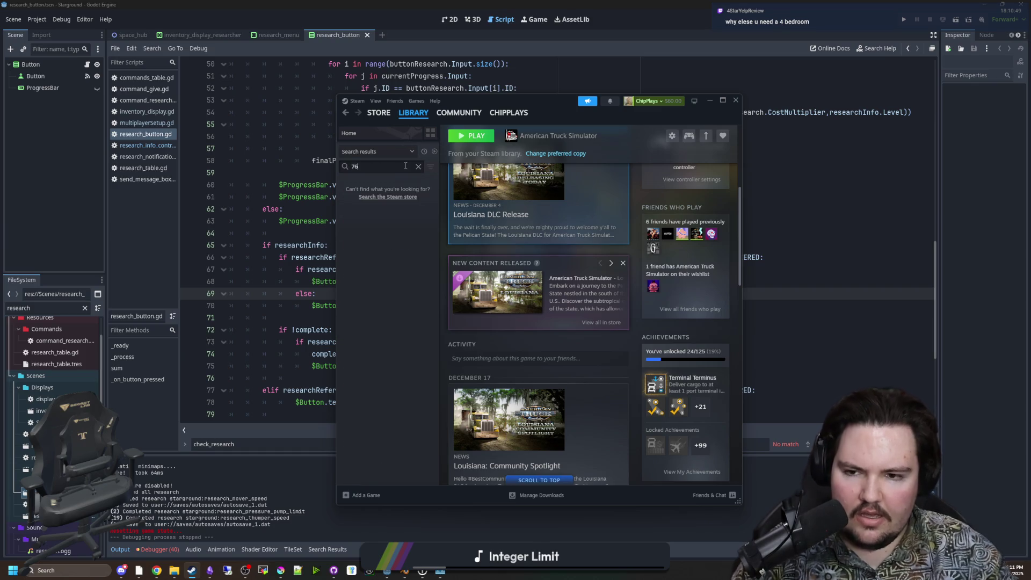
{"action": "key", "text": "BackSpace"}
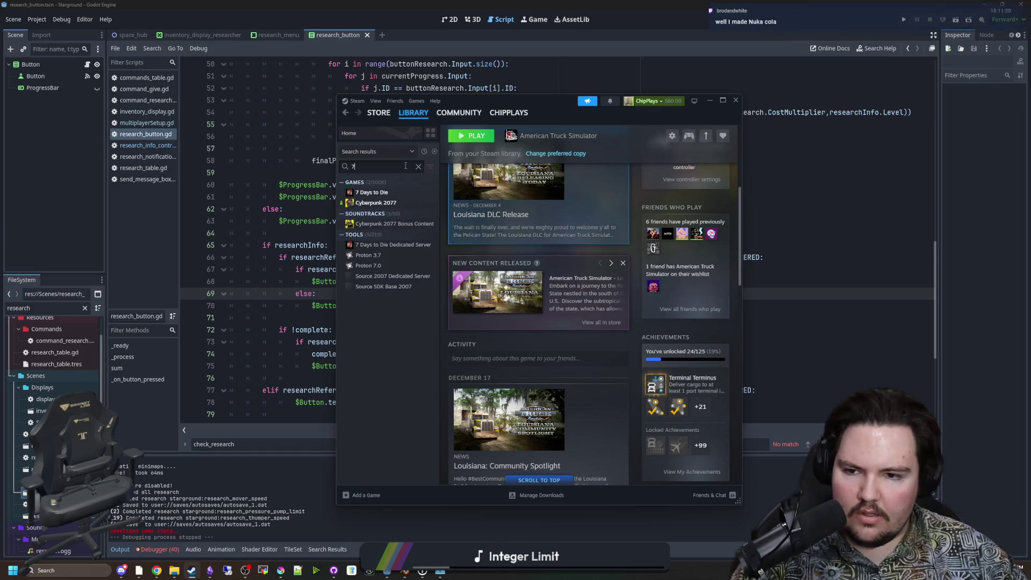
{"action": "left_click", "coordinate": [419, 167]}
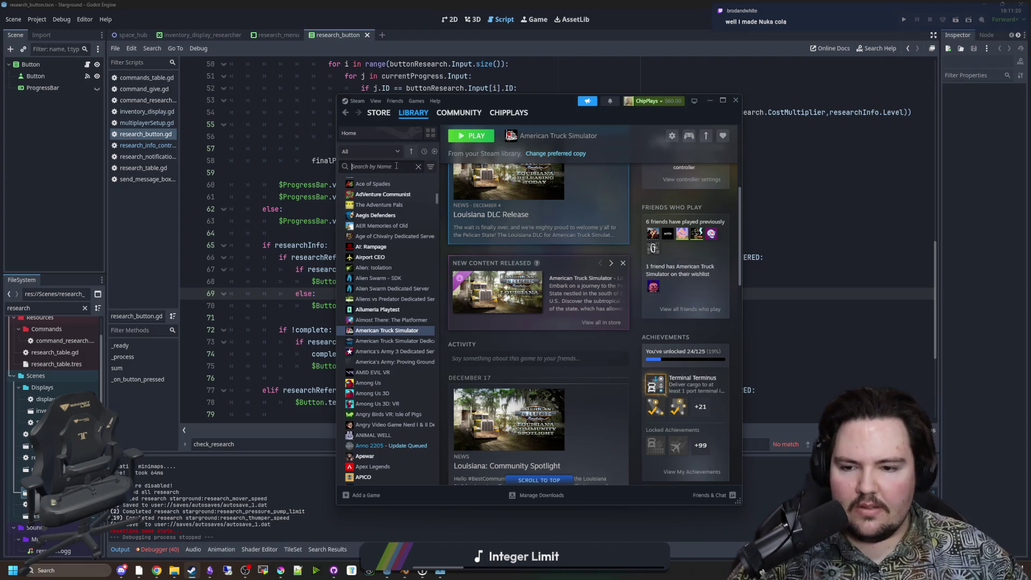
{"action": "scroll", "coordinate": [394, 225], "scroll_direction": "up", "scroll_amount": 5}
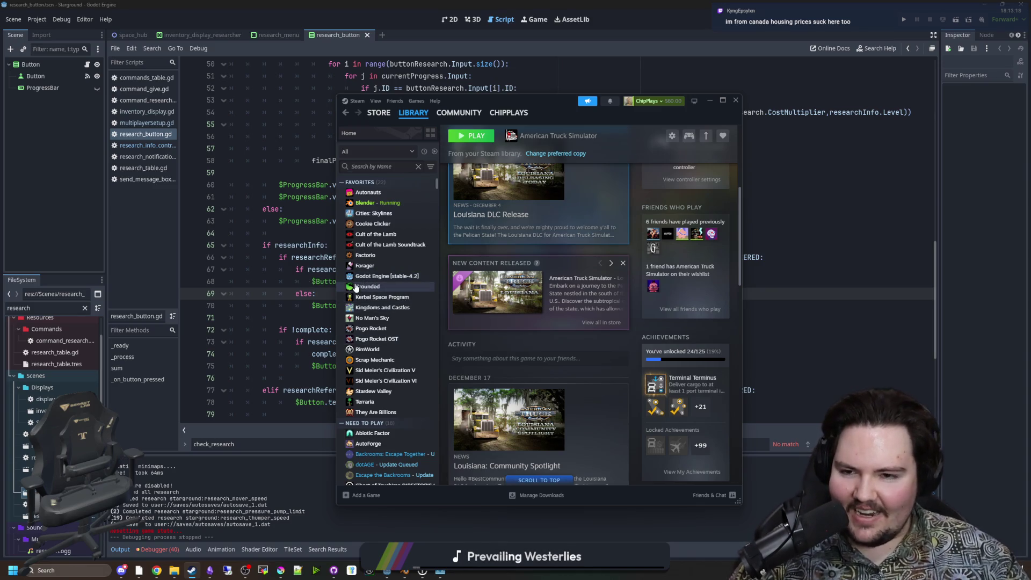
{"action": "scroll", "coordinate": [383, 249], "scroll_direction": "down", "scroll_amount": 15}
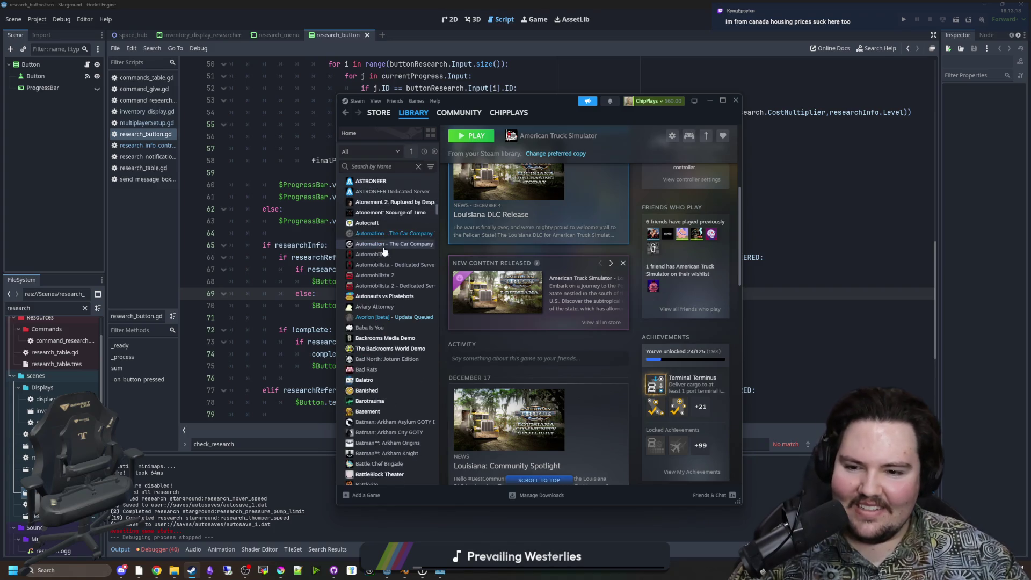
Minimize Steam and move the Stargound editor window down out of the way.
{"action": "left_click", "coordinate": [710, 100]}
{"action": "left_click", "coordinate": [538, 202]}
{"action": "left_click", "coordinate": [472, 221]}
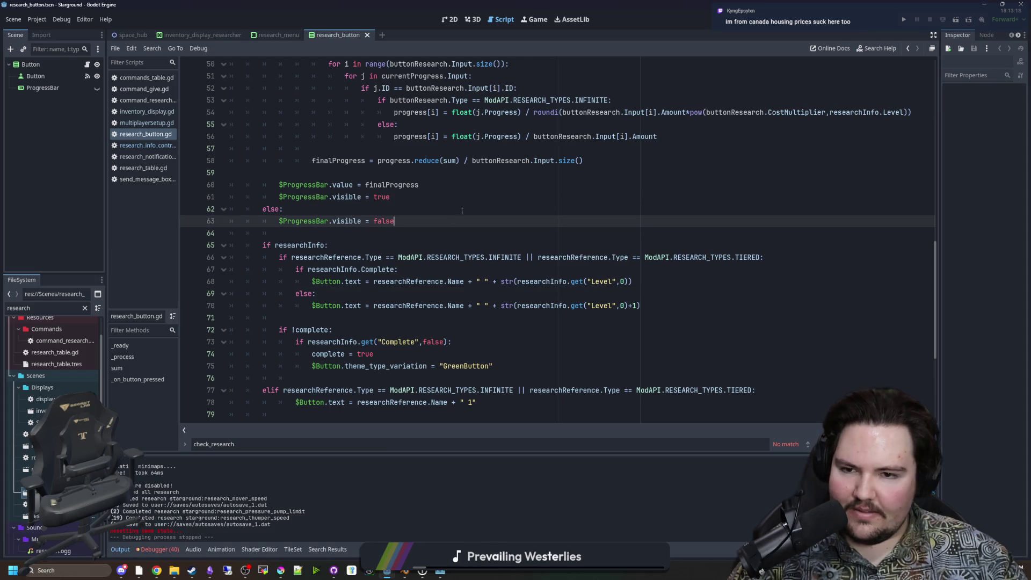
{"action": "left_click", "coordinate": [459, 210]}
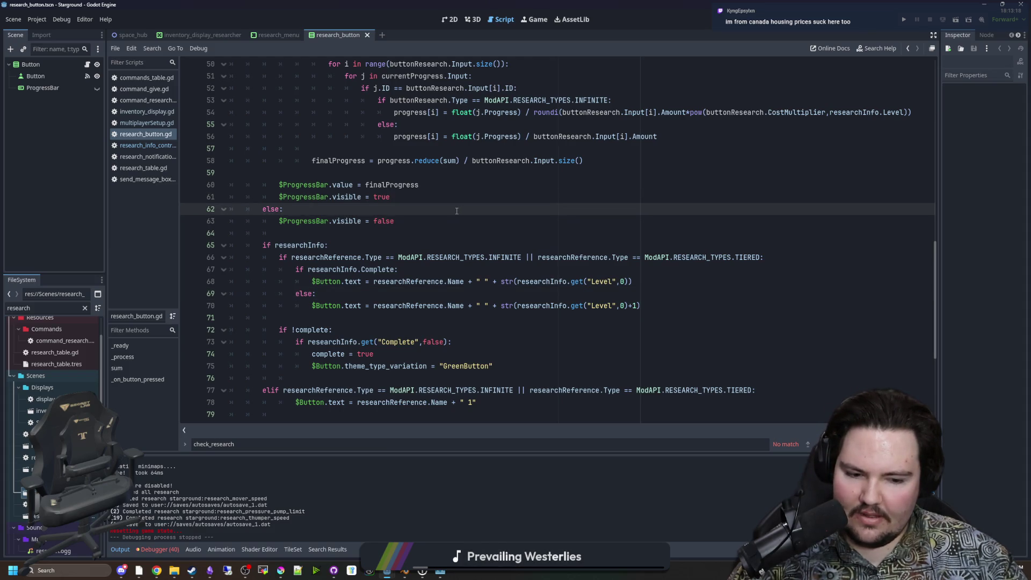
{"action": "mouse_move", "coordinate": [567, 5]}
{"action": "left_mouse_down"}
{"action": "mouse_move", "coordinate": [564, 325]}
{"action": "mouse_move", "coordinate": [501, 434]}
{"action": "left_mouse_up"}
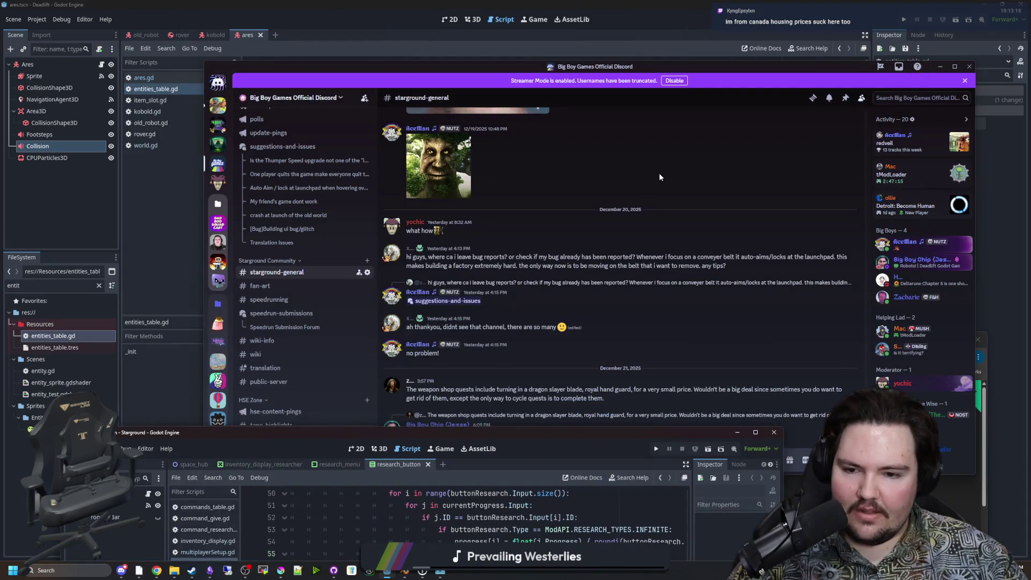
{"action": "left_click_drag", "start_coordinate": [697, 73], "coordinate": [615, 145]}
{"action": "scroll", "coordinate": [240, 318], "scroll_direction": "down", "scroll_amount": 5}
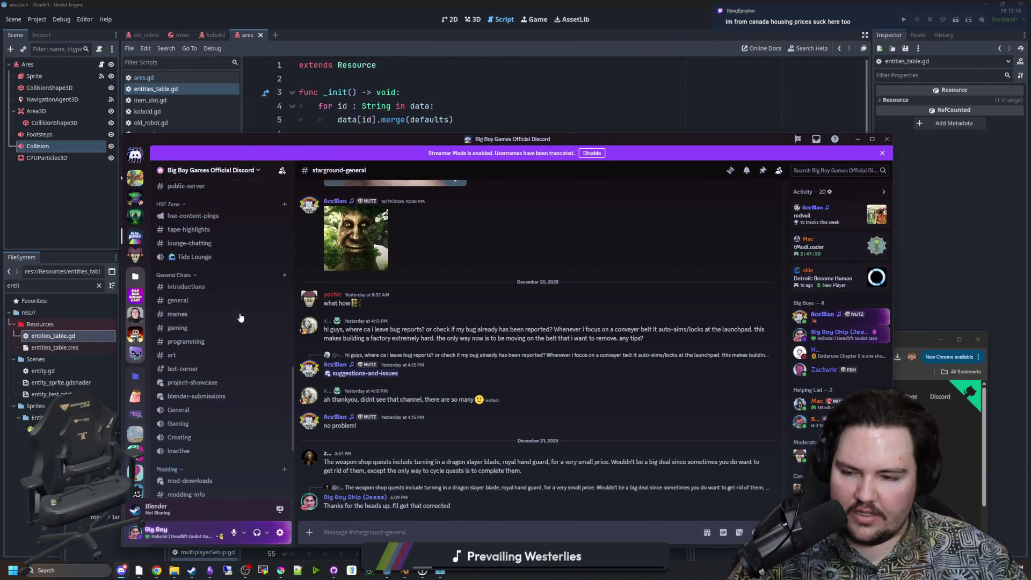
{"action": "scroll", "coordinate": [249, 314], "scroll_direction": "up", "scroll_amount": 5}
Put Discord away, close Task Manager, move Chrome down, and bring the Deadlift editor forward.
{"action": "left_click", "coordinate": [858, 139]}
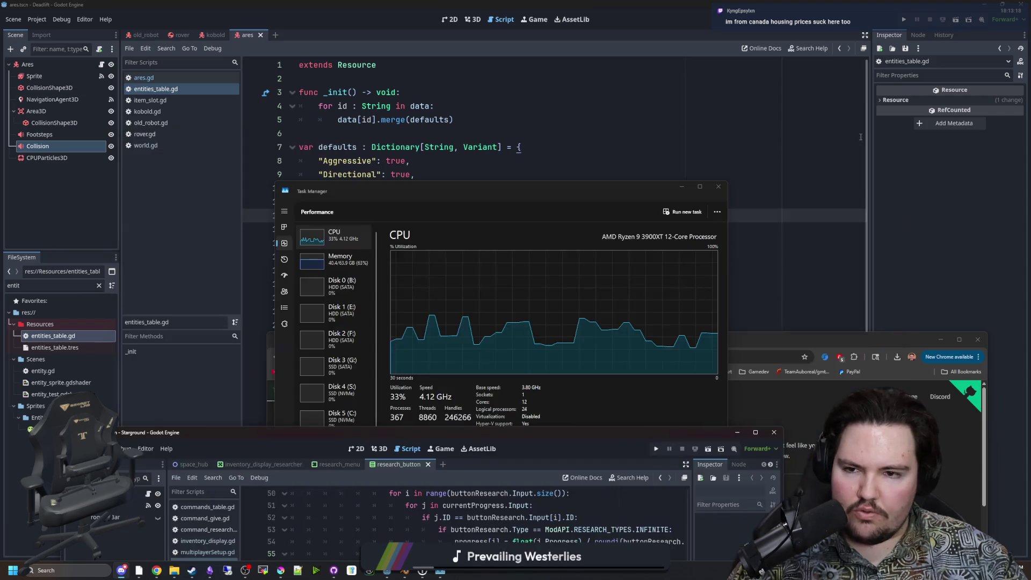
{"action": "left_click", "coordinate": [718, 188]}
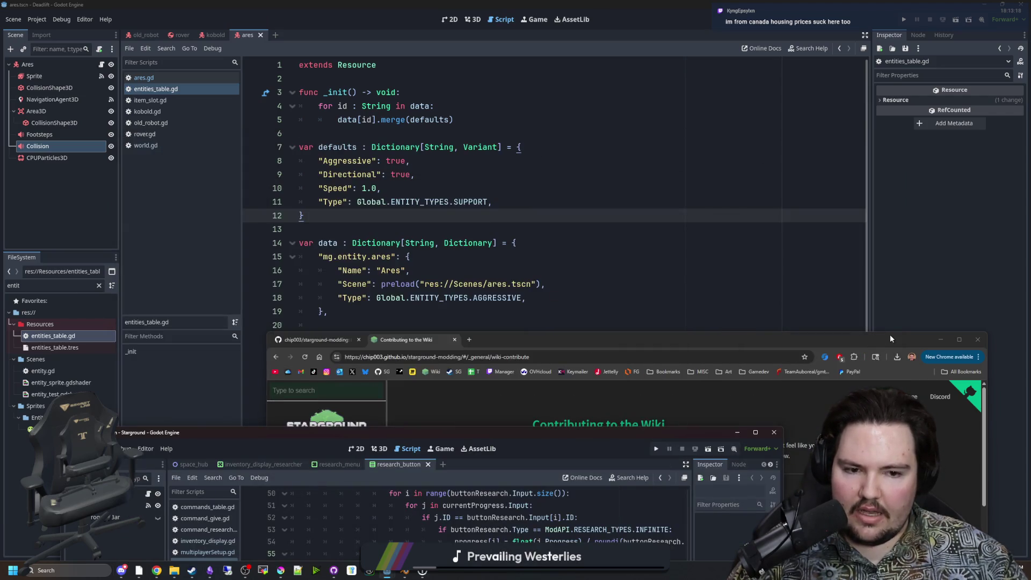
{"action": "left_click_drag", "start_coordinate": [890, 338], "coordinate": [876, 489]}
{"action": "left_click", "coordinate": [378, 324]}
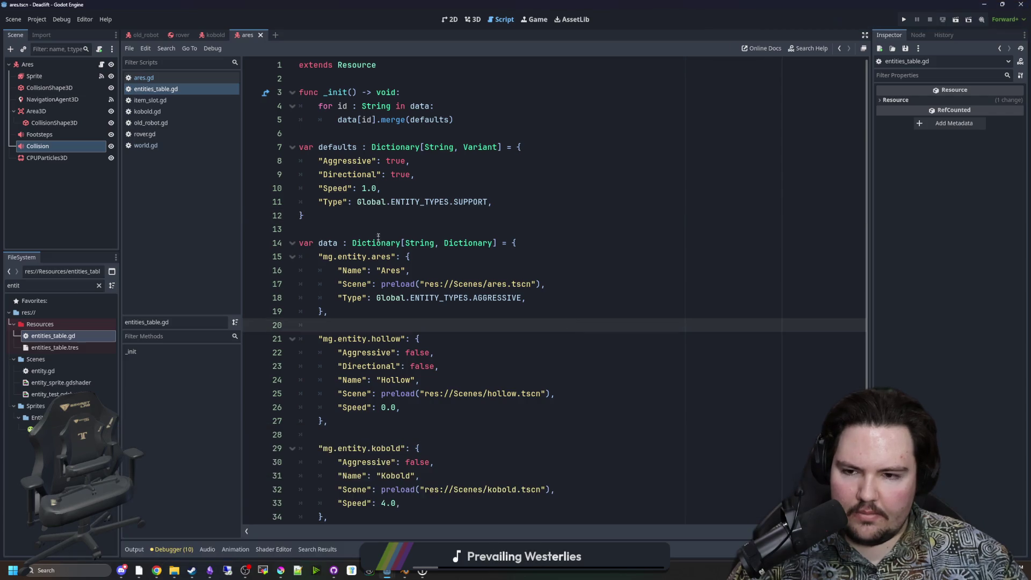
Review the entity entries in entities_table.gd, lines 13 through 27.
{"action": "left_click", "coordinate": [378, 233]}
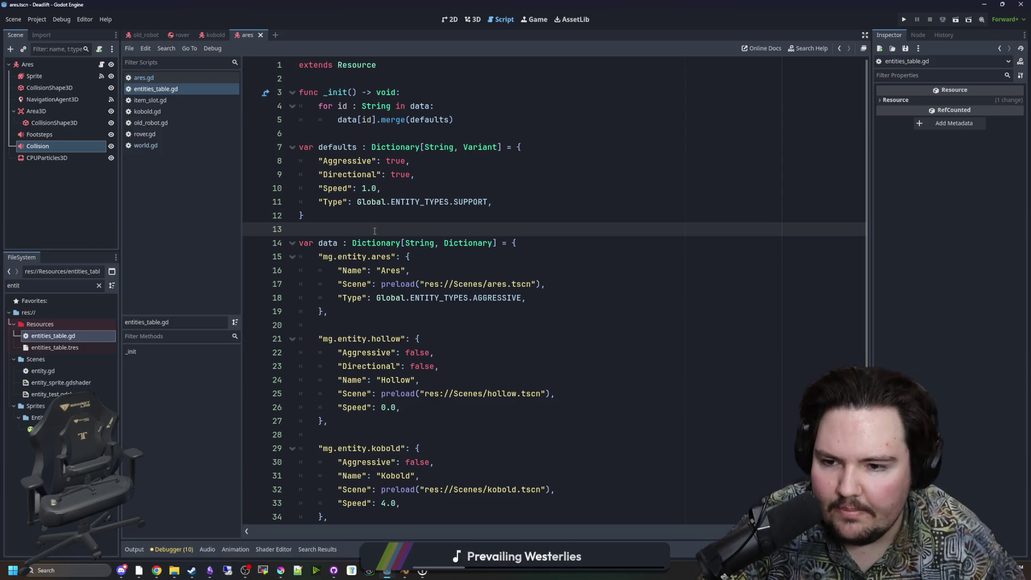
{"action": "scroll", "coordinate": [571, 213], "scroll_direction": "down", "scroll_amount": 3}
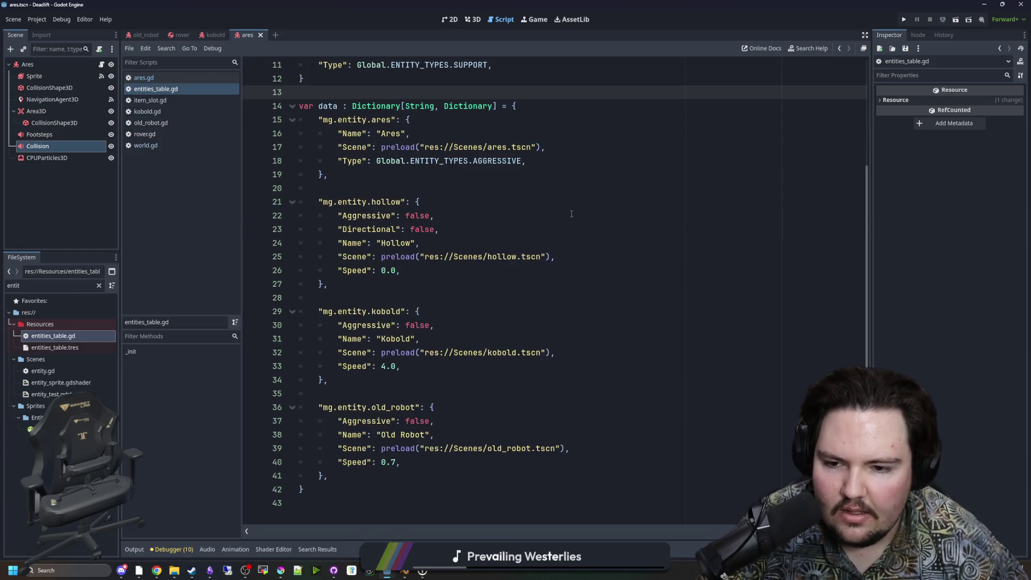
{"action": "scroll", "coordinate": [556, 330], "scroll_direction": "up", "scroll_amount": 3}
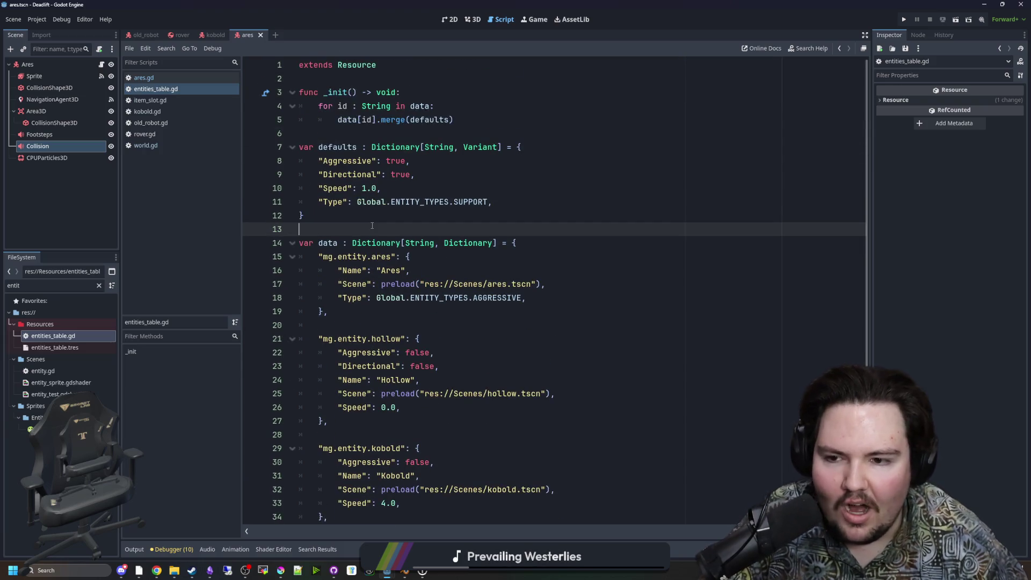
{"action": "scroll", "coordinate": [372, 225], "scroll_direction": "down", "scroll_amount": 3}
{"action": "left_click", "coordinate": [393, 284]}
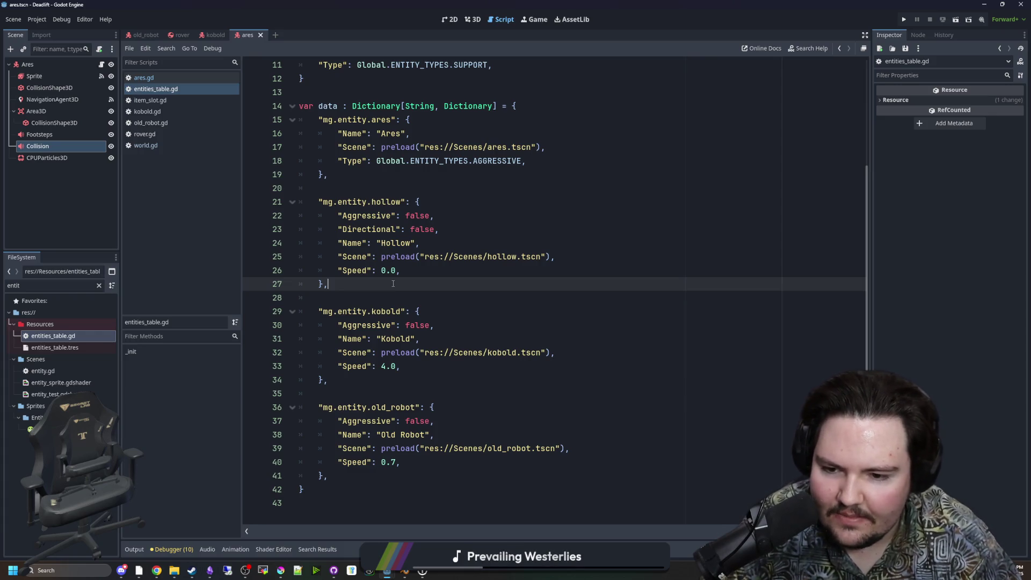
{"action": "scroll", "coordinate": [393, 283], "scroll_direction": "up", "scroll_amount": 4}
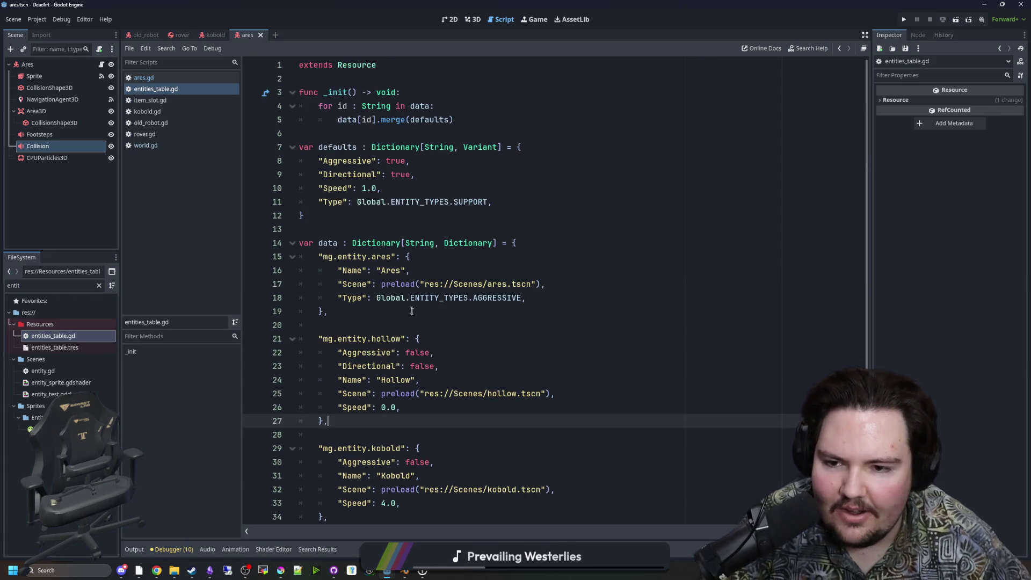
Show the Ares scene in the 3D viewport, orbiting and zooming out to frame the character.
{"action": "left_click", "coordinate": [472, 19]}
{"action": "scroll", "coordinate": [526, 285], "scroll_direction": "down", "scroll_amount": 3}
{"action": "mouse_move", "coordinate": [526, 285]}
{"action": "left_mouse_down"}
{"action": "mouse_move", "coordinate": [345, 308]}
{"action": "mouse_move", "coordinate": [333, 330]}
{"action": "mouse_move", "coordinate": [351, 333]}
{"action": "left_mouse_up"}
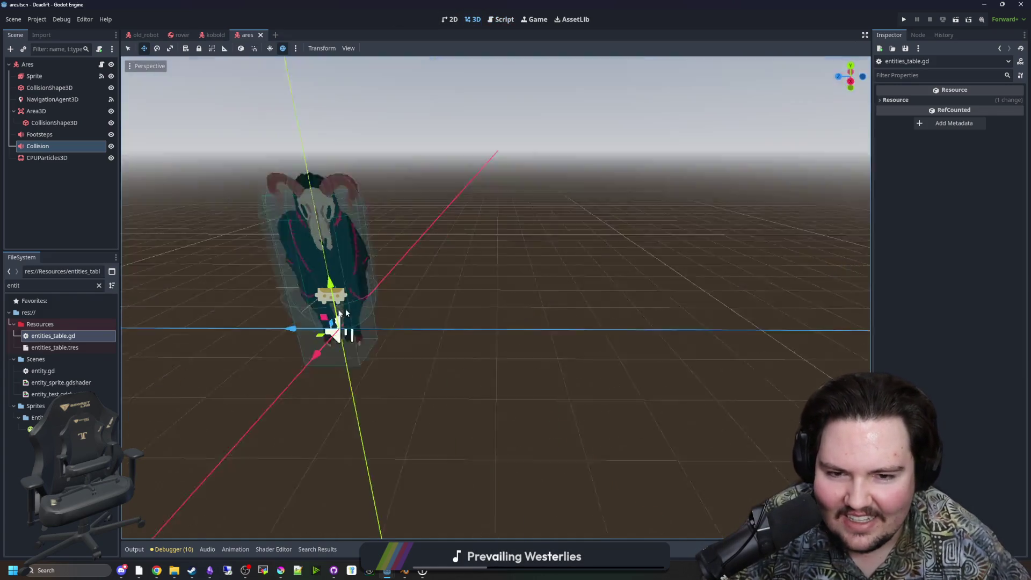
{"action": "scroll", "coordinate": [353, 333], "scroll_direction": "down", "scroll_amount": 1}
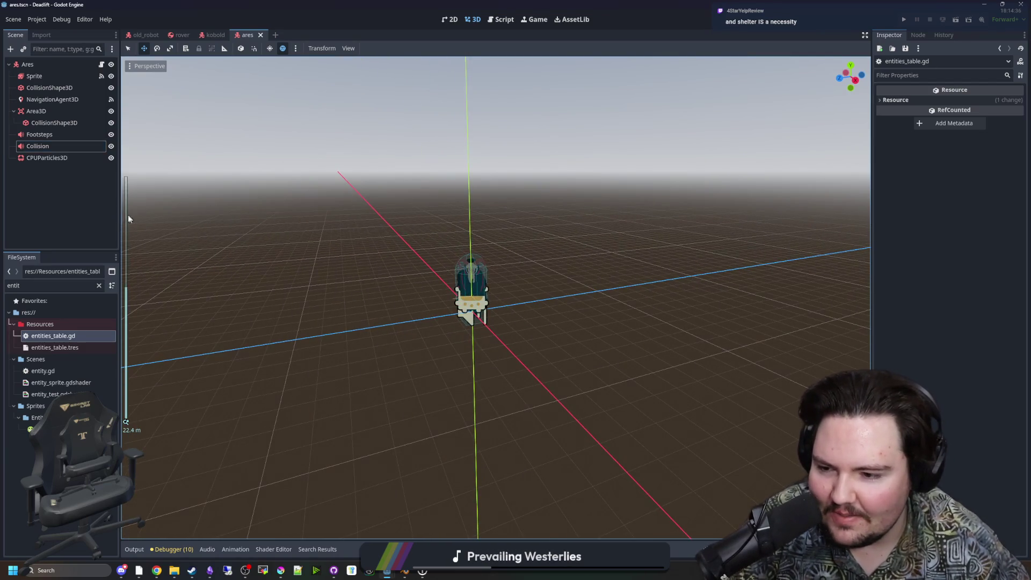
Select the Ares root node and open its ares.gd script in the Script editor.
{"action": "left_click", "coordinate": [89, 66]}
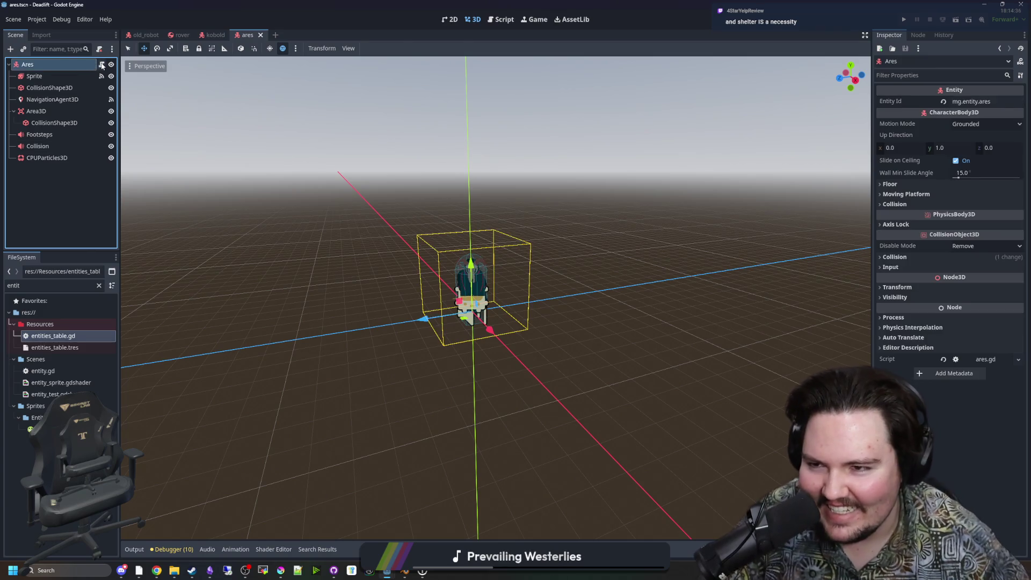
{"action": "left_click", "coordinate": [101, 64]}
{"action": "left_click", "coordinate": [511, 258]}
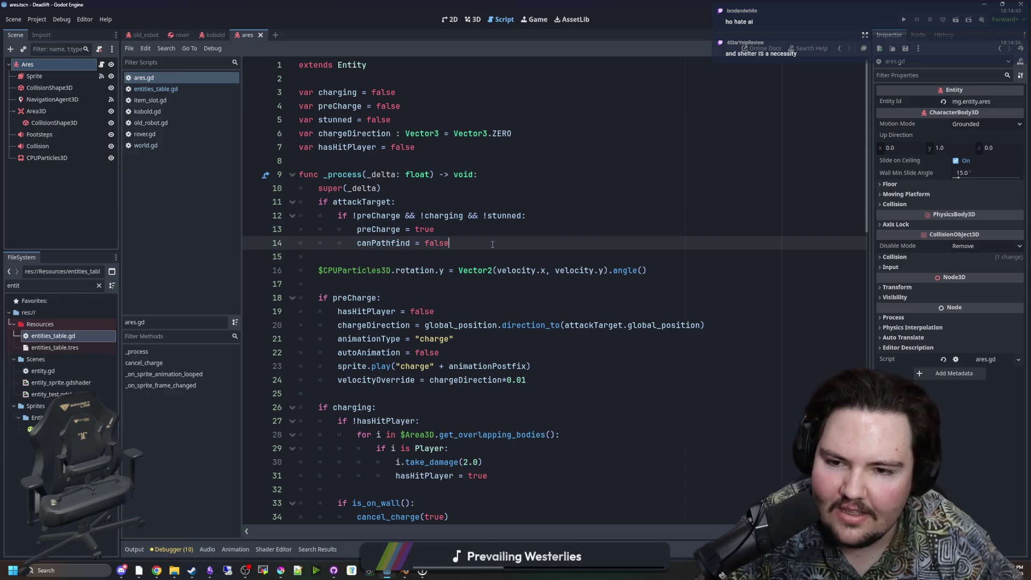
{"action": "scroll", "coordinate": [510, 258], "scroll_direction": "down", "scroll_amount": 7}
{"action": "scroll", "coordinate": [466, 258], "scroll_direction": "down", "scroll_amount": 12}
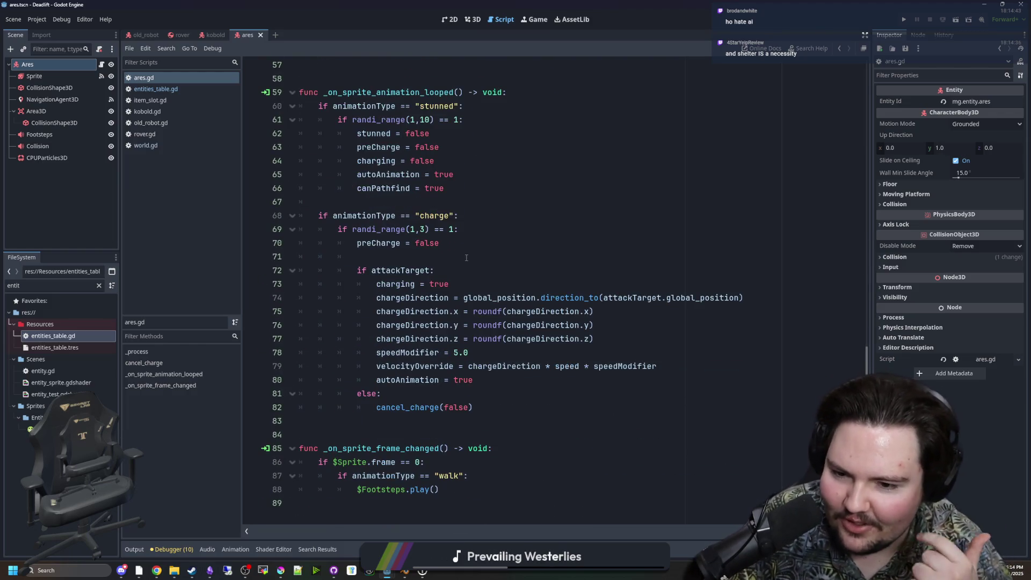
{"action": "left_click", "coordinate": [415, 261]}
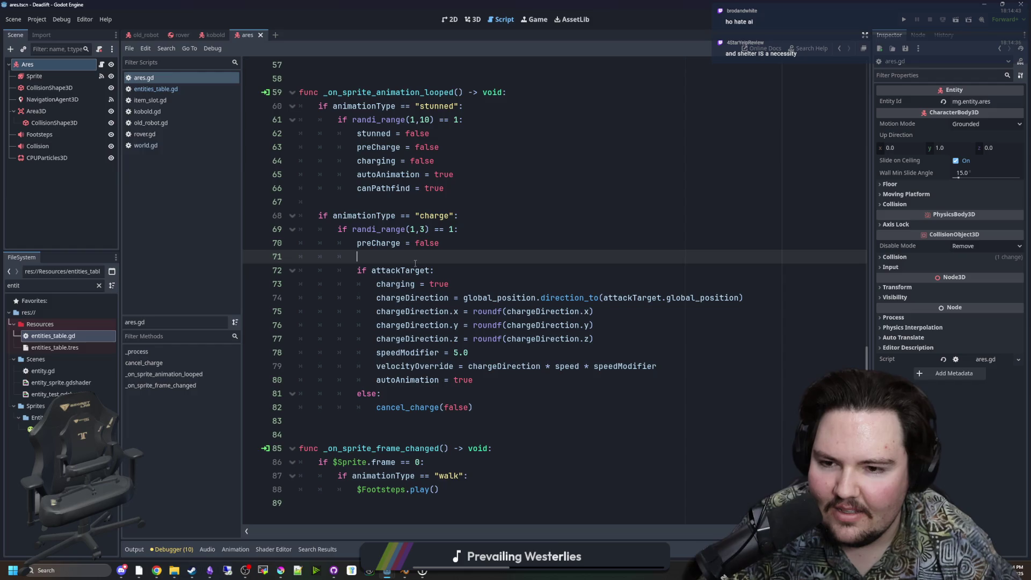
{"action": "left_click", "coordinate": [429, 418]}
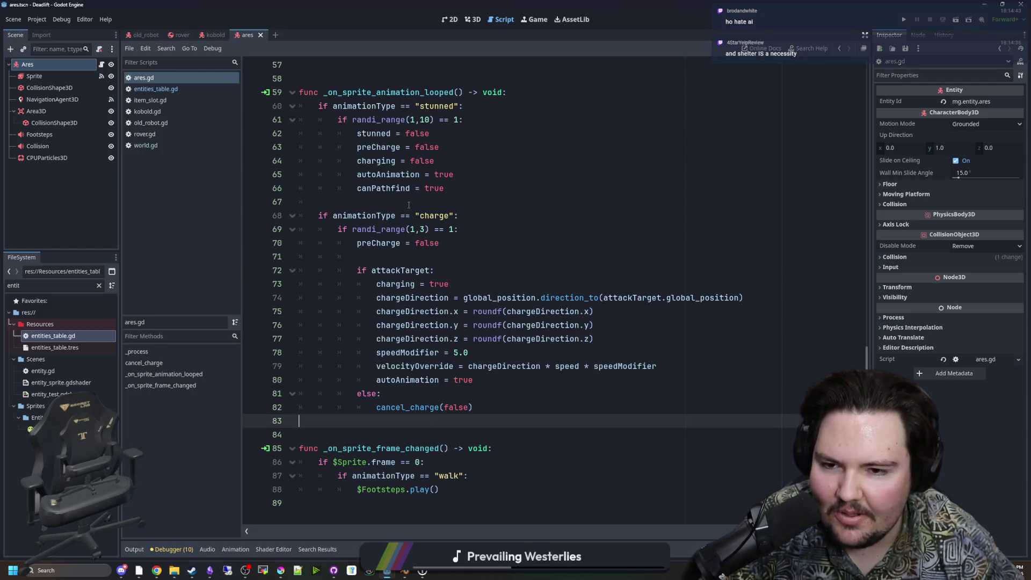
{"action": "scroll", "coordinate": [448, 279], "scroll_direction": "up", "scroll_amount": 1}
{"action": "scroll", "coordinate": [447, 279], "scroll_direction": "up", "scroll_amount": 17}
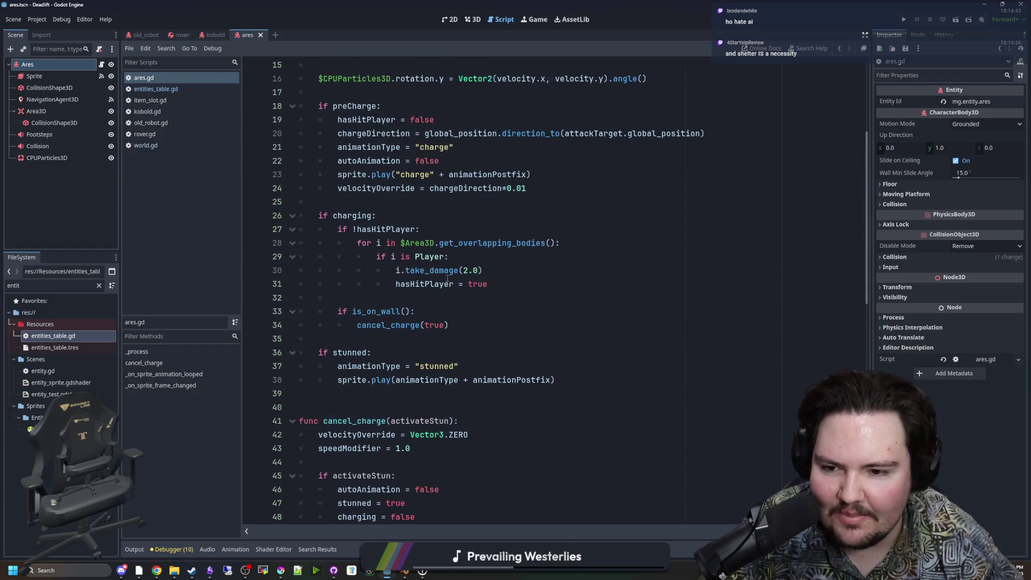
{"action": "scroll", "coordinate": [571, 276], "scroll_direction": "up", "scroll_amount": 1}
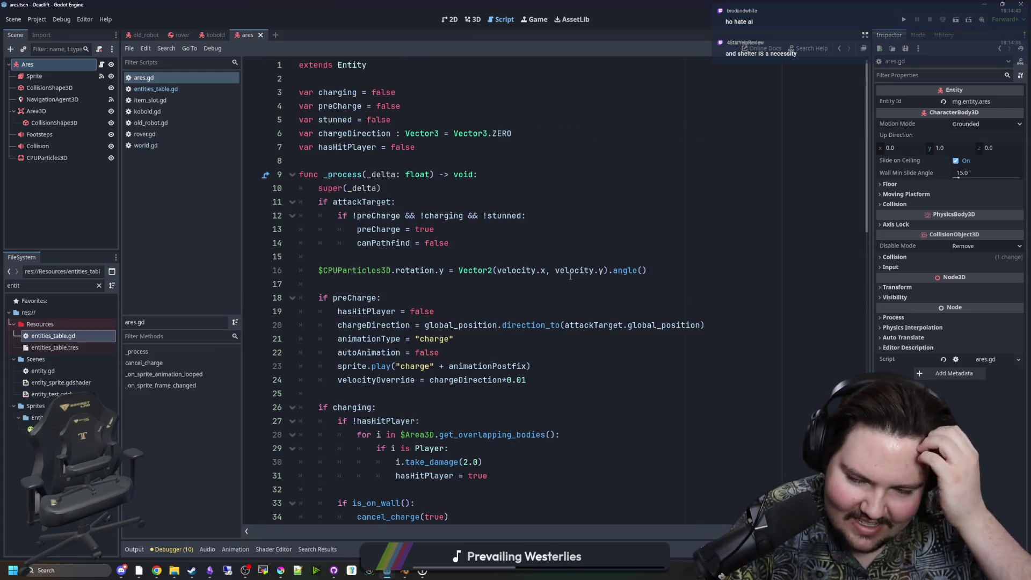
{"action": "left_click", "coordinate": [435, 286]}
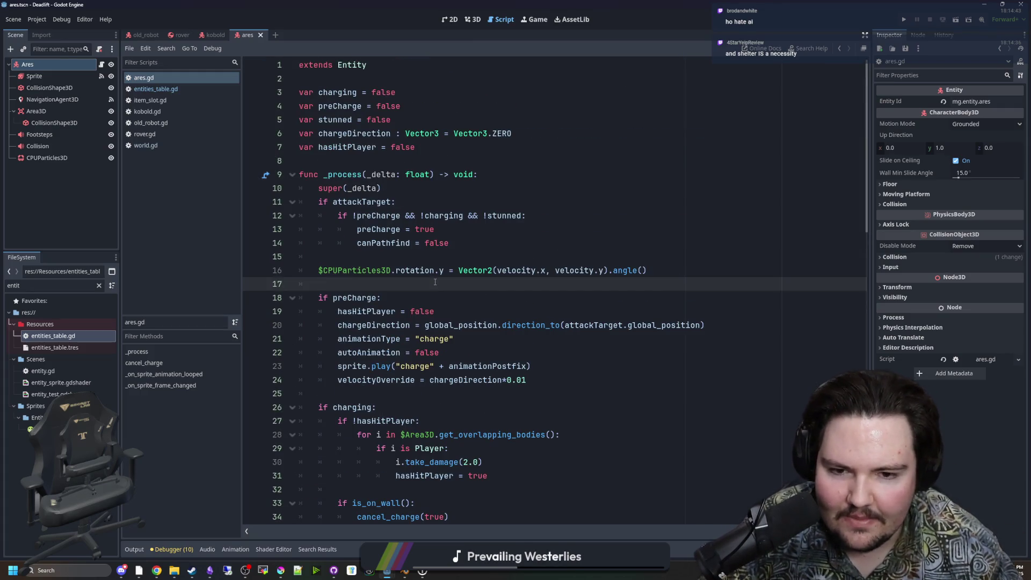
{"action": "scroll", "coordinate": [435, 282], "scroll_direction": "down", "scroll_amount": 18}
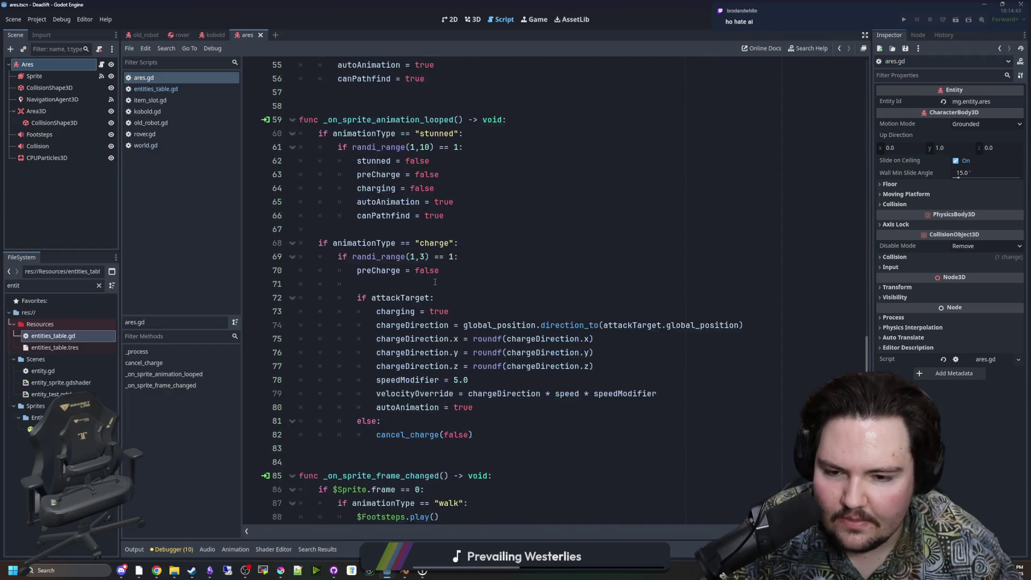
{"action": "scroll", "coordinate": [435, 282], "scroll_direction": "down", "scroll_amount": 1}
{"action": "scroll", "coordinate": [435, 282], "scroll_direction": "up", "scroll_amount": 19}
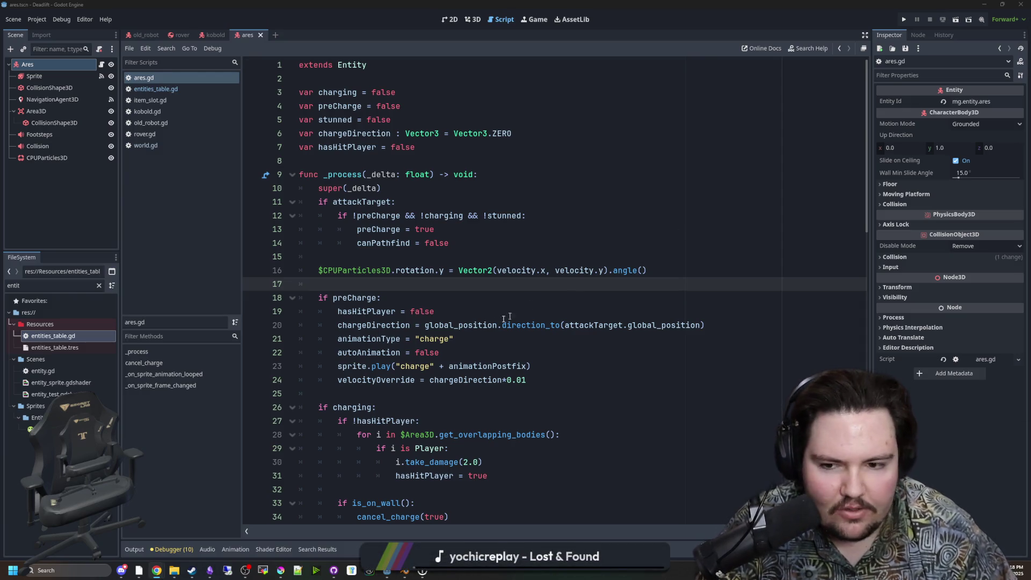
Return to ares.gd, scroll through it, and save the Ares scene with Ctrl+S.
{"action": "left_click", "coordinate": [355, 289]}
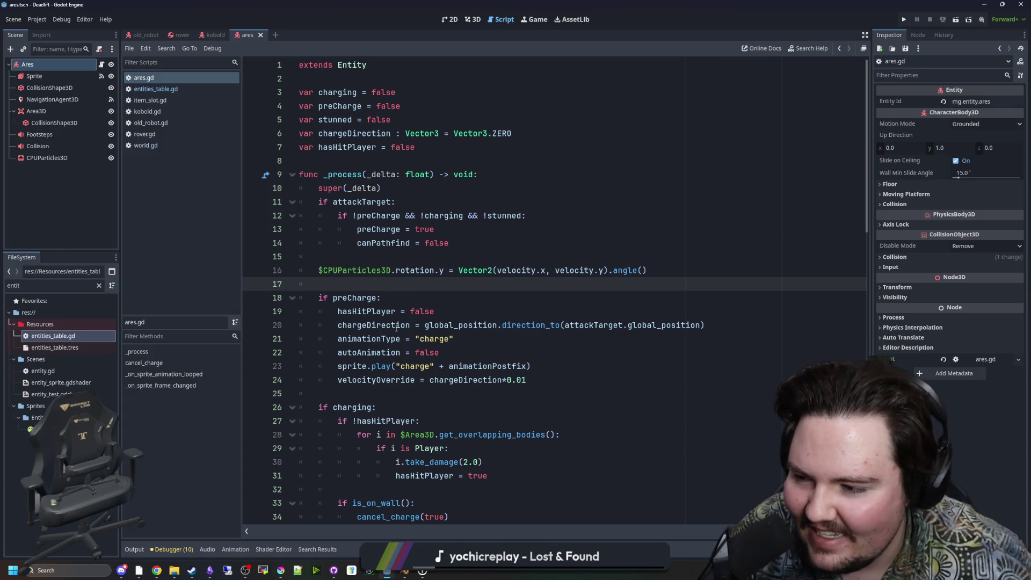
{"action": "scroll", "coordinate": [396, 328], "scroll_direction": "down", "scroll_amount": 3}
{"action": "scroll", "coordinate": [396, 317], "scroll_direction": "down", "scroll_amount": 3}
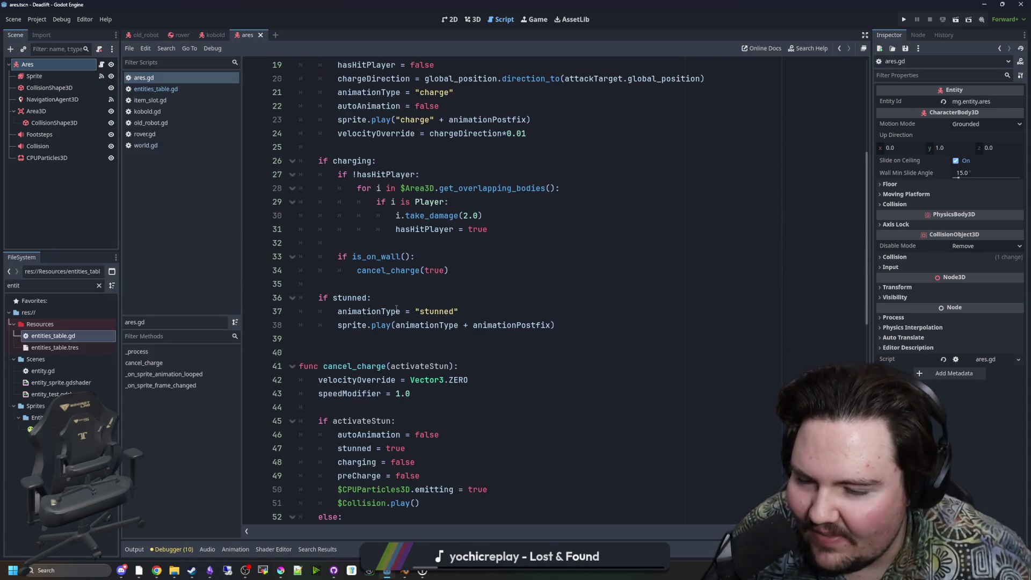
{"action": "scroll", "coordinate": [397, 308], "scroll_direction": "up", "scroll_amount": 6}
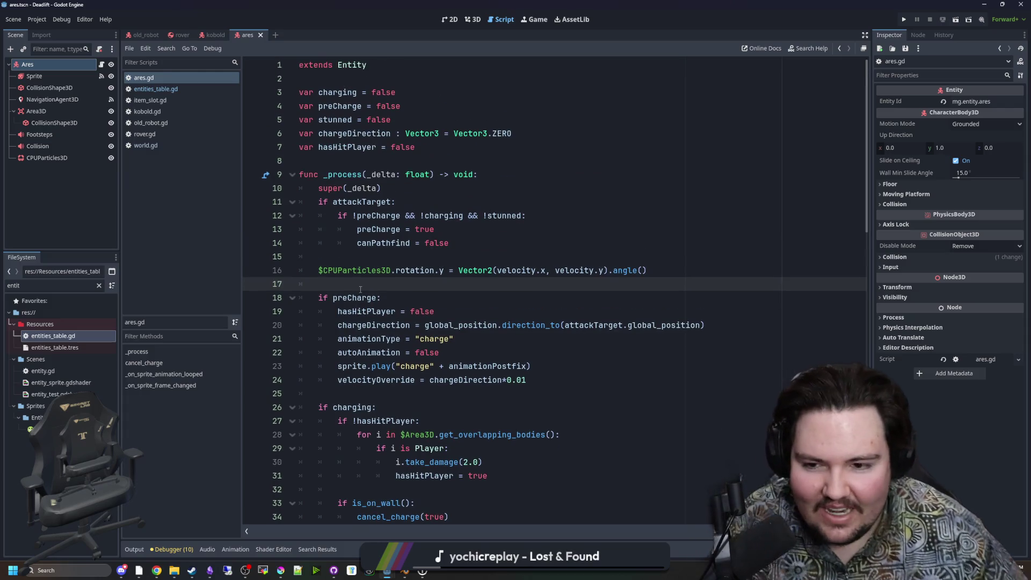
{"action": "key", "text": "ctrl+s"}
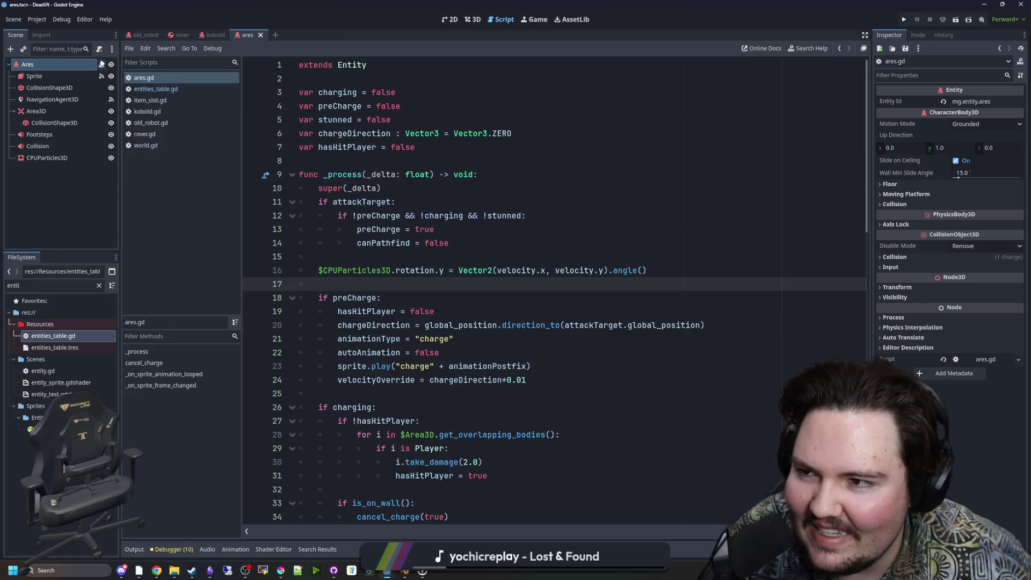
Step through ares.gd from the preCharge block into the charging block's cancel_charge line.
{"action": "key", "text": "ctrl+F3"}
{"action": "key", "text": "Up"}
{"action": "key", "text": "Up"}
{"action": "key", "text": "Up"}
{"action": "key", "text": "Down"}
{"action": "key", "text": "Down"}
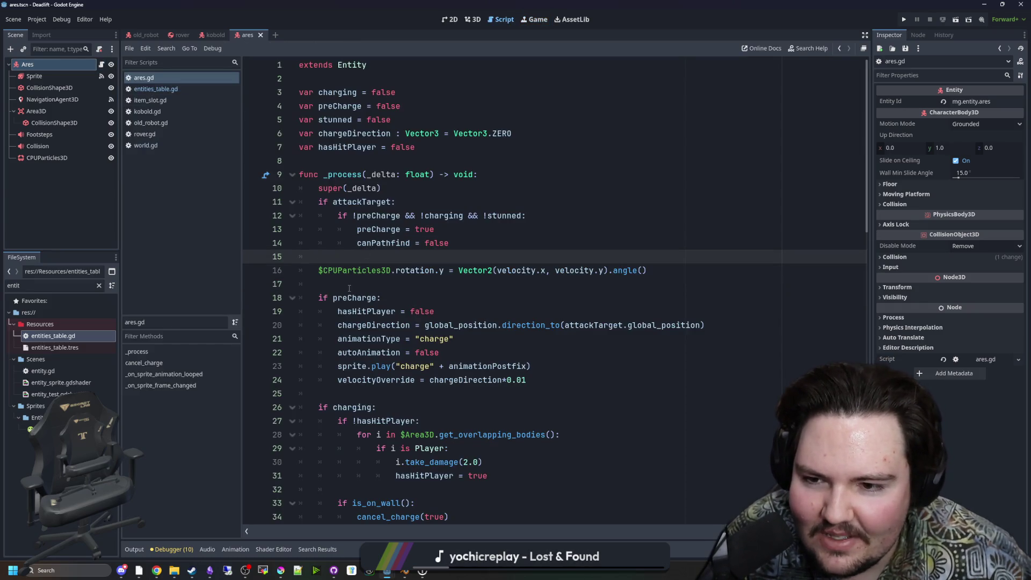
{"action": "key", "text": "Down"}
{"action": "scroll", "coordinate": [402, 263], "scroll_direction": "down", "scroll_amount": 3}
{"action": "left_click", "coordinate": [357, 268]}
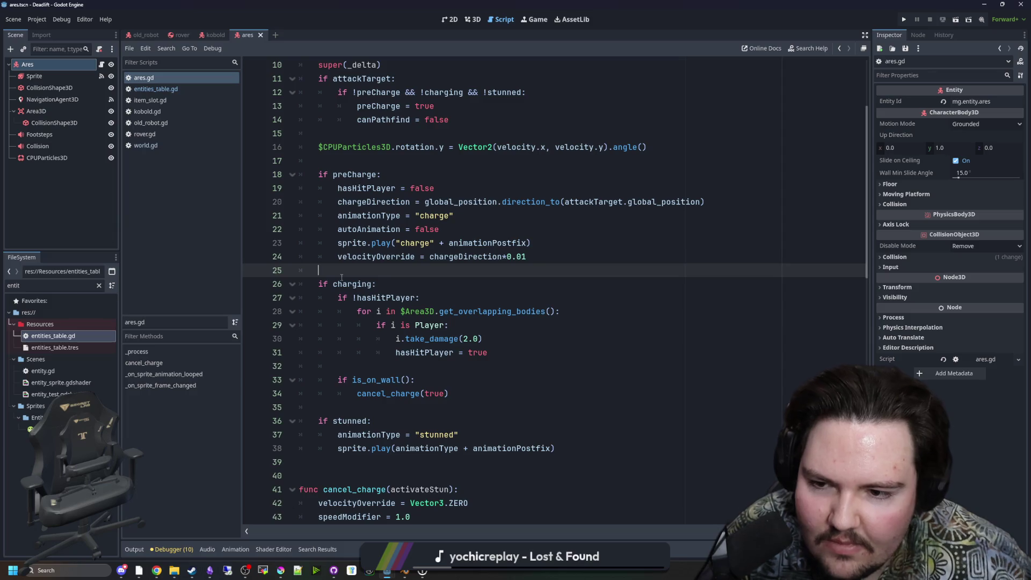
{"action": "scroll", "coordinate": [342, 277], "scroll_direction": "down", "scroll_amount": 3}
{"action": "left_click", "coordinate": [341, 276]}
{"action": "left_click", "coordinate": [341, 278]}
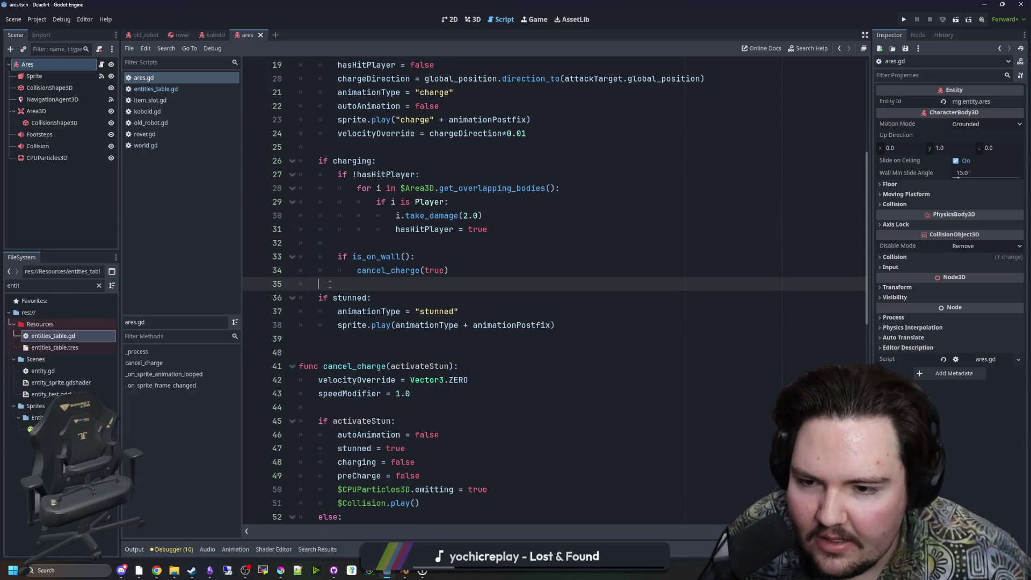
Move back up to the preCharge check and inspect the particle rotation line.
{"action": "scroll", "coordinate": [339, 277], "scroll_direction": "up", "scroll_amount": 3}
{"action": "left_click", "coordinate": [338, 275]}
{"action": "scroll", "coordinate": [338, 275], "scroll_direction": "up", "scroll_amount": 3}
{"action": "left_click", "coordinate": [327, 289]}
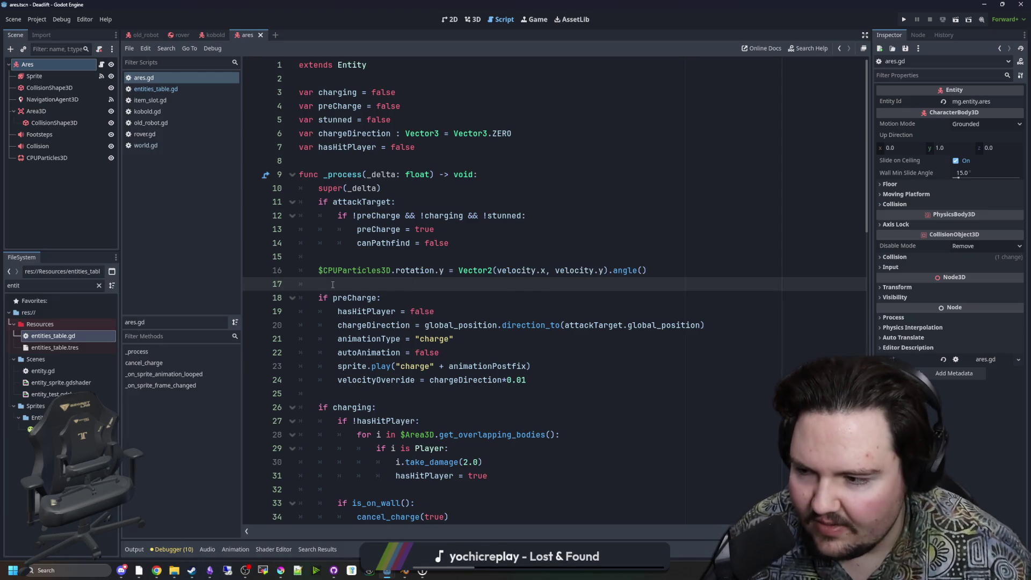
{"action": "left_click", "coordinate": [680, 275]}
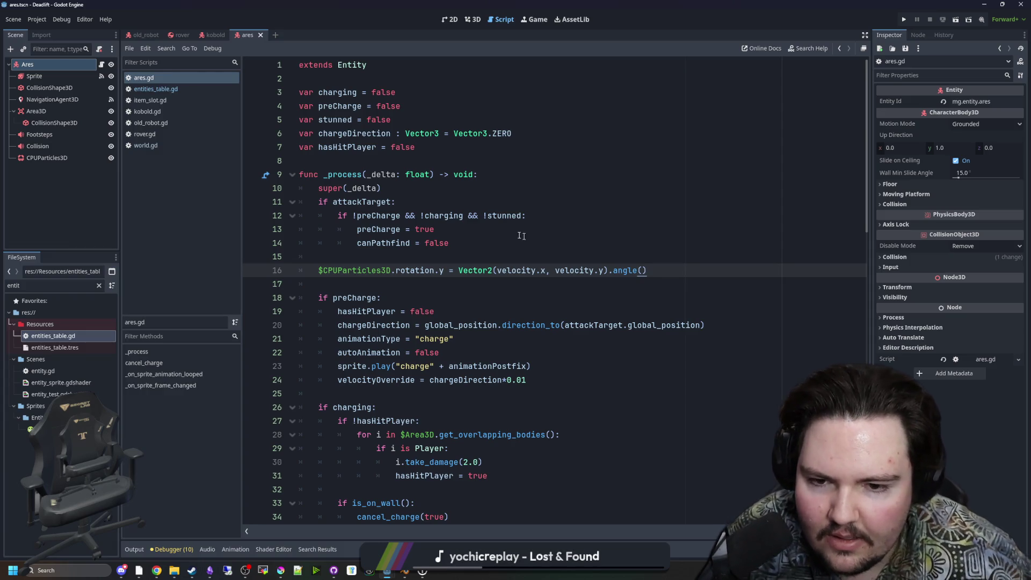
{"action": "left_click", "coordinate": [423, 260]}
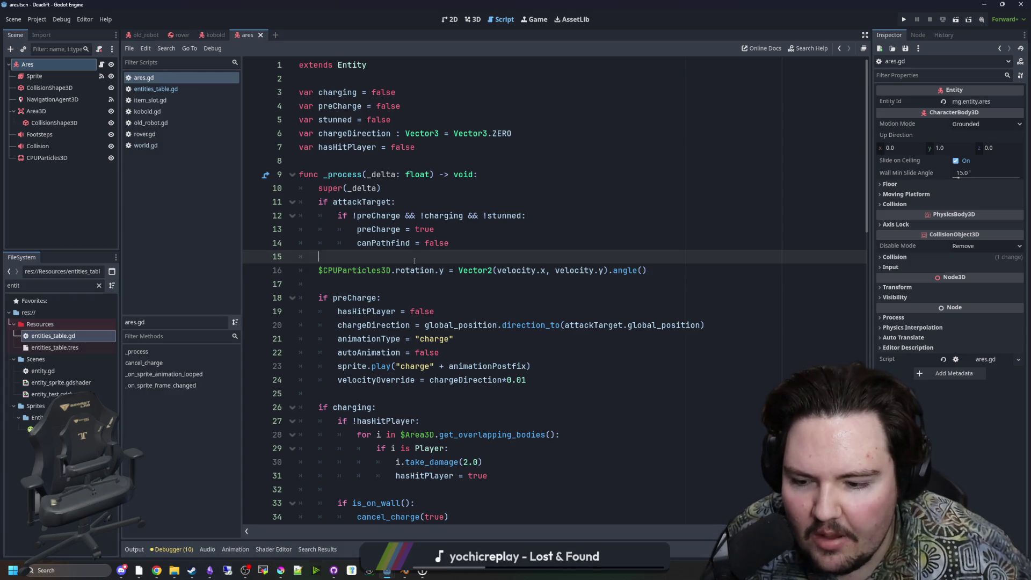
{"action": "mouse_move", "coordinate": [395, 264]}
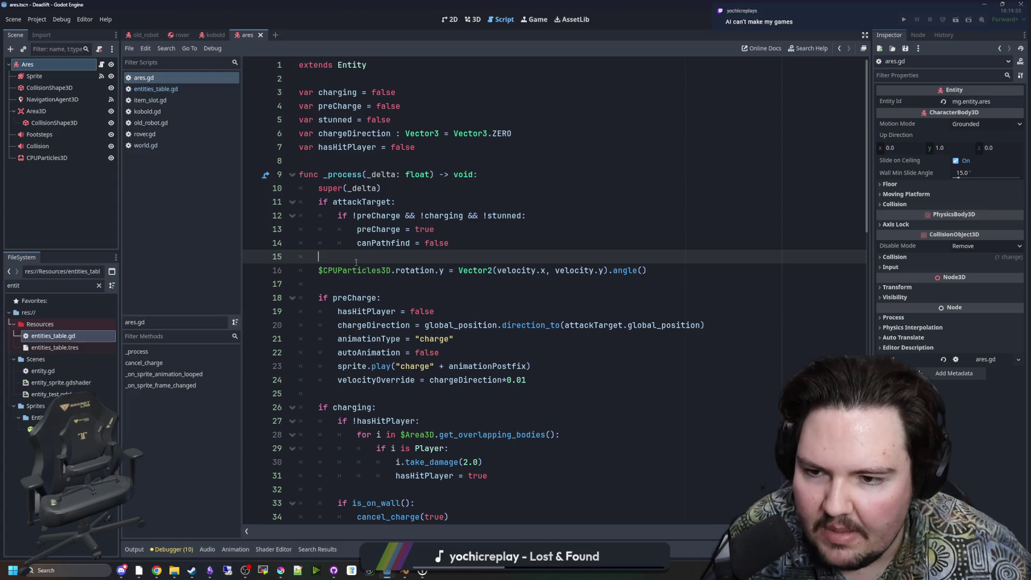
Switch the main view between the 3D and 2D workspaces for the Ares scene.
{"action": "left_click", "coordinate": [473, 19]}
{"action": "left_click", "coordinate": [450, 20]}
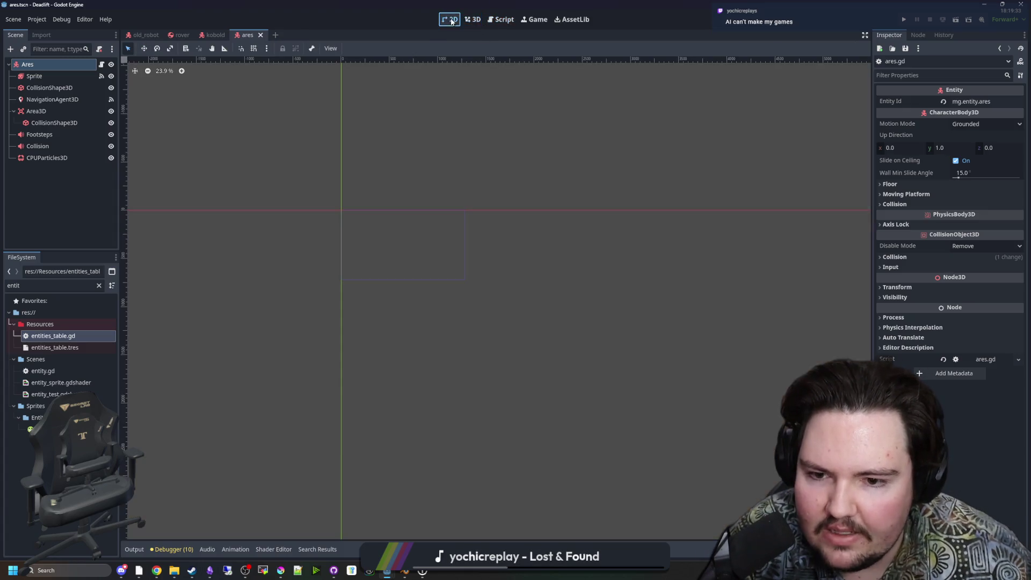
{"action": "left_click", "coordinate": [466, 20]}
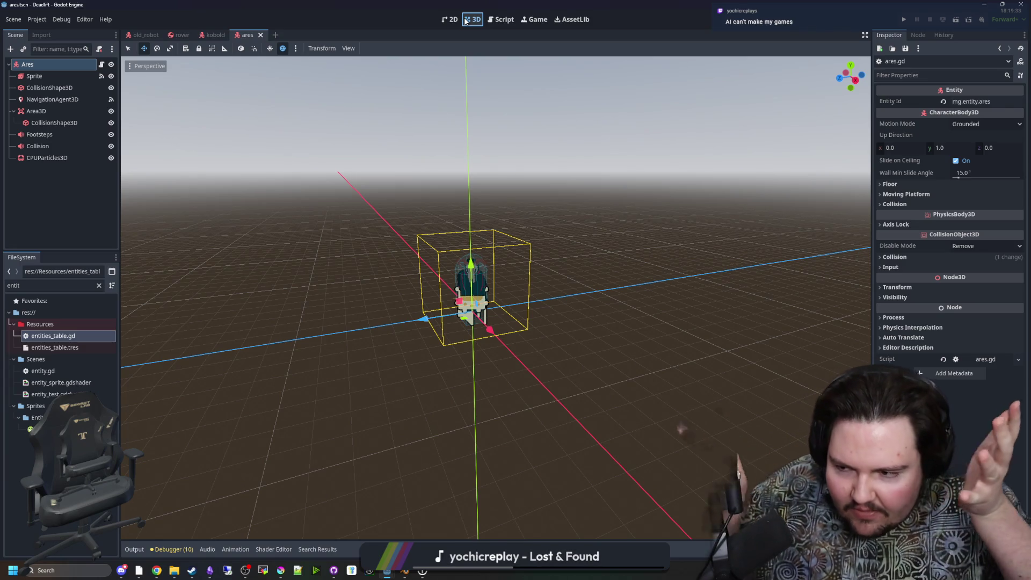
Orbit and zoom to view Ares's sprite and collision box from the front and front-right.
{"action": "scroll", "coordinate": [530, 315], "scroll_direction": "up", "scroll_amount": 4}
{"action": "mouse_move", "coordinate": [530, 318]}
{"action": "left_mouse_down"}
{"action": "mouse_move", "coordinate": [631, 313]}
{"action": "mouse_move", "coordinate": [619, 299]}
{"action": "mouse_move", "coordinate": [549, 290]}
{"action": "mouse_move", "coordinate": [539, 250]}
{"action": "mouse_move", "coordinate": [510, 294]}
{"action": "mouse_move", "coordinate": [559, 297]}
{"action": "mouse_move", "coordinate": [370, 274]}
{"action": "mouse_move", "coordinate": [536, 271]}
{"action": "mouse_move", "coordinate": [498, 267]}
{"action": "mouse_move", "coordinate": [467, 225]}
{"action": "mouse_move", "coordinate": [498, 149]}
{"action": "mouse_move", "coordinate": [384, 255]}
{"action": "mouse_move", "coordinate": [497, 232]}
{"action": "mouse_move", "coordinate": [454, 235]}
{"action": "left_mouse_up"}
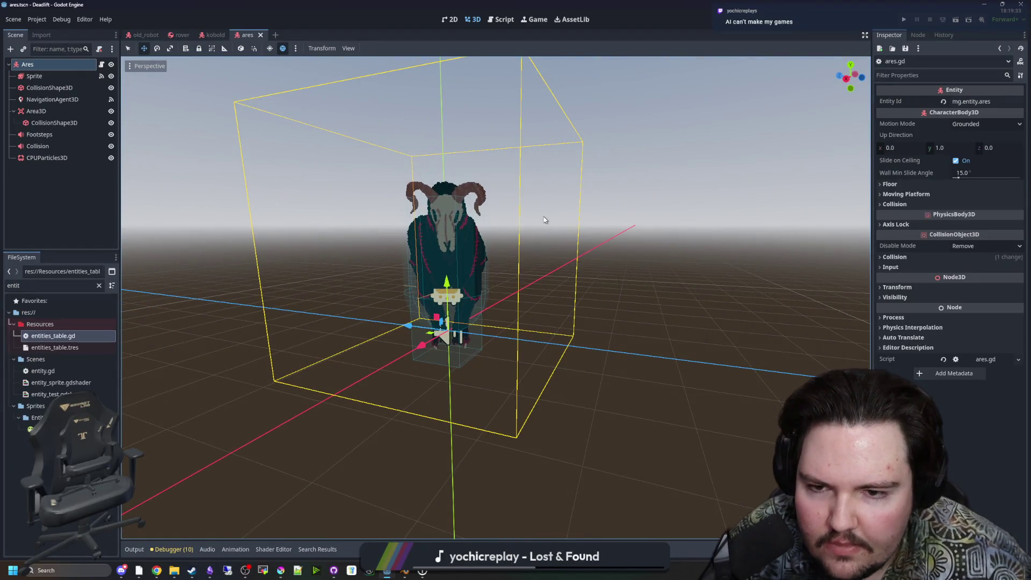
{"action": "mouse_move", "coordinate": [545, 221]}
{"action": "left_mouse_down"}
{"action": "mouse_move", "coordinate": [449, 247]}
{"action": "mouse_move", "coordinate": [580, 258]}
{"action": "mouse_move", "coordinate": [559, 264]}
{"action": "left_mouse_up"}
{"action": "scroll", "coordinate": [547, 249], "scroll_direction": "up", "scroll_amount": 1}
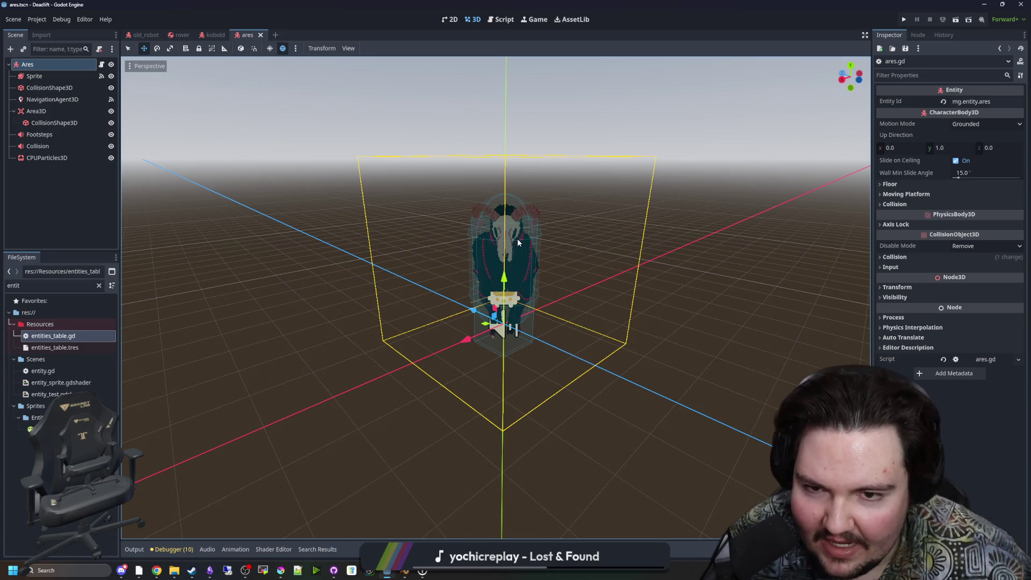
{"action": "scroll", "coordinate": [508, 217], "scroll_direction": "down", "scroll_amount": 10}
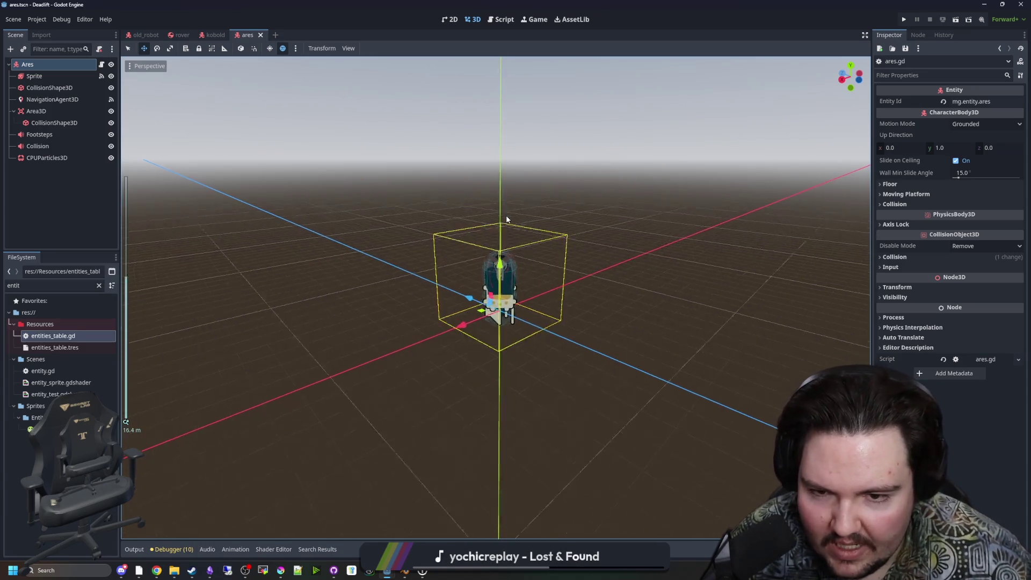
{"action": "scroll", "coordinate": [507, 219], "scroll_direction": "up", "scroll_amount": 10}
{"action": "scroll", "coordinate": [507, 218], "scroll_direction": "up", "scroll_amount": 3}
{"action": "scroll", "coordinate": [507, 217], "scroll_direction": "down", "scroll_amount": 15}
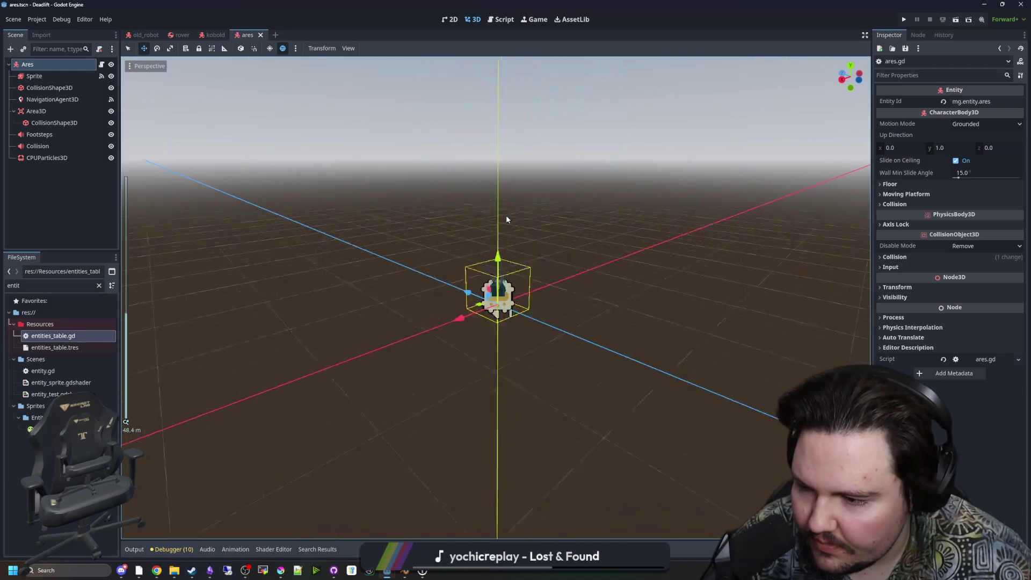
{"action": "scroll", "coordinate": [499, 269], "scroll_direction": "up", "scroll_amount": 15}
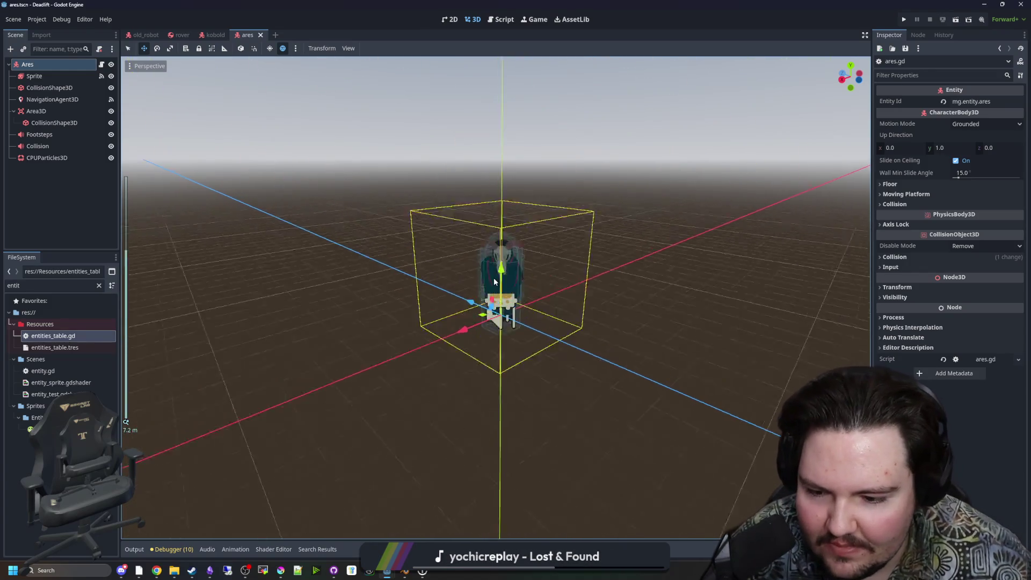
{"action": "scroll", "coordinate": [494, 281], "scroll_direction": "down", "scroll_amount": 3}
View Ares along the blue and red axes and from above, then deselect it.
{"action": "left_click_drag", "start_coordinate": [494, 282], "coordinate": [608, 301]}
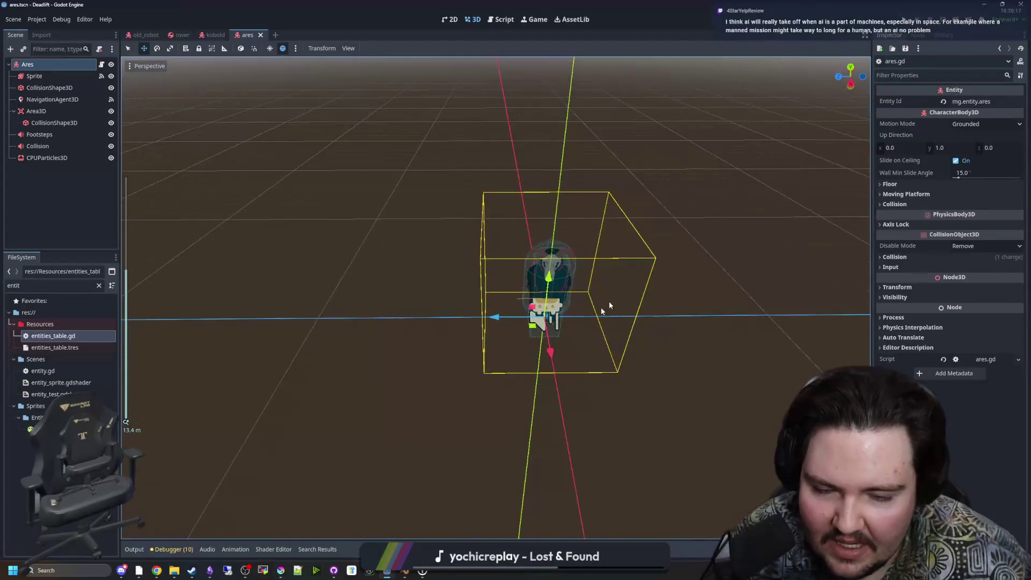
{"action": "scroll", "coordinate": [608, 301], "scroll_direction": "up", "scroll_amount": 2}
{"action": "mouse_move", "coordinate": [528, 323]}
{"action": "left_mouse_down"}
{"action": "mouse_move", "coordinate": [543, 295]}
{"action": "mouse_move", "coordinate": [415, 292]}
{"action": "mouse_move", "coordinate": [452, 277]}
{"action": "mouse_move", "coordinate": [417, 271]}
{"action": "mouse_move", "coordinate": [476, 293]}
{"action": "mouse_move", "coordinate": [486, 275]}
{"action": "left_mouse_up"}
{"action": "scroll", "coordinate": [544, 294], "scroll_direction": "up", "scroll_amount": 2}
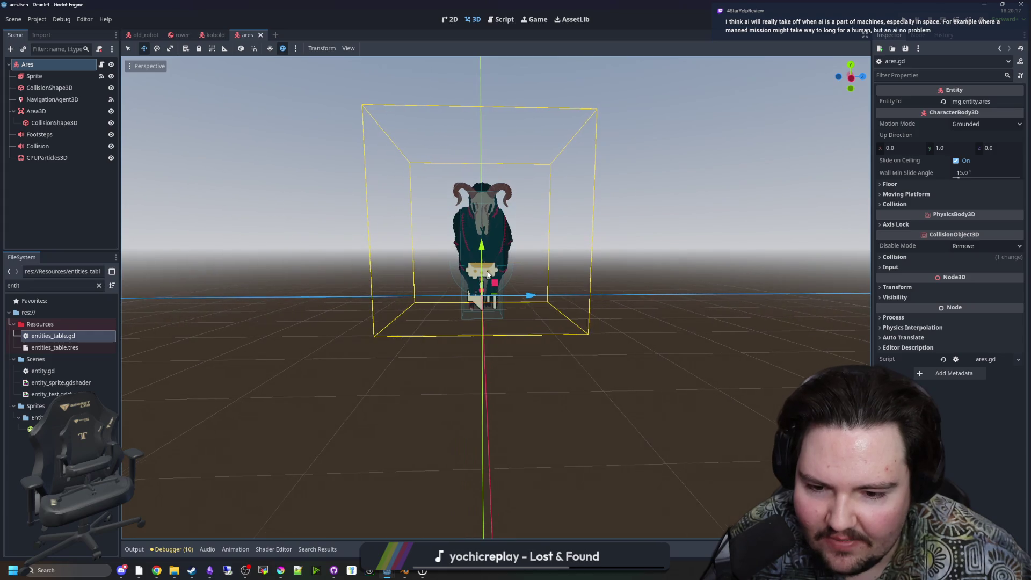
{"action": "left_click_drag", "start_coordinate": [617, 263], "coordinate": [479, 301]}
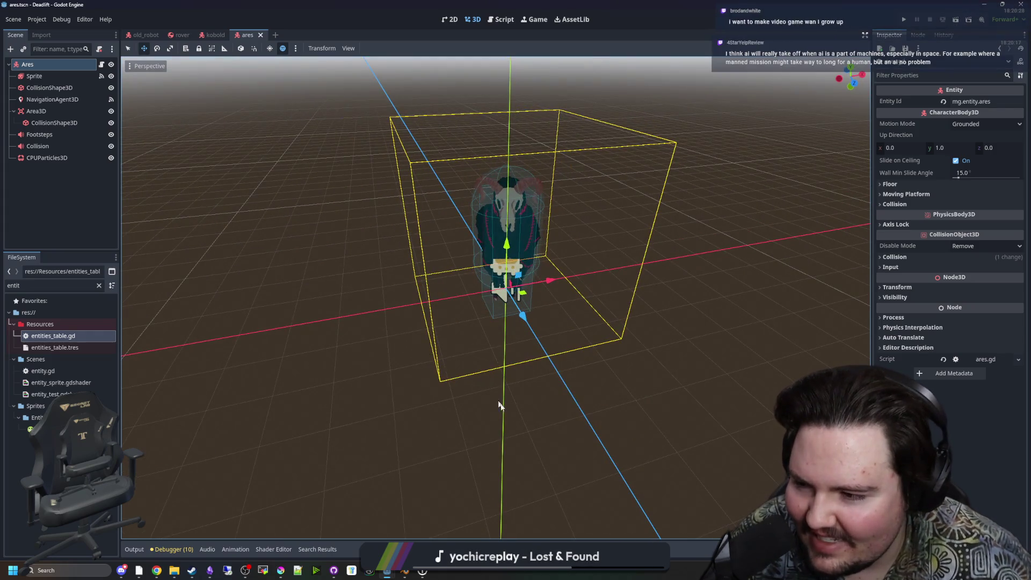
{"action": "left_click", "coordinate": [519, 434]}
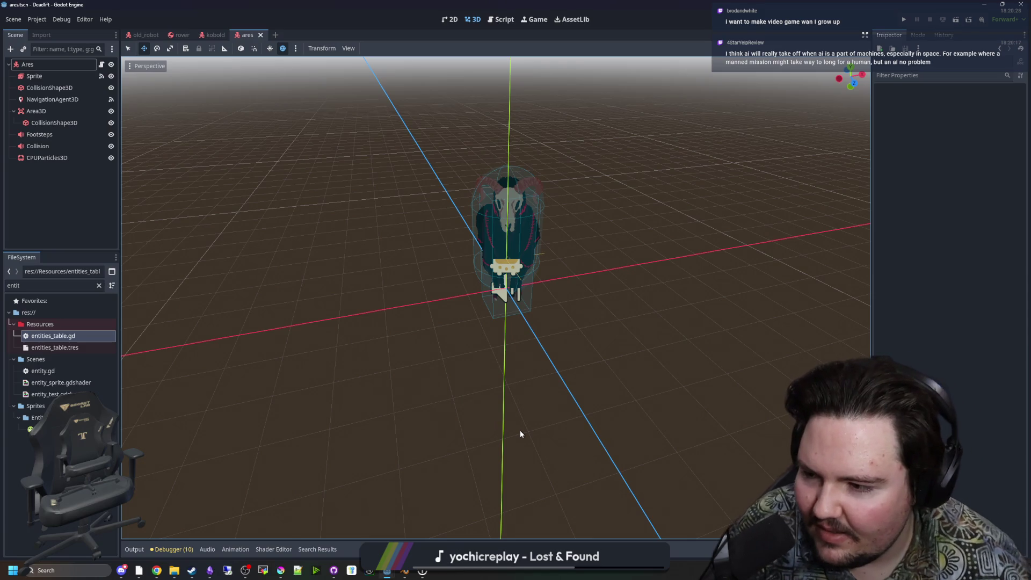
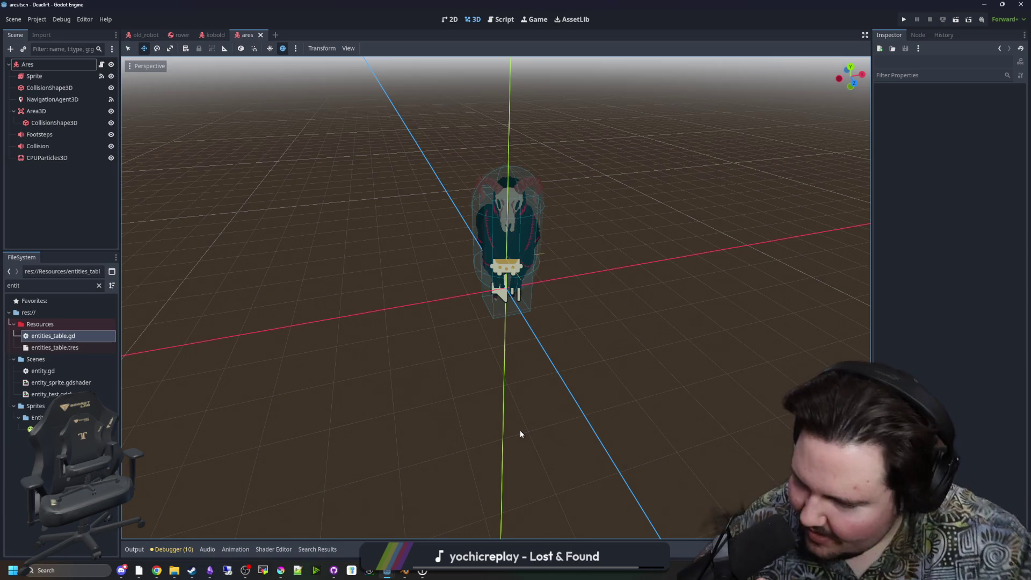
Orbit around Ares and inspect its sprite animation frames and CollisionShape3D capsule.
{"action": "scroll", "coordinate": [395, 375], "scroll_direction": "up", "scroll_amount": 3}
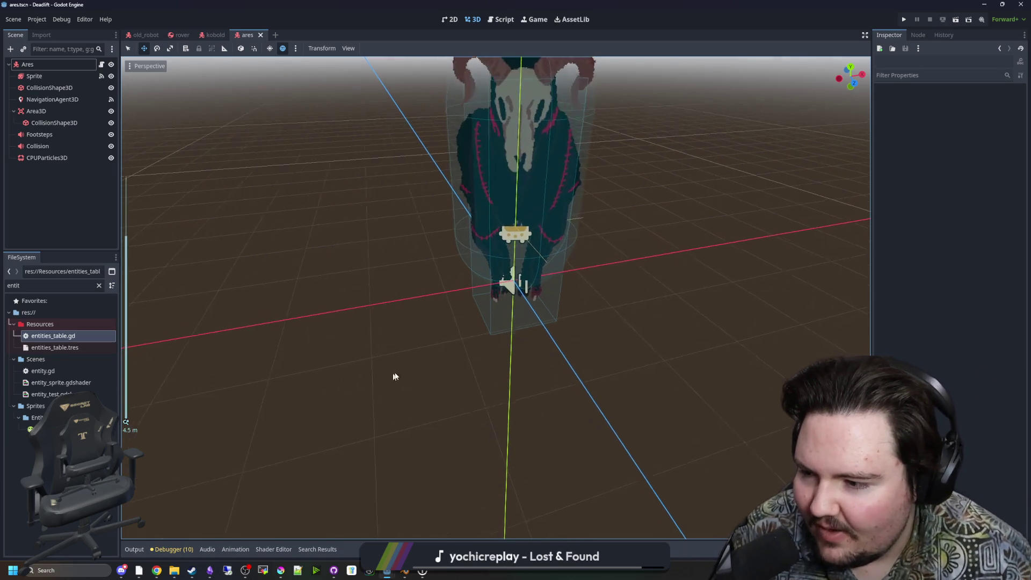
{"action": "mouse_move", "coordinate": [423, 357]}
{"action": "left_mouse_down"}
{"action": "mouse_move", "coordinate": [396, 354]}
{"action": "mouse_move", "coordinate": [379, 337]}
{"action": "left_mouse_up"}
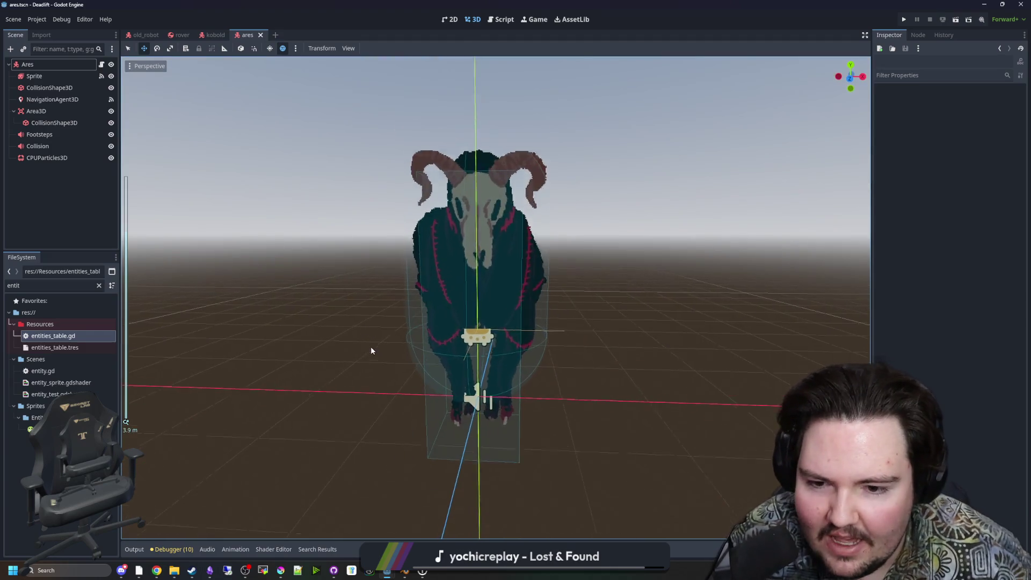
{"action": "scroll", "coordinate": [382, 311], "scroll_direction": "up", "scroll_amount": 2}
{"action": "scroll", "coordinate": [380, 295], "scroll_direction": "down", "scroll_amount": 4}
{"action": "mouse_move", "coordinate": [379, 295]}
{"action": "left_mouse_down"}
{"action": "mouse_move", "coordinate": [379, 365]}
{"action": "mouse_move", "coordinate": [384, 345]}
{"action": "mouse_move", "coordinate": [350, 380]}
{"action": "left_mouse_up"}
{"action": "scroll", "coordinate": [507, 381], "scroll_direction": "up", "scroll_amount": 4}
{"action": "left_click", "coordinate": [507, 386]}
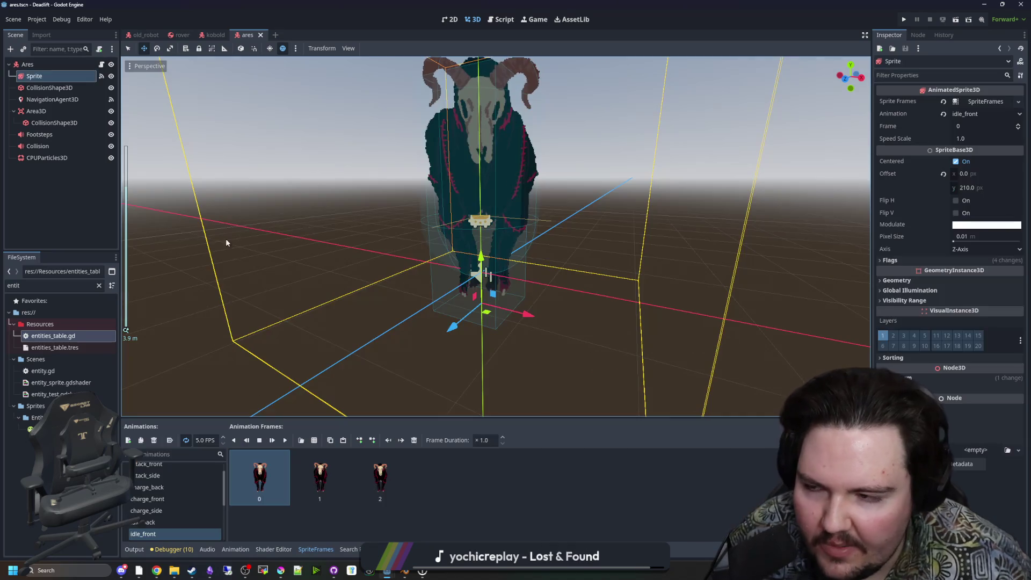
{"action": "left_click", "coordinate": [64, 157]}
{"action": "left_click", "coordinate": [65, 92]}
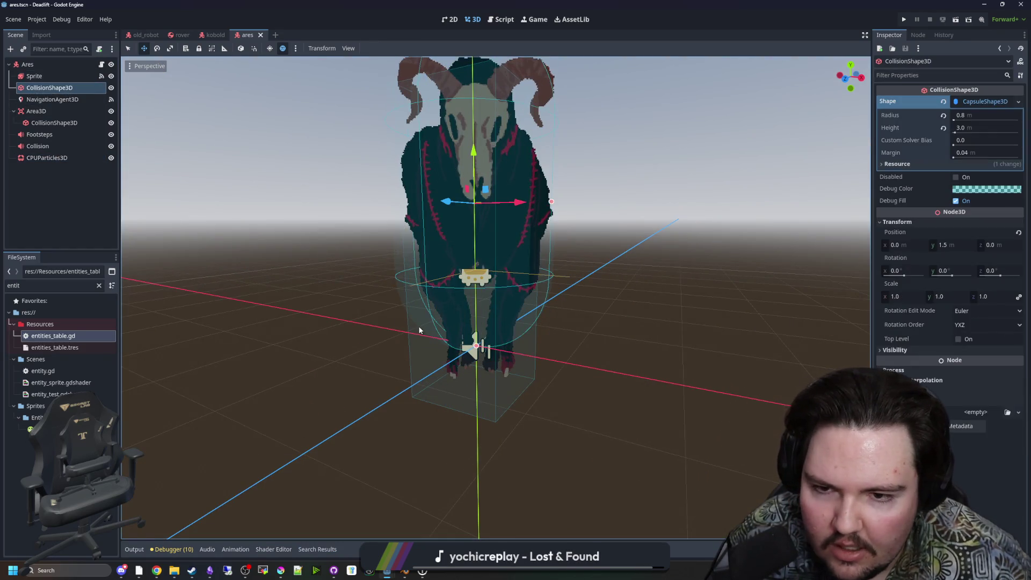
Inspect Ares's NavigationAgent3D, CPUParticles3D and Area3D collision settings.
{"action": "scroll", "coordinate": [437, 340], "scroll_direction": "down", "scroll_amount": 3}
{"action": "left_click", "coordinate": [65, 100]}
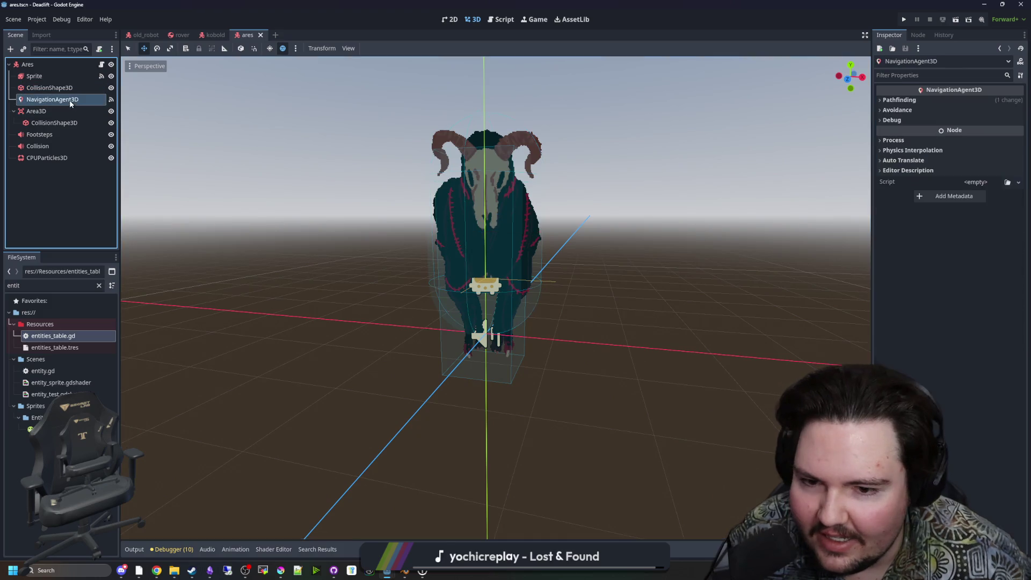
{"action": "left_click_drag", "start_coordinate": [376, 301], "coordinate": [361, 268]}
{"action": "left_click", "coordinate": [66, 158]}
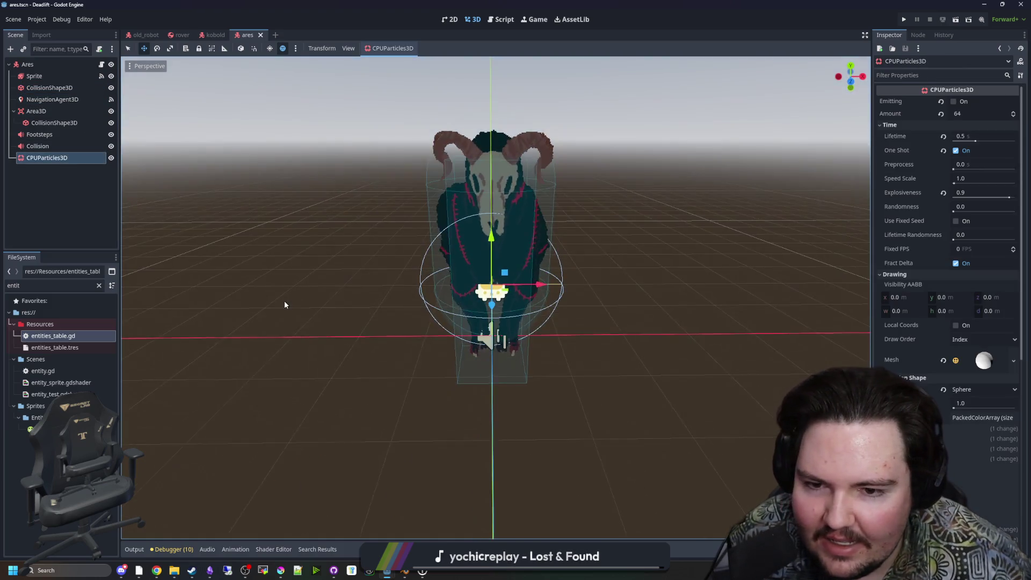
{"action": "left_click_drag", "start_coordinate": [284, 300], "coordinate": [232, 304]}
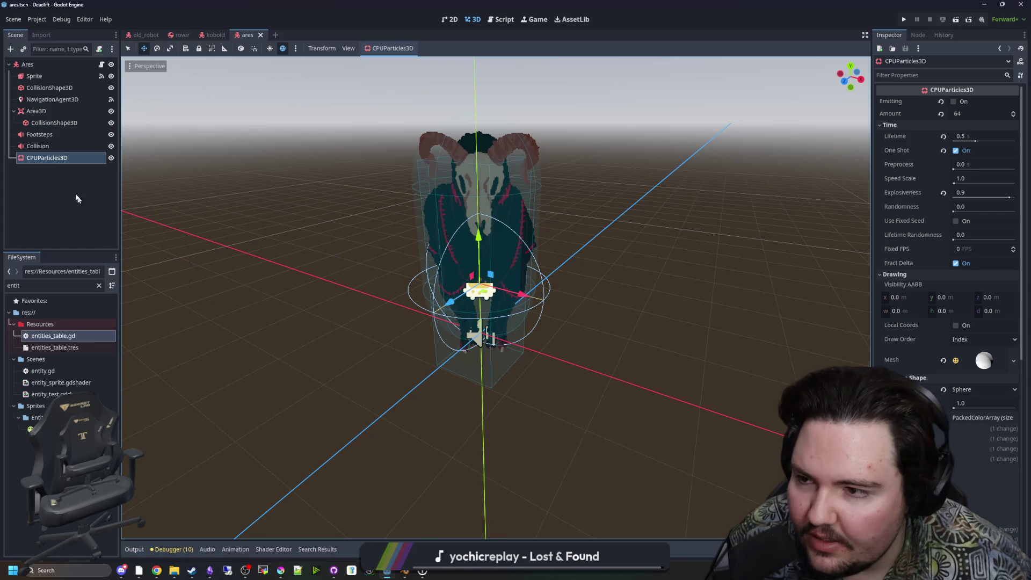
{"action": "left_click", "coordinate": [47, 115]}
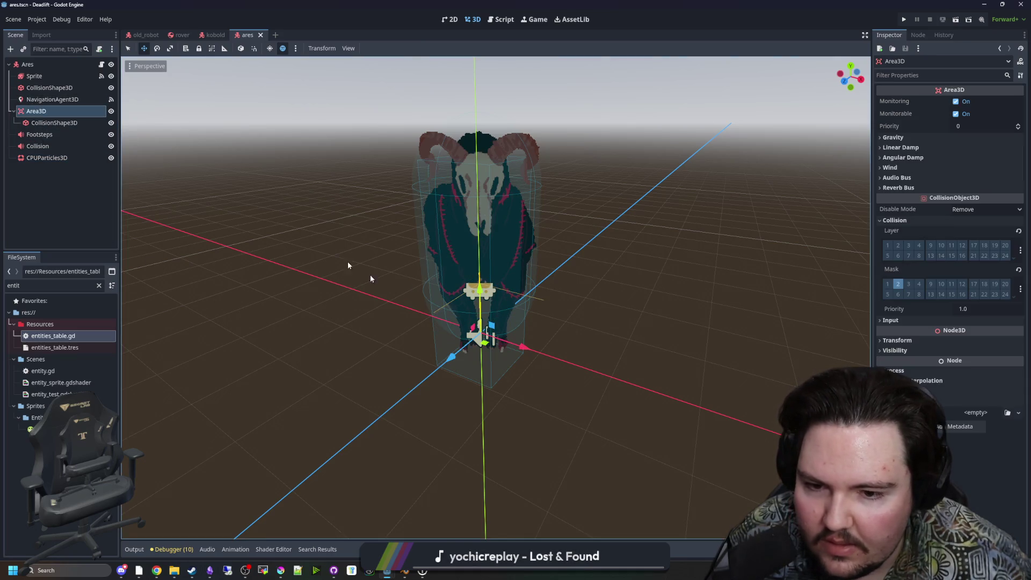
{"action": "mouse_move", "coordinate": [347, 261]}
{"action": "left_mouse_down"}
{"action": "mouse_move", "coordinate": [410, 287]}
{"action": "mouse_move", "coordinate": [421, 252]}
{"action": "mouse_move", "coordinate": [452, 268]}
{"action": "mouse_move", "coordinate": [640, 168]}
{"action": "left_mouse_up"}
Save the Ares scene, switch to the kobold scene, frame the kobold and save it.
{"action": "key", "text": "ctrl+s"}
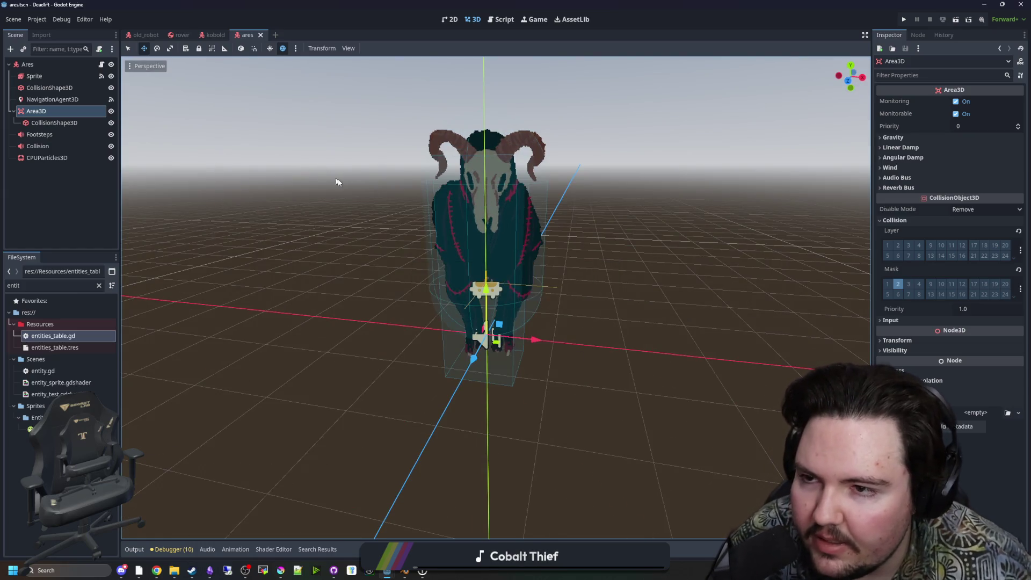
{"action": "scroll", "coordinate": [338, 180], "scroll_direction": "down", "scroll_amount": 5}
{"action": "left_click", "coordinate": [214, 35]}
{"action": "left_click_drag", "start_coordinate": [405, 207], "coordinate": [514, 282]}
{"action": "scroll", "coordinate": [515, 343], "scroll_direction": "down", "scroll_amount": 2}
{"action": "mouse_move", "coordinate": [516, 346]}
{"action": "left_mouse_down"}
{"action": "mouse_move", "coordinate": [460, 350]}
{"action": "mouse_move", "coordinate": [477, 338]}
{"action": "left_mouse_up"}
{"action": "scroll", "coordinate": [478, 338], "scroll_direction": "up", "scroll_amount": 3}
{"action": "key", "text": "ctrl+s"}
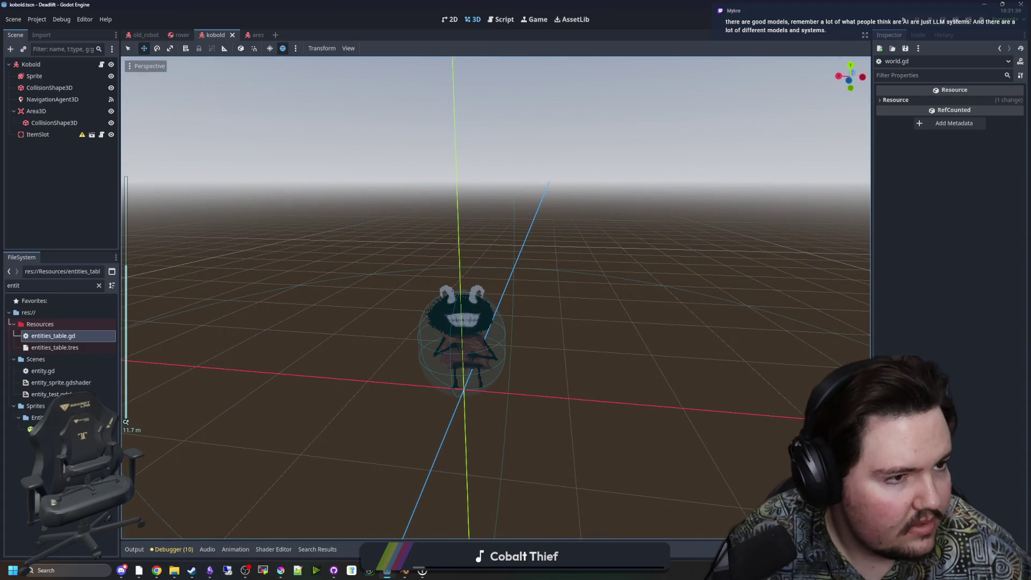
Move the Freesound window over Godot and preview part of the Metal Moving sound.
{"action": "mouse_move", "coordinate": [1030, 189]}
{"action": "left_mouse_down"}
{"action": "mouse_move", "coordinate": [626, 191]}
{"action": "mouse_move", "coordinate": [647, 144]}
{"action": "mouse_move", "coordinate": [580, 101]}
{"action": "left_mouse_up"}
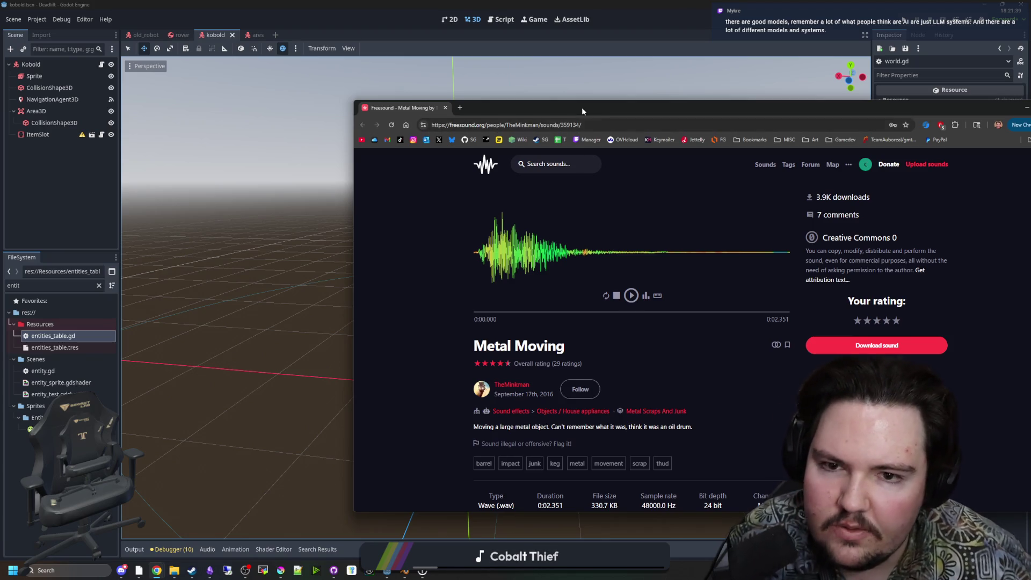
{"action": "mouse_move", "coordinate": [581, 108]}
{"action": "left_mouse_down"}
{"action": "mouse_move", "coordinate": [546, 109]}
{"action": "mouse_move", "coordinate": [556, 104]}
{"action": "mouse_move", "coordinate": [522, 94]}
{"action": "left_mouse_up"}
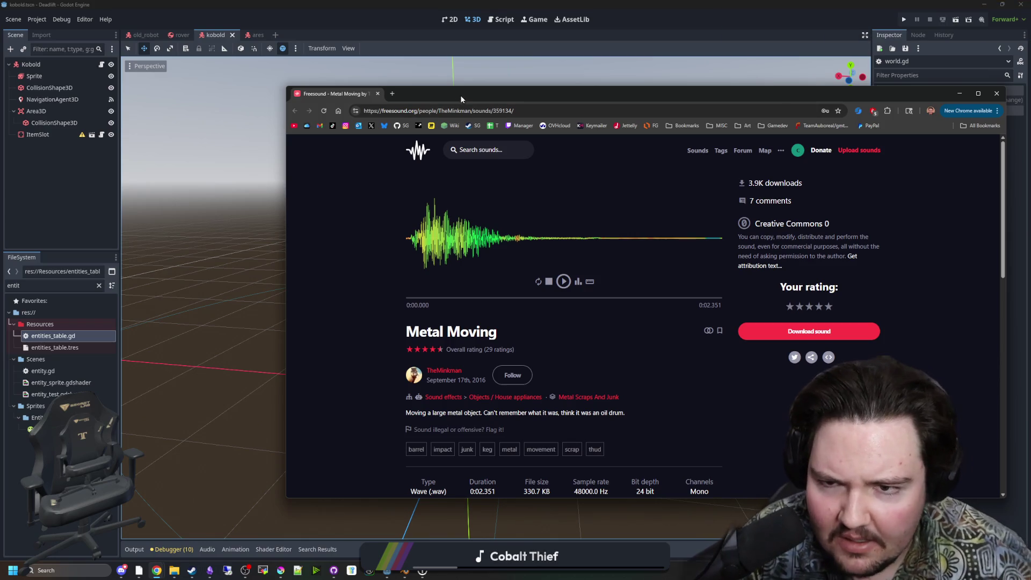
{"action": "mouse_move", "coordinate": [461, 99]}
{"action": "left_mouse_down"}
{"action": "mouse_move", "coordinate": [462, 433]}
{"action": "mouse_move", "coordinate": [329, 85]}
{"action": "mouse_move", "coordinate": [312, 87]}
{"action": "mouse_move", "coordinate": [427, 81]}
{"action": "left_mouse_up"}
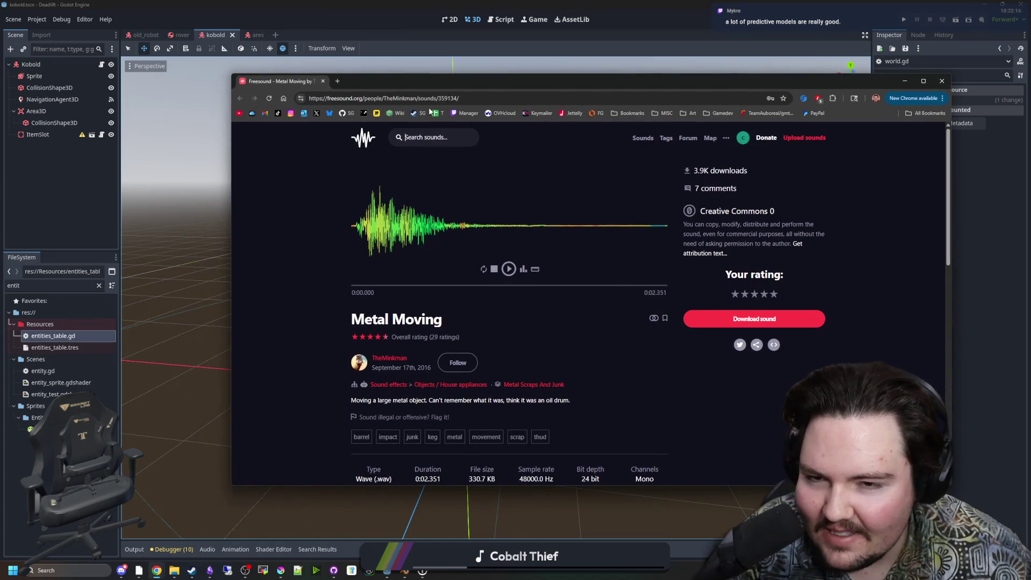
{"action": "left_click", "coordinate": [508, 269]}
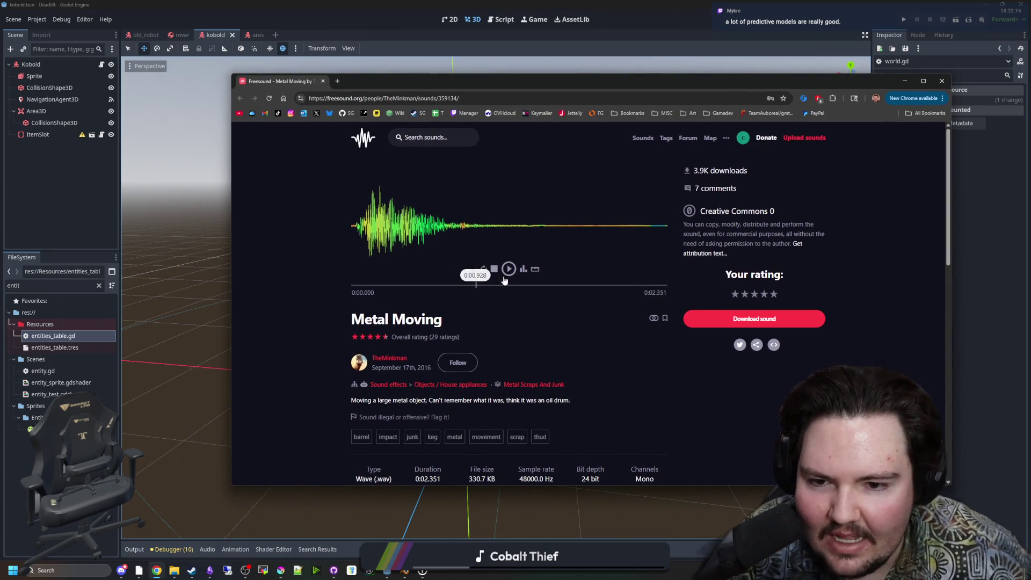
{"action": "left_click", "coordinate": [512, 271]}
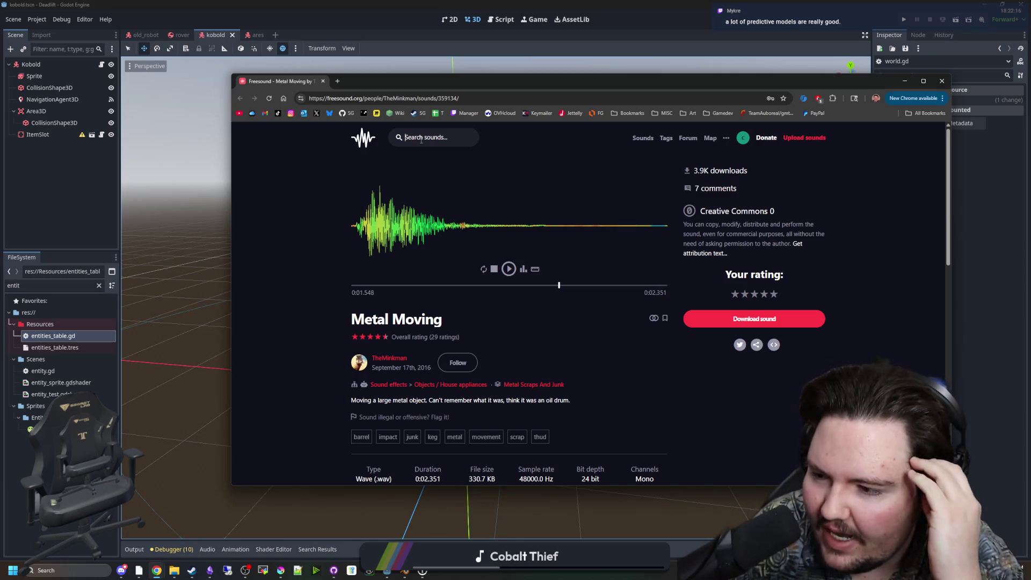
{"action": "left_click", "coordinate": [422, 138]}
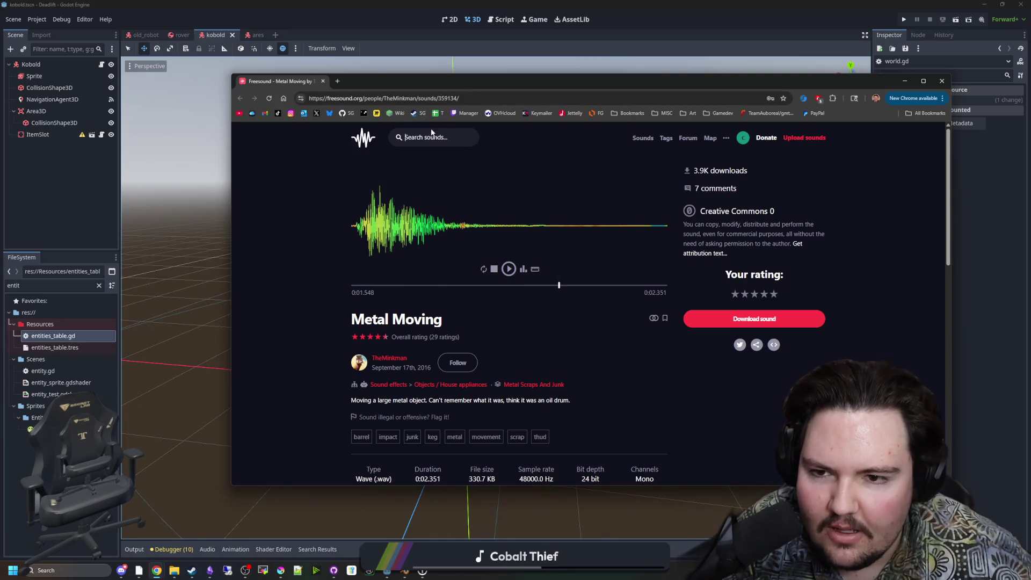
Reposition and shorten the Freesound window, then head back to the Freesound home page.
{"action": "mouse_move", "coordinate": [450, 86]}
{"action": "left_mouse_down"}
{"action": "mouse_move", "coordinate": [440, 104]}
{"action": "mouse_move", "coordinate": [353, 140]}
{"action": "mouse_move", "coordinate": [385, 106]}
{"action": "mouse_move", "coordinate": [396, 38]}
{"action": "left_mouse_up"}
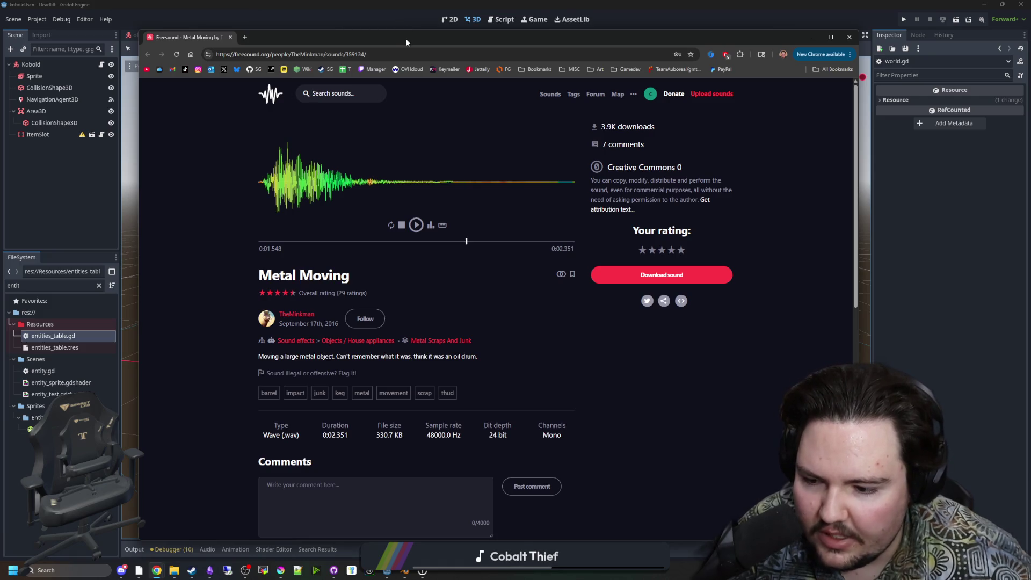
{"action": "mouse_move", "coordinate": [398, 31]}
{"action": "left_mouse_down"}
{"action": "mouse_move", "coordinate": [396, 59]}
{"action": "mouse_move", "coordinate": [401, 31]}
{"action": "left_mouse_up"}
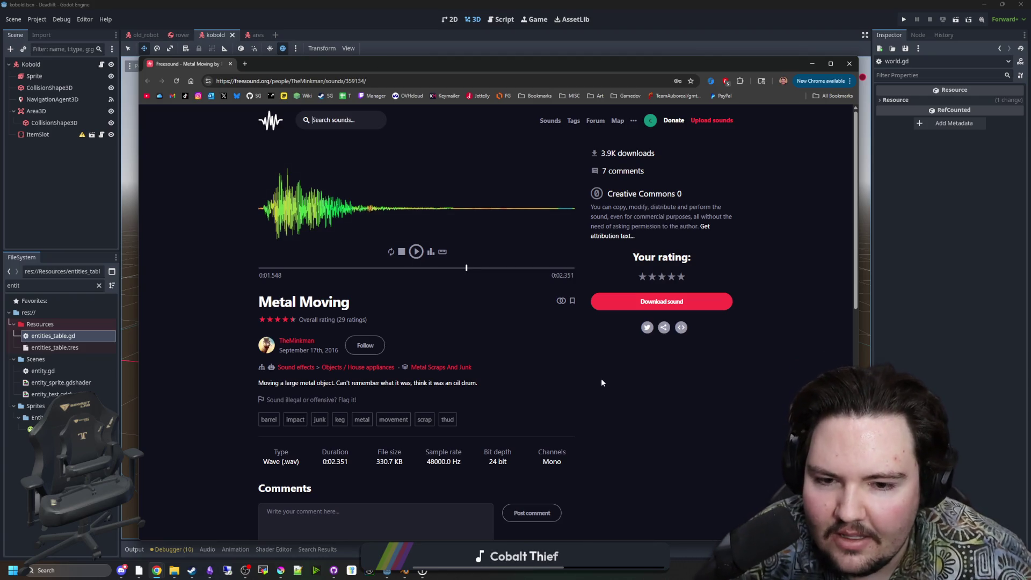
{"action": "scroll", "coordinate": [444, 337], "scroll_direction": "down", "scroll_amount": 10}
{"action": "scroll", "coordinate": [443, 337], "scroll_direction": "up", "scroll_amount": 10}
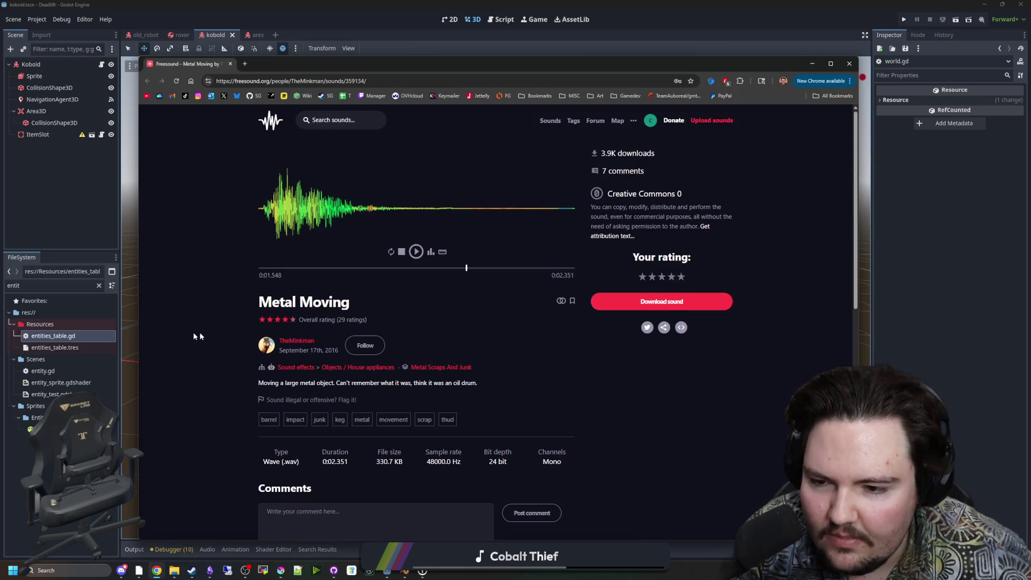
{"action": "left_click", "coordinate": [329, 119]}
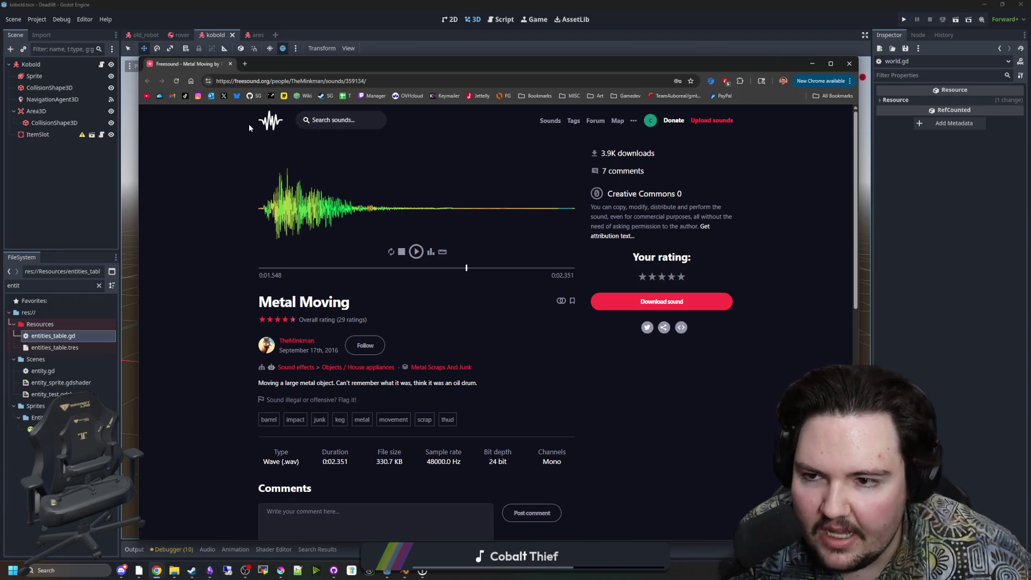
{"action": "left_click", "coordinate": [265, 124]}
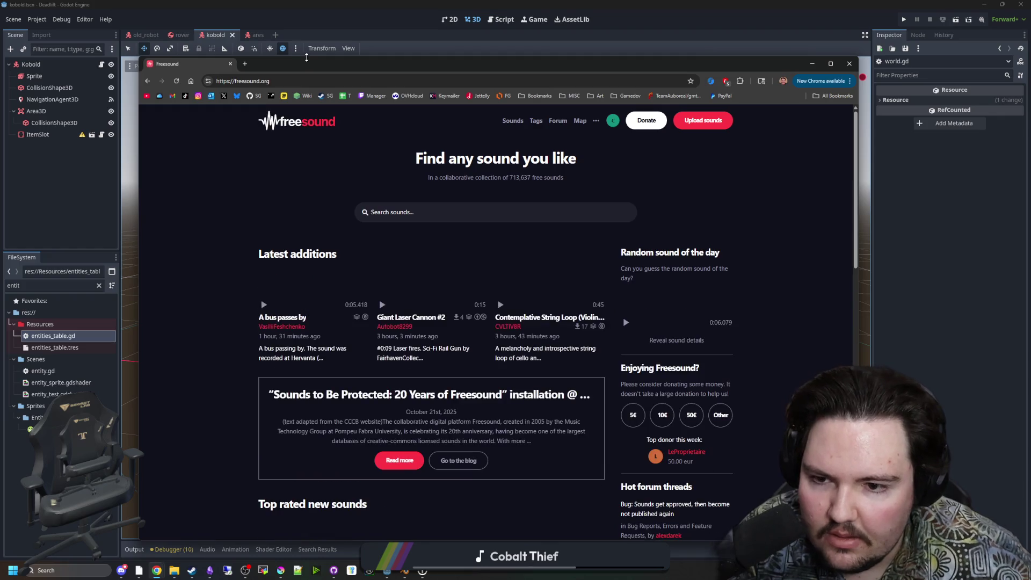
Focus the home page search field and dismiss the password autofill prompt.
{"action": "left_click", "coordinate": [413, 212]}
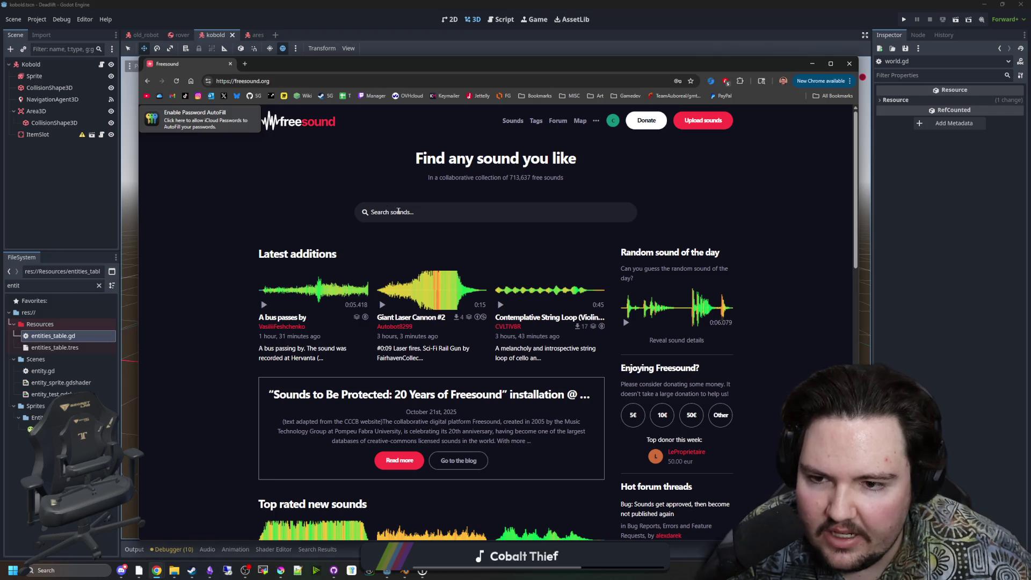
{"action": "left_click", "coordinate": [398, 211]}
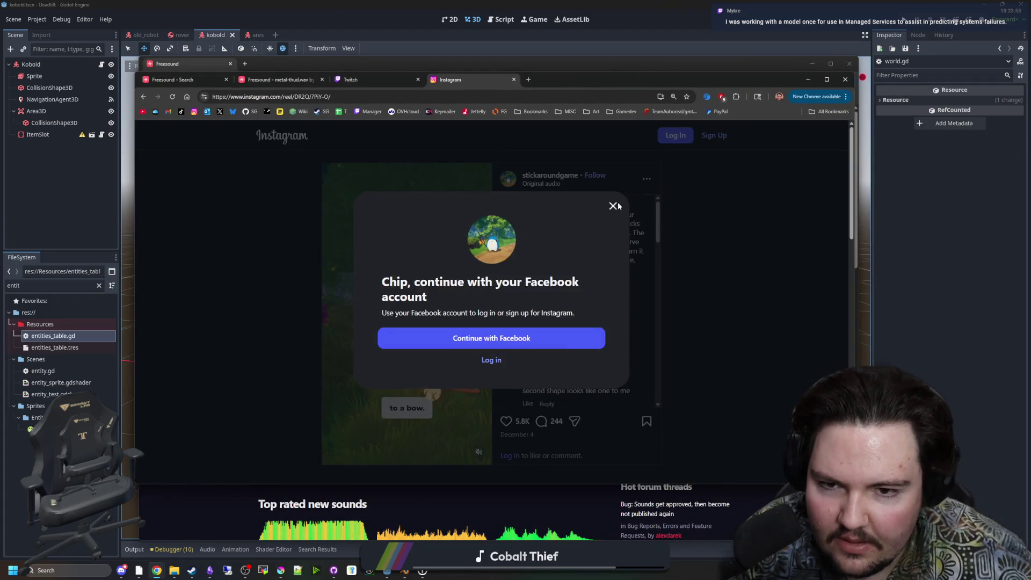
Dismiss the login prompts and web-search 'stick around game', opening its Steam store page.
{"action": "left_click", "coordinate": [622, 205]}
{"action": "left_click", "coordinate": [555, 175]}
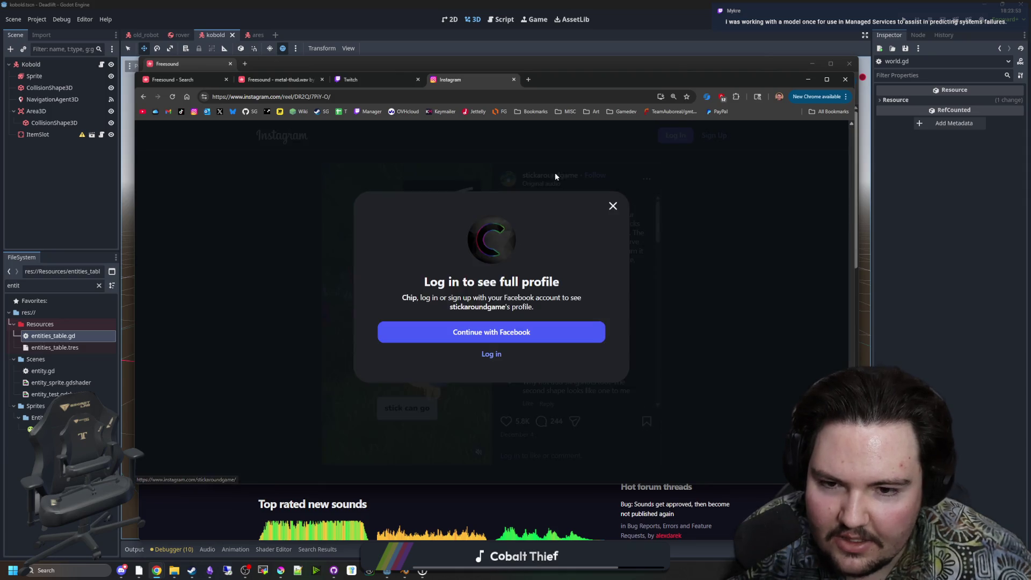
{"action": "left_click", "coordinate": [613, 207]}
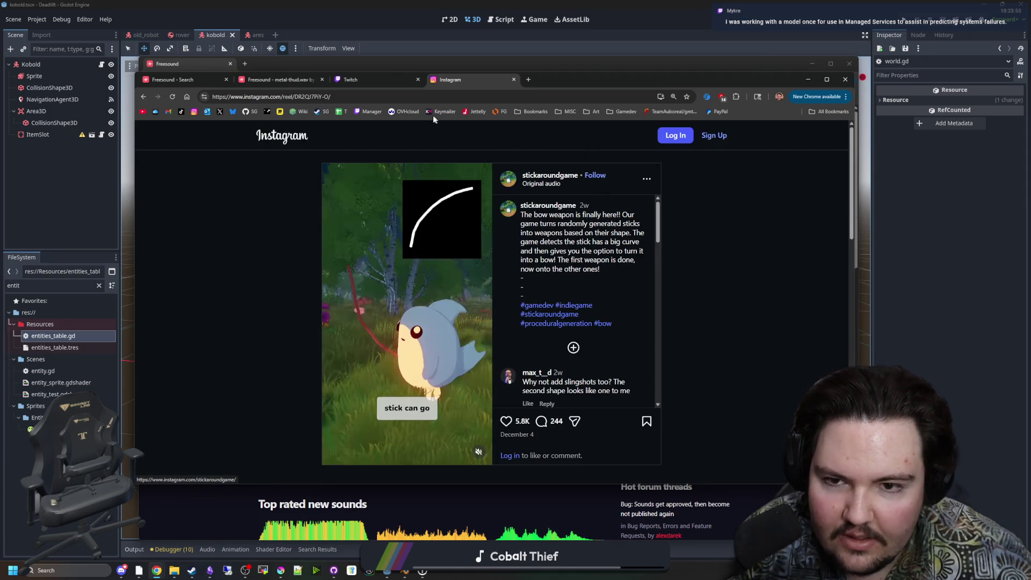
{"action": "left_click", "coordinate": [387, 97]}
{"action": "type", "text": "stick around game"}
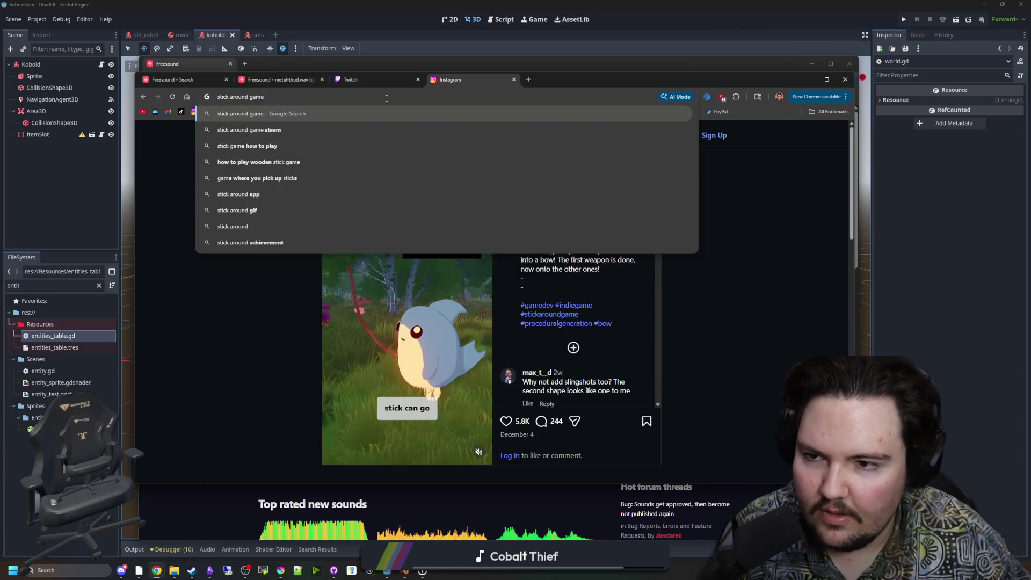
{"action": "key", "text": "Return"}
{"action": "left_click", "coordinate": [298, 254]}
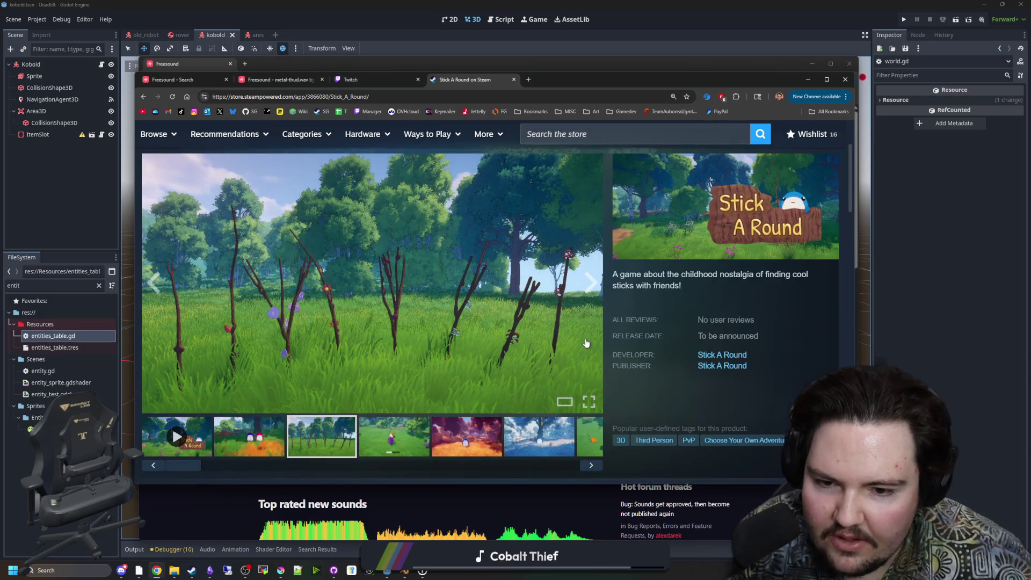
Flip through the Stick A Round screenshots, close the viewer and bring Freesound forward.
{"action": "left_click", "coordinate": [593, 304]}
{"action": "left_click", "coordinate": [744, 295]}
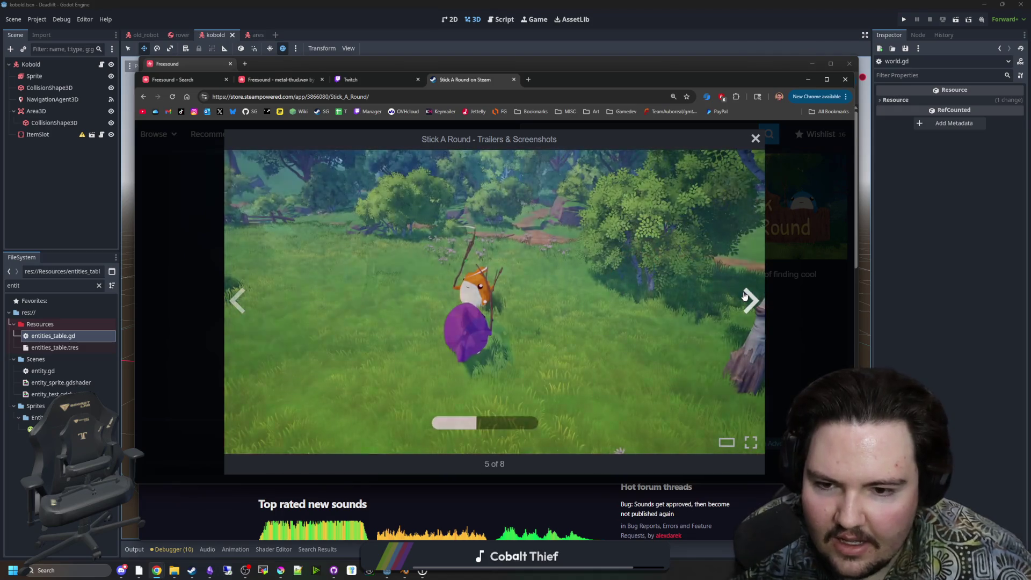
{"action": "left_click", "coordinate": [747, 297]}
{"action": "left_click", "coordinate": [748, 299]}
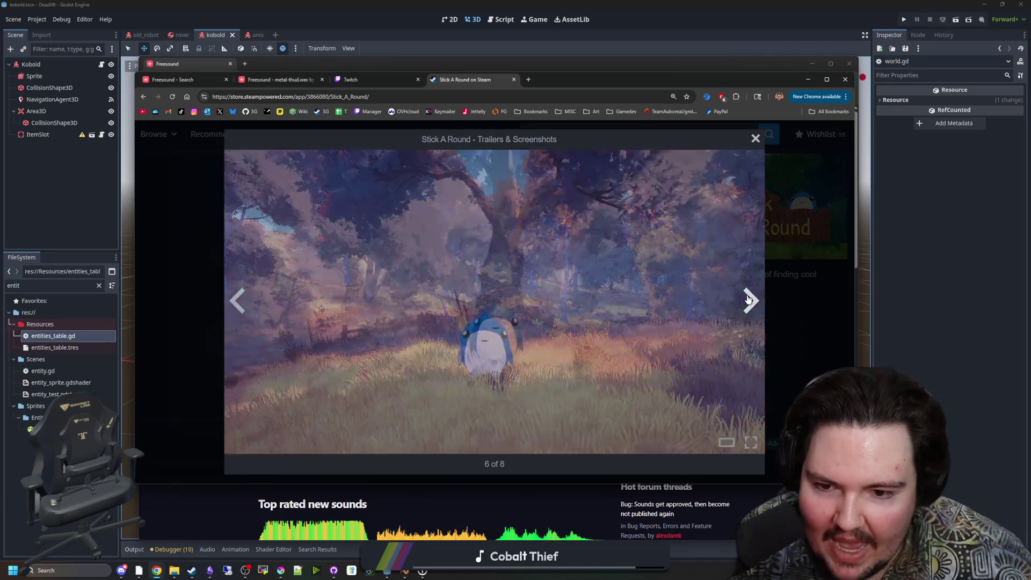
{"action": "left_click", "coordinate": [748, 299]}
{"action": "left_click", "coordinate": [747, 299]}
{"action": "left_click", "coordinate": [748, 299]}
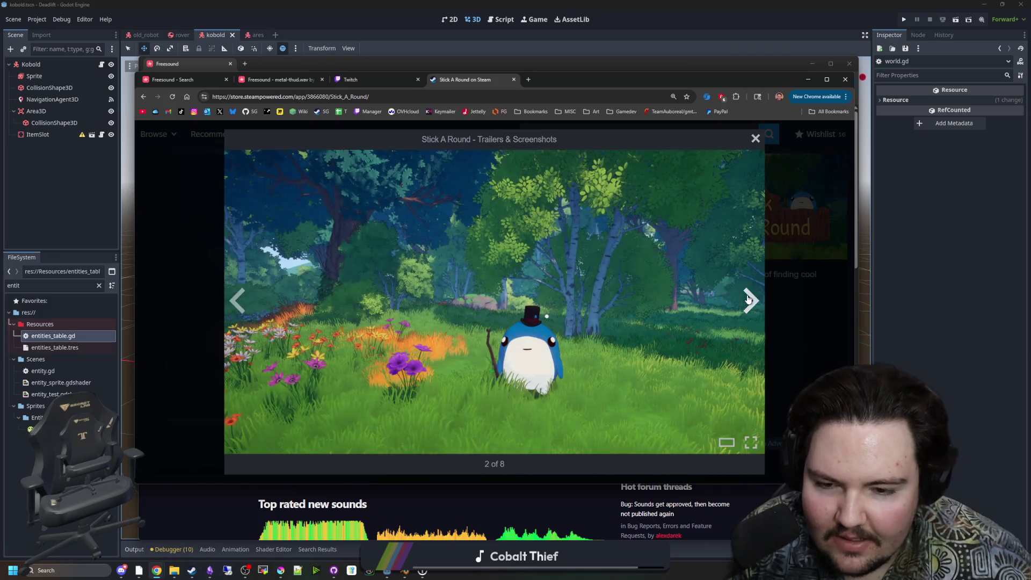
{"action": "left_click", "coordinate": [748, 299]}
{"action": "left_click", "coordinate": [748, 299]}
{"action": "left_click", "coordinate": [748, 299]}
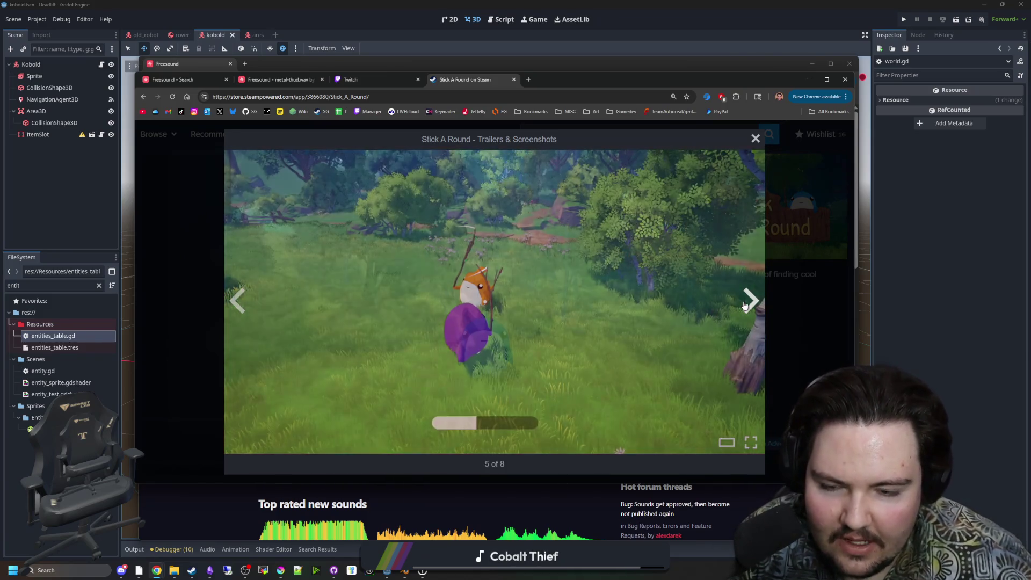
{"action": "left_click", "coordinate": [748, 299]}
{"action": "left_click", "coordinate": [747, 300]}
{"action": "left_click", "coordinate": [746, 300]}
{"action": "key", "text": "Escape"}
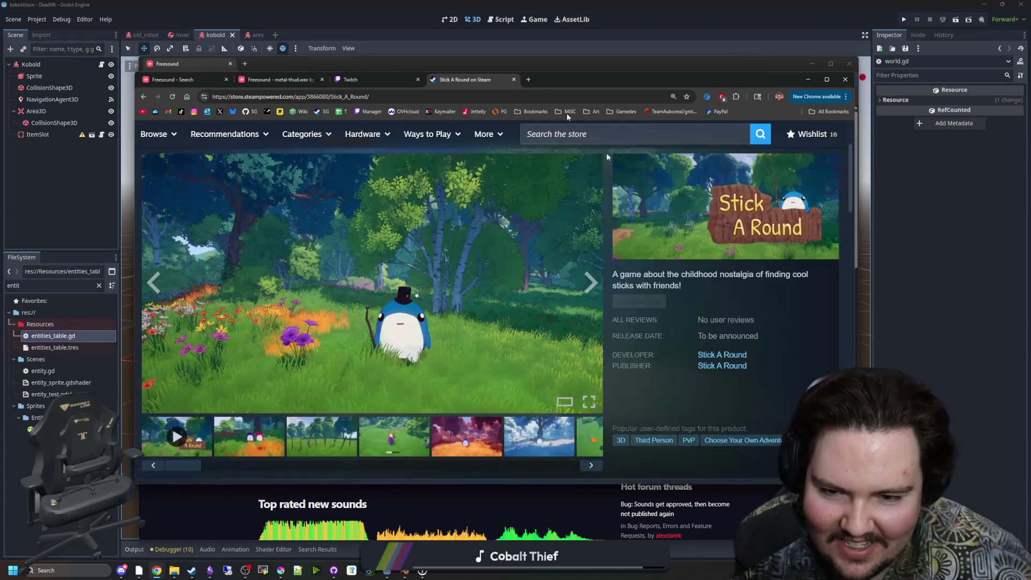
{"action": "left_click", "coordinate": [623, 63]}
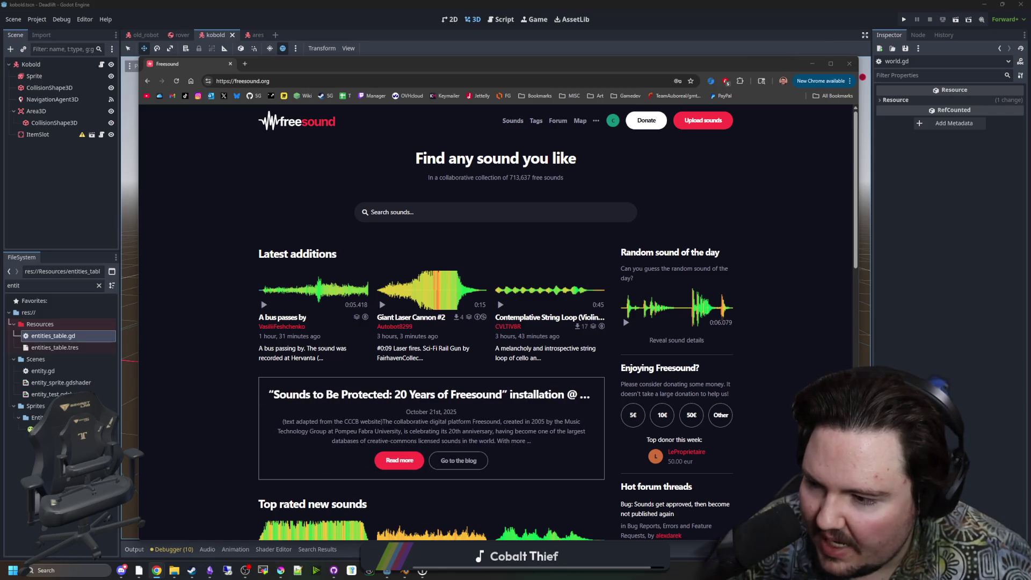
Resize the Freesound window by dragging its right, bottom, left and top edges.
{"action": "left_click", "coordinate": [192, 312]}
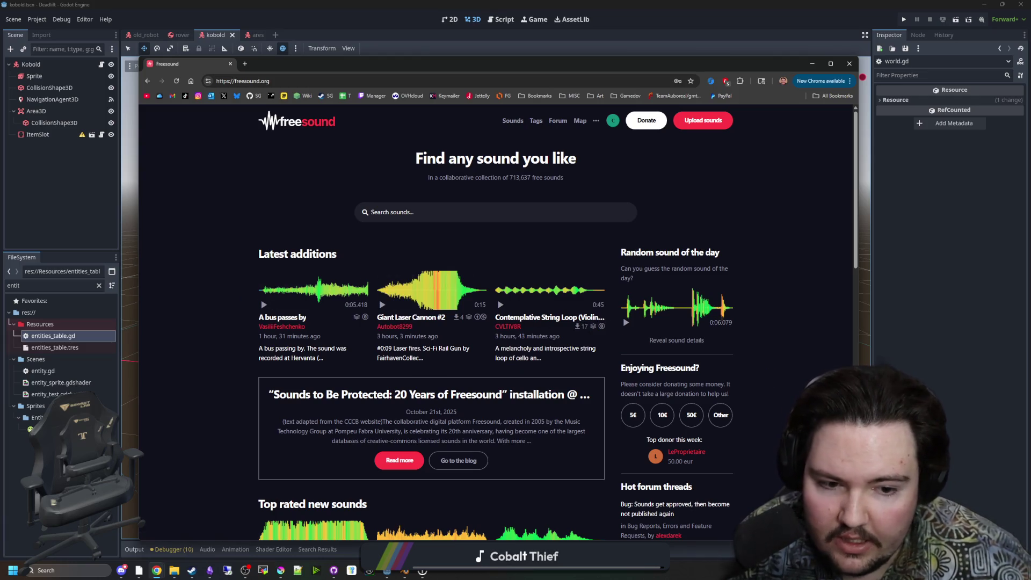
{"action": "left_click_drag", "start_coordinate": [858, 301], "coordinate": [871, 301]}
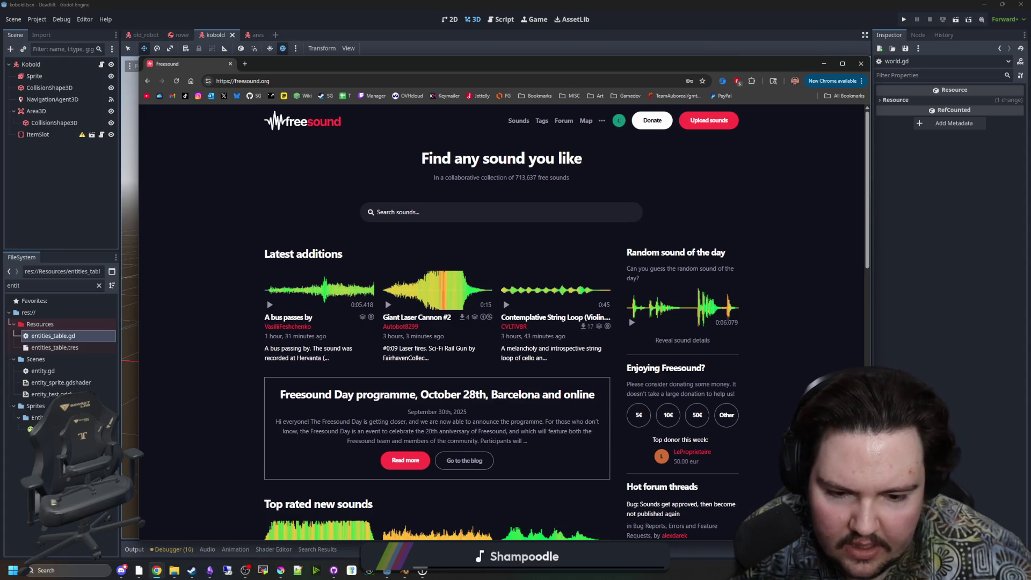
{"action": "left_click_drag", "start_coordinate": [717, 539], "coordinate": [682, 540]}
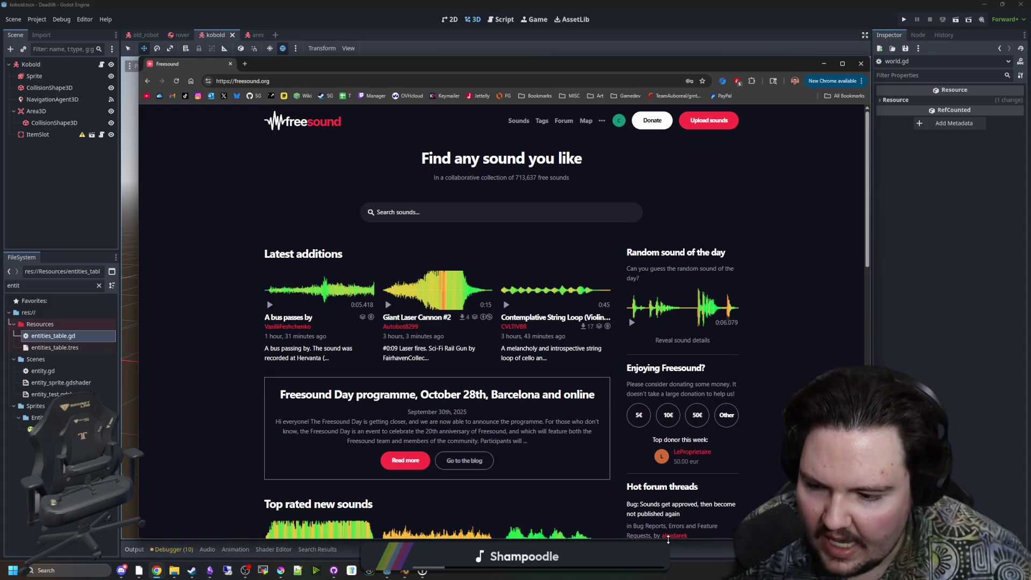
{"action": "left_click_drag", "start_coordinate": [140, 385], "coordinate": [123, 385]}
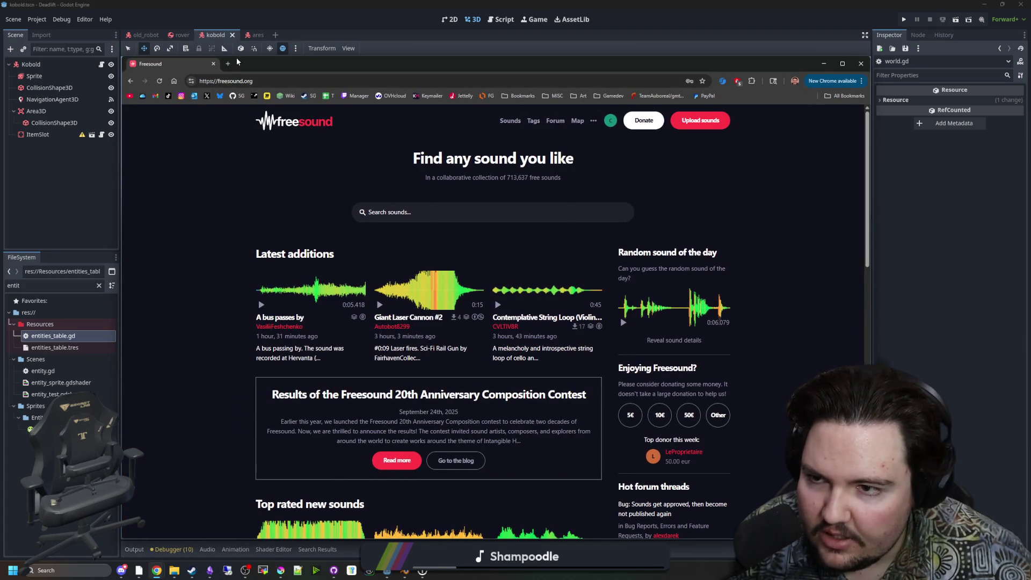
{"action": "left_click_drag", "start_coordinate": [238, 56], "coordinate": [226, 57]}
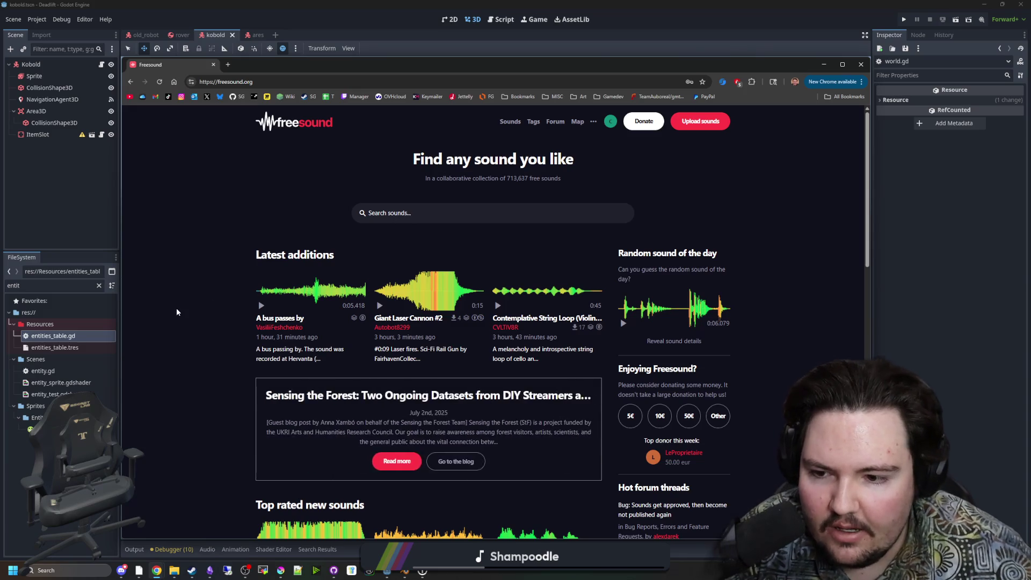
Scroll through the Freesound home page, then move the window off the 3D scene.
{"action": "scroll", "coordinate": [192, 299], "scroll_direction": "down", "scroll_amount": 12}
{"action": "scroll", "coordinate": [244, 361], "scroll_direction": "up", "scroll_amount": 12}
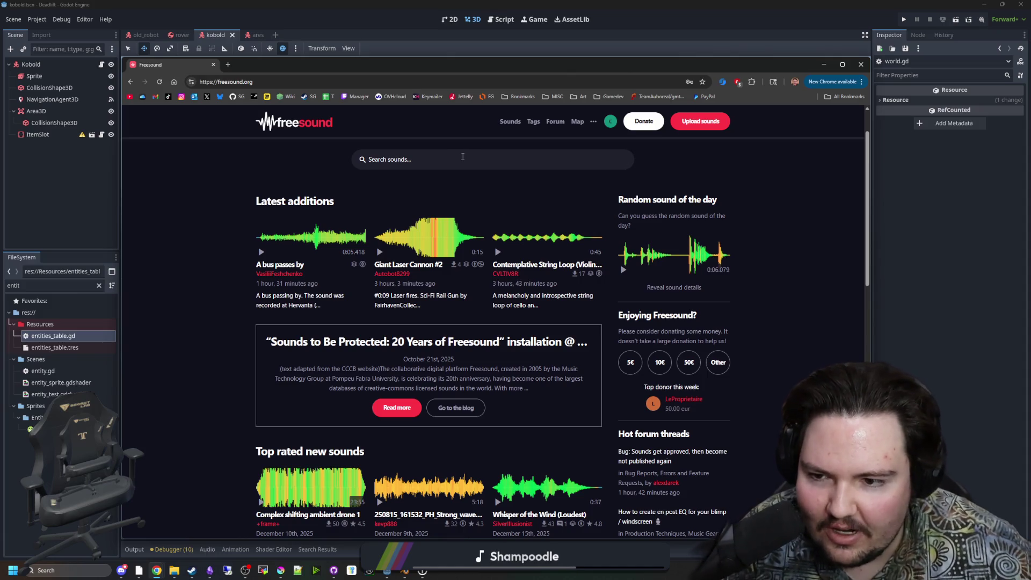
{"action": "scroll", "coordinate": [263, 216], "scroll_direction": "down", "scroll_amount": 4}
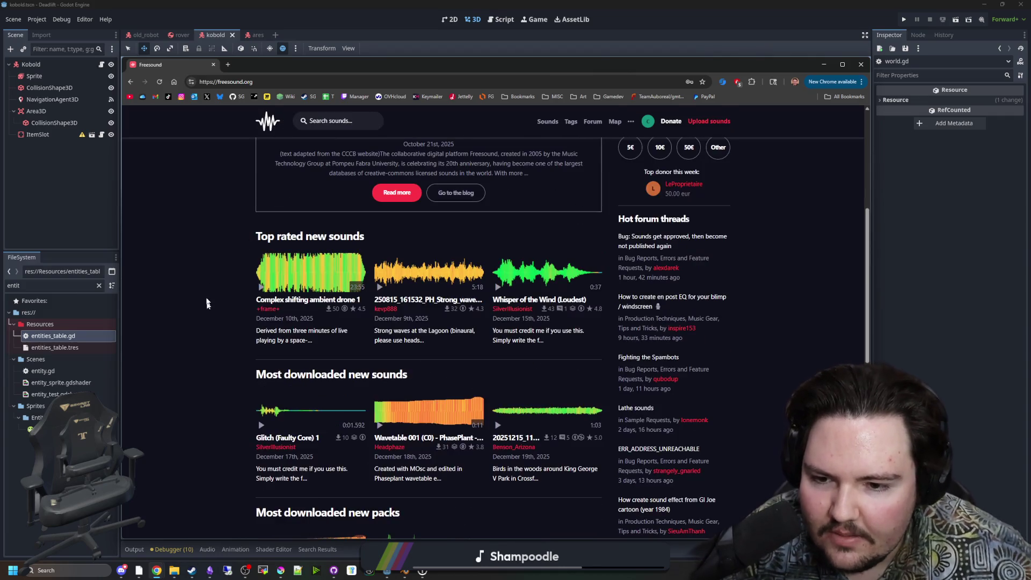
{"action": "scroll", "coordinate": [201, 243], "scroll_direction": "down", "scroll_amount": 5}
{"action": "scroll", "coordinate": [201, 243], "scroll_direction": "up", "scroll_amount": 10}
{"action": "scroll", "coordinate": [231, 249], "scroll_direction": "down", "scroll_amount": 10}
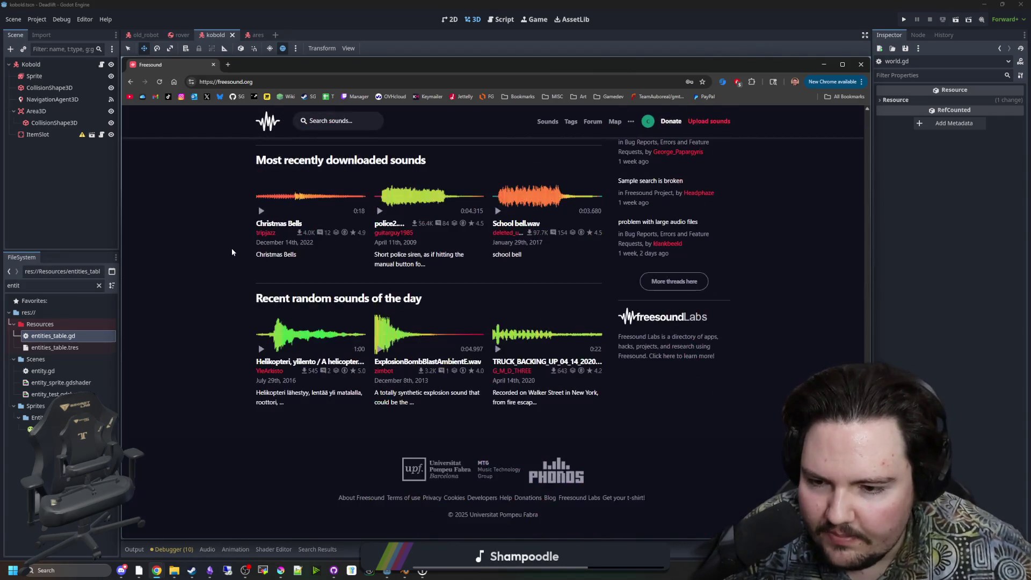
{"action": "scroll", "coordinate": [231, 248], "scroll_direction": "up", "scroll_amount": 10}
{"action": "mouse_move", "coordinate": [426, 64]}
{"action": "left_mouse_down"}
{"action": "mouse_move", "coordinate": [760, 163]}
{"action": "mouse_move", "coordinate": [813, 163]}
{"action": "left_mouse_up"}
Filter the FileSystem to 'ares' and play the ares_step_1.wav preview.
{"action": "double_click", "coordinate": [32, 285]}
{"action": "type", "text": "ares"}
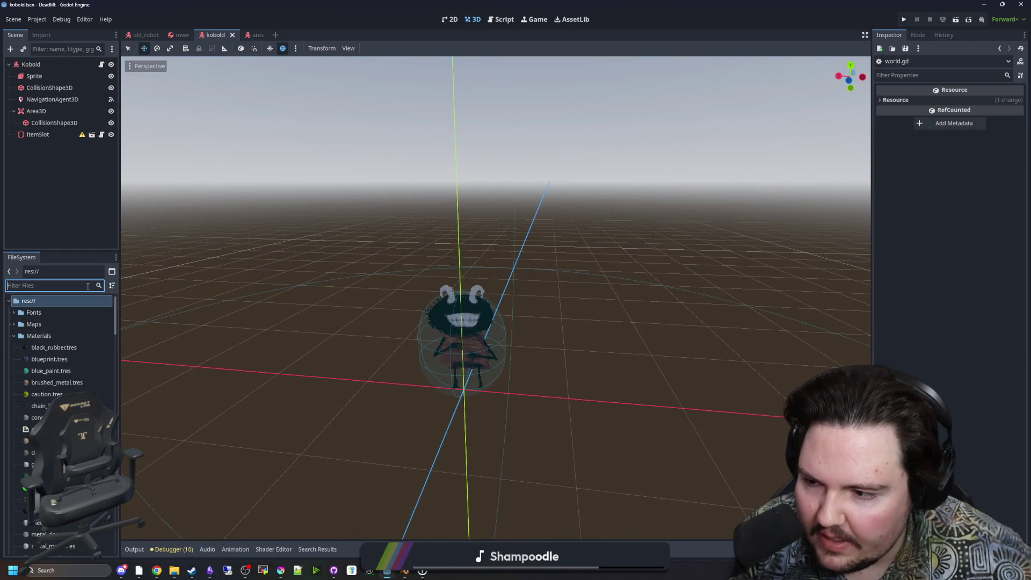
{"action": "left_click", "coordinate": [79, 370]}
{"action": "left_click", "coordinate": [41, 417]}
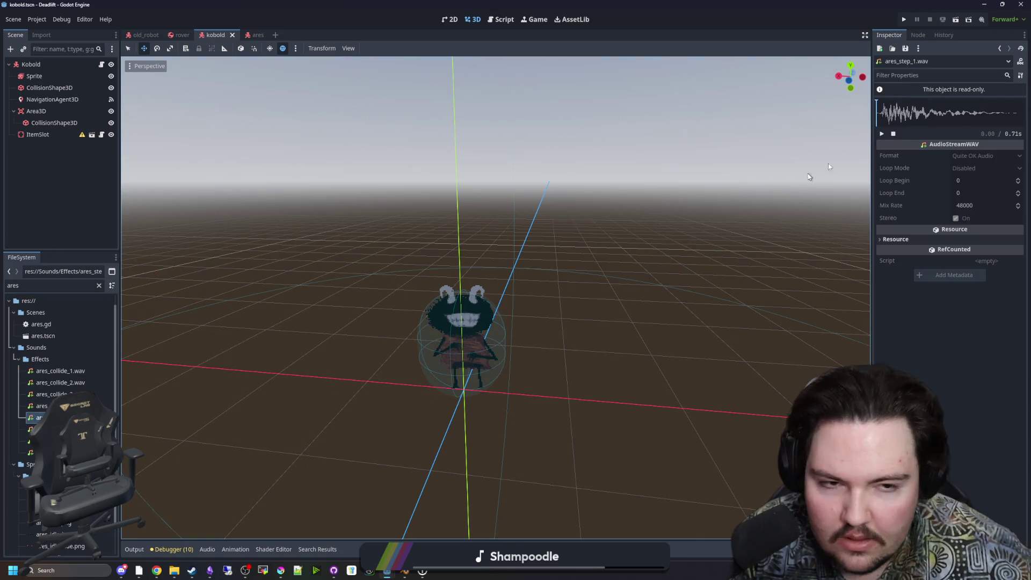
{"action": "left_click", "coordinate": [882, 134]}
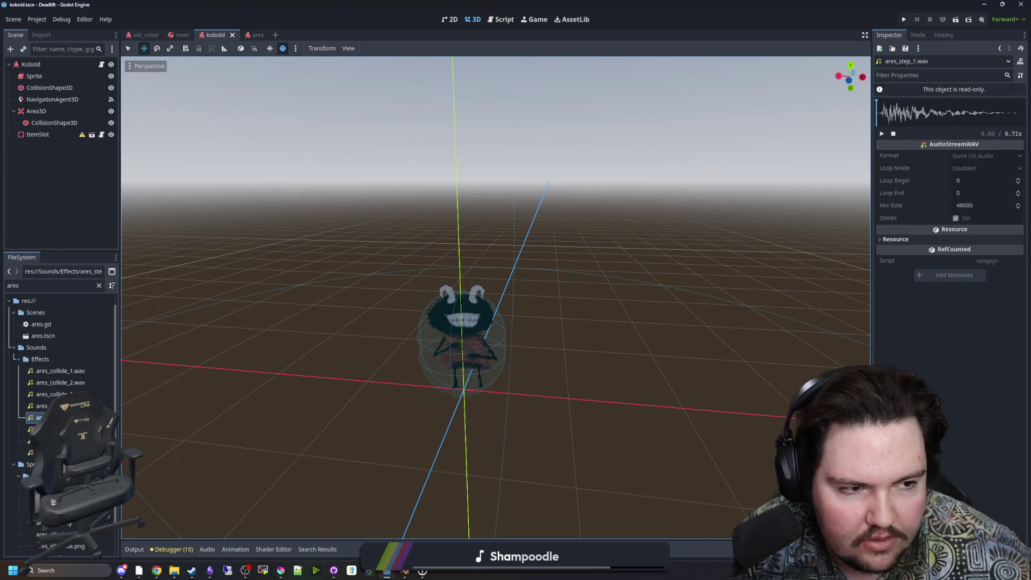
Back in Freesound, search for 'footstep'.
{"action": "key", "text": "alt+Tab"}
{"action": "mouse_move", "coordinate": [357, 280]}
{"action": "left_mouse_down"}
{"action": "mouse_move", "coordinate": [462, 215]}
{"action": "mouse_move", "coordinate": [471, 226]}
{"action": "left_mouse_up"}
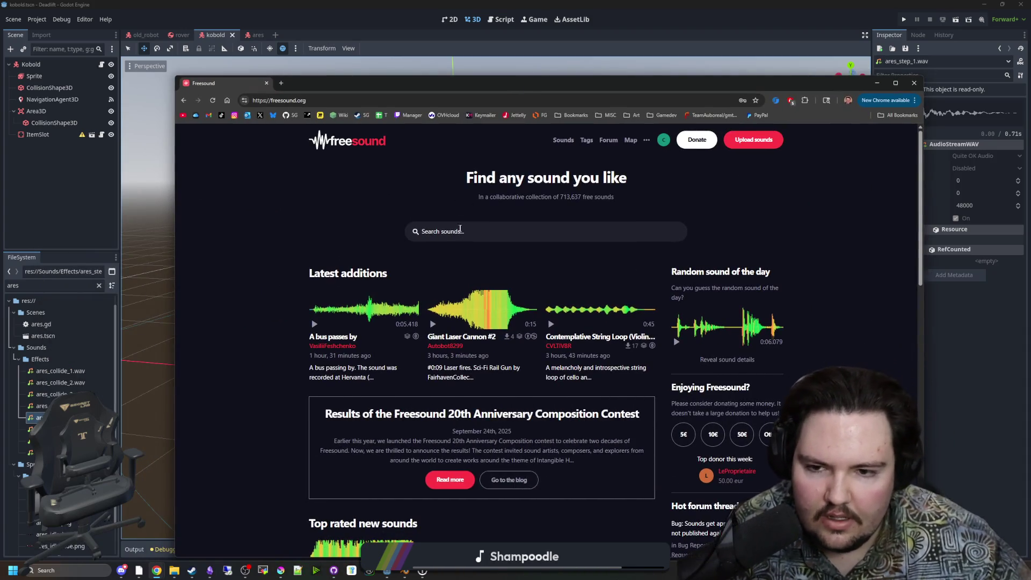
{"action": "type", "text": "footstep"}
{"action": "key", "text": "Return"}
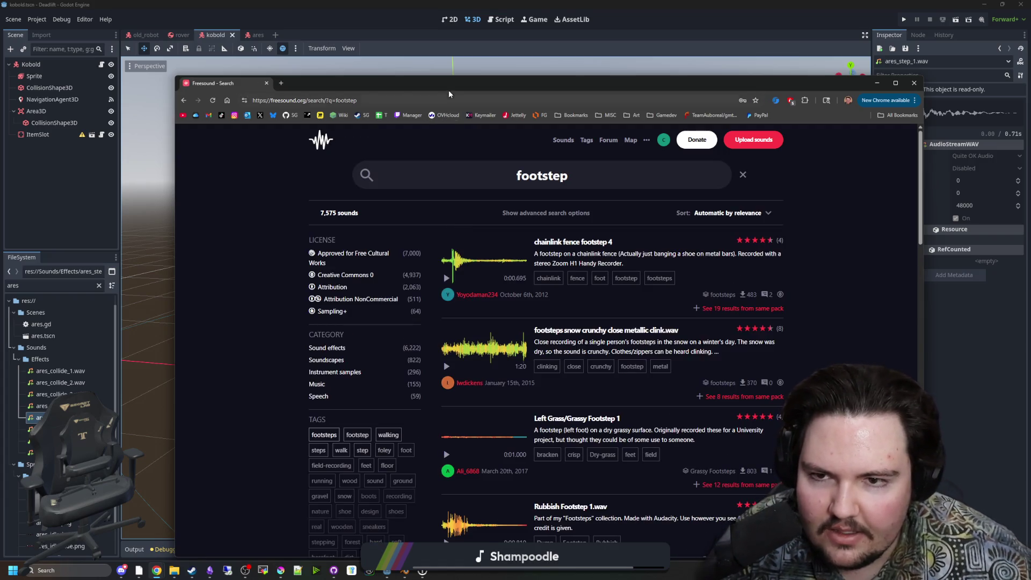
Preview chainlink fence footstep 4 and Knight Left Footstep Forest/Grass 5 while scrolling the results.
{"action": "mouse_move", "coordinate": [446, 83]}
{"action": "left_mouse_down"}
{"action": "mouse_move", "coordinate": [1030, 130]}
{"action": "mouse_move", "coordinate": [441, 61]}
{"action": "left_mouse_up"}
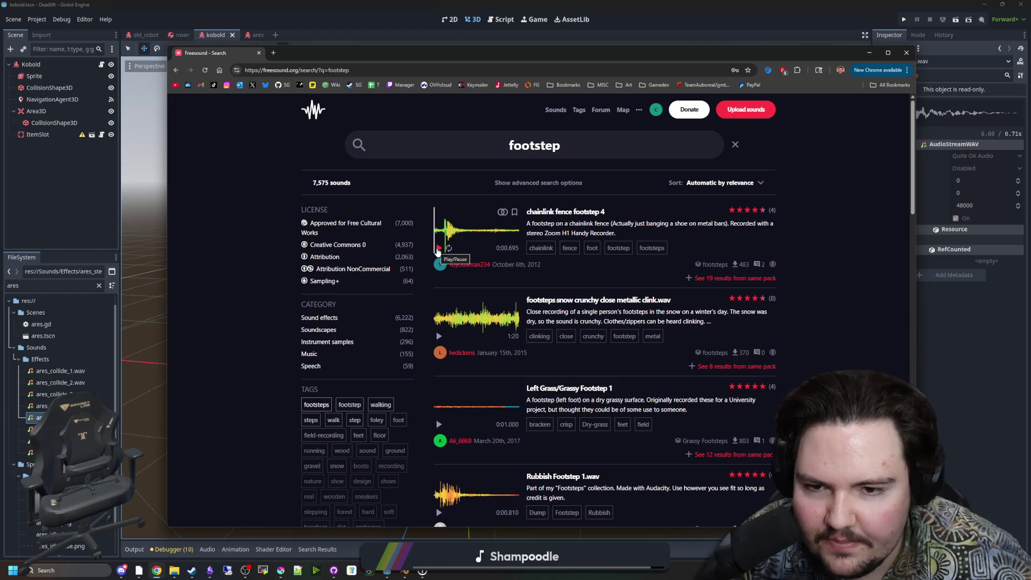
{"action": "left_click", "coordinate": [438, 424]}
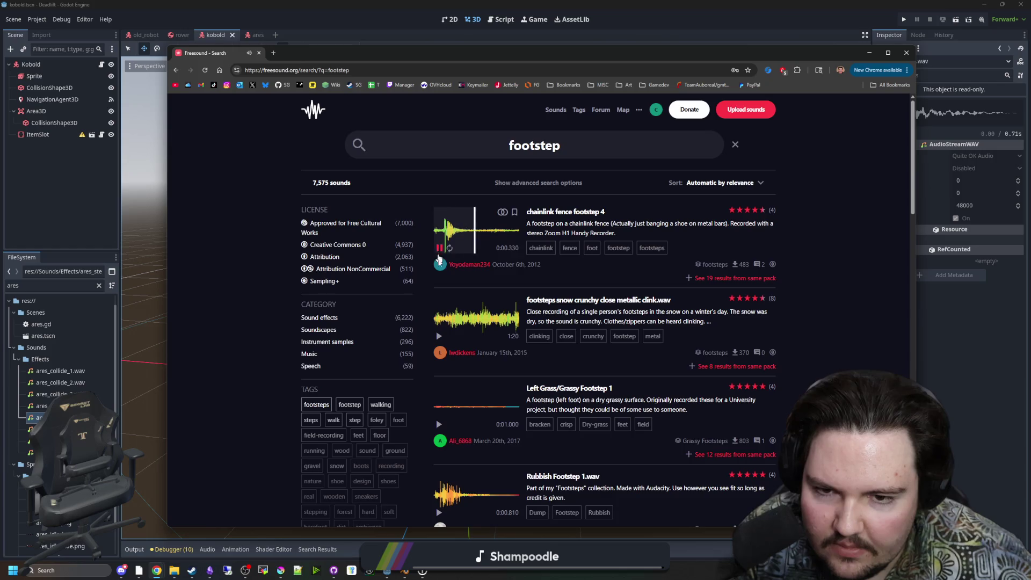
{"action": "scroll", "coordinate": [446, 322], "scroll_direction": "down", "scroll_amount": 6}
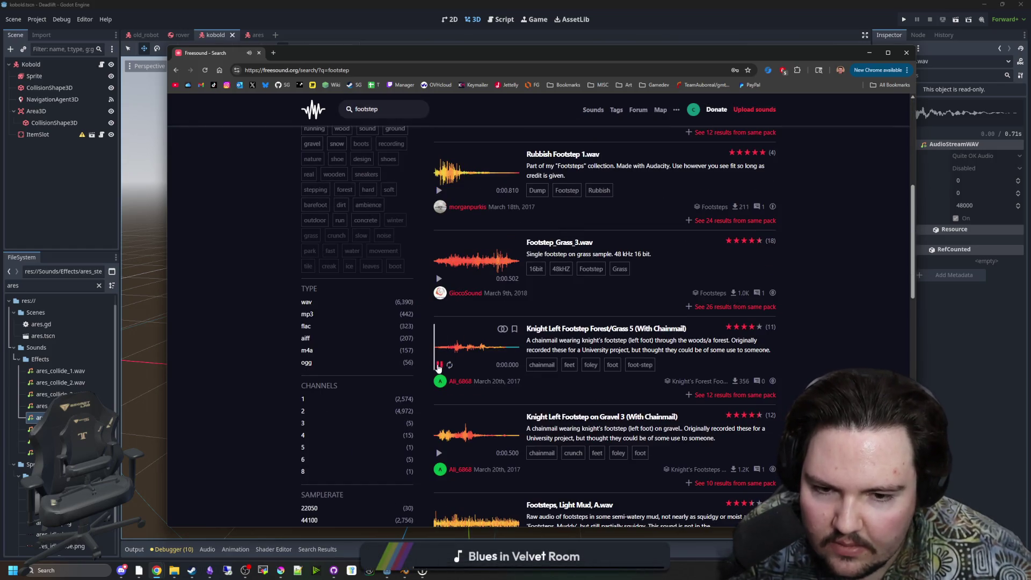
{"action": "left_click", "coordinate": [438, 365]}
{"action": "scroll", "coordinate": [438, 367], "scroll_direction": "down", "scroll_amount": 7}
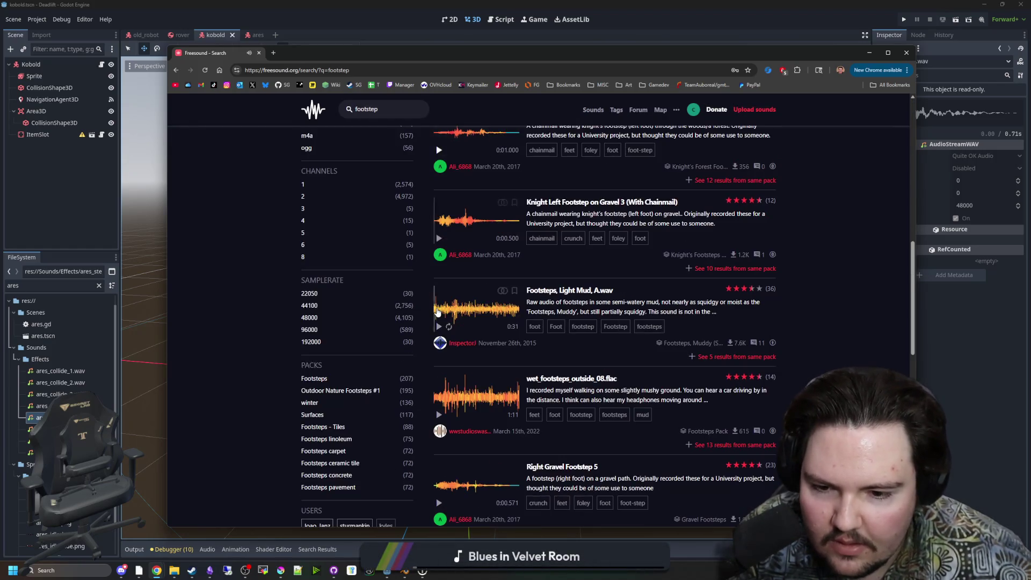
{"action": "scroll", "coordinate": [438, 316], "scroll_direction": "down", "scroll_amount": 8}
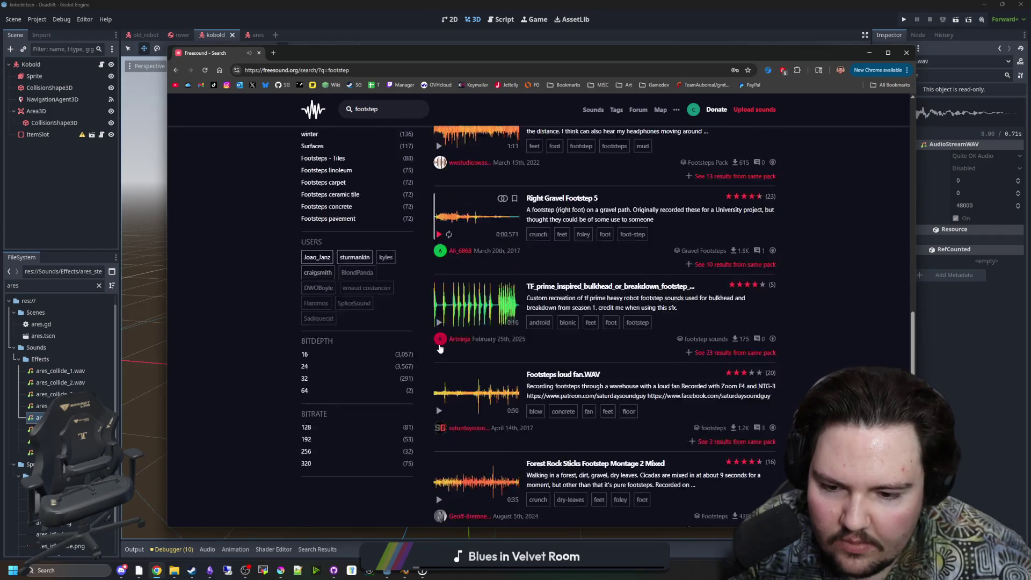
{"action": "left_click", "coordinate": [610, 43]}
Fly the viewport toward the kobold and recentre it, then switch to the dust sprites search.
{"action": "key", "text": "w"}
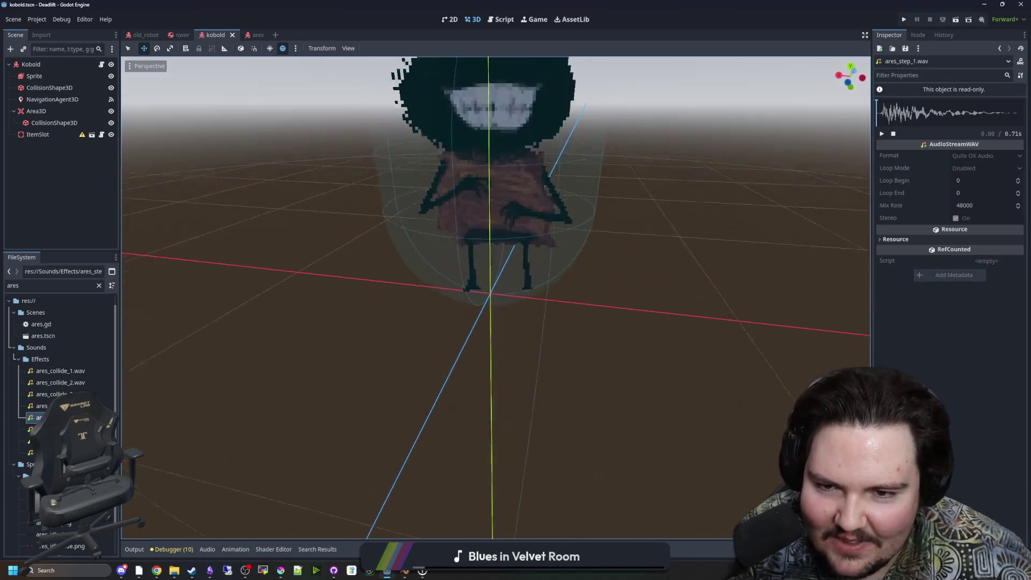
{"action": "key", "text": "f"}
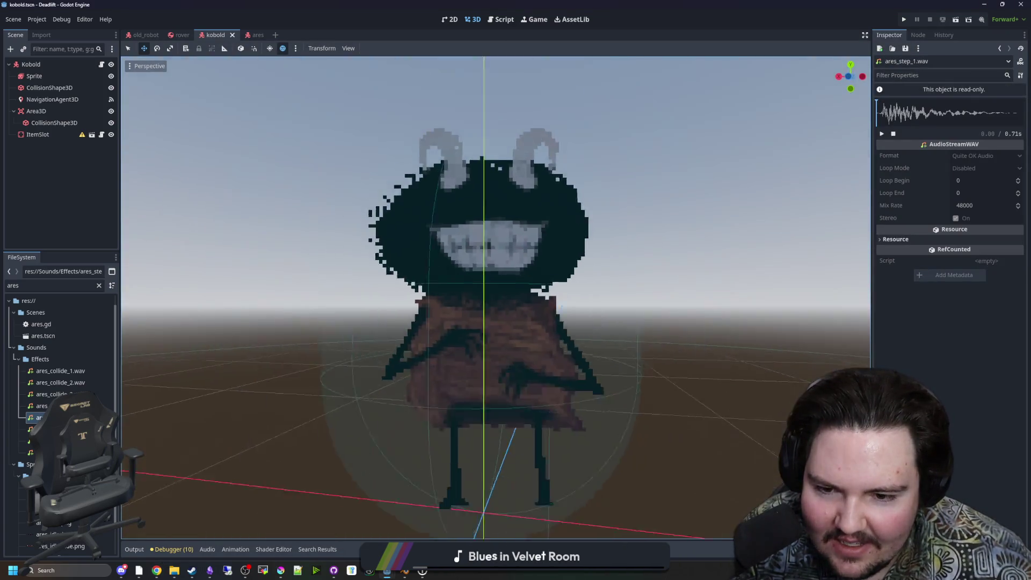
{"action": "left_click", "coordinate": [157, 570]}
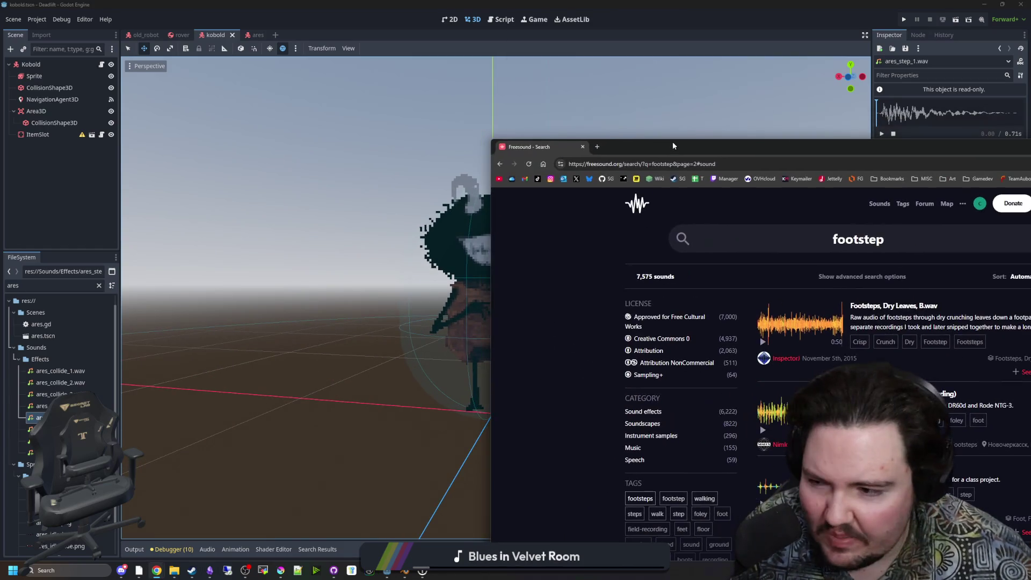
{"action": "left_click", "coordinate": [156, 570]}
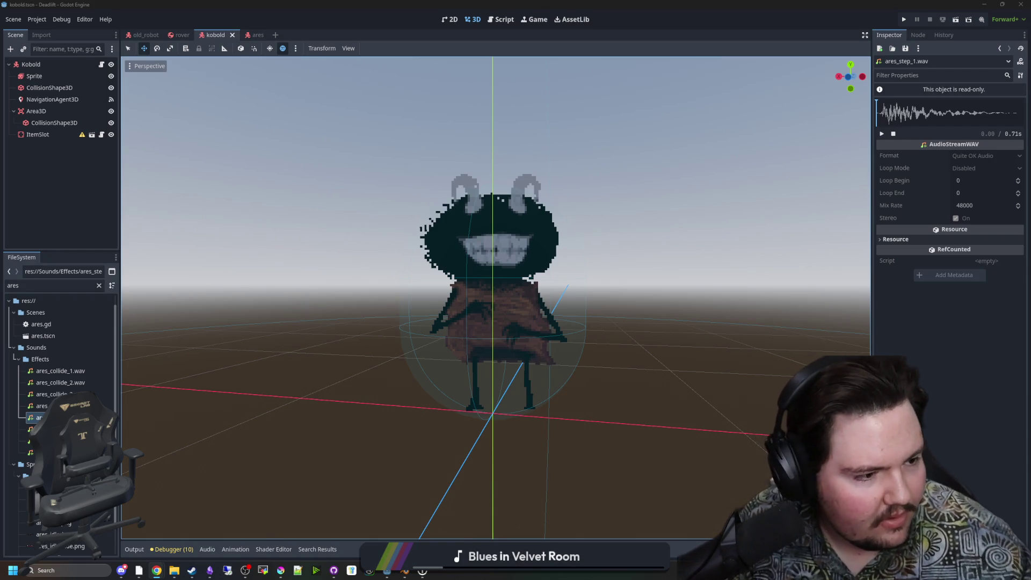
{"action": "key", "text": "alt+Tab"}
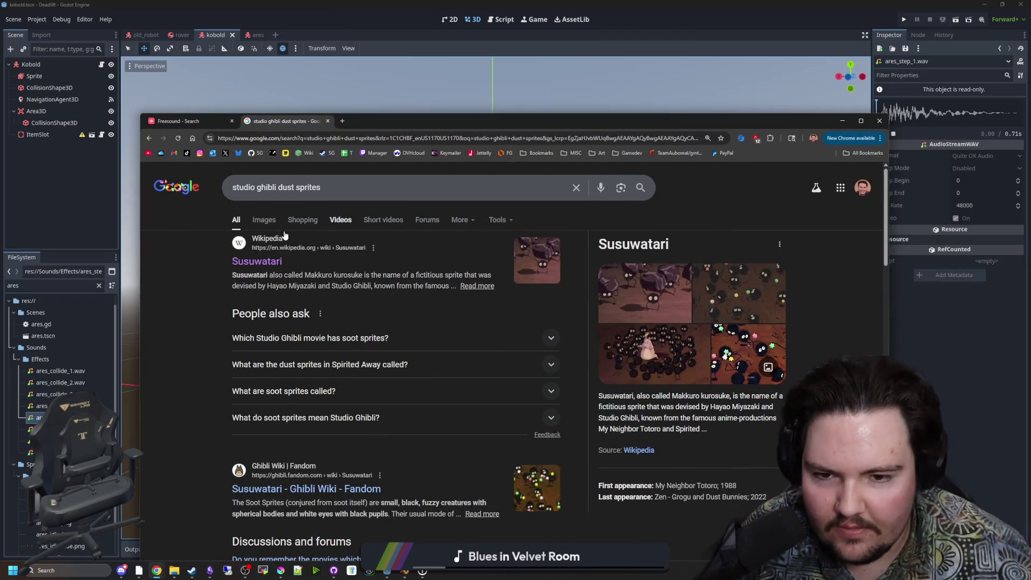
Read the Susuwatari description in the Google knowledge panel.
{"action": "left_click", "coordinate": [264, 220]}
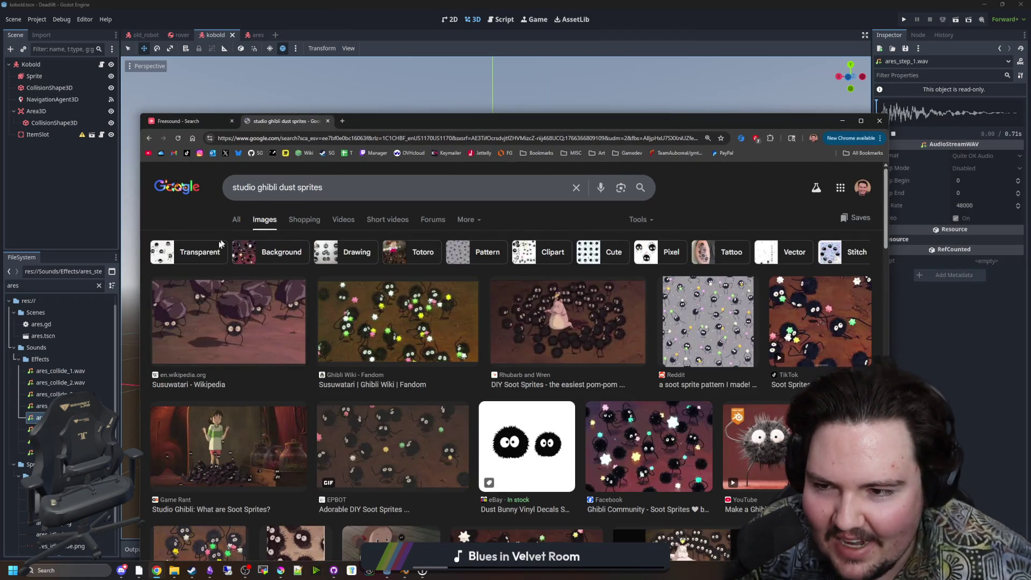
{"action": "left_click", "coordinate": [236, 219]}
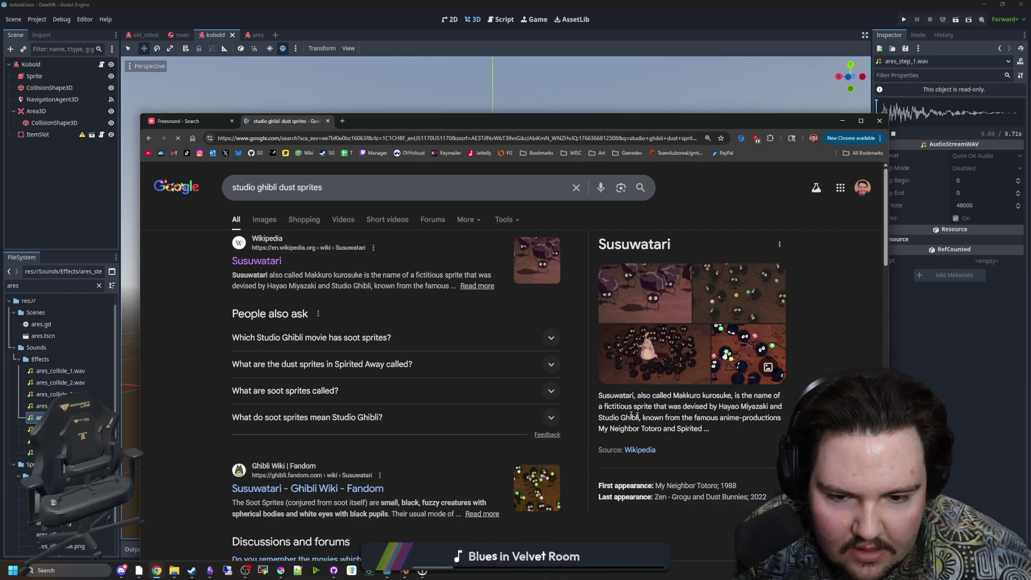
{"action": "mouse_move", "coordinate": [632, 406]}
{"action": "left_mouse_down"}
{"action": "mouse_move", "coordinate": [741, 409]}
{"action": "mouse_move", "coordinate": [748, 420]}
{"action": "mouse_move", "coordinate": [751, 411]}
{"action": "mouse_move", "coordinate": [743, 436]}
{"action": "left_mouse_up"}
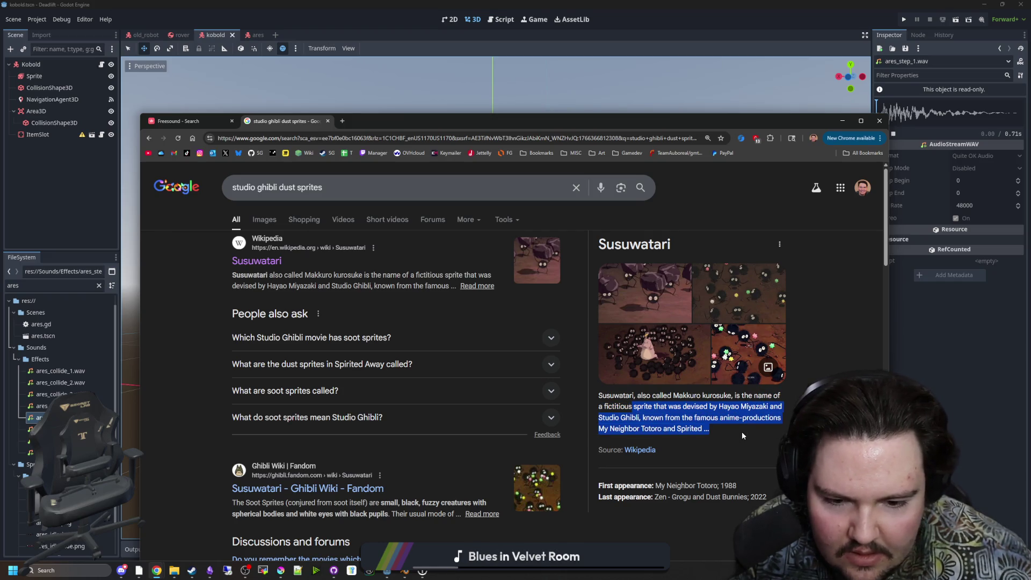
{"action": "left_click", "coordinate": [743, 433]}
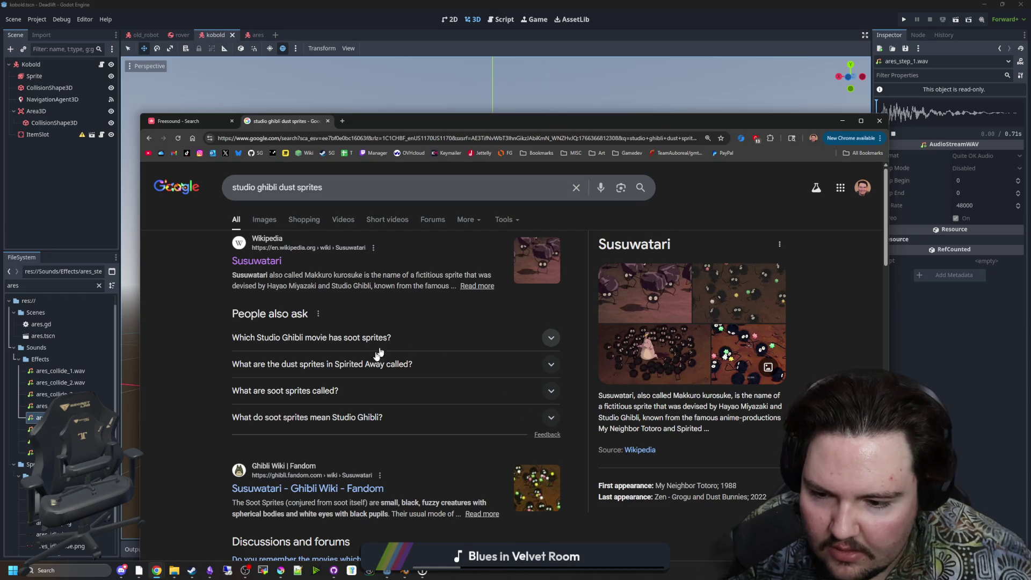
{"action": "scroll", "coordinate": [334, 489], "scroll_direction": "down", "scroll_amount": 3}
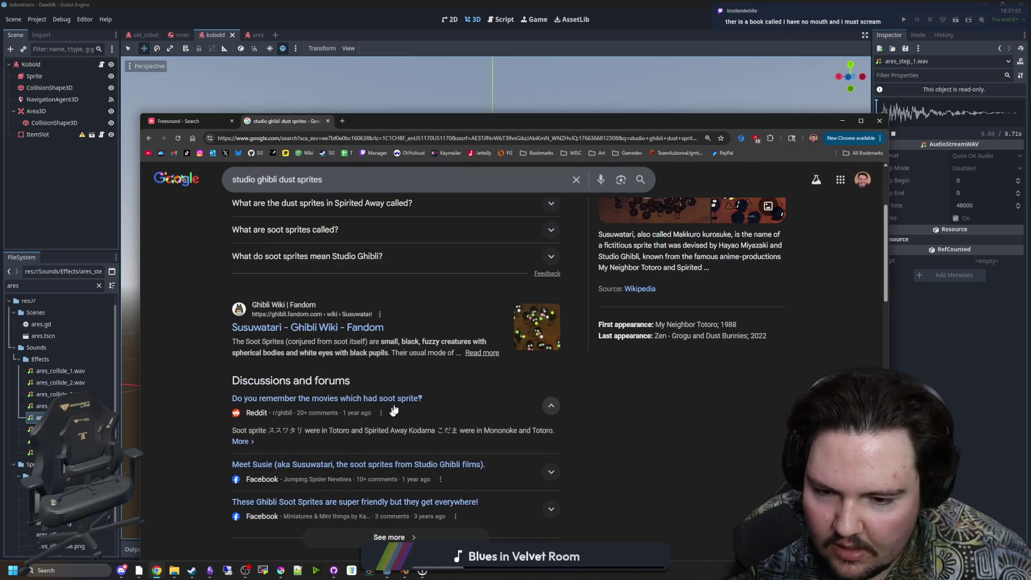
{"action": "scroll", "coordinate": [436, 341], "scroll_direction": "up", "scroll_amount": 5}
Browse the soot sprite image results, then return to the Freesound footstep results.
{"action": "left_click", "coordinate": [264, 219]}
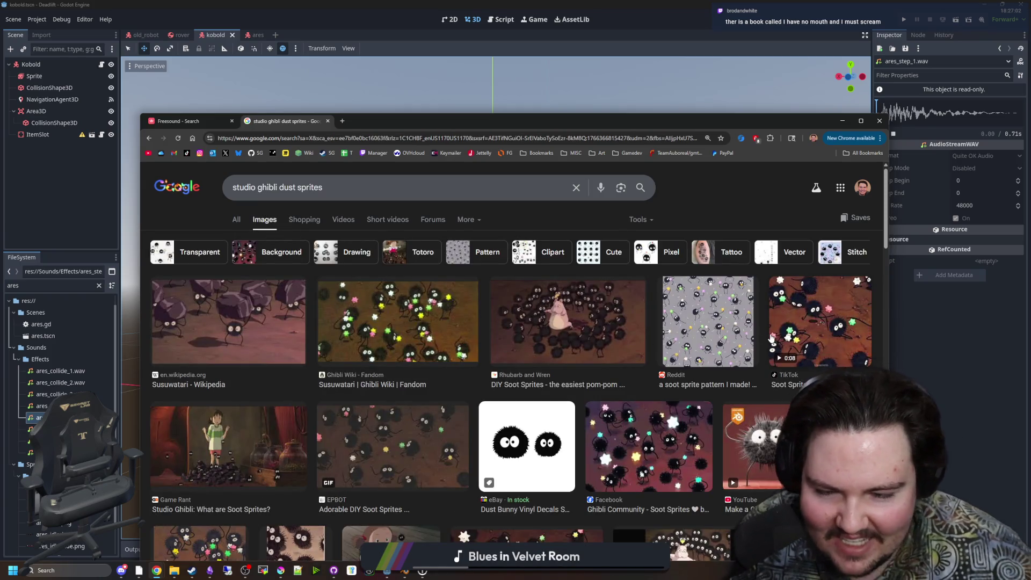
{"action": "scroll", "coordinate": [463, 343], "scroll_direction": "down", "scroll_amount": 2}
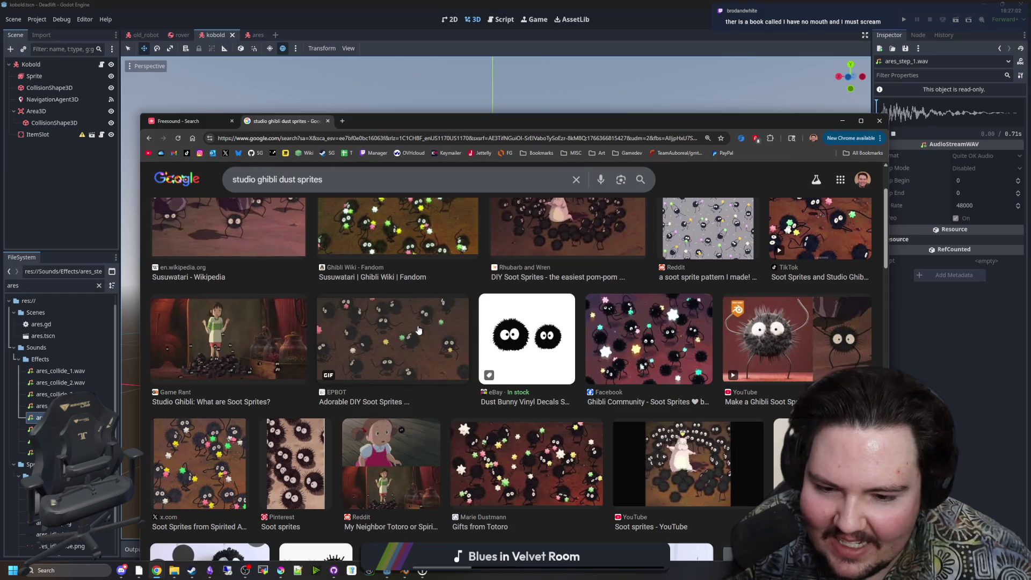
{"action": "scroll", "coordinate": [464, 344], "scroll_direction": "up", "scroll_amount": 1}
{"action": "scroll", "coordinate": [460, 346], "scroll_direction": "up", "scroll_amount": 1}
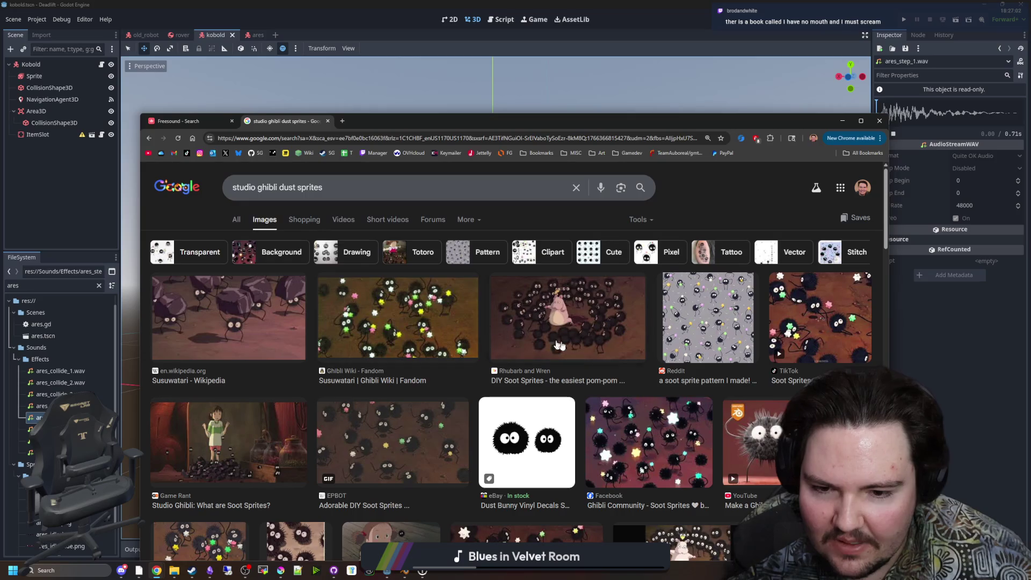
{"action": "scroll", "coordinate": [504, 341], "scroll_direction": "down", "scroll_amount": 10}
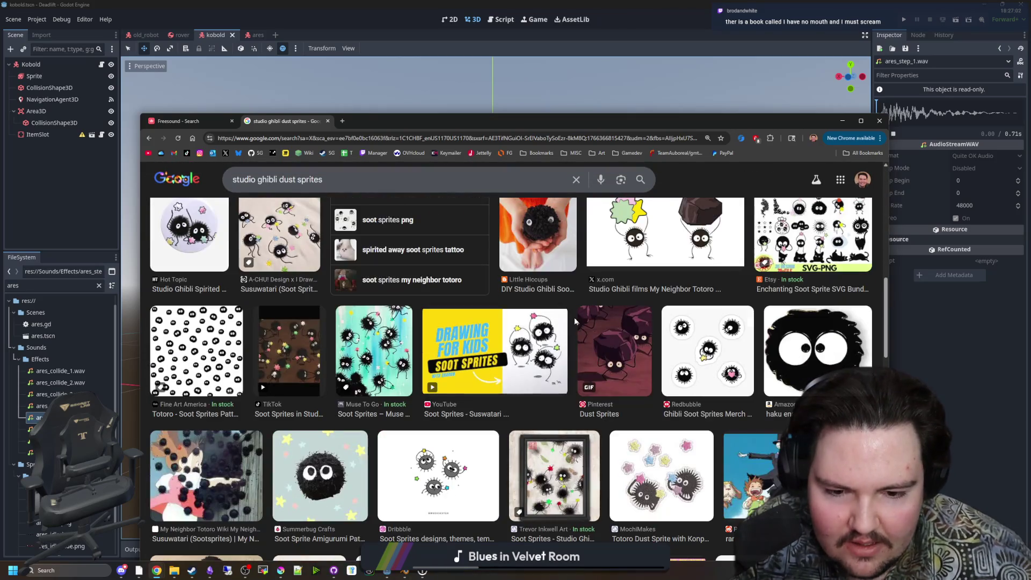
{"action": "scroll", "coordinate": [539, 217], "scroll_direction": "up", "scroll_amount": 10}
{"action": "left_click", "coordinate": [204, 124]}
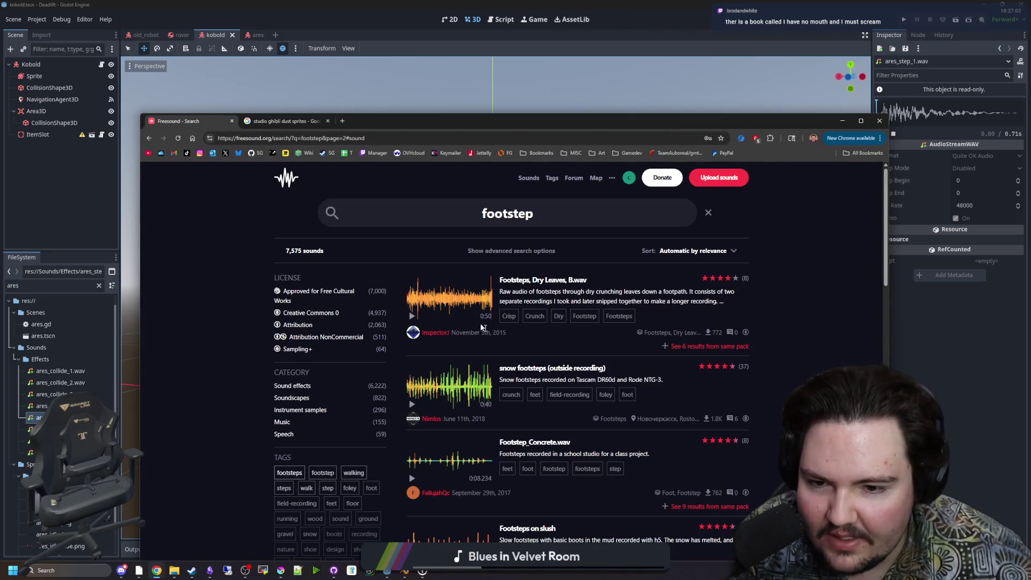
Stop the snow footsteps preview and filter the results to Creative Commons 0 sounds.
{"action": "mouse_move", "coordinate": [408, 321]}
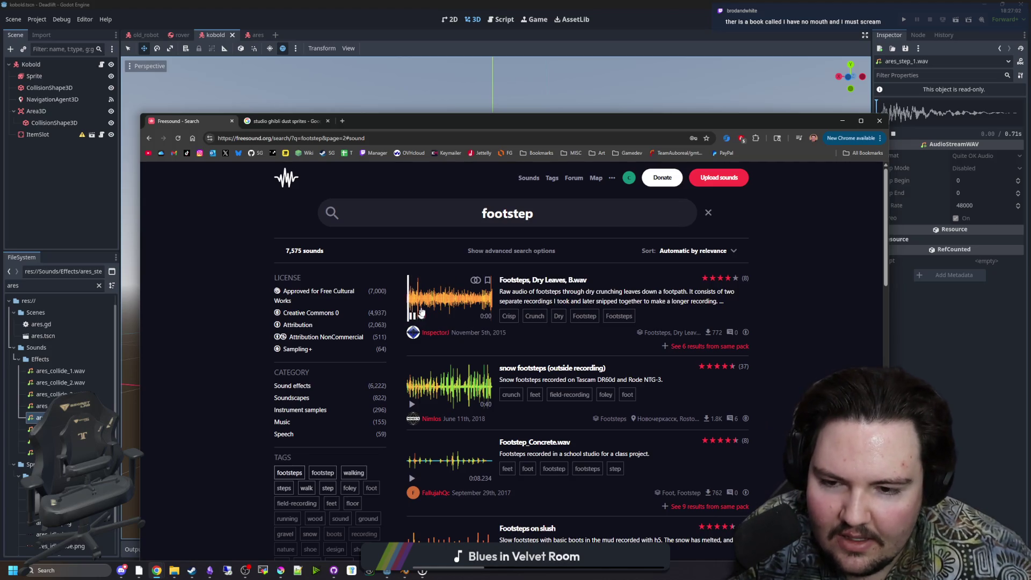
{"action": "scroll", "coordinate": [447, 363], "scroll_direction": "down", "scroll_amount": 1}
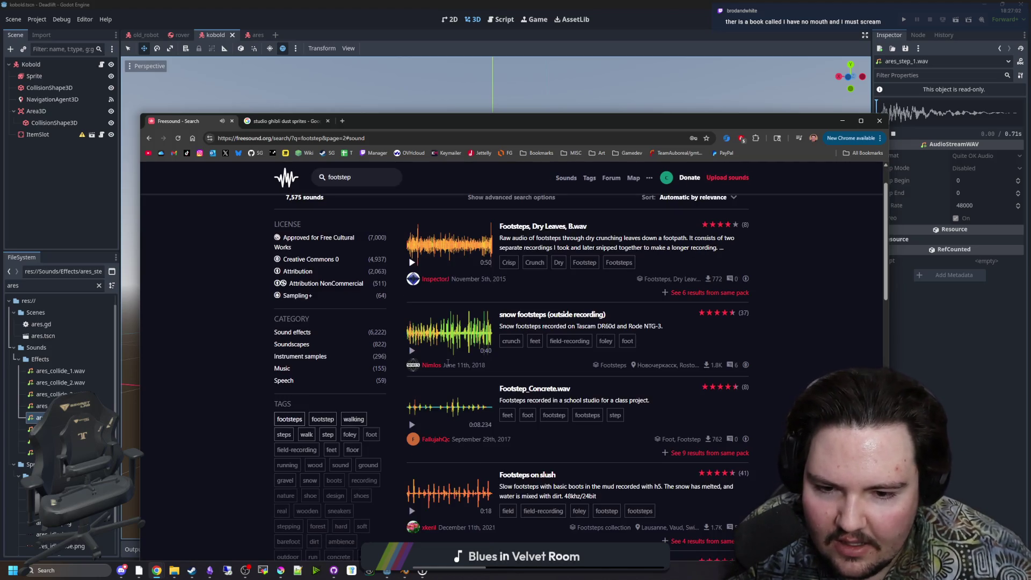
{"action": "left_click", "coordinate": [411, 351]}
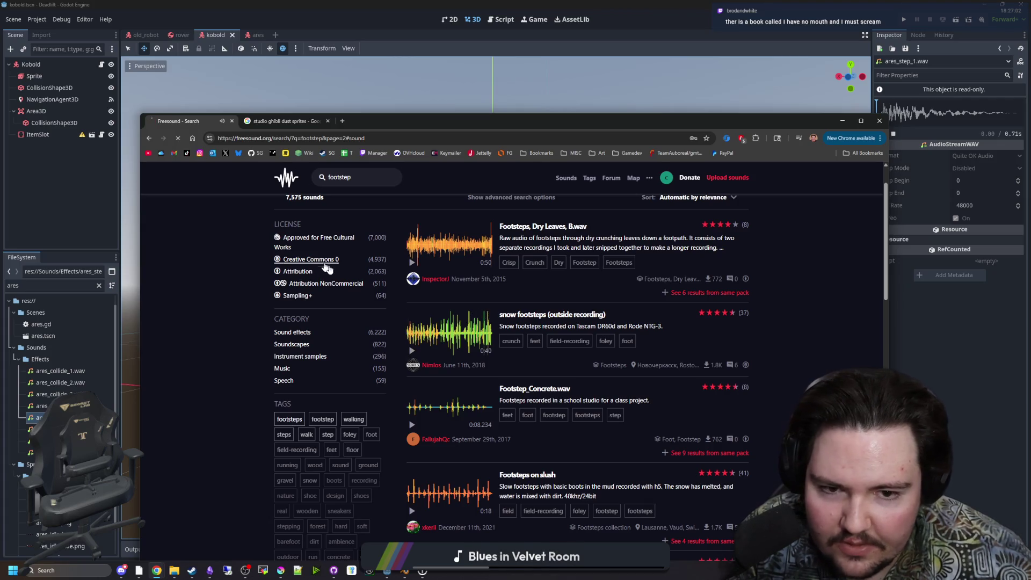
{"action": "left_click", "coordinate": [327, 259]}
Preview the Footstep on wood and Dirt Footsteps 1 sounds, then switch over to Godot.
{"action": "left_click", "coordinate": [411, 337]}
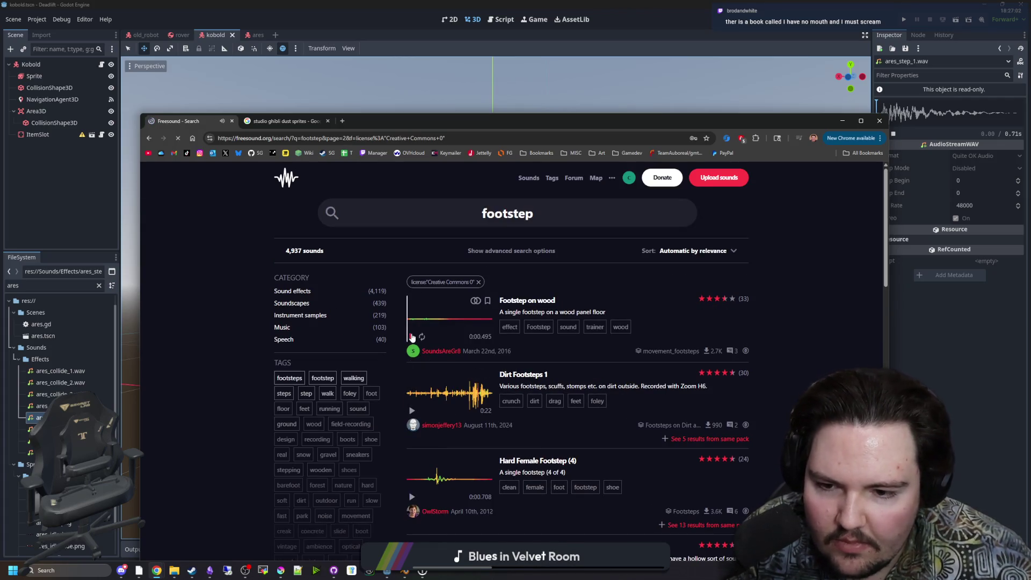
{"action": "left_click", "coordinate": [465, 396]}
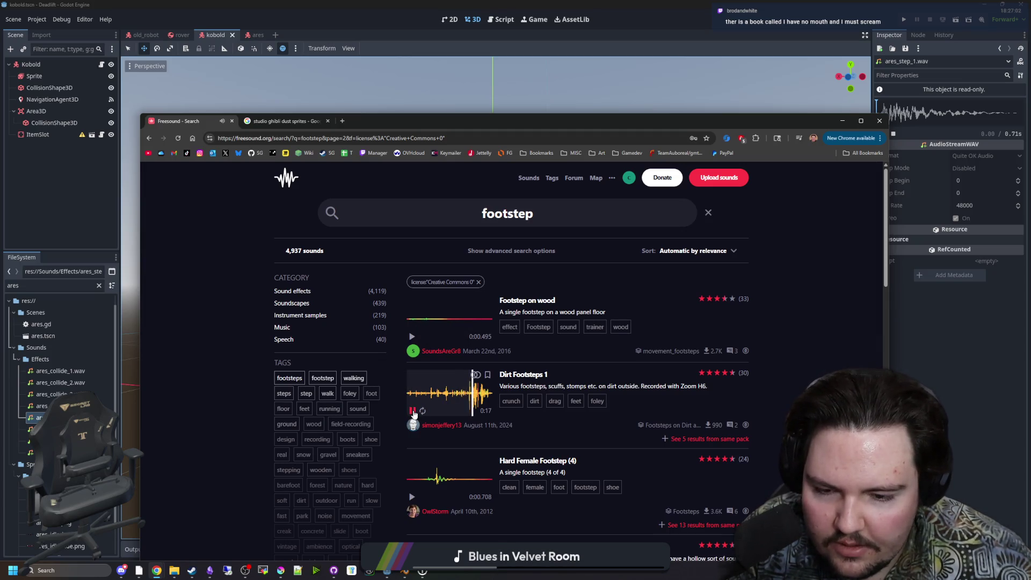
{"action": "scroll", "coordinate": [435, 376], "scroll_direction": "down", "scroll_amount": 2}
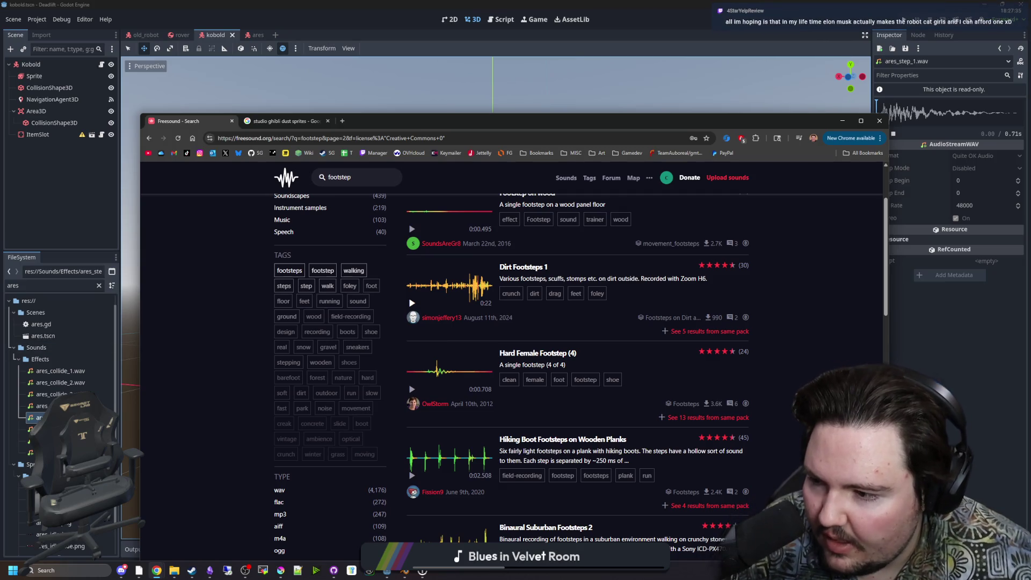
{"action": "key", "text": "alt+Tab"}
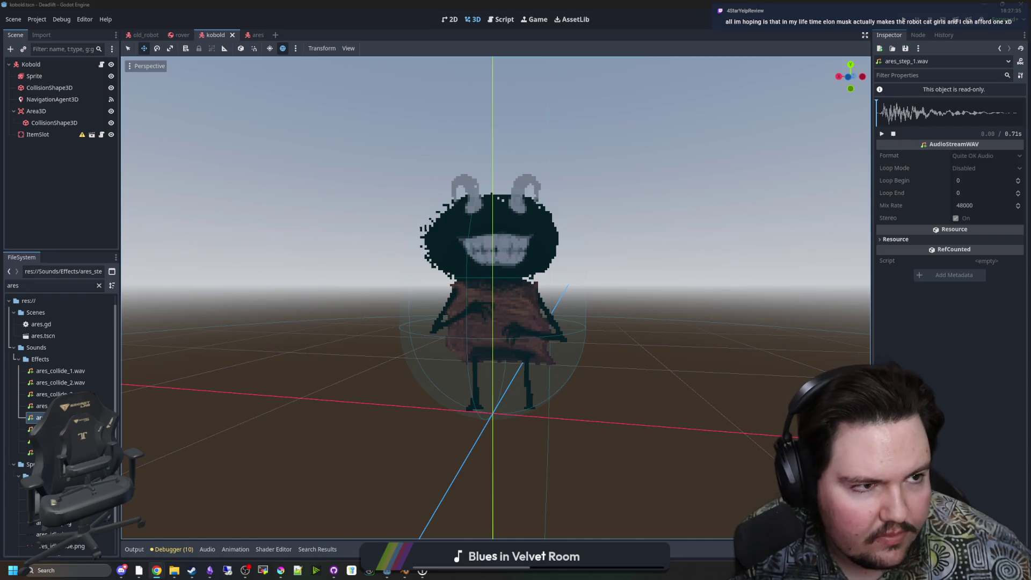
Back in Freesound, preview Hiking Boot Footsteps on Wooden Planks, Walking Footsteps on Wood and Footsteps Dirt Gravel.
{"action": "key", "text": "alt+Tab"}
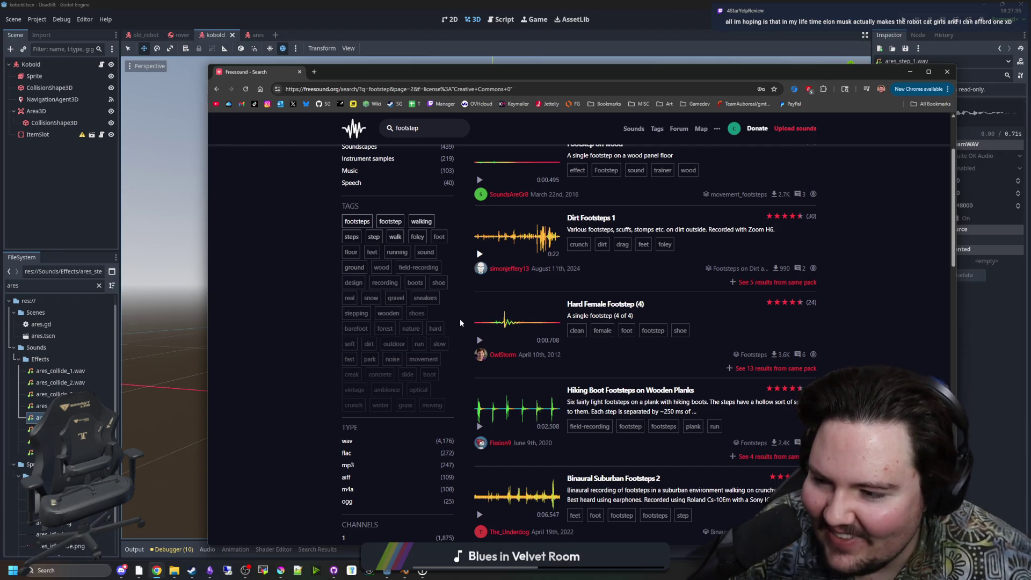
{"action": "mouse_move", "coordinate": [557, 310]}
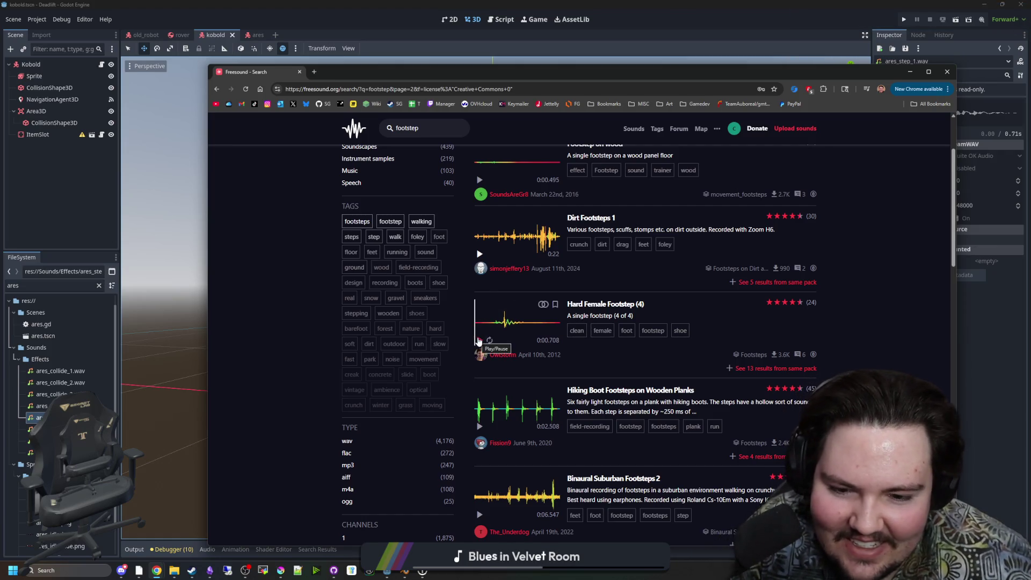
{"action": "scroll", "coordinate": [478, 344], "scroll_direction": "down", "scroll_amount": 2}
{"action": "left_click", "coordinate": [480, 320]}
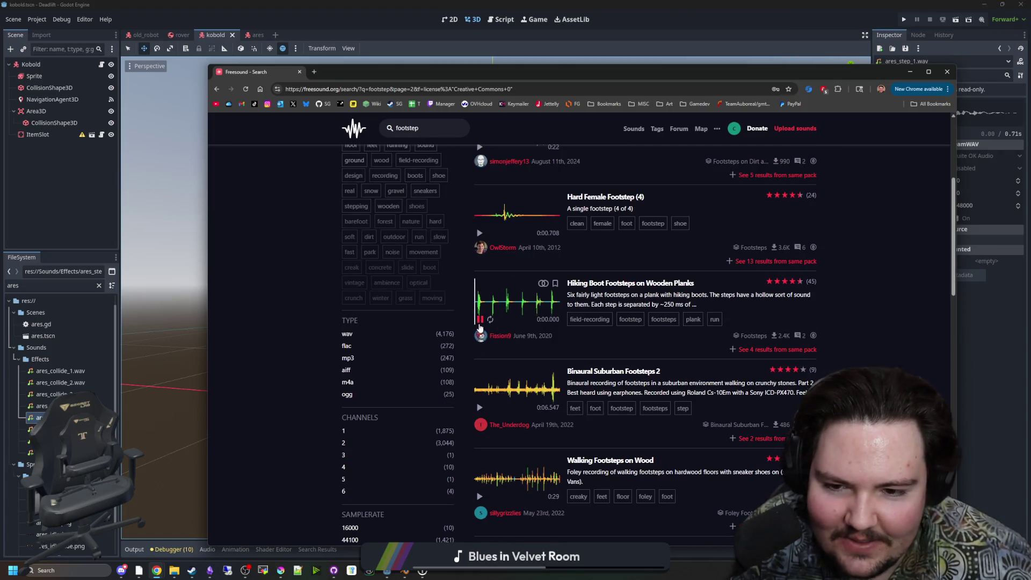
{"action": "scroll", "coordinate": [480, 327], "scroll_direction": "down", "scroll_amount": 3}
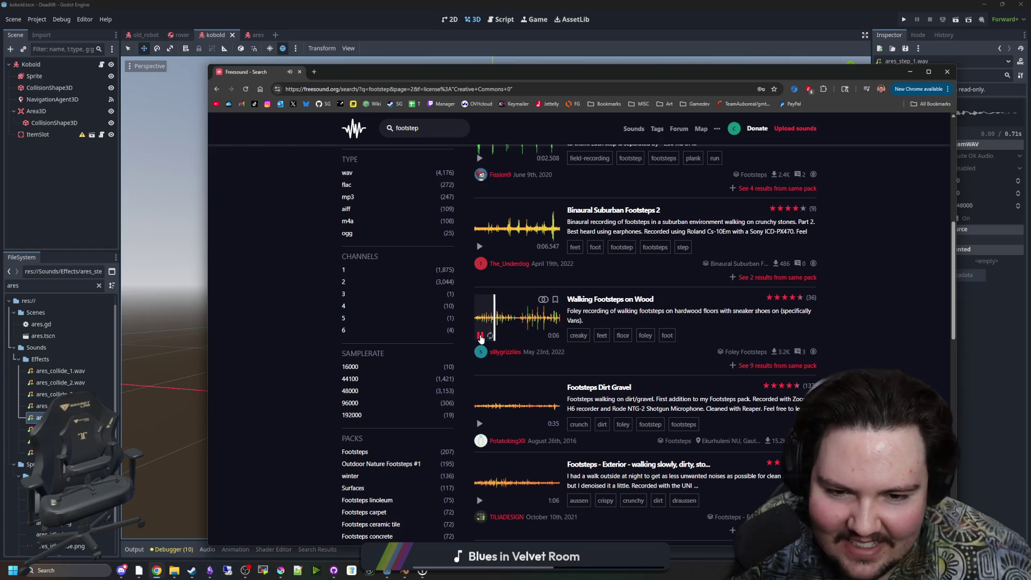
{"action": "left_click", "coordinate": [480, 335]}
{"action": "scroll", "coordinate": [479, 354], "scroll_direction": "down", "scroll_amount": 1}
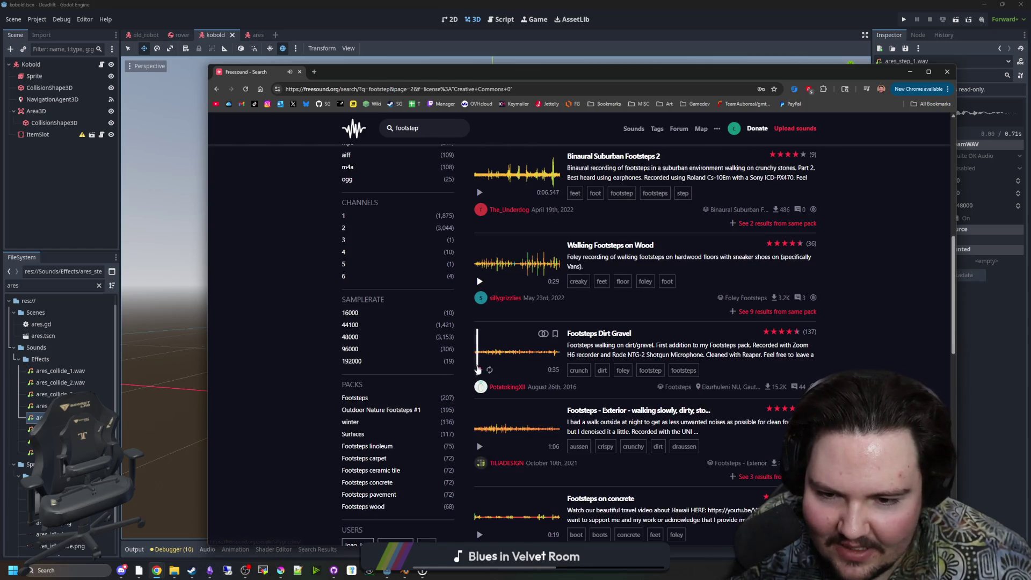
{"action": "left_click", "coordinate": [496, 352]}
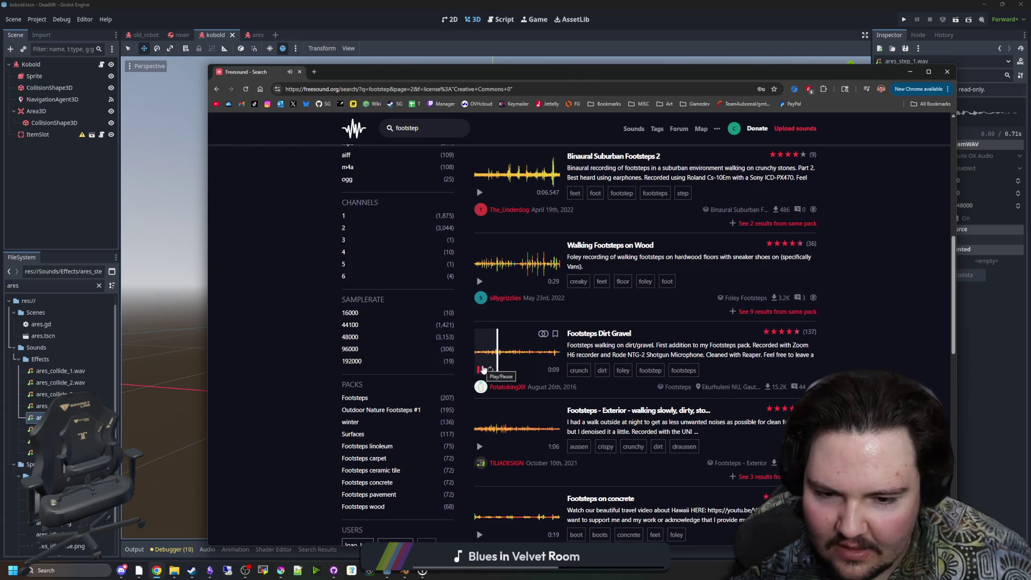
{"action": "left_click", "coordinate": [481, 369]}
Preview the jungle footsteps, footsteps.wav and footsteps-mockup03.flac sounds further down the results.
{"action": "scroll", "coordinate": [482, 365], "scroll_direction": "down", "scroll_amount": 4}
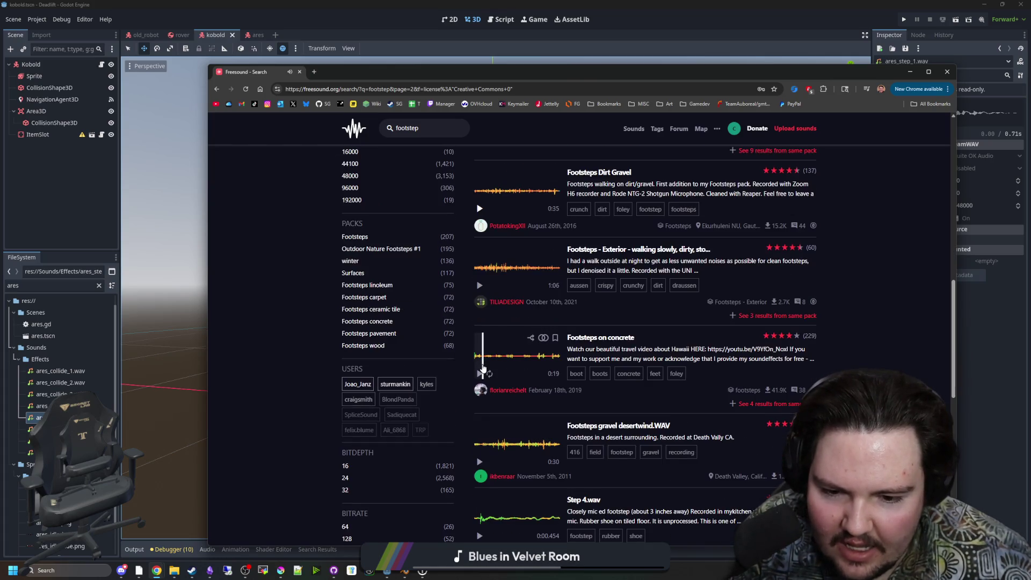
{"action": "scroll", "coordinate": [482, 366], "scroll_direction": "down", "scroll_amount": 2}
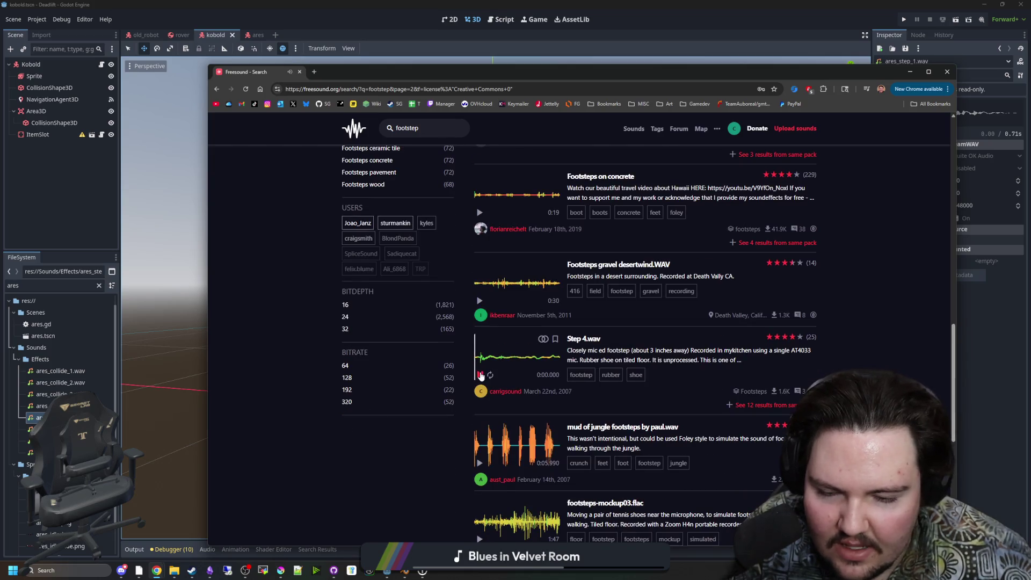
{"action": "scroll", "coordinate": [482, 376], "scroll_direction": "down", "scroll_amount": 1}
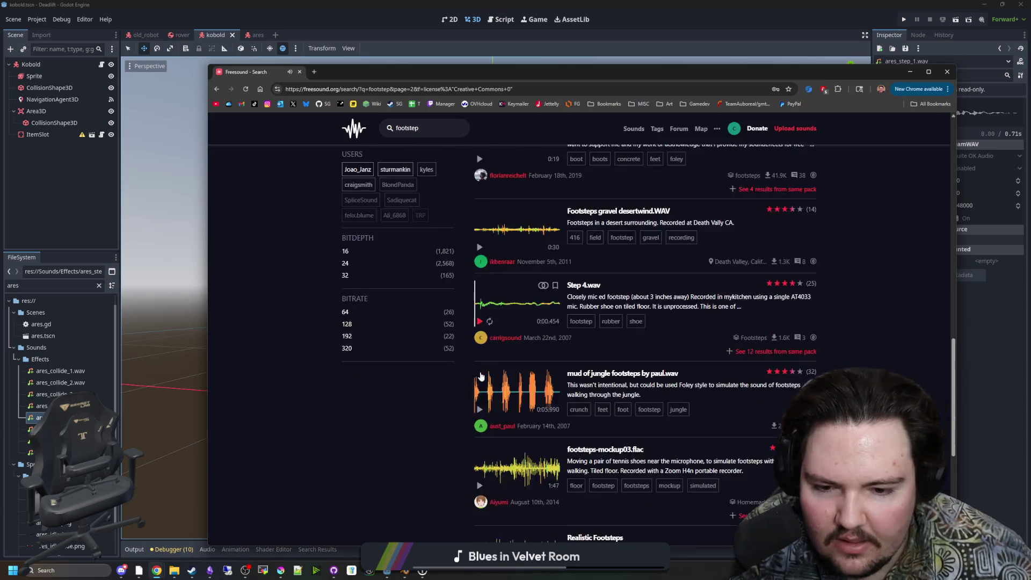
{"action": "scroll", "coordinate": [482, 376], "scroll_direction": "down", "scroll_amount": 1}
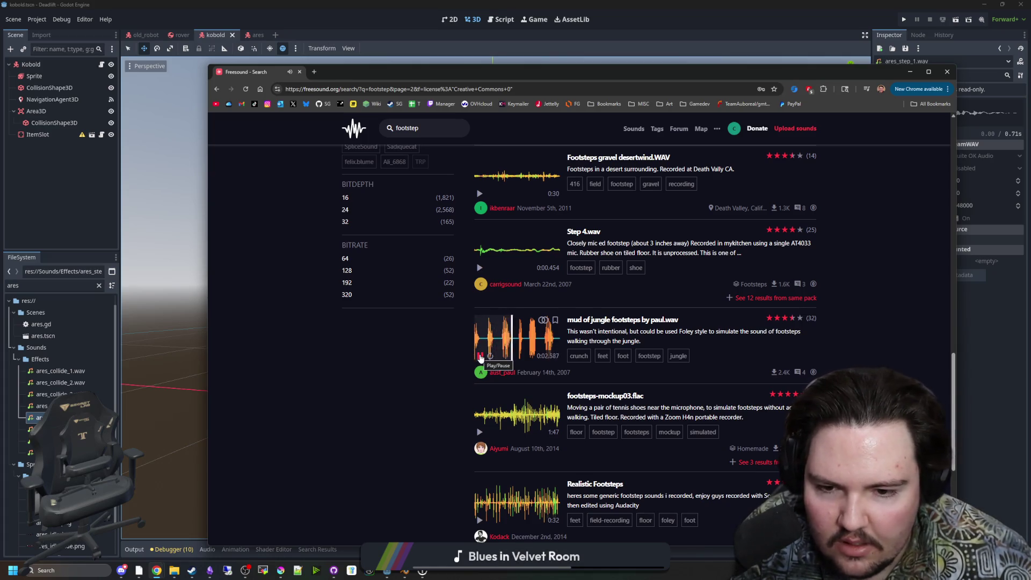
{"action": "left_click", "coordinate": [480, 357]}
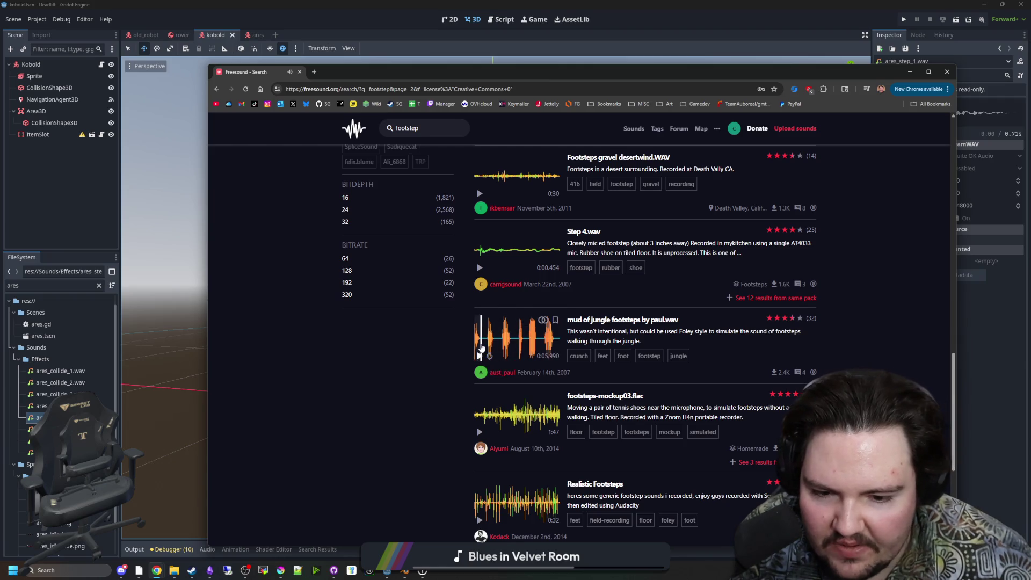
{"action": "scroll", "coordinate": [482, 348], "scroll_direction": "down", "scroll_amount": 3}
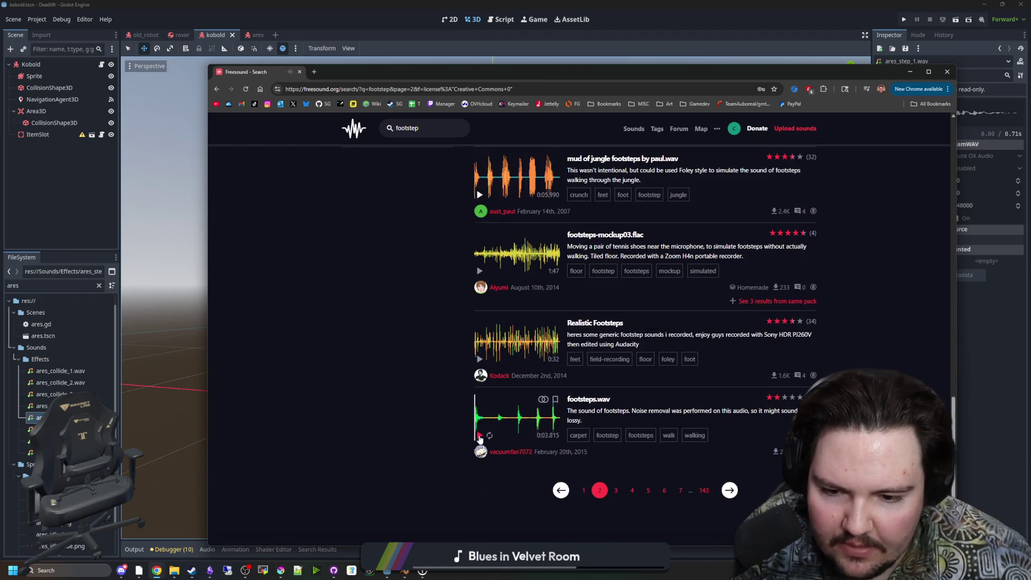
{"action": "left_click", "coordinate": [480, 436]}
{"action": "left_click", "coordinate": [489, 410]}
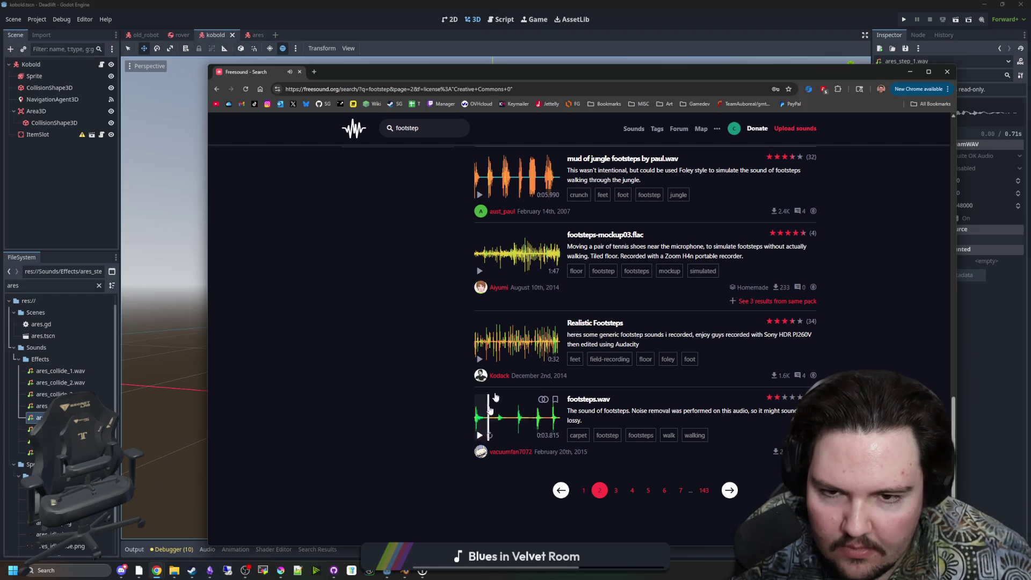
{"action": "scroll", "coordinate": [494, 398], "scroll_direction": "up", "scroll_amount": 2}
{"action": "left_click", "coordinate": [480, 379]}
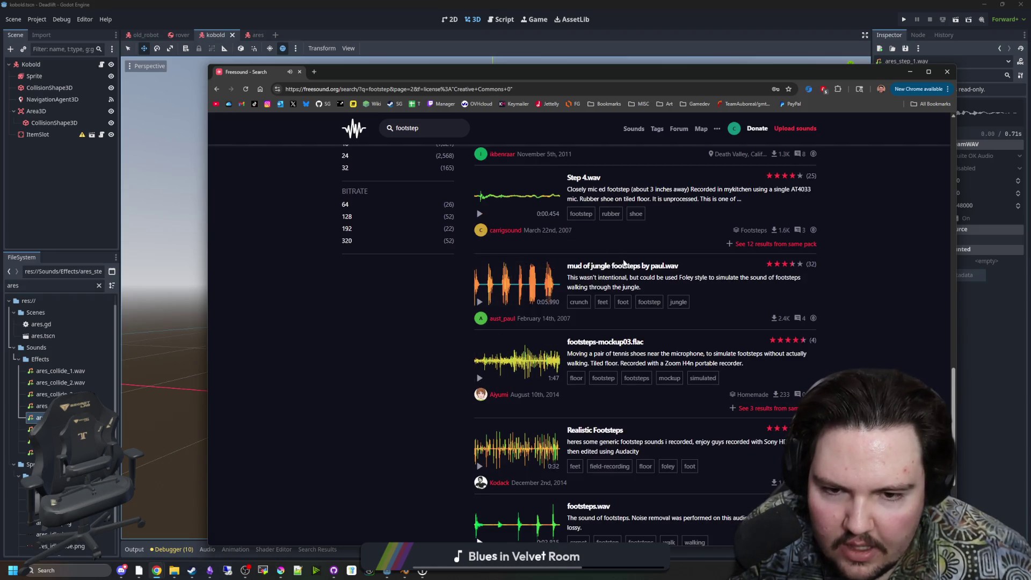
Open 'mud of jungle footsteps by paul.wav' in a new tab, download it, and drag it into Resolve.
{"action": "middle_click", "coordinate": [624, 266]}
{"action": "left_click", "coordinate": [338, 71]}
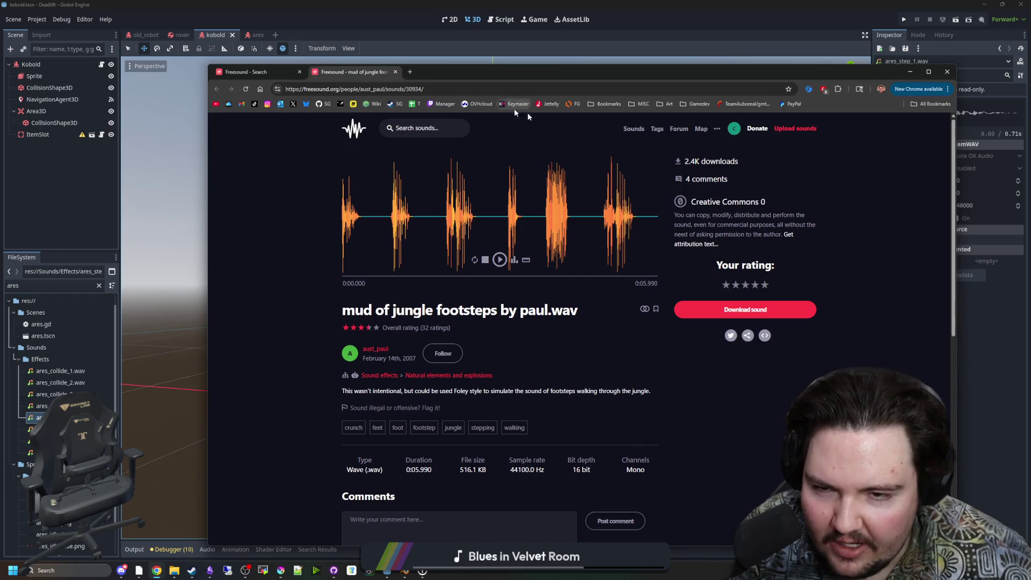
{"action": "left_click", "coordinate": [708, 309]}
{"action": "left_click", "coordinate": [620, 60]}
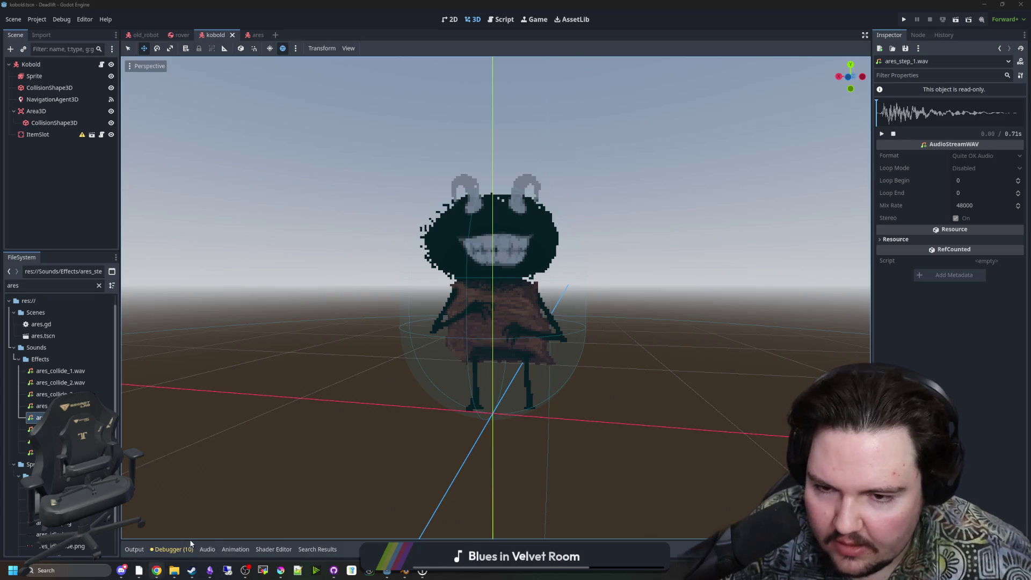
{"action": "mouse_move", "coordinate": [191, 544]}
{"action": "left_mouse_down"}
{"action": "mouse_move", "coordinate": [386, 570]}
{"action": "mouse_move", "coordinate": [687, 391]}
{"action": "mouse_move", "coordinate": [667, 442]}
{"action": "mouse_move", "coordinate": [685, 399]}
{"action": "left_mouse_up"}
Switch to the Edit page and zoom the timeline to locate the new footsteps clip.
{"action": "key", "text": "shift+4"}
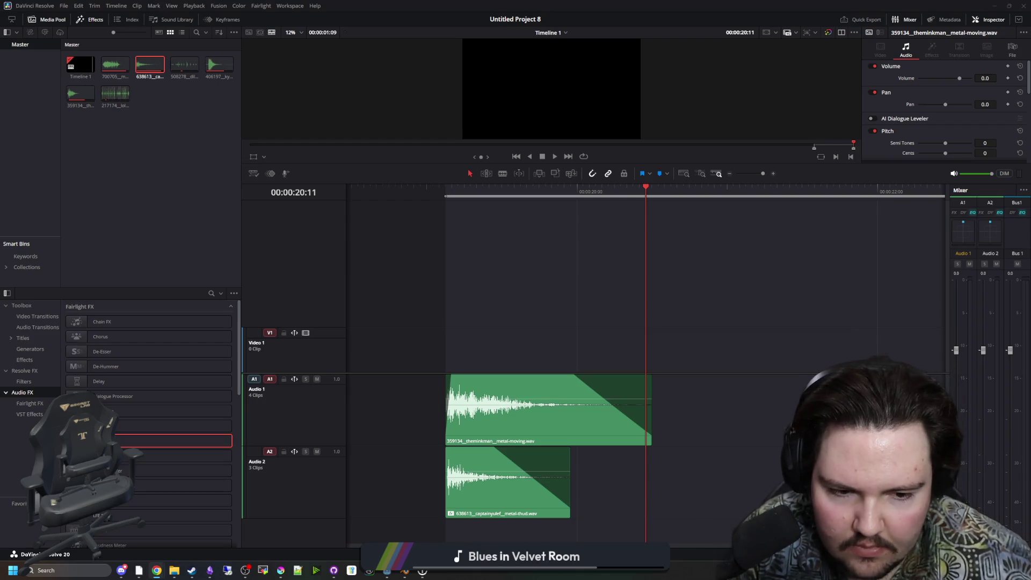
{"action": "scroll", "coordinate": [432, 378], "scroll_direction": "down", "scroll_amount": 10}
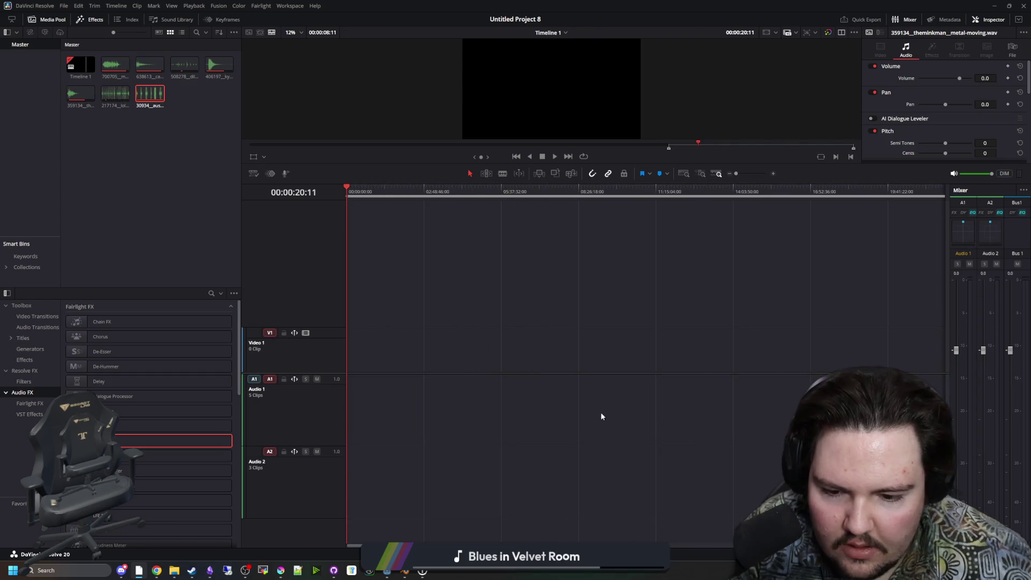
{"action": "scroll", "coordinate": [359, 417], "scroll_direction": "up", "scroll_amount": 10}
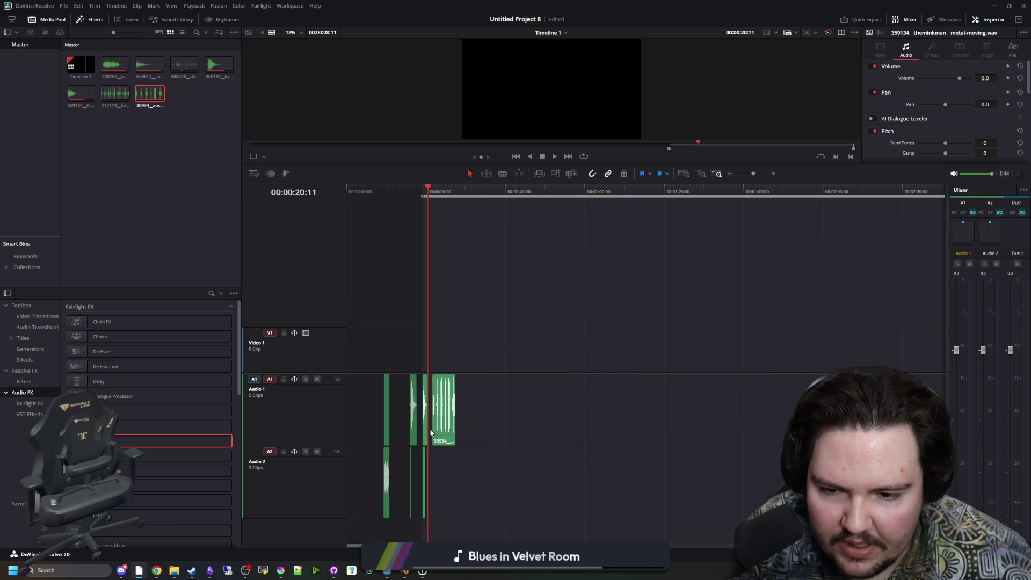
{"action": "scroll", "coordinate": [431, 432], "scroll_direction": "up", "scroll_amount": 5}
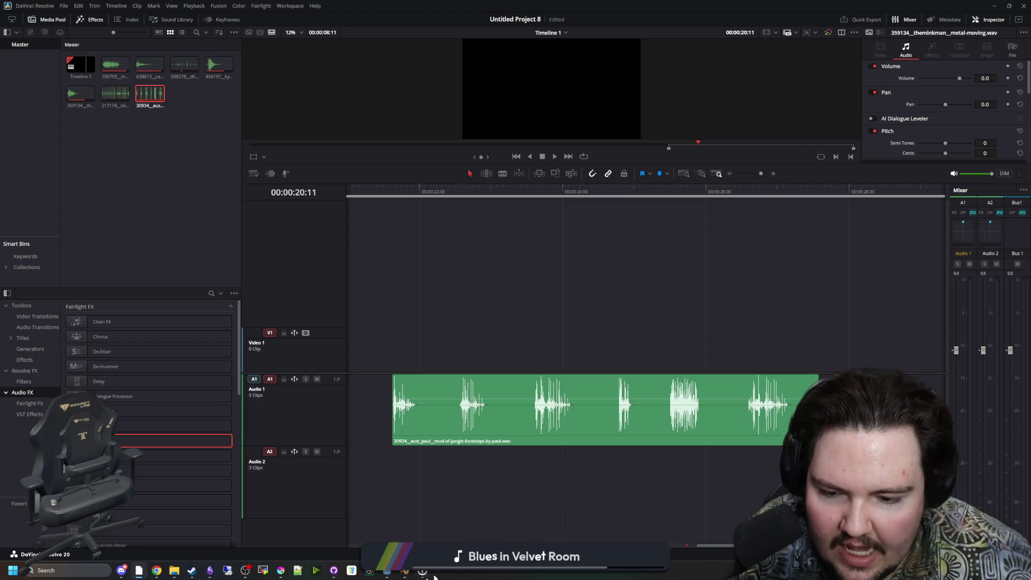
Cycle through the Media, Cut, Fairlight and Fusion pages back to Edit, then open Project Settings.
{"action": "key", "text": "shift+2"}
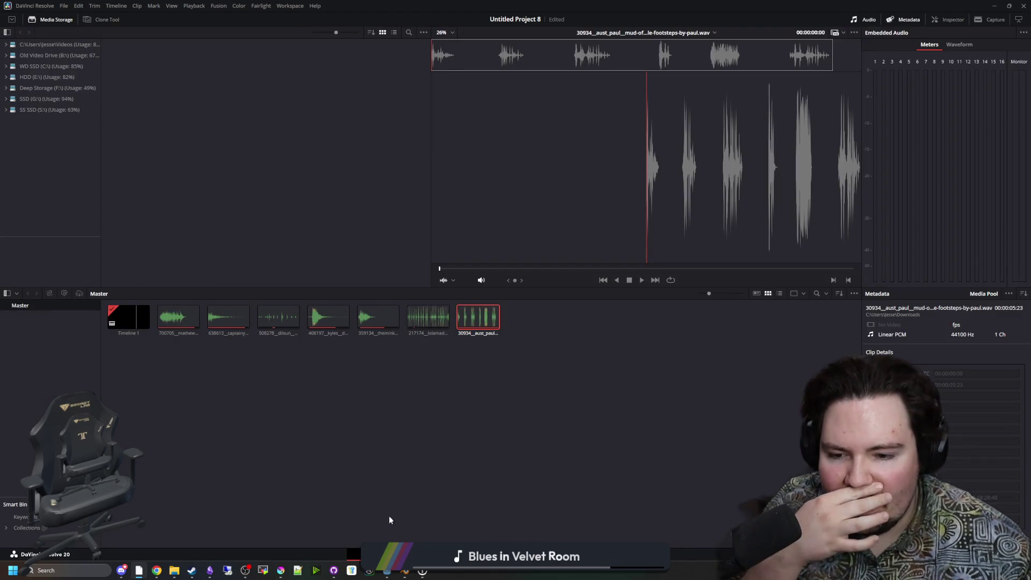
{"action": "key", "text": "shift+3"}
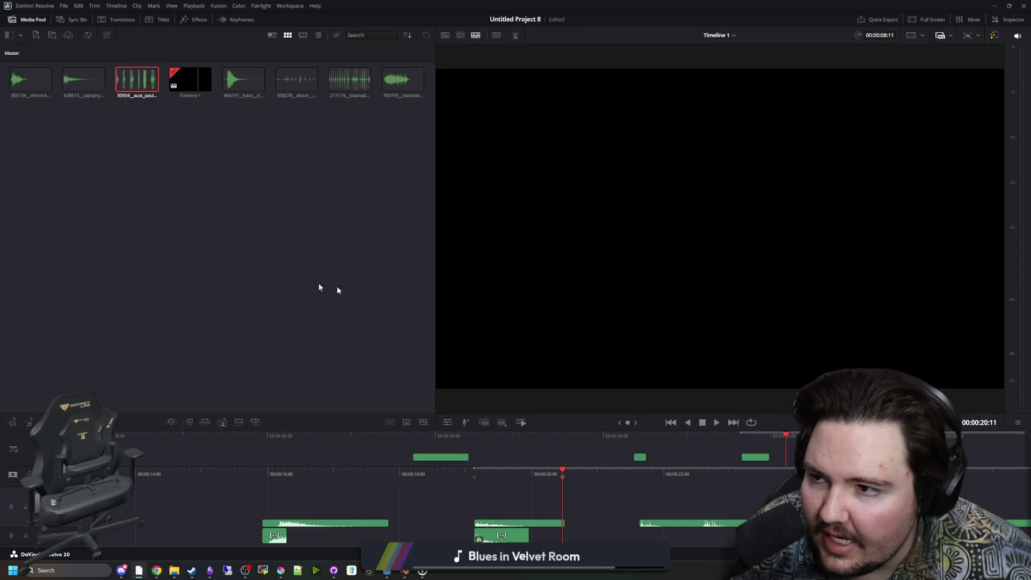
{"action": "key", "text": "shift+7"}
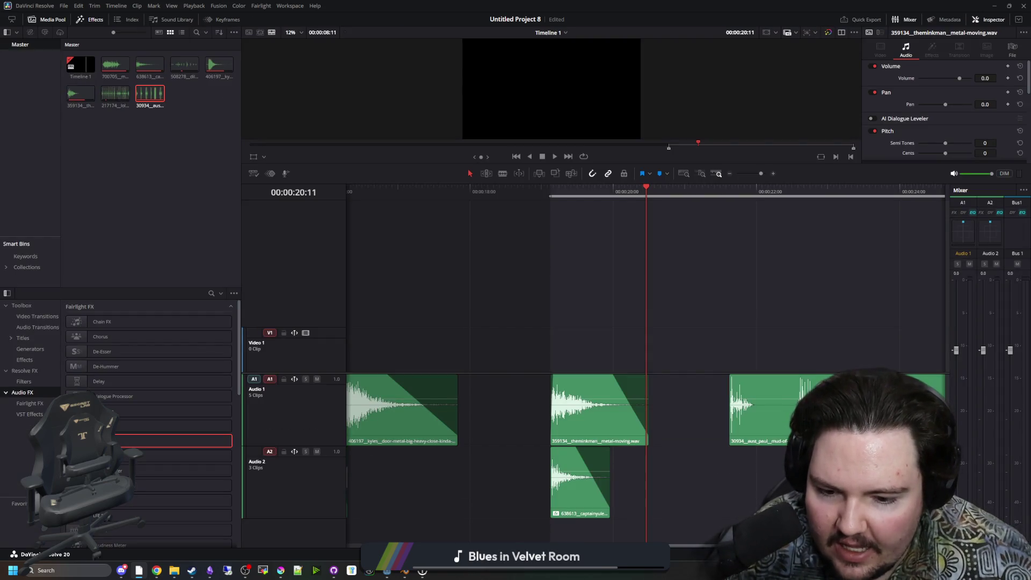
{"action": "key", "text": "shift+5"}
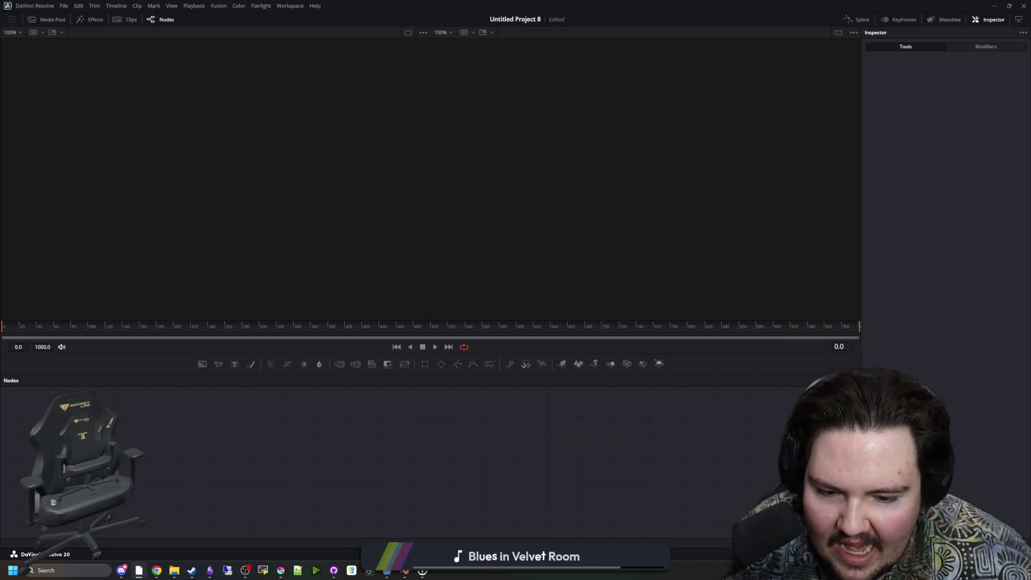
{"action": "key", "text": "shift+4"}
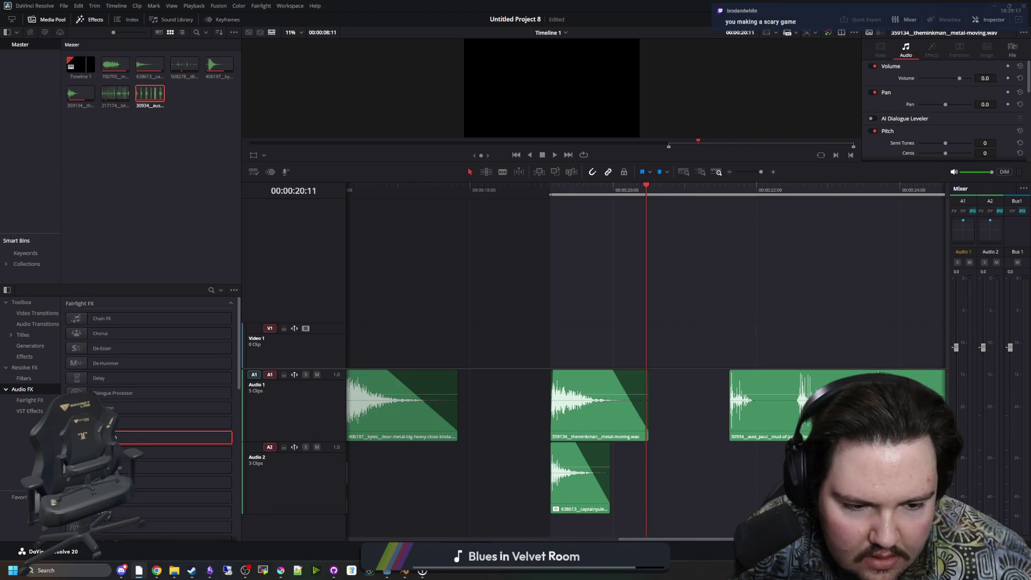
{"action": "key", "text": "shift+9"}
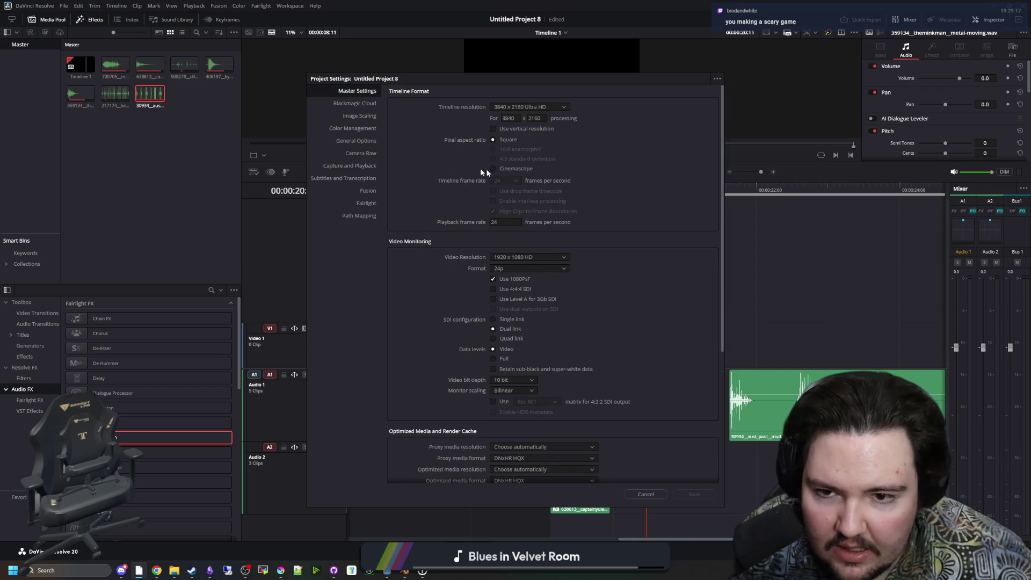
{"action": "scroll", "coordinate": [423, 160], "scroll_direction": "down", "scroll_amount": 3}
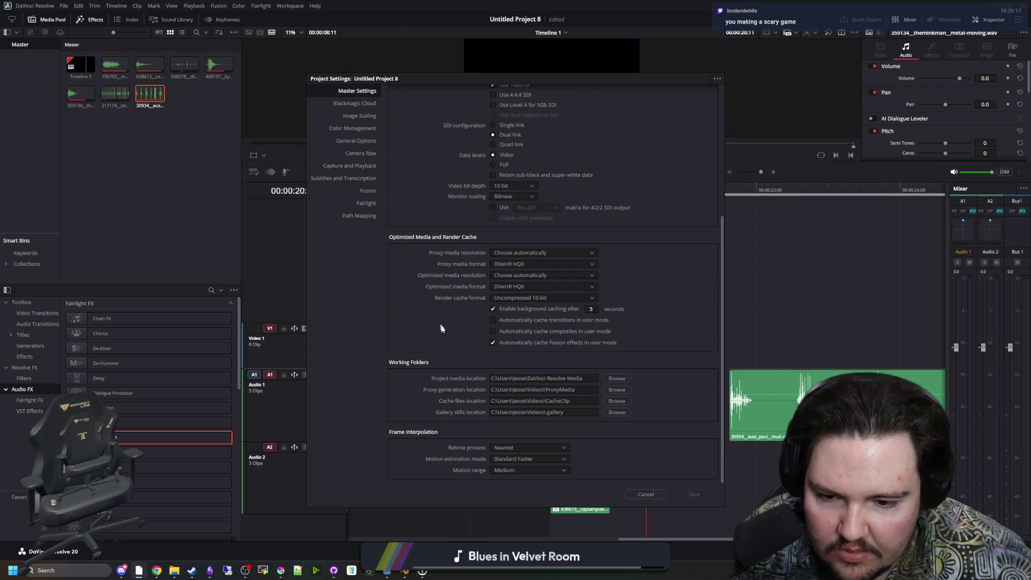
{"action": "scroll", "coordinate": [432, 317], "scroll_direction": "up", "scroll_amount": 4}
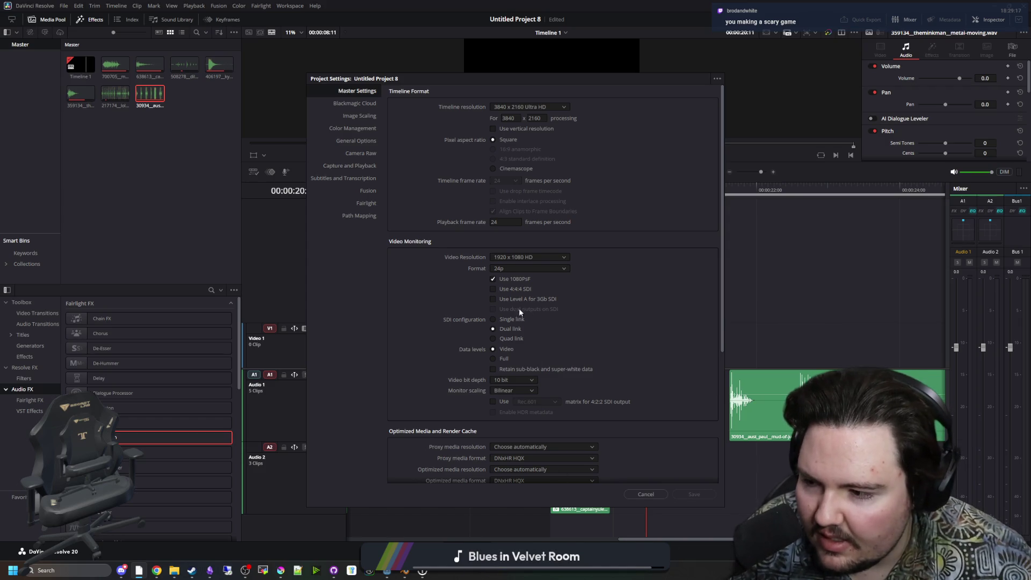
{"action": "left_click_drag", "start_coordinate": [417, 74], "coordinate": [398, 77]}
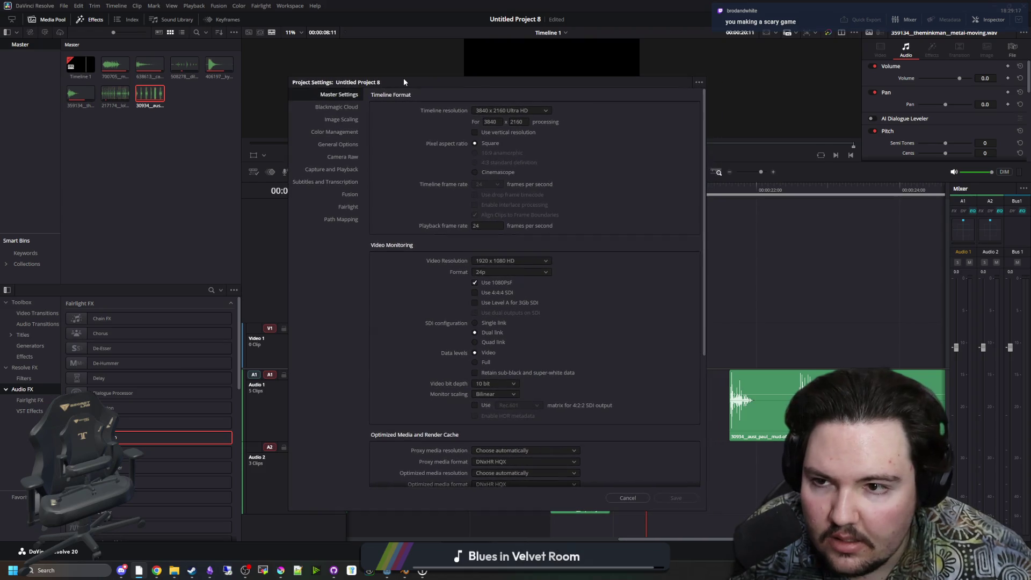
{"action": "left_click", "coordinate": [626, 498]}
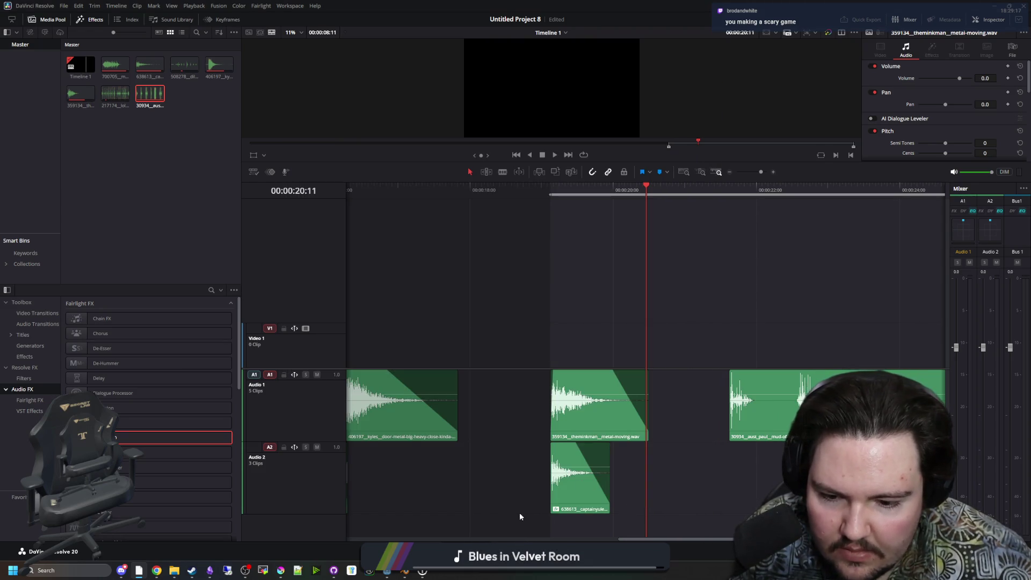
{"action": "scroll", "coordinate": [474, 424], "scroll_direction": "down", "scroll_amount": 4}
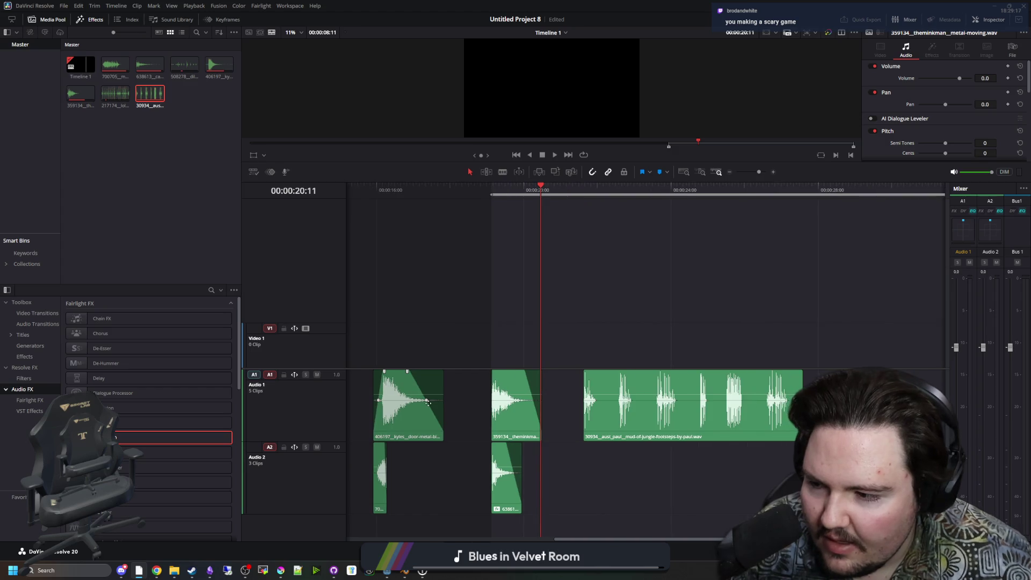
{"action": "scroll", "coordinate": [773, 422], "scroll_direction": "up", "scroll_amount": 5}
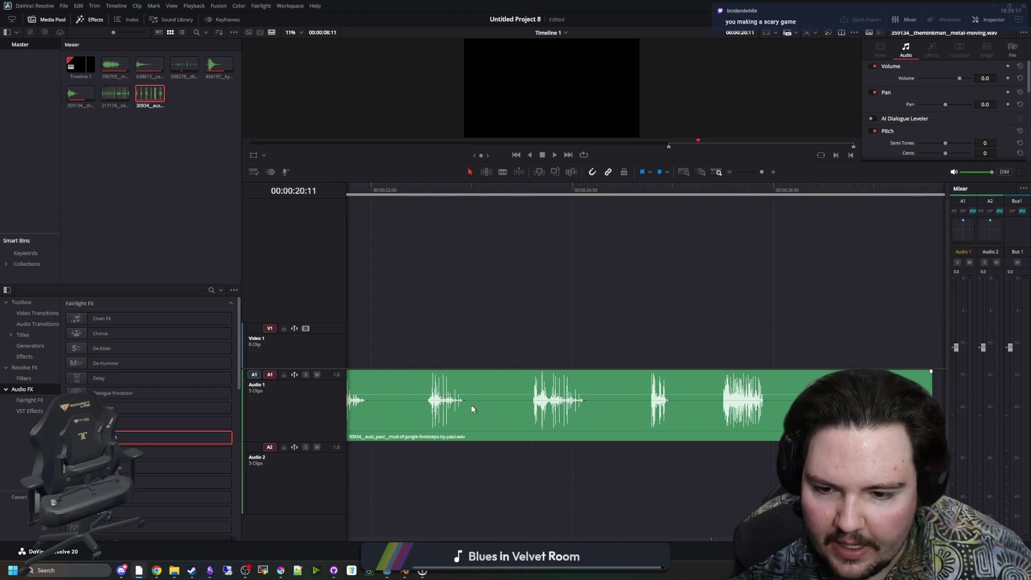
{"action": "scroll", "coordinate": [500, 376], "scroll_direction": "up", "scroll_amount": 3}
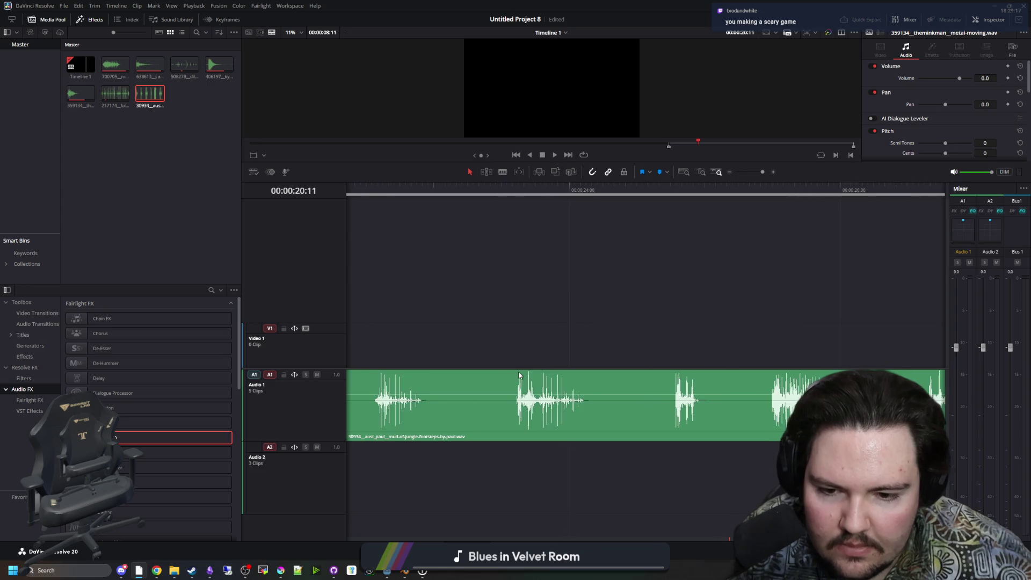
{"action": "scroll", "coordinate": [593, 401], "scroll_direction": "down", "scroll_amount": 2}
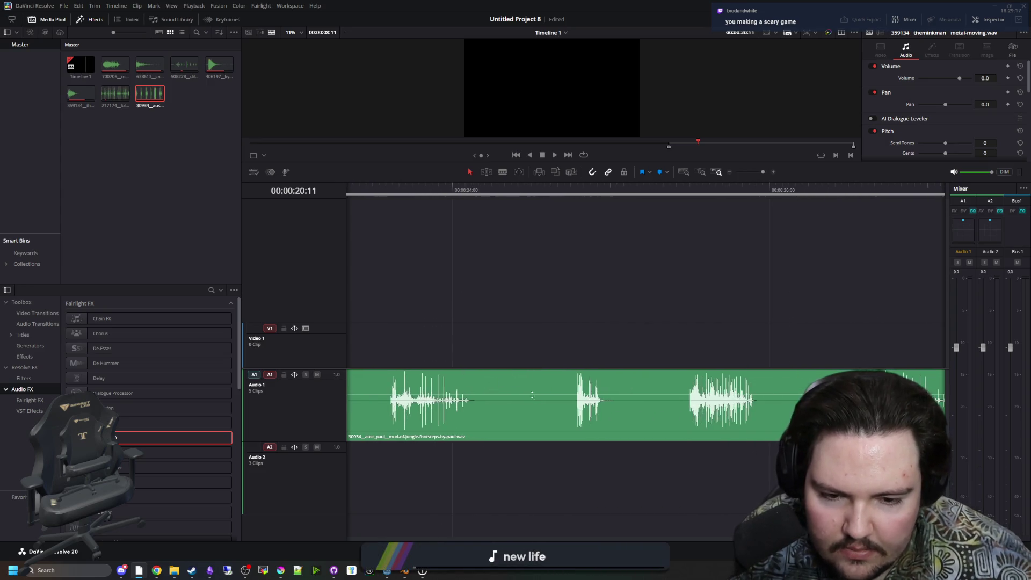
{"action": "scroll", "coordinate": [593, 400], "scroll_direction": "up", "scroll_amount": 2}
{"action": "key", "text": "b"}
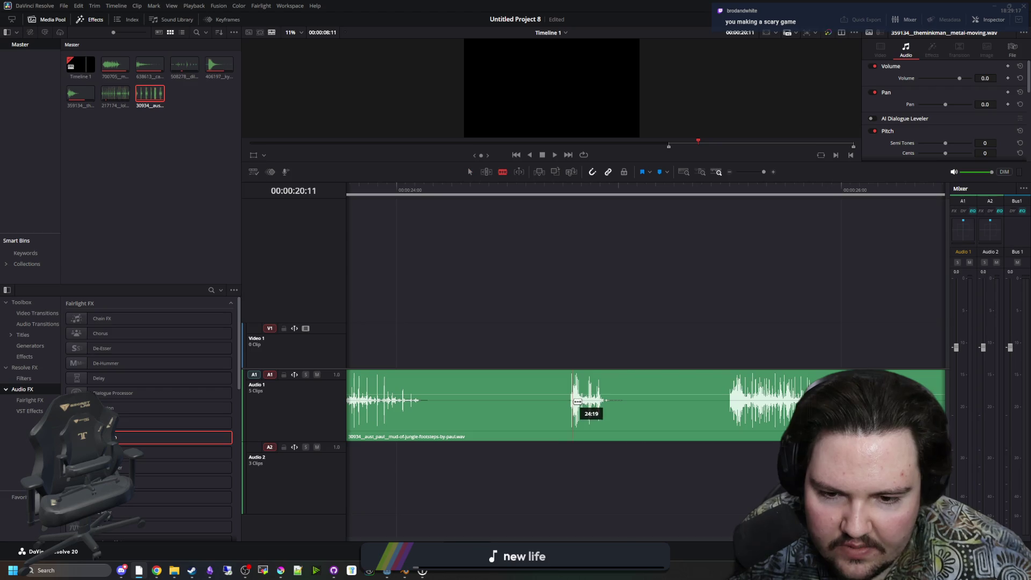
{"action": "left_click", "coordinate": [571, 401]}
{"action": "left_click", "coordinate": [713, 402]}
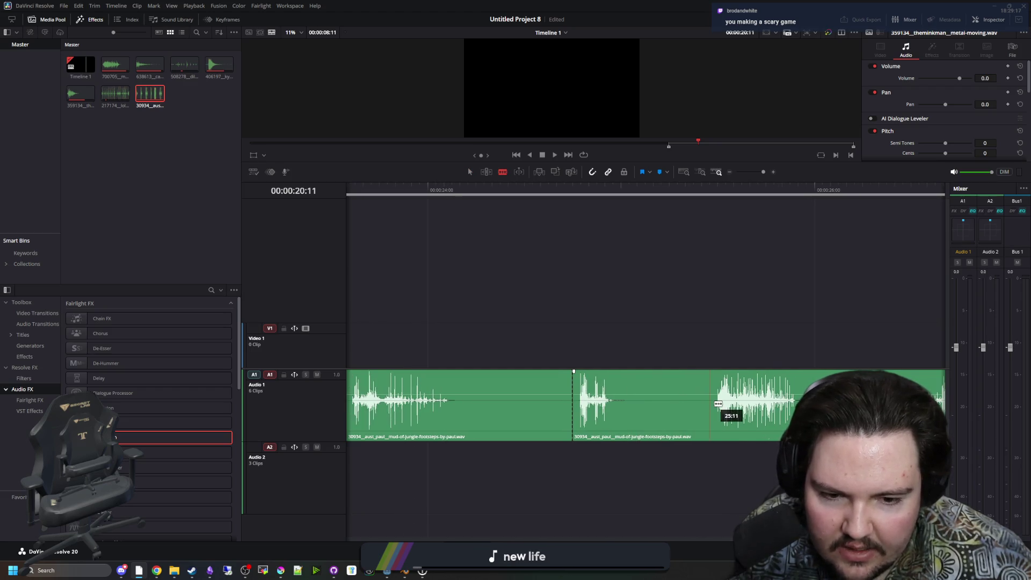
{"action": "scroll", "coordinate": [717, 404], "scroll_direction": "down", "scroll_amount": 1}
{"action": "scroll", "coordinate": [717, 403], "scroll_direction": "down", "scroll_amount": 1}
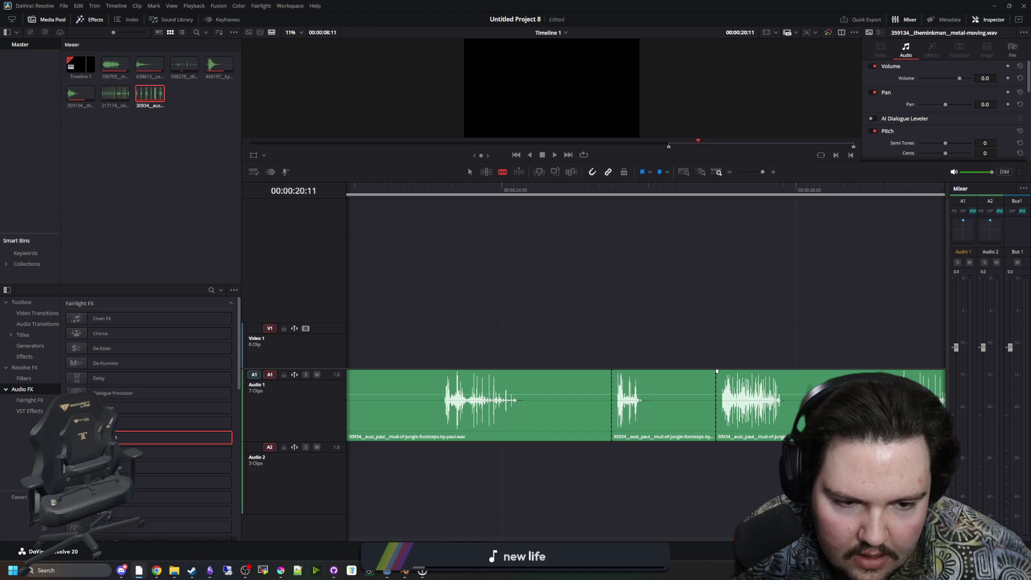
{"action": "left_click", "coordinate": [439, 402]}
{"action": "scroll", "coordinate": [439, 401], "scroll_direction": "down", "scroll_amount": 1}
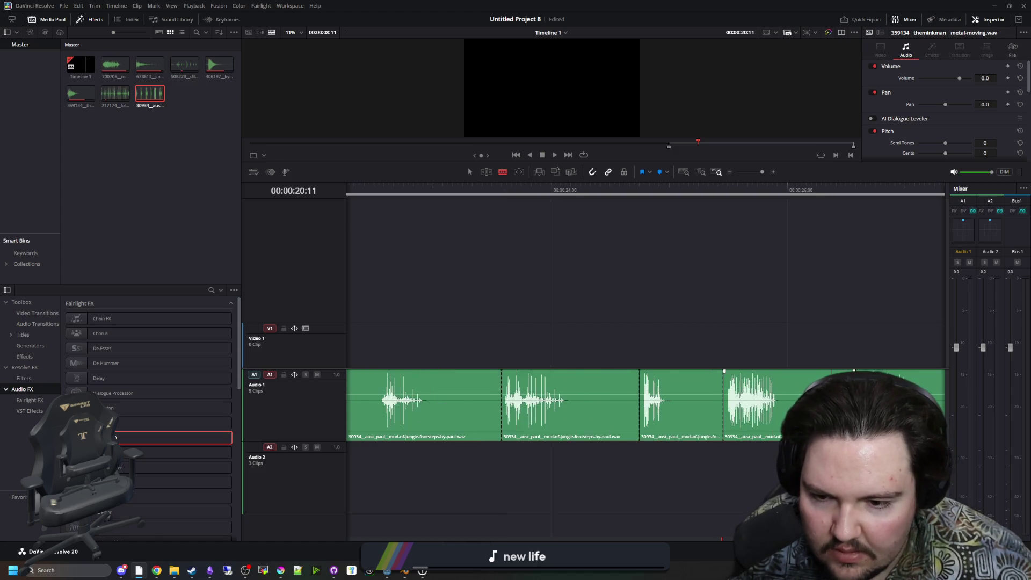
{"action": "scroll", "coordinate": [578, 401], "scroll_direction": "left", "scroll_amount": 4}
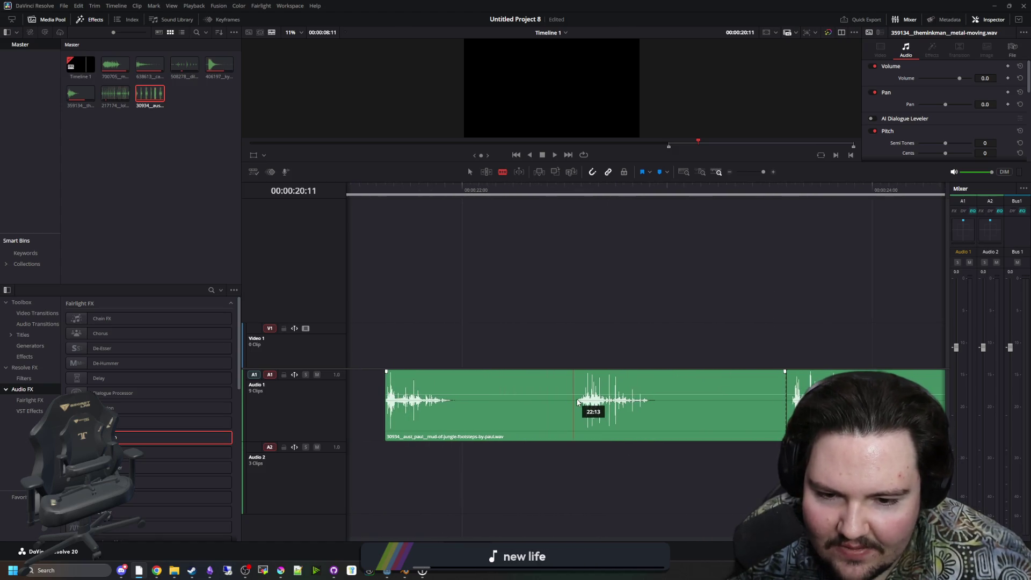
{"action": "left_click", "coordinate": [578, 402]}
{"action": "scroll", "coordinate": [397, 402], "scroll_direction": "down", "scroll_amount": 2}
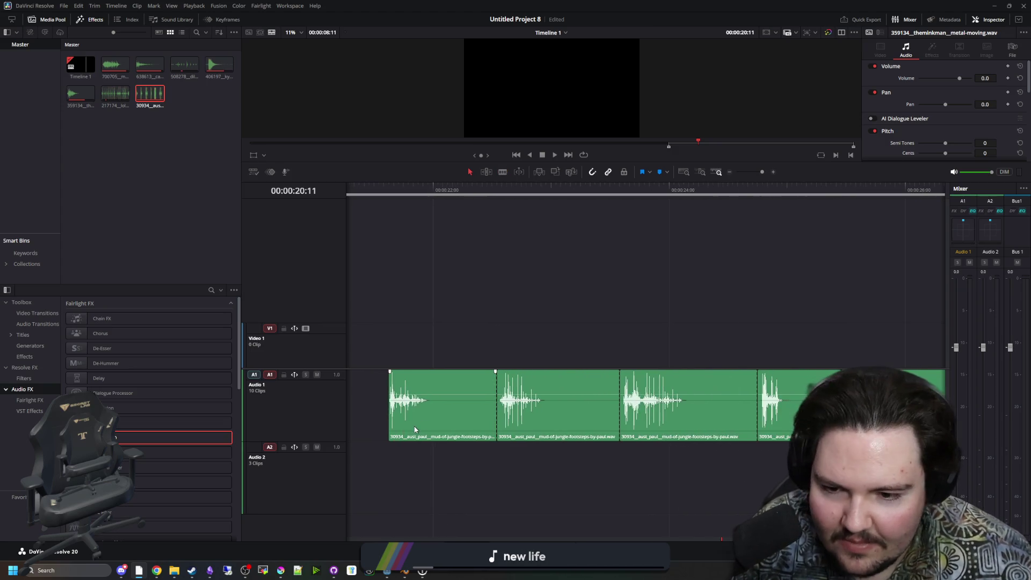
{"action": "scroll", "coordinate": [598, 400], "scroll_direction": "down", "scroll_amount": 3}
{"action": "scroll", "coordinate": [598, 400], "scroll_direction": "up", "scroll_amount": 4}
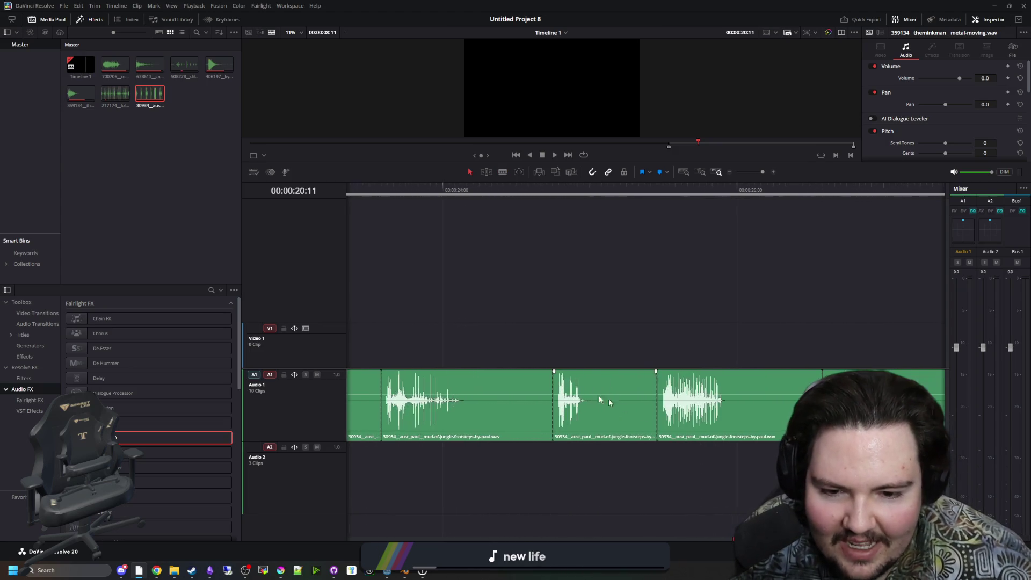
{"action": "left_click", "coordinate": [559, 193]}
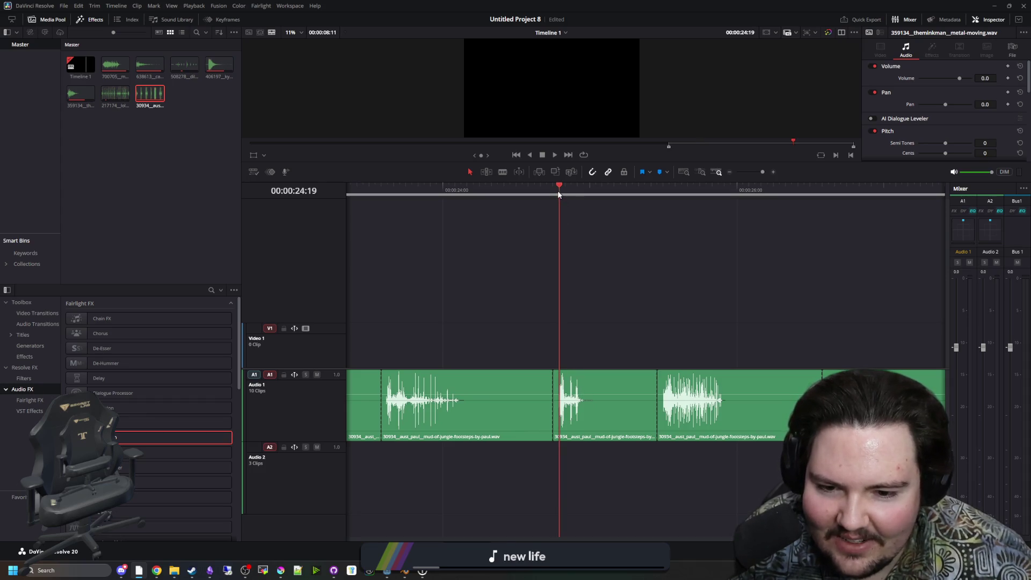
{"action": "left_click", "coordinate": [553, 193]}
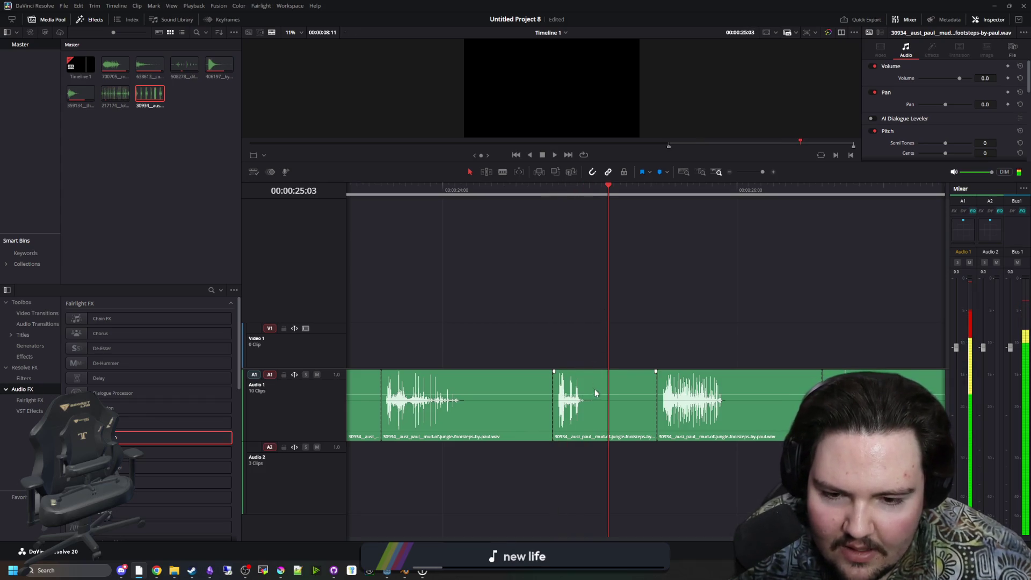
{"action": "scroll", "coordinate": [686, 404], "scroll_direction": "up", "scroll_amount": 2}
{"action": "mouse_move", "coordinate": [696, 403]}
{"action": "left_mouse_down"}
{"action": "mouse_move", "coordinate": [561, 411]}
{"action": "mouse_move", "coordinate": [578, 412]}
{"action": "left_mouse_up"}
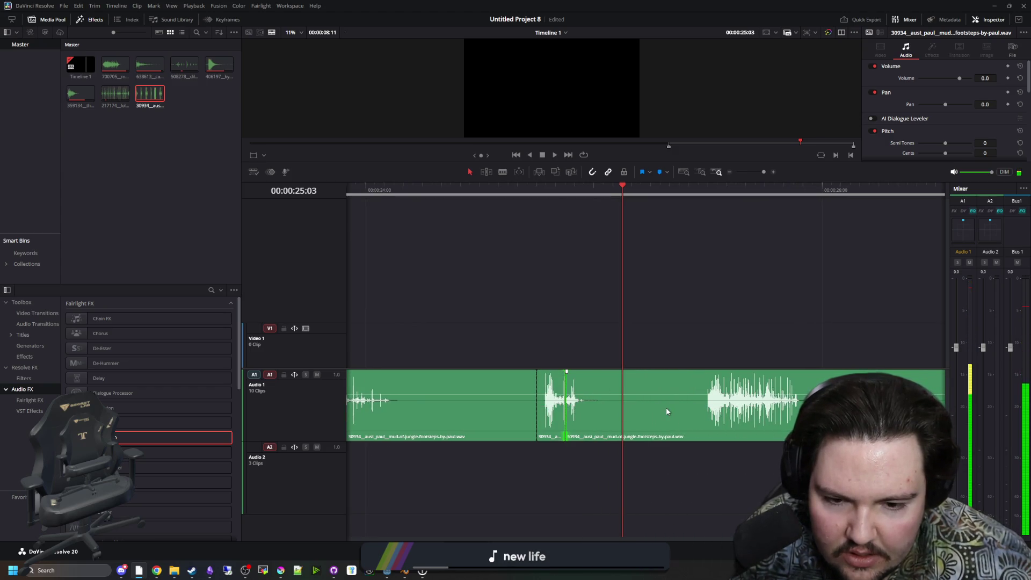
{"action": "key", "text": "ctrl+z"}
{"action": "left_click", "coordinate": [696, 417]}
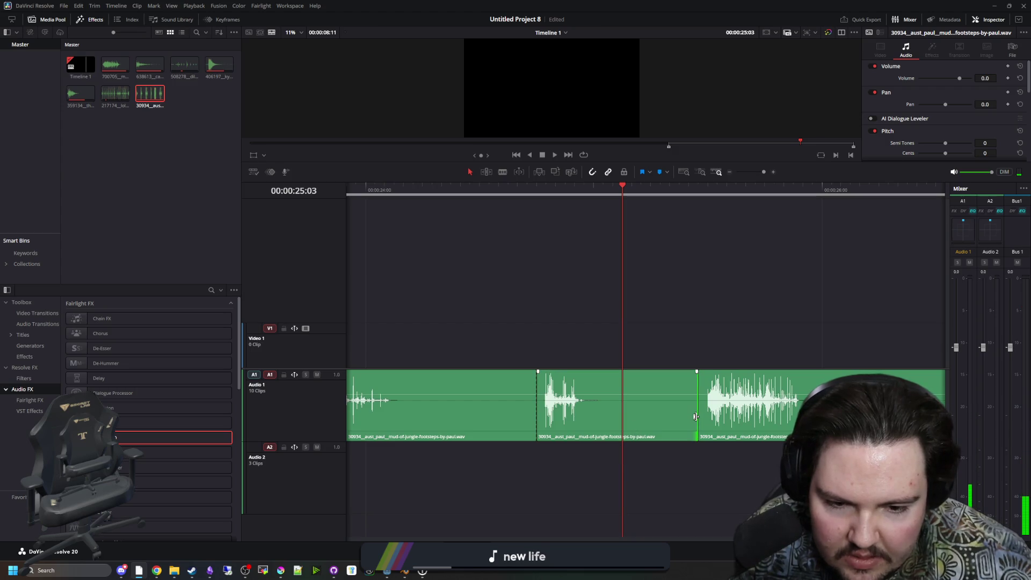
{"action": "left_click_drag", "start_coordinate": [697, 413], "coordinate": [558, 414]}
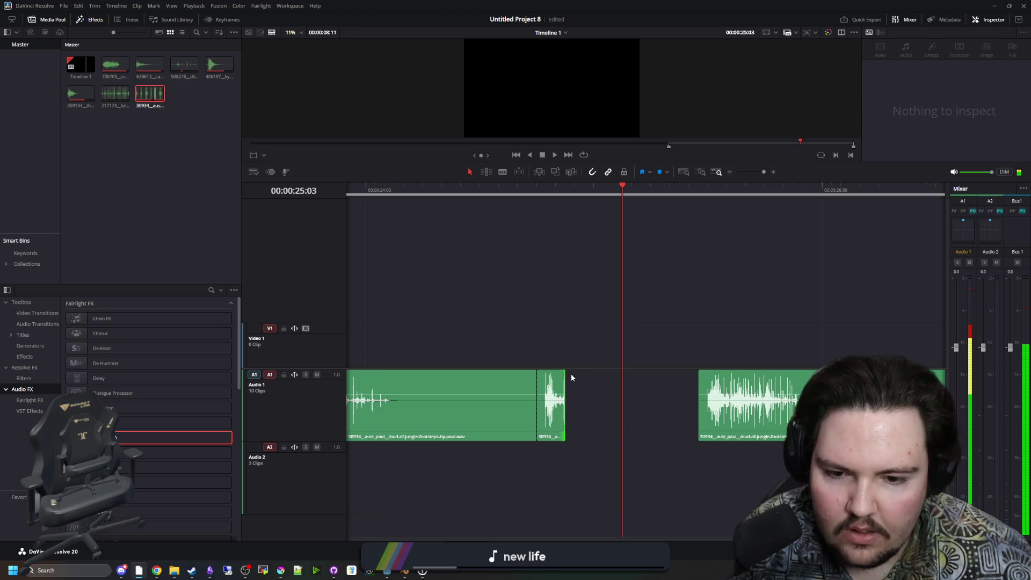
Try a short fade-out on the middle footstep clip, auditioning it with and without the tail.
{"action": "left_click_drag", "start_coordinate": [564, 372], "coordinate": [545, 372]}
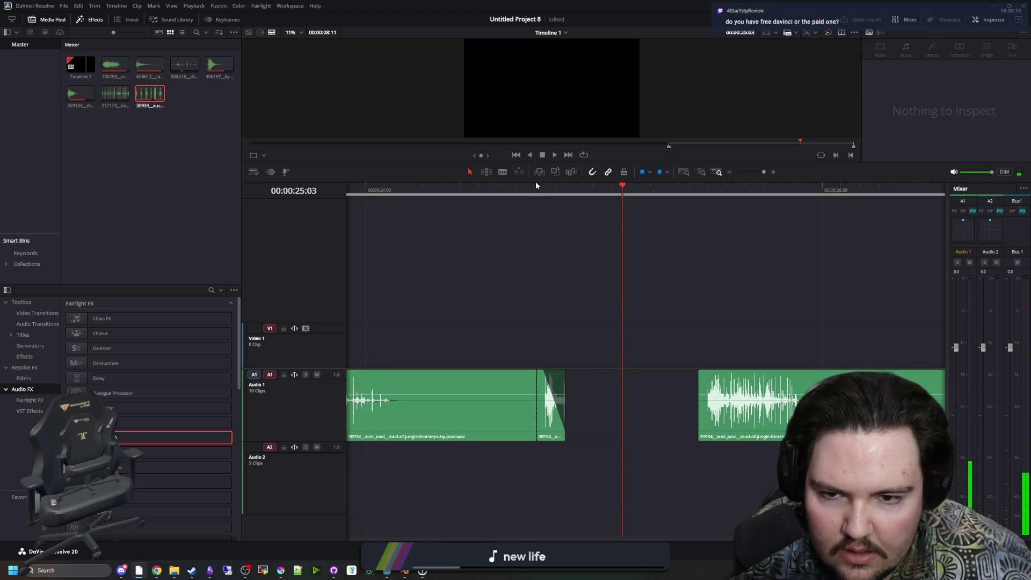
{"action": "left_click", "coordinate": [536, 189]}
{"action": "key", "text": "space"}
{"action": "left_click", "coordinate": [546, 391]}
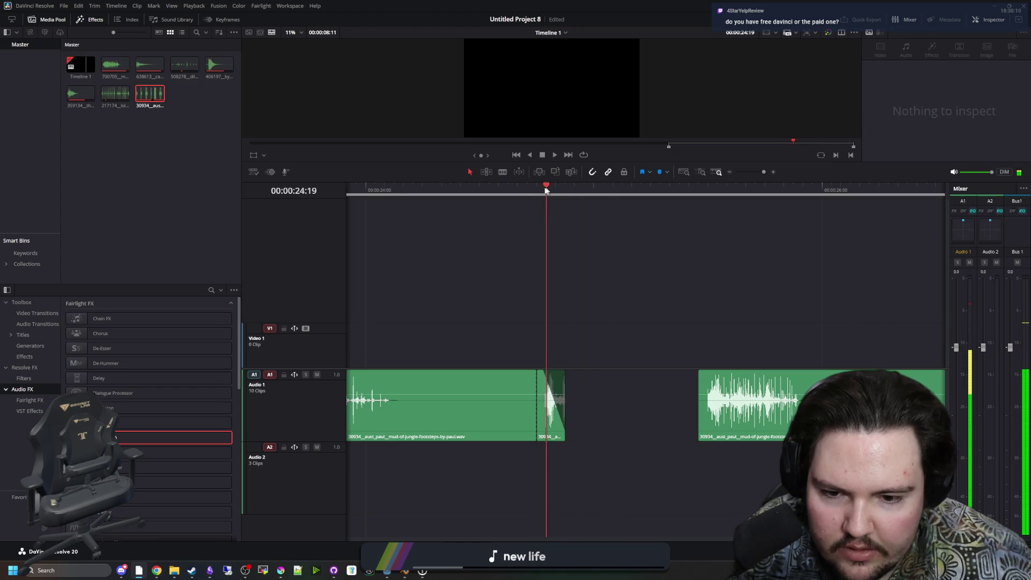
{"action": "key", "text": "space"}
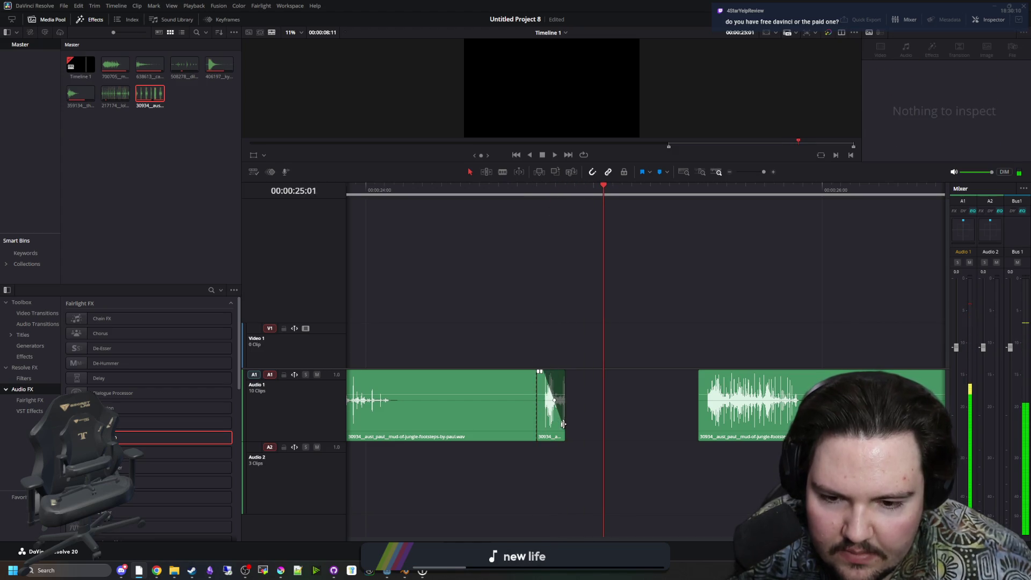
{"action": "left_click_drag", "start_coordinate": [563, 403], "coordinate": [566, 372]}
{"action": "left_click", "coordinate": [537, 189]}
{"action": "key", "text": "space"}
{"action": "key", "text": "space"}
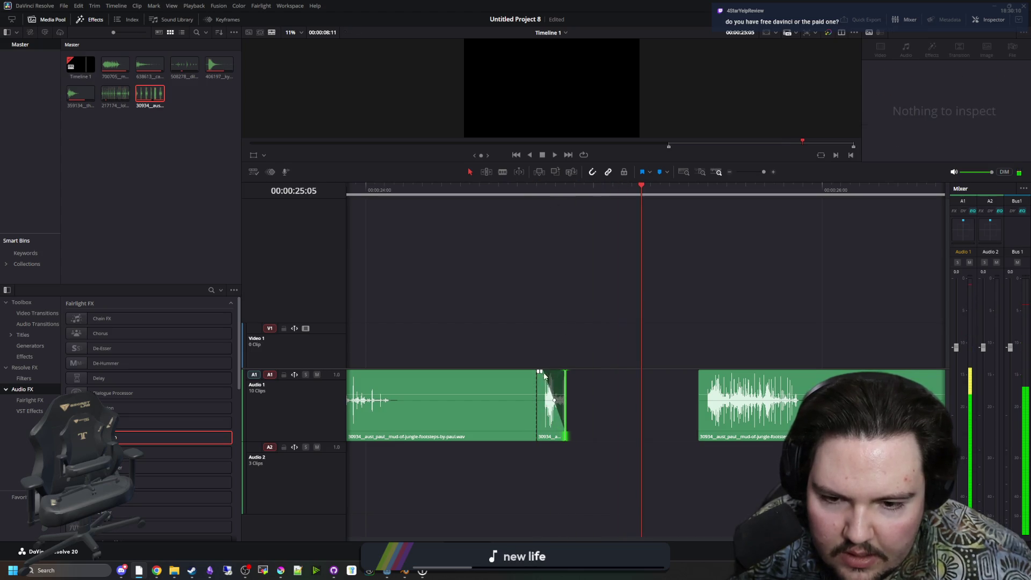
{"action": "left_click", "coordinate": [536, 191]}
{"action": "key", "text": "space"}
{"action": "key", "text": "space"}
{"action": "left_click", "coordinate": [515, 321]}
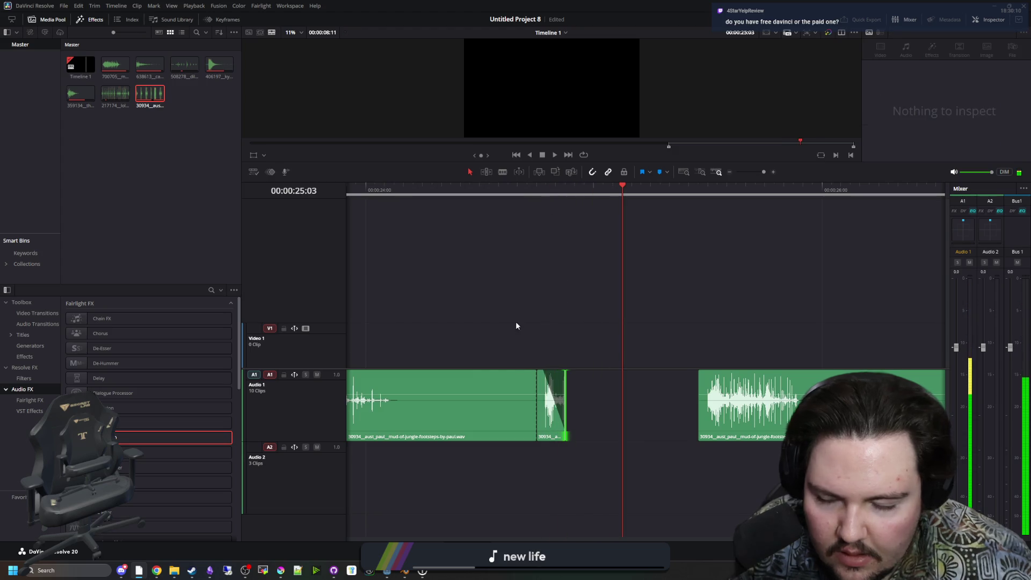
Trim the start of the next footstep clip and the end of the right clip, then play it.
{"action": "scroll", "coordinate": [501, 320], "scroll_direction": "down", "scroll_amount": 4}
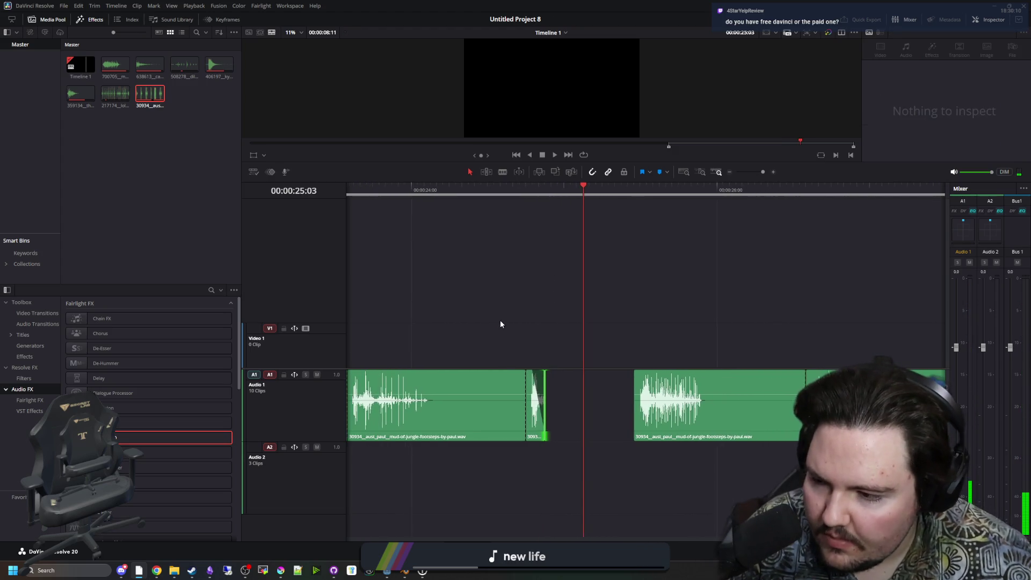
{"action": "scroll", "coordinate": [501, 320], "scroll_direction": "down", "scroll_amount": 4}
{"action": "scroll", "coordinate": [508, 333], "scroll_direction": "up", "scroll_amount": 5}
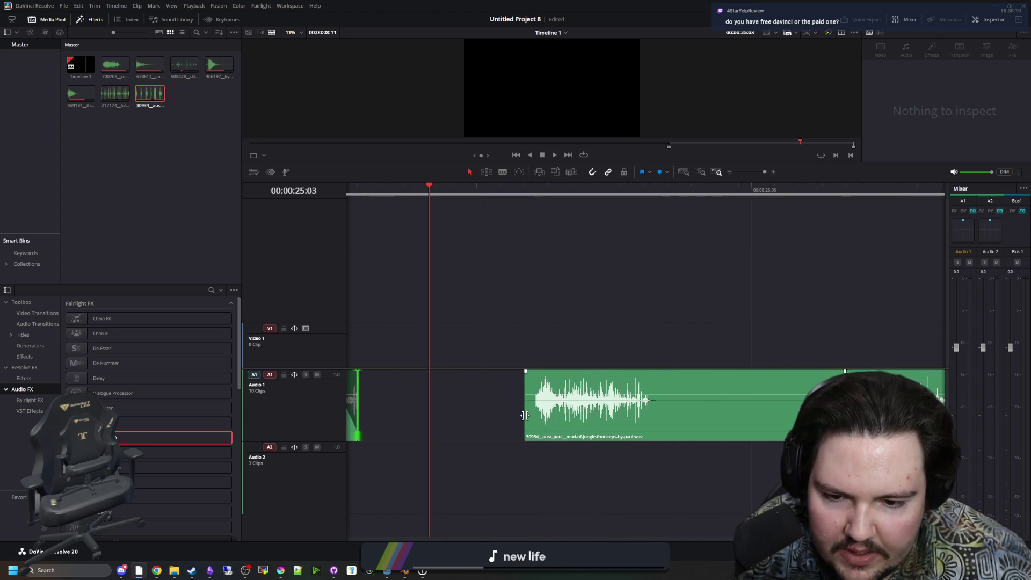
{"action": "left_click_drag", "start_coordinate": [525, 414], "coordinate": [553, 418]}
{"action": "scroll", "coordinate": [484, 416], "scroll_direction": "down", "scroll_amount": 5}
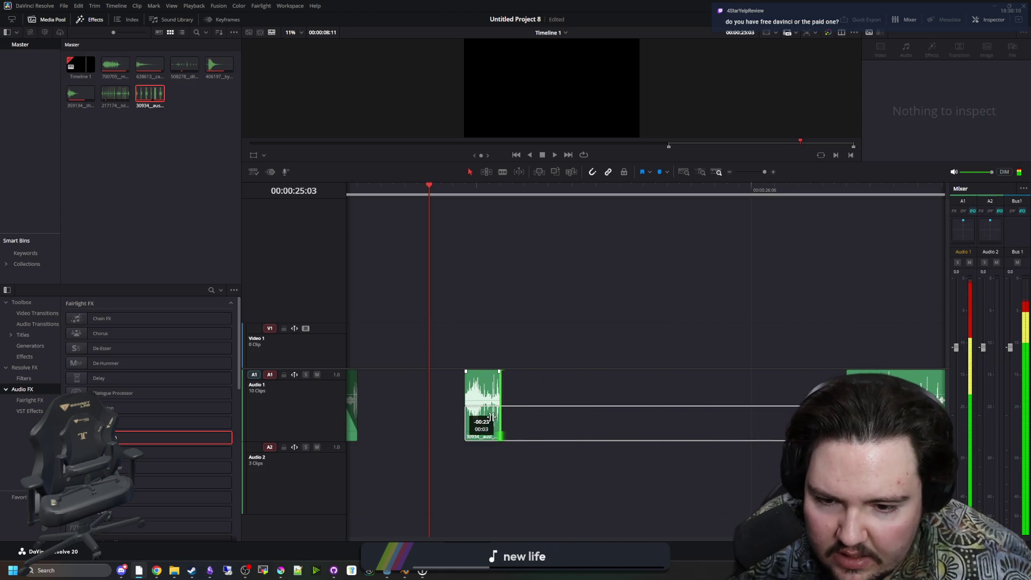
{"action": "scroll", "coordinate": [584, 407], "scroll_direction": "up", "scroll_amount": 1}
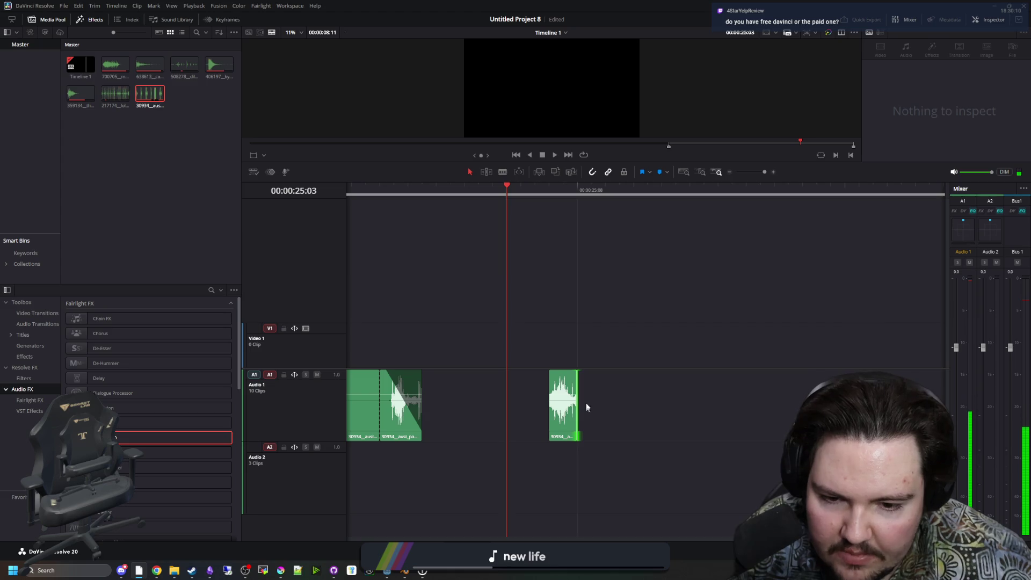
{"action": "left_click_drag", "start_coordinate": [578, 403], "coordinate": [576, 403]}
{"action": "left_click", "coordinate": [548, 189]}
{"action": "key", "text": "space"}
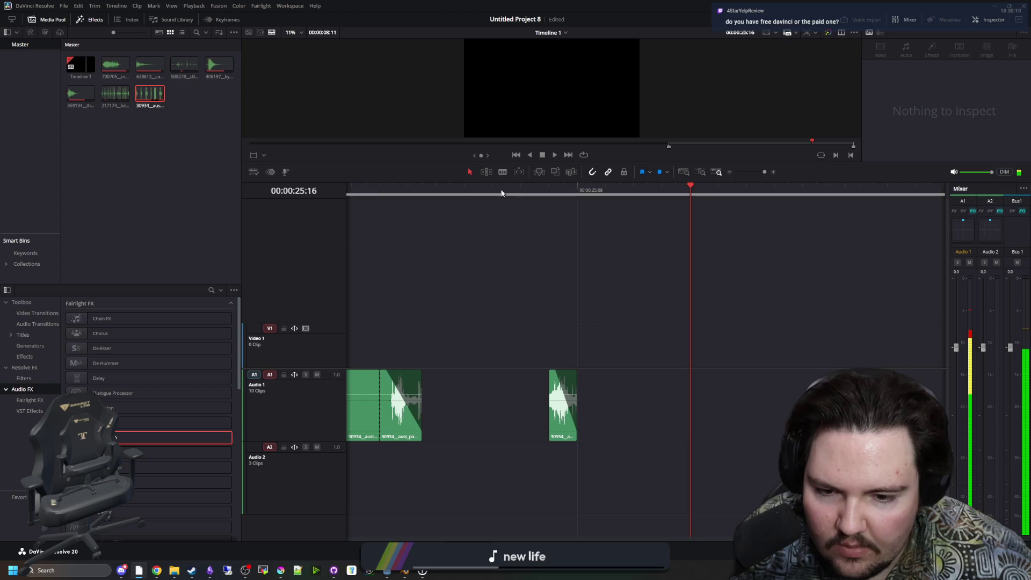
{"action": "key", "text": "space"}
Shorten the long right clip to a single footstep and save the project.
{"action": "scroll", "coordinate": [489, 322], "scroll_direction": "down", "scroll_amount": 2}
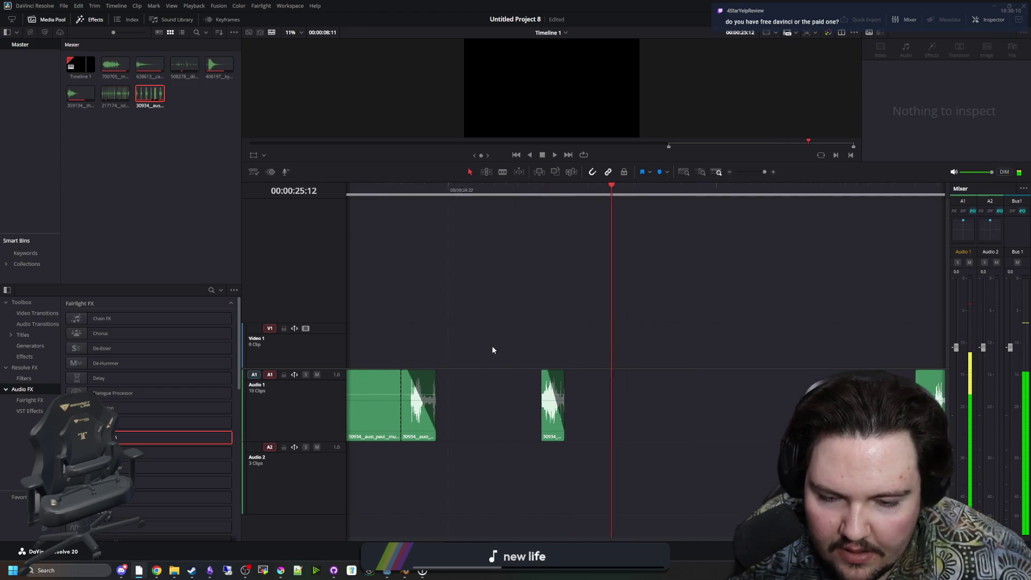
{"action": "left_click", "coordinate": [646, 192]}
{"action": "key", "text": "space"}
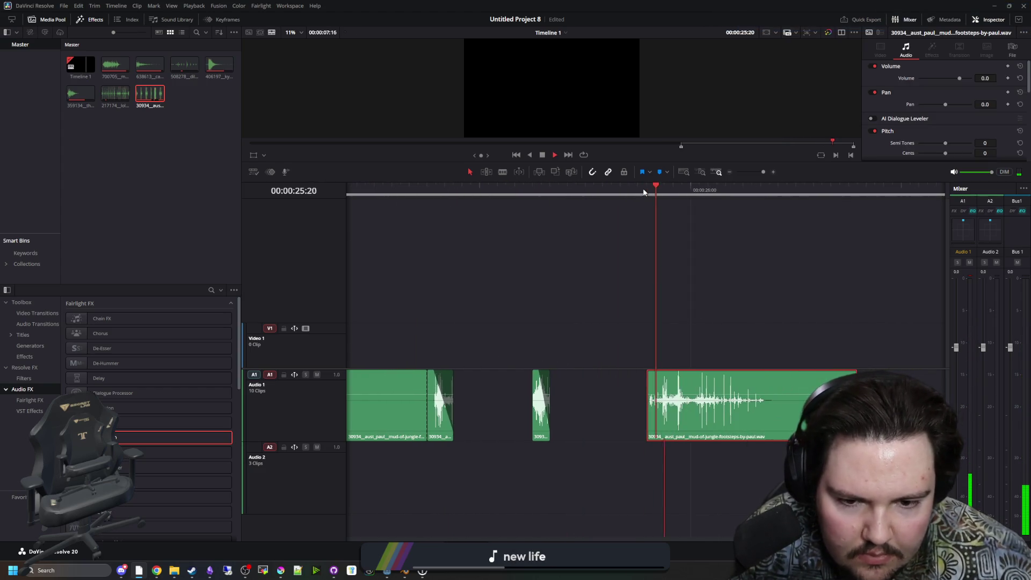
{"action": "key", "text": "space"}
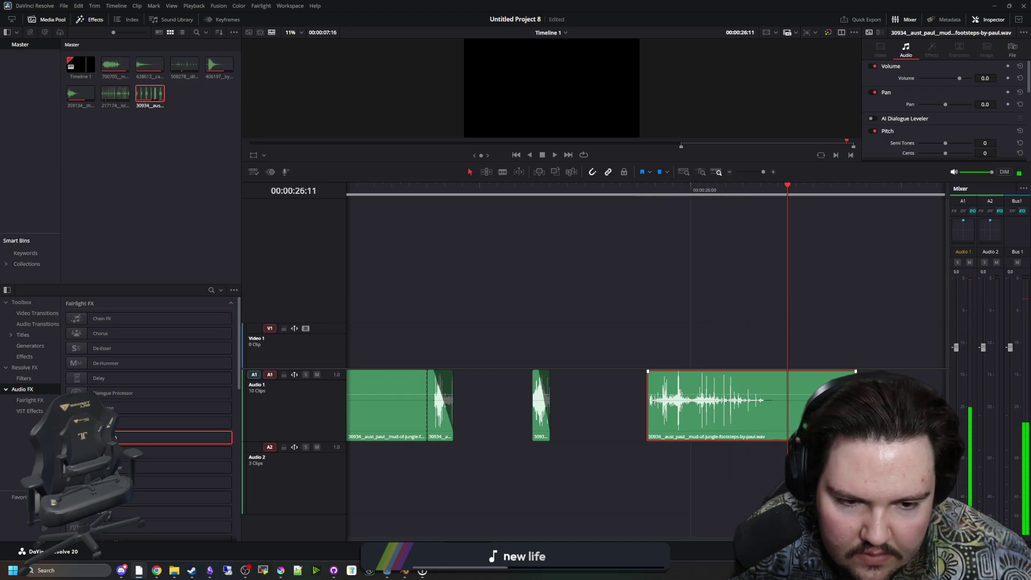
{"action": "left_click_drag", "start_coordinate": [855, 402], "coordinate": [671, 408]}
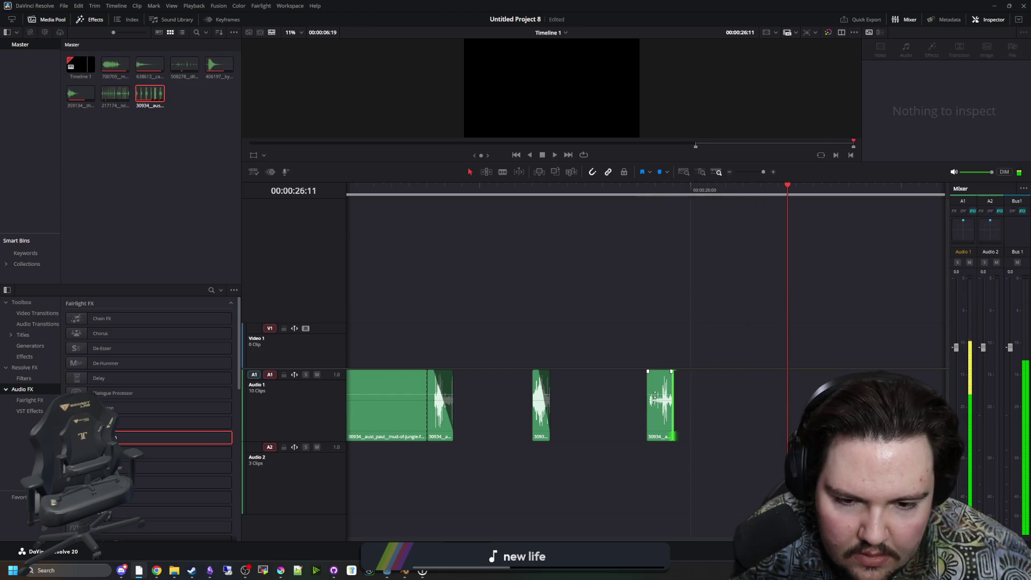
{"action": "left_click", "coordinate": [649, 191]}
{"action": "key", "text": "Down"}
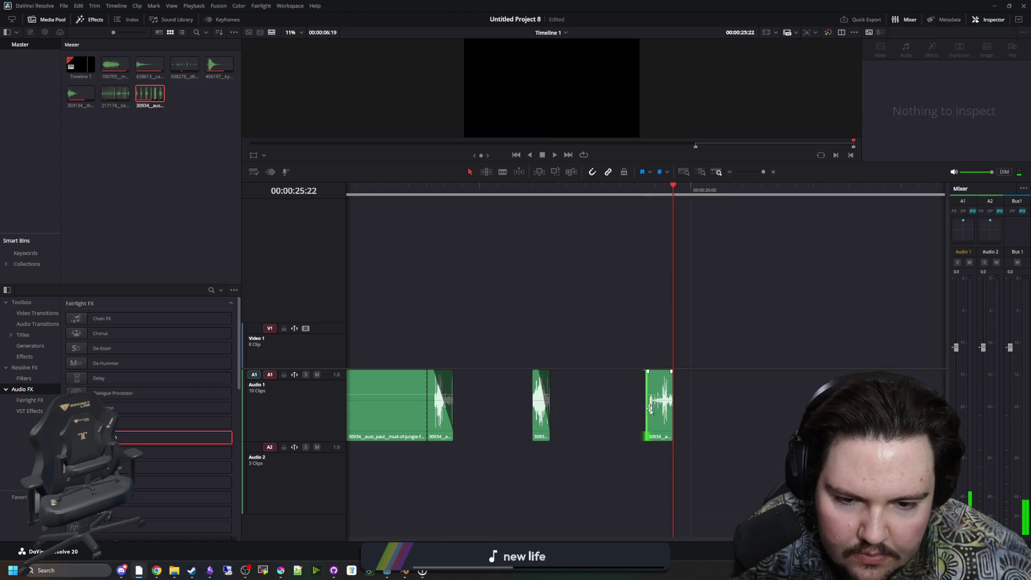
{"action": "key", "text": "ctrl+s"}
Play back the footstep clips to check the trims.
{"action": "left_click", "coordinate": [618, 191]}
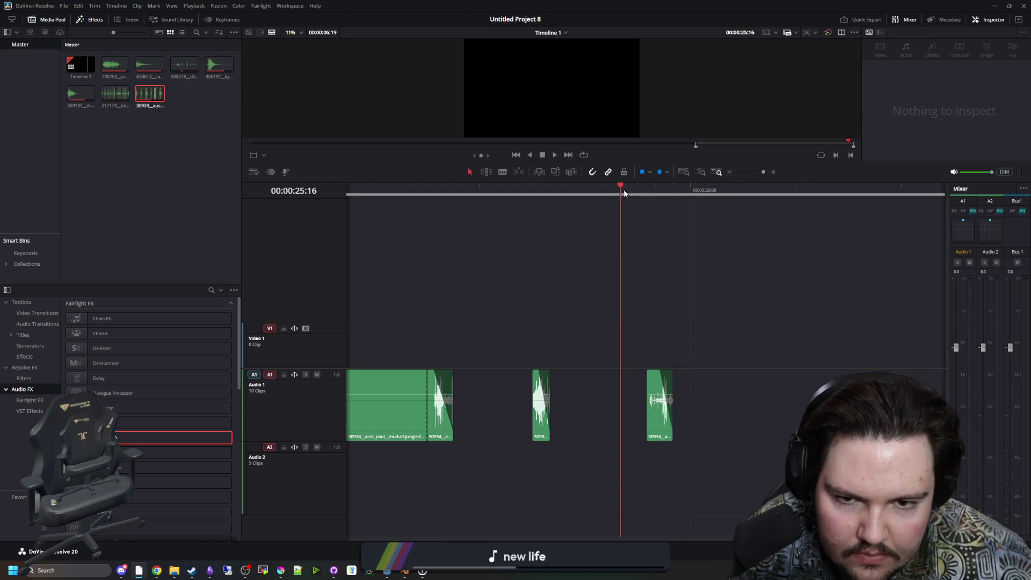
{"action": "key", "text": "space"}
{"action": "left_click", "coordinate": [512, 190]}
{"action": "key", "text": "space"}
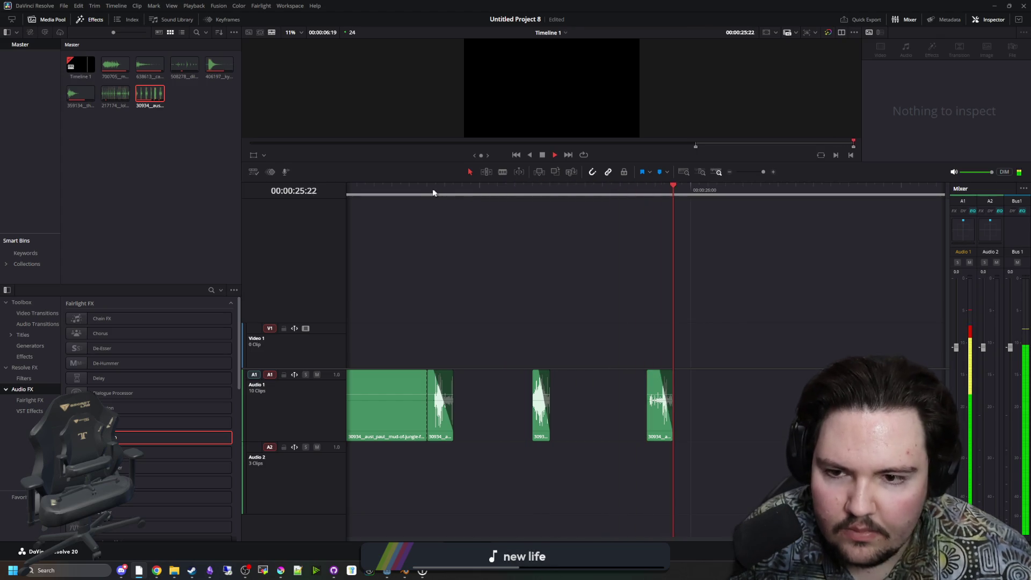
{"action": "left_click", "coordinate": [472, 191]}
{"action": "key", "text": "space"}
{"action": "key", "text": "space"}
Delete the third and other unneeded footstep clips, sliding the remaining clips to the right.
{"action": "scroll", "coordinate": [741, 365], "scroll_direction": "down", "scroll_amount": 2}
{"action": "scroll", "coordinate": [742, 364], "scroll_direction": "down", "scroll_amount": 2}
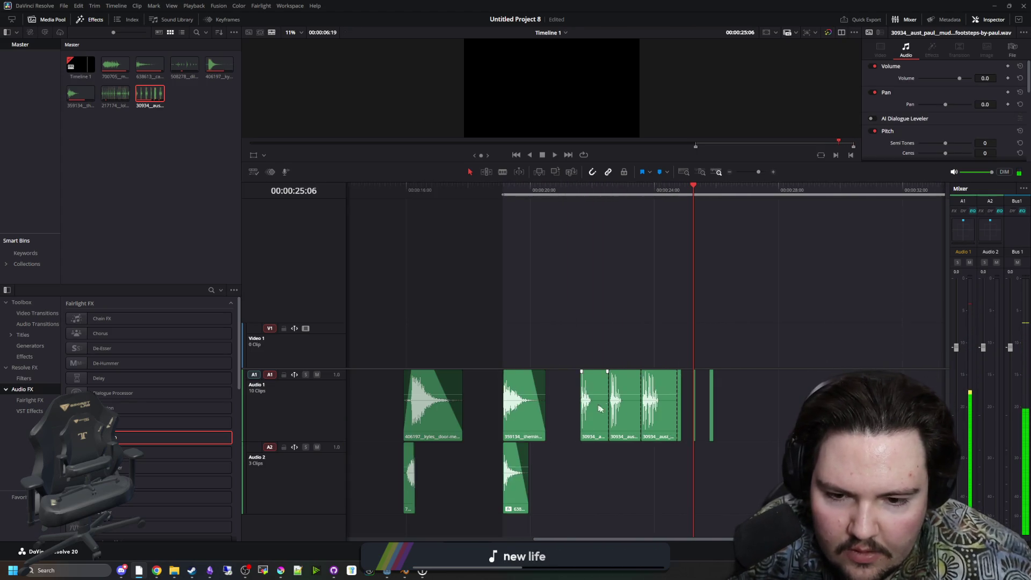
{"action": "left_click", "coordinate": [752, 417]}
{"action": "scroll", "coordinate": [432, 384], "scroll_direction": "down", "scroll_amount": 2}
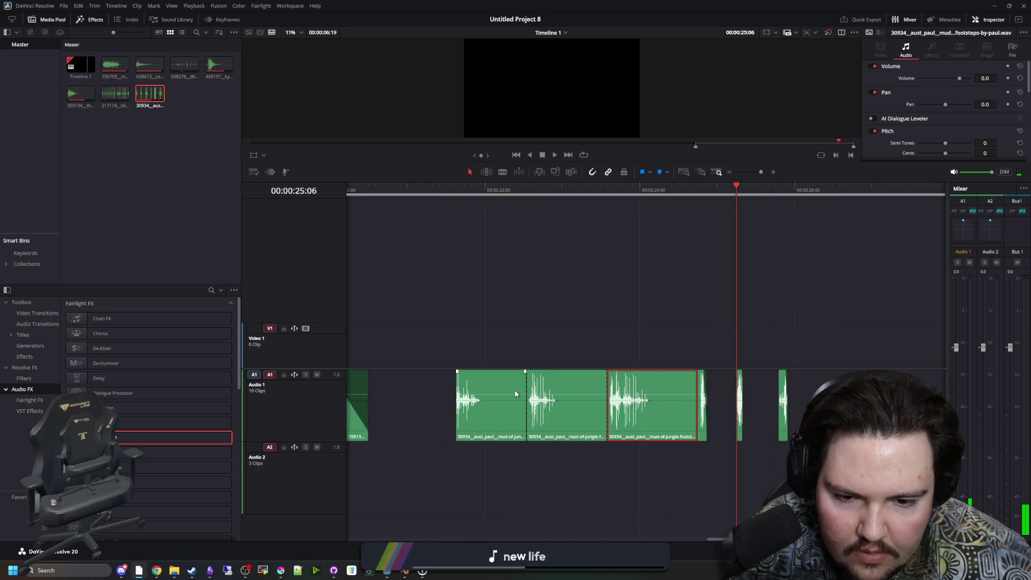
{"action": "key", "text": "BackSpace"}
{"action": "left_click_drag", "start_coordinate": [563, 414], "coordinate": [632, 412]}
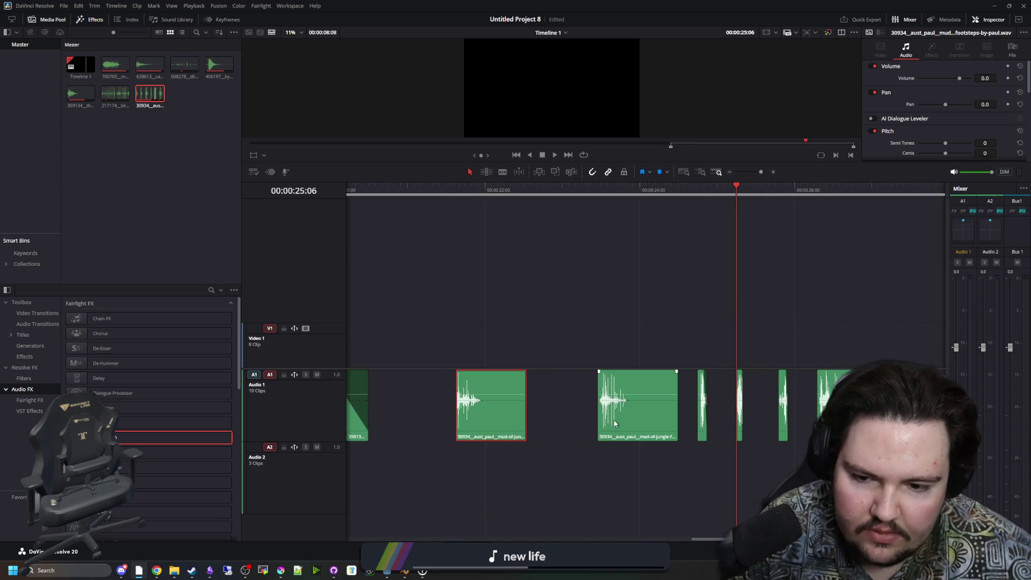
{"action": "left_click_drag", "start_coordinate": [490, 420], "coordinate": [642, 427]}
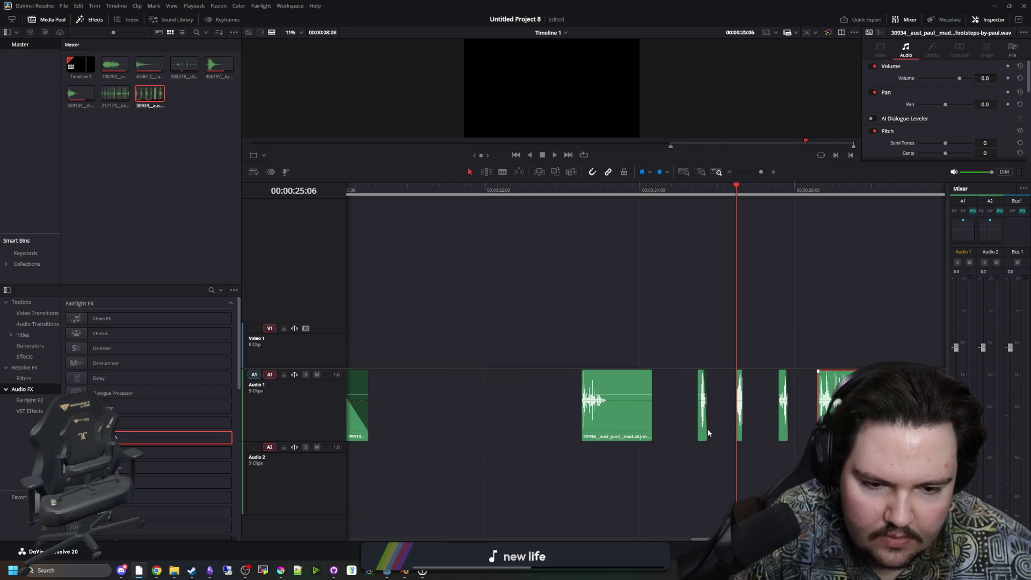
{"action": "key", "text": "BackSpace"}
{"action": "left_click", "coordinate": [819, 409]}
Scrub the long clip and cut it down to a single footstep, then play it.
{"action": "scroll", "coordinate": [819, 408], "scroll_direction": "up", "scroll_amount": 2}
{"action": "scroll", "coordinate": [819, 409], "scroll_direction": "up", "scroll_amount": 2}
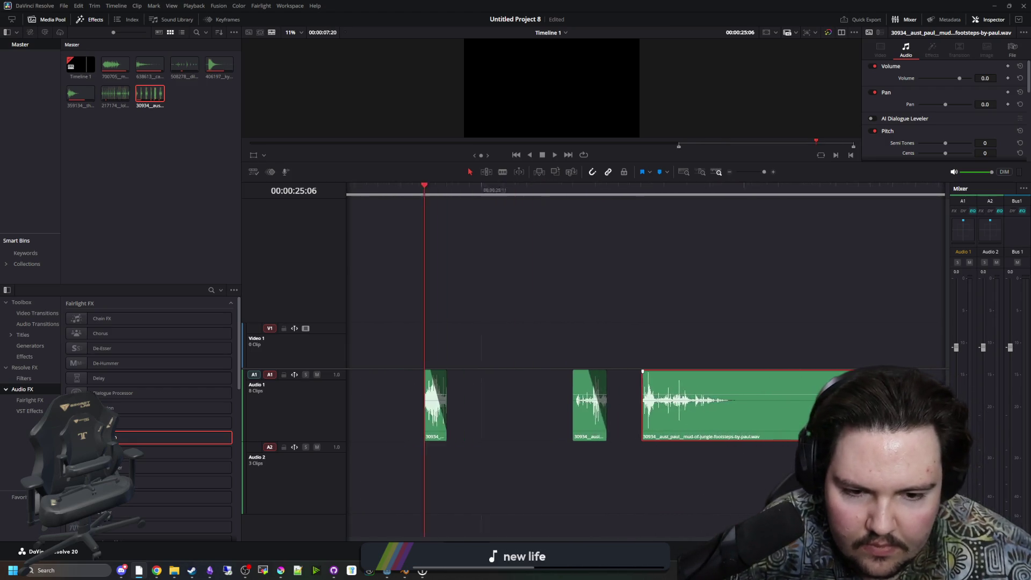
{"action": "left_click_drag", "start_coordinate": [379, 185], "coordinate": [727, 185]}
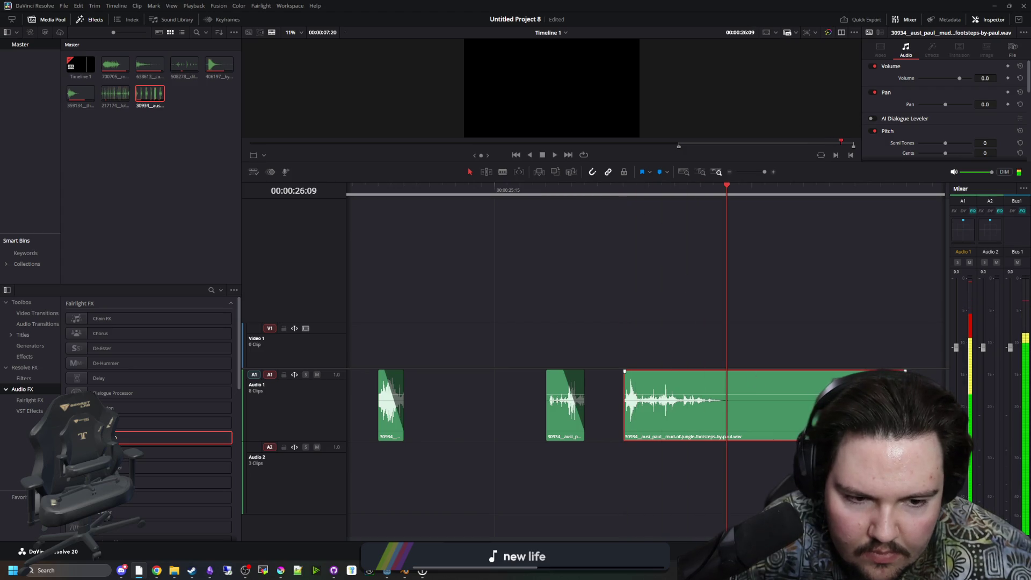
{"action": "mouse_move", "coordinate": [905, 409]}
{"action": "left_mouse_down"}
{"action": "mouse_move", "coordinate": [727, 414]}
{"action": "mouse_move", "coordinate": [651, 397]}
{"action": "mouse_move", "coordinate": [645, 380]}
{"action": "left_mouse_up"}
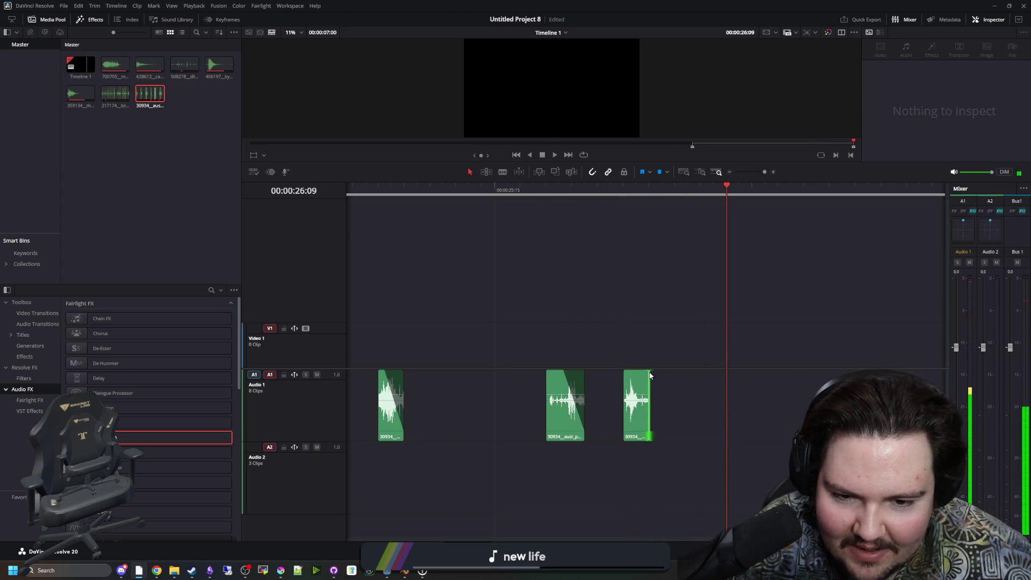
{"action": "left_click", "coordinate": [594, 185]}
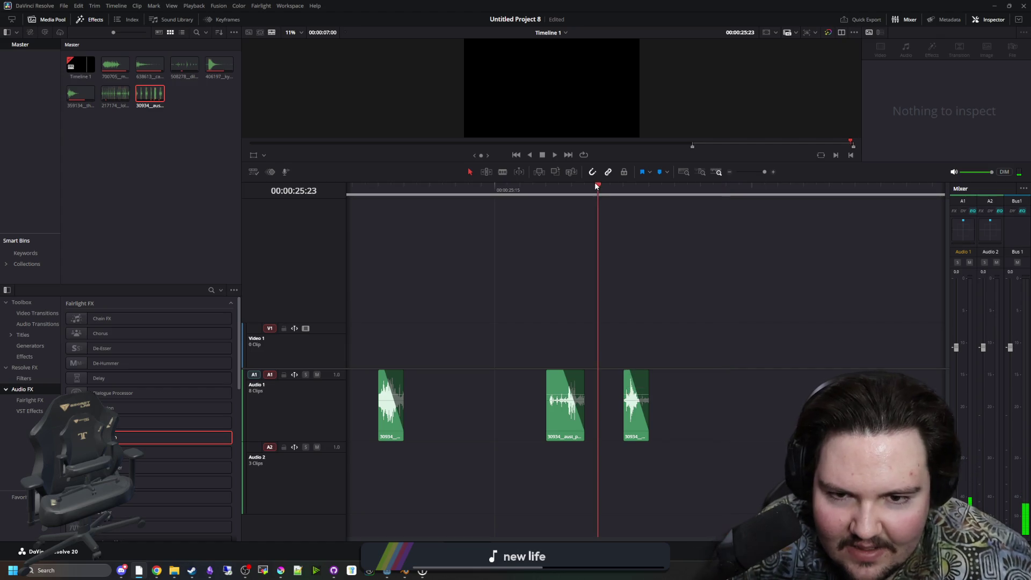
{"action": "key", "text": "Down"}
{"action": "key", "text": "Down"}
{"action": "scroll", "coordinate": [676, 360], "scroll_direction": "down", "scroll_amount": 2}
Spread the footstep clips further apart on Audio 1 and play back the spacing.
{"action": "left_click_drag", "start_coordinate": [527, 424], "coordinate": [582, 426]}
{"action": "left_click_drag", "start_coordinate": [450, 428], "coordinate": [553, 431]}
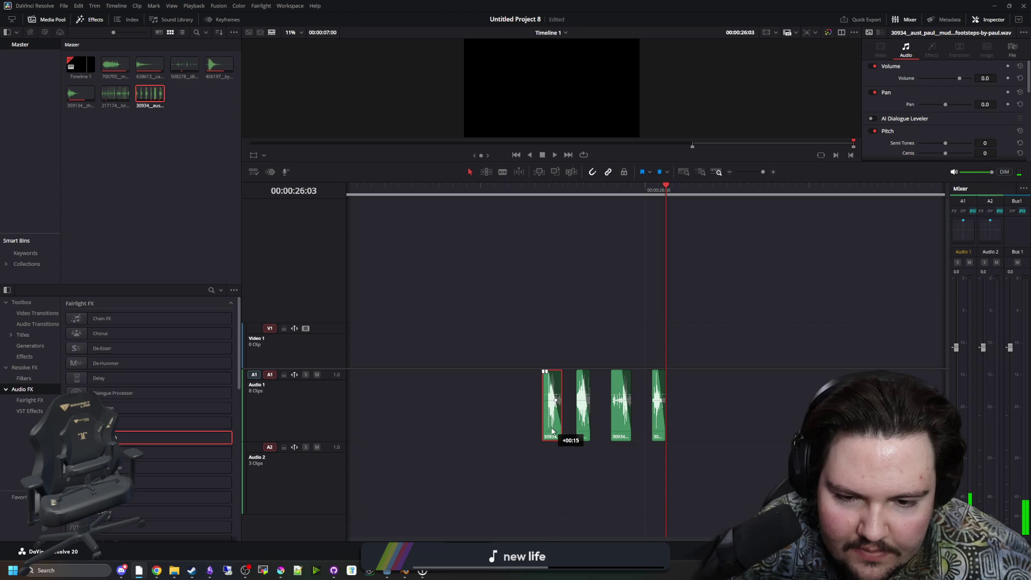
{"action": "left_click", "coordinate": [529, 189]}
{"action": "key", "text": "space"}
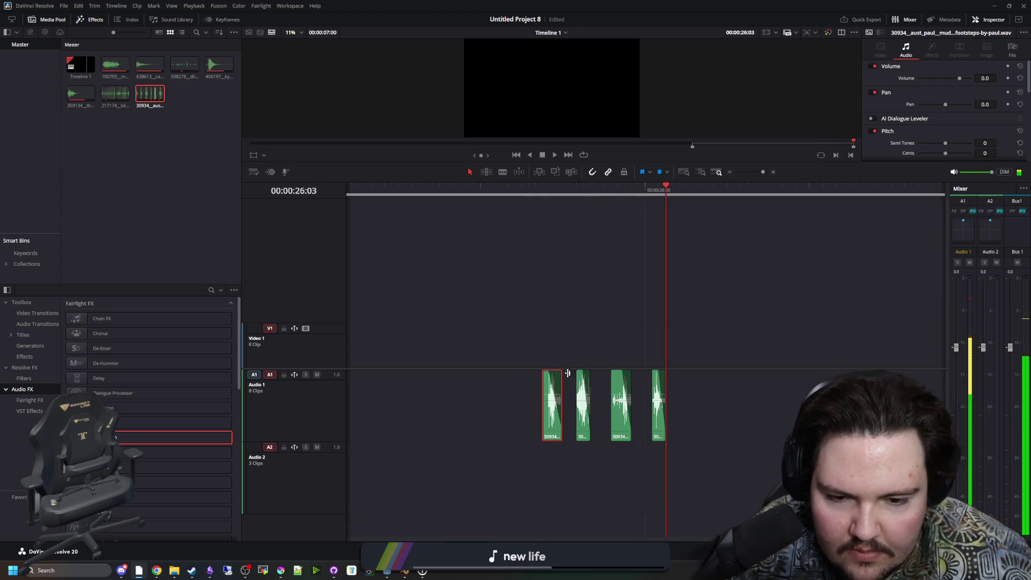
{"action": "scroll", "coordinate": [545, 361], "scroll_direction": "up", "scroll_amount": 2}
{"action": "scroll", "coordinate": [591, 421], "scroll_direction": "up", "scroll_amount": 3}
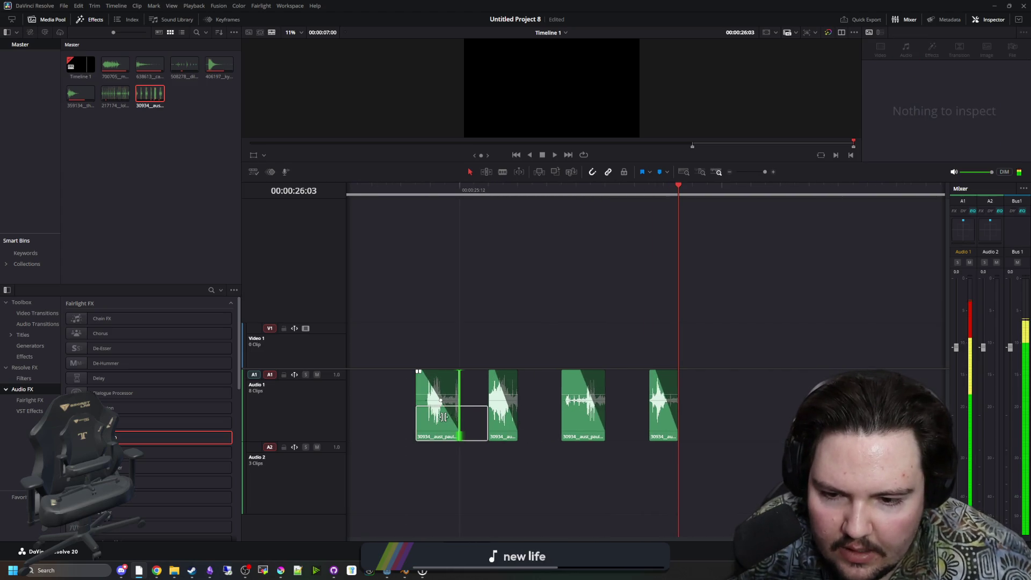
Trim the tails of the first, second and third footstep clips and play them back.
{"action": "left_click_drag", "start_coordinate": [458, 416], "coordinate": [445, 416]}
{"action": "left_click_drag", "start_coordinate": [517, 409], "coordinate": [576, 418]}
{"action": "left_click", "coordinate": [605, 418]}
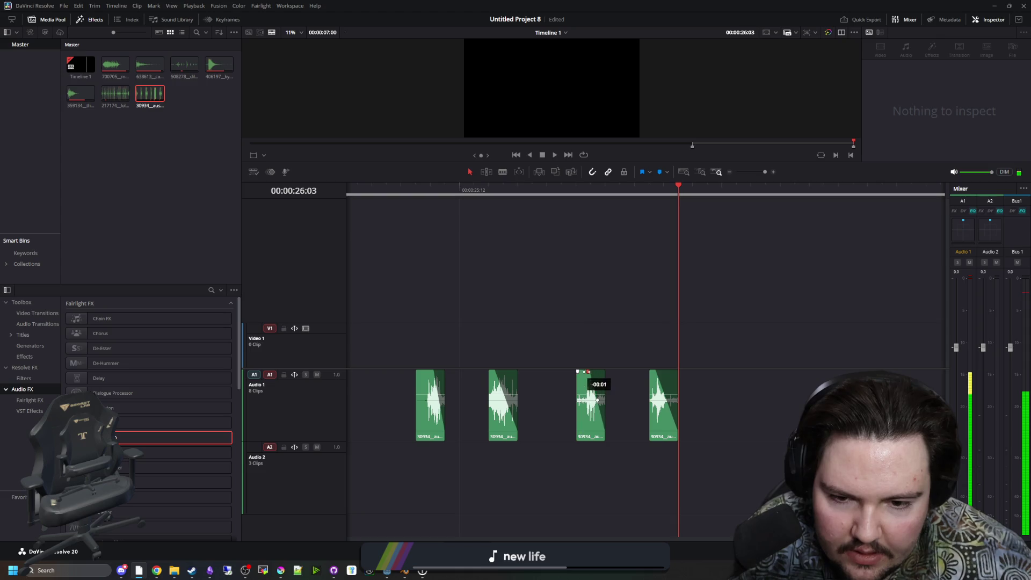
{"action": "key", "text": "slash"}
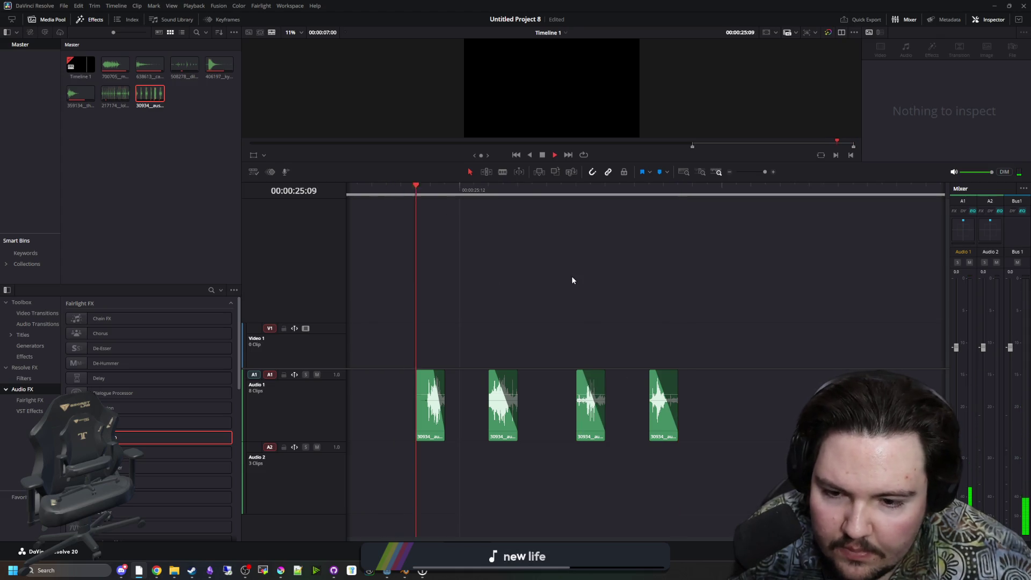
Trim the first footstep clip's start slightly and replay the footsteps to check timing.
{"action": "key", "text": "slash"}
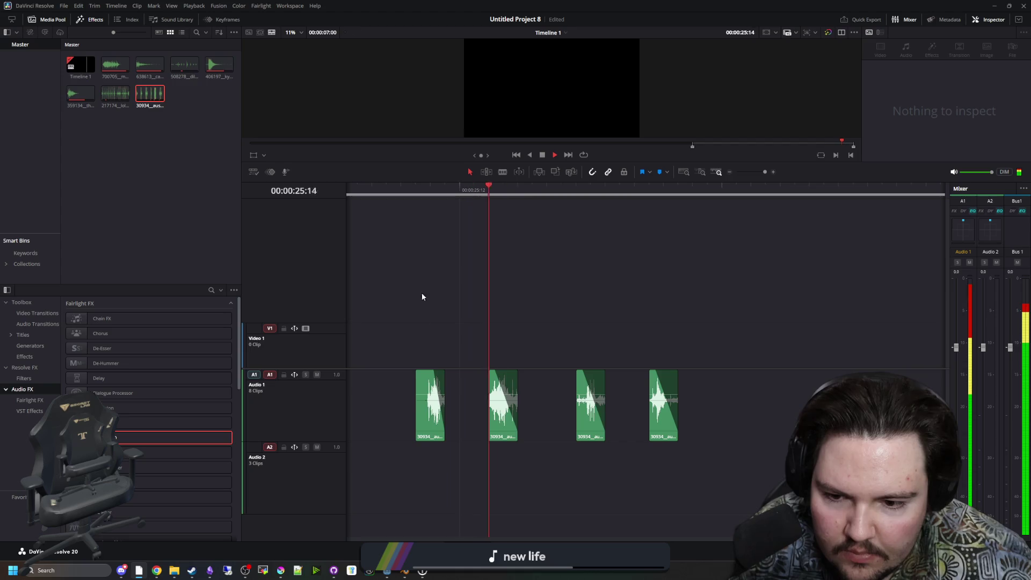
{"action": "left_click_drag", "start_coordinate": [429, 411], "coordinate": [430, 413]}
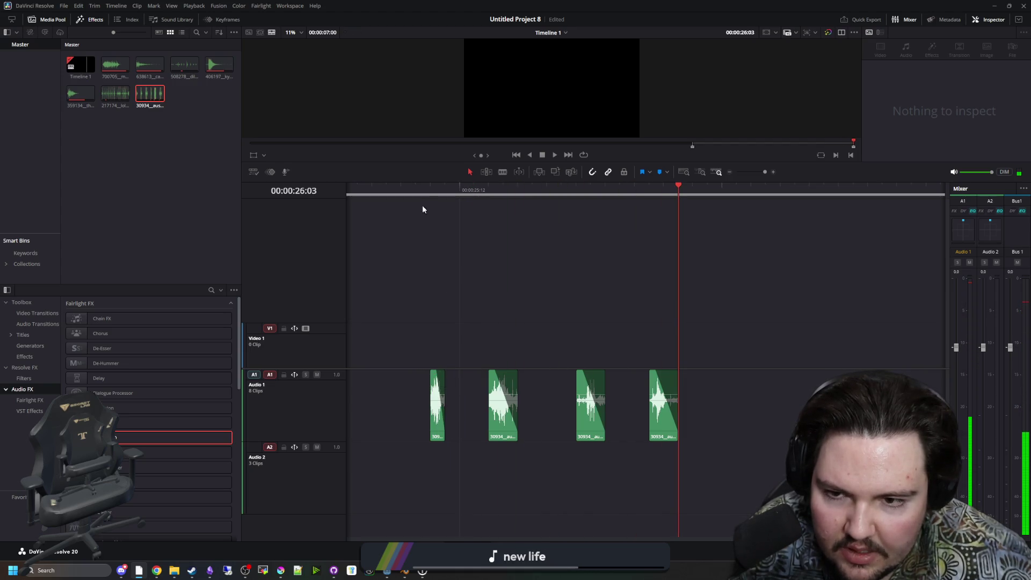
{"action": "key", "text": "slash"}
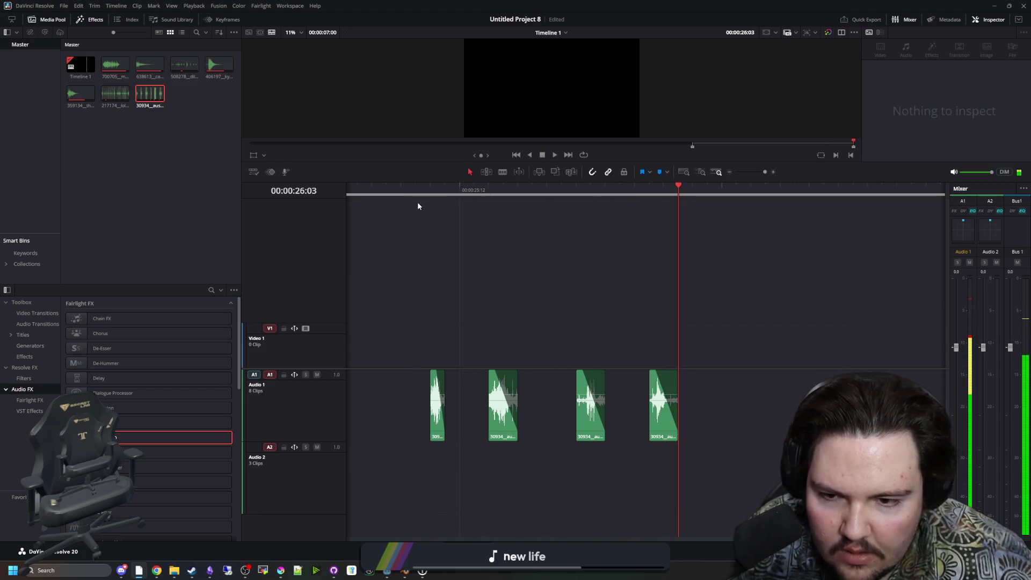
{"action": "key", "text": "slash"}
{"action": "key", "text": "space"}
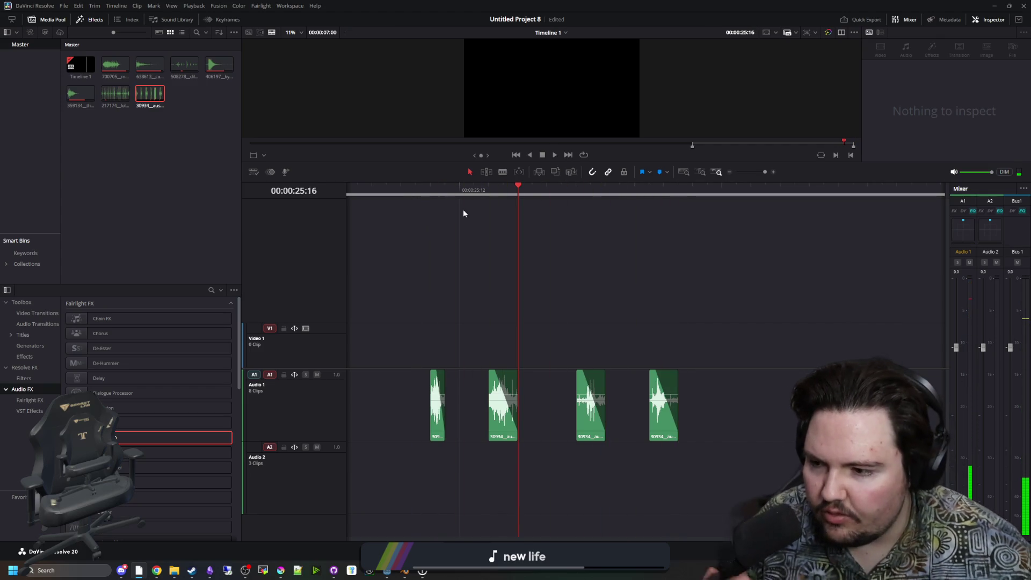
Save the project, put the playhead at 25:14 and bring up the clip's audio properties.
{"action": "key", "text": "ctrl+s"}
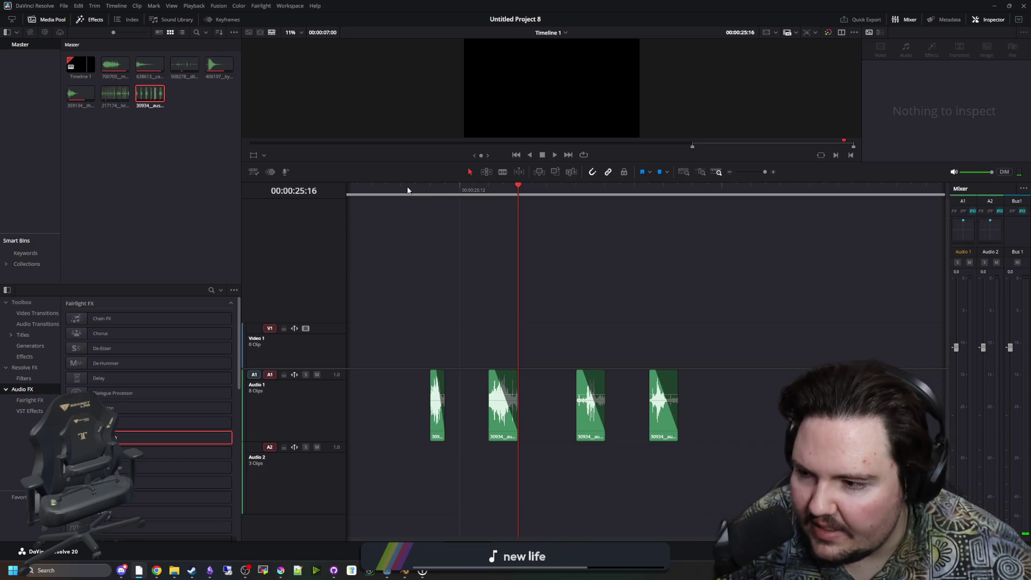
{"action": "left_click", "coordinate": [490, 189]}
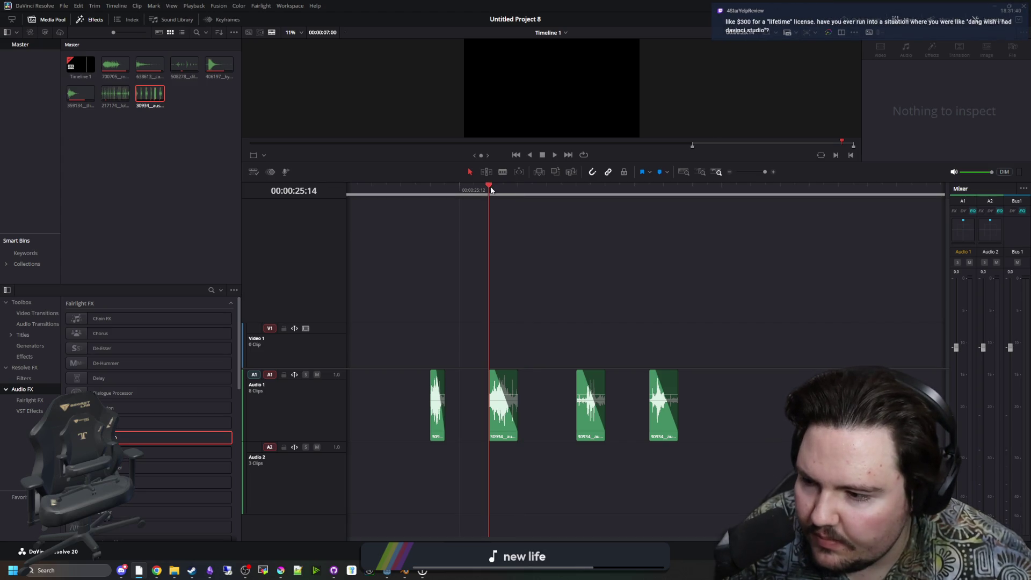
{"action": "key", "text": "shift+v"}
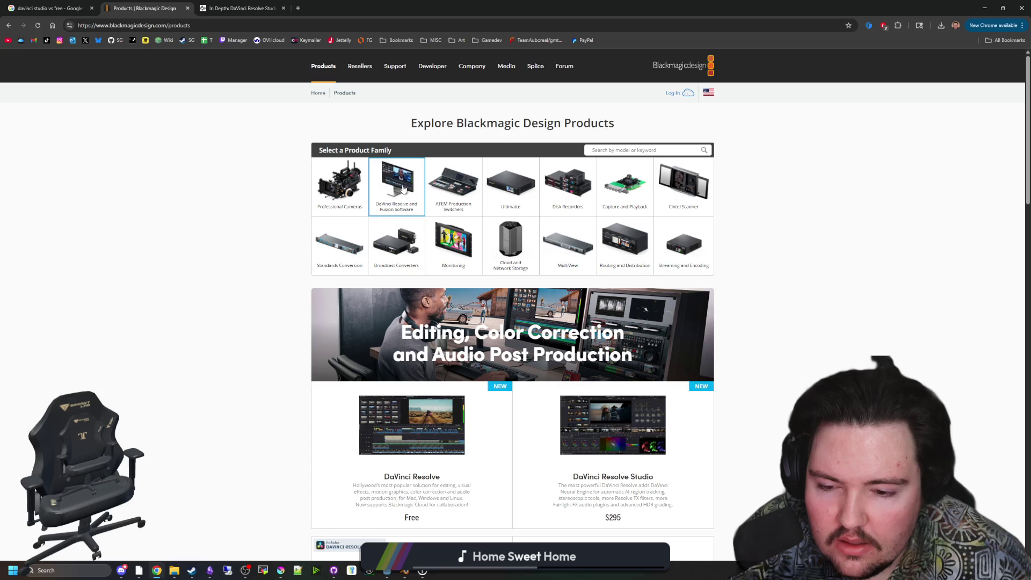
Open the DaVinci Resolve product page from the Blackmagic Design products list.
{"action": "scroll", "coordinate": [404, 188], "scroll_direction": "down", "scroll_amount": 3}
{"action": "scroll", "coordinate": [580, 278], "scroll_direction": "down", "scroll_amount": 1}
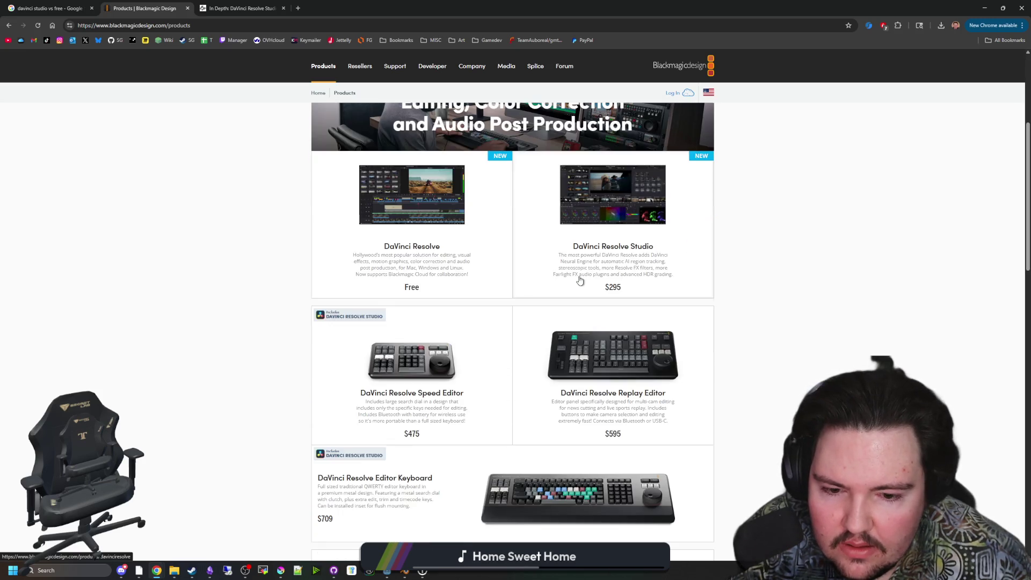
{"action": "scroll", "coordinate": [582, 283], "scroll_direction": "up", "scroll_amount": 1}
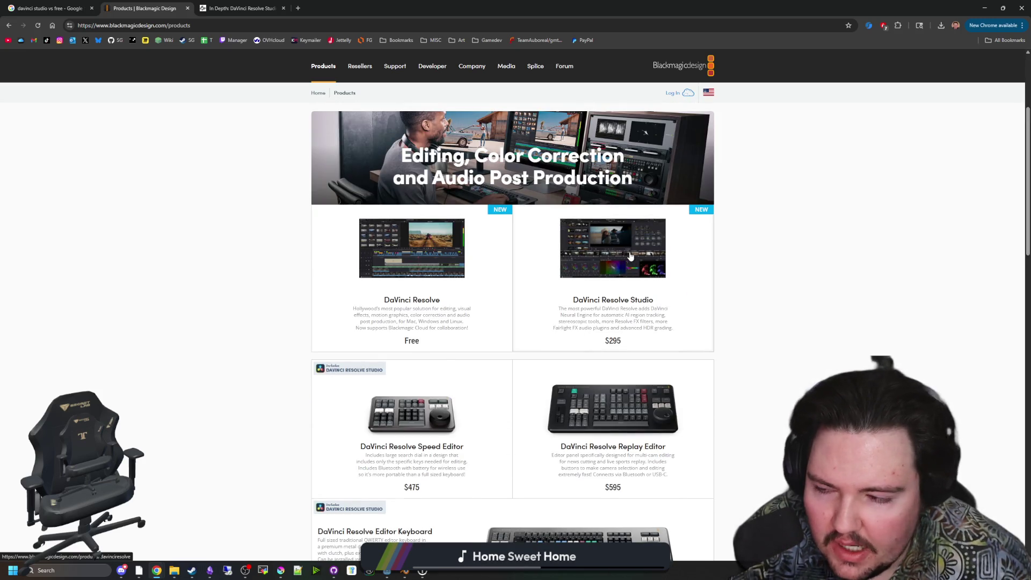
{"action": "left_click", "coordinate": [601, 294]}
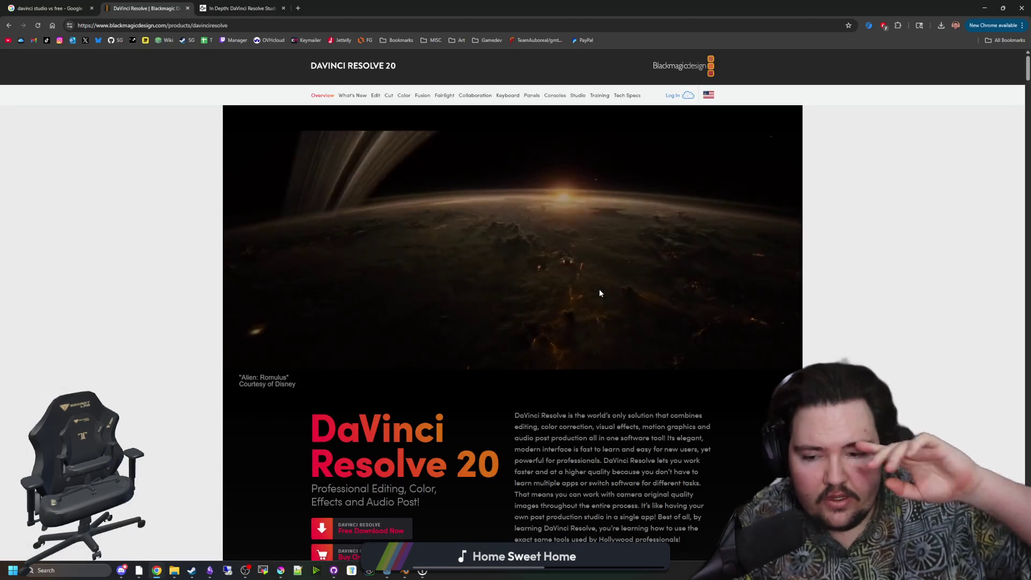
Search 'sony vegas' in a new tab and open the VEGAS Pro pricing options.
{"action": "left_click", "coordinate": [298, 8]}
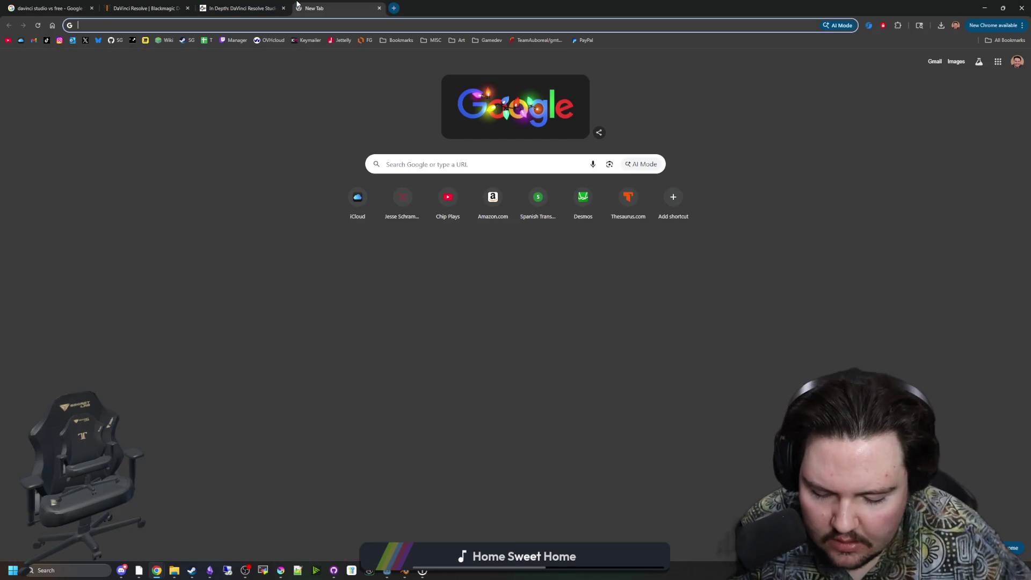
{"action": "type", "text": "sony vegas"}
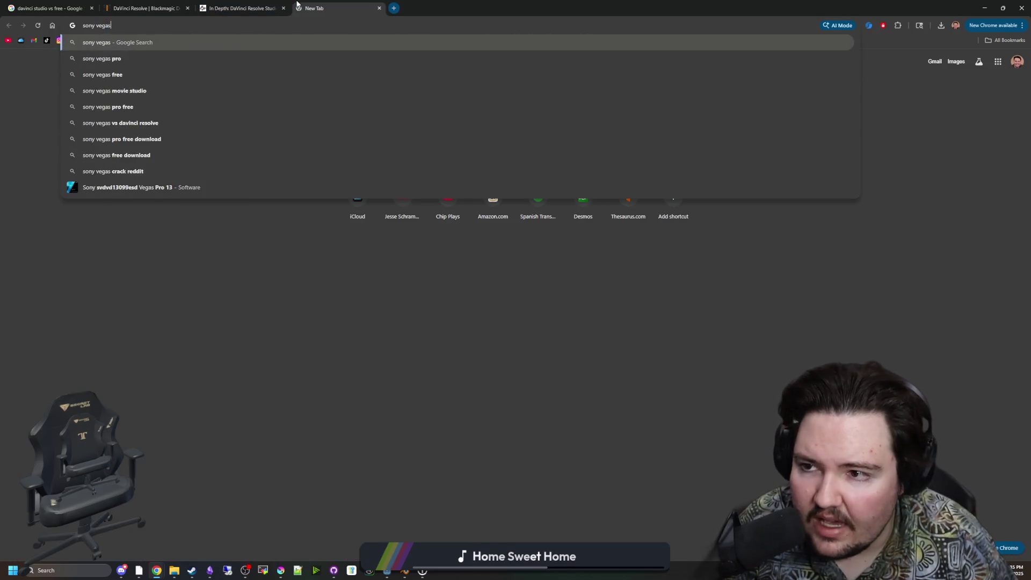
{"action": "key", "text": "Return"}
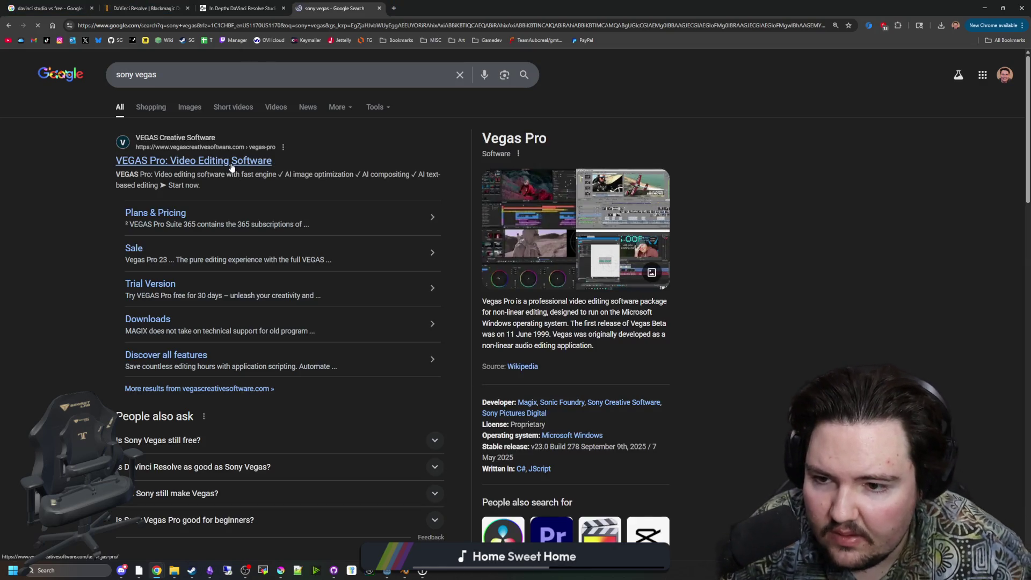
{"action": "left_click", "coordinate": [231, 164]}
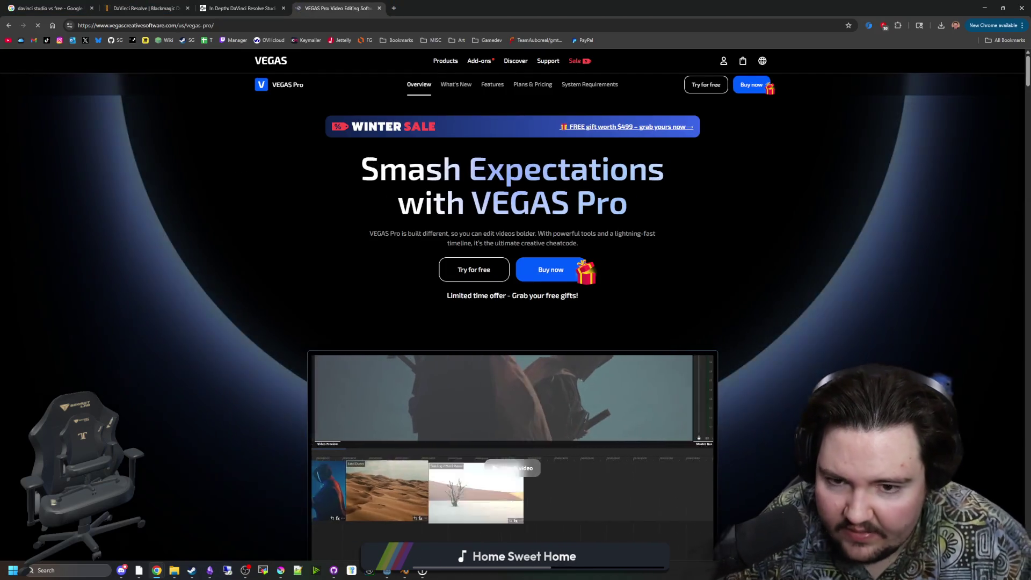
{"action": "left_click", "coordinate": [551, 273]}
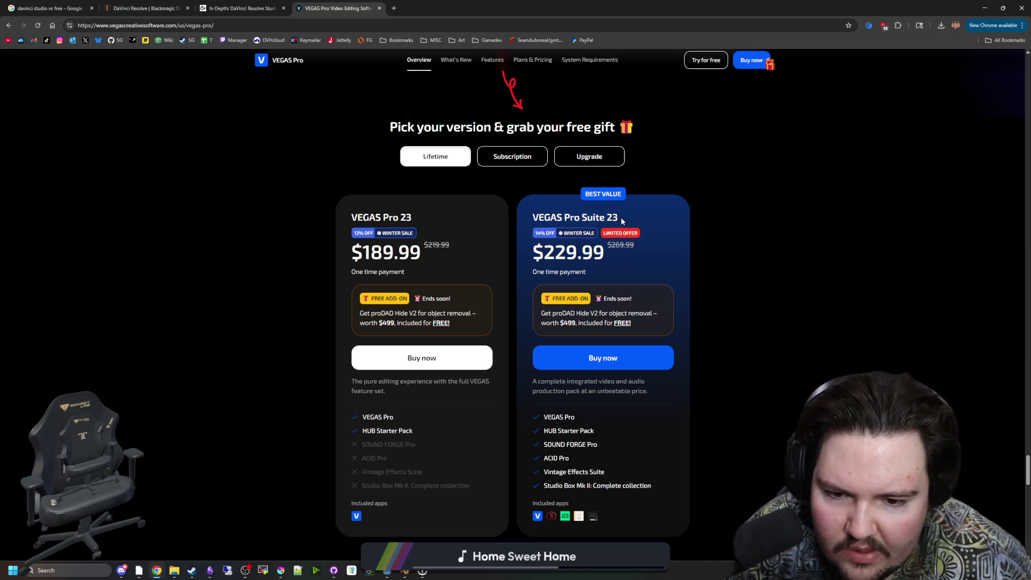
Compare subscription against lifetime prices, ending on lifetime ($189.99 and $229.99).
{"action": "scroll", "coordinate": [465, 500], "scroll_direction": "down", "scroll_amount": 6}
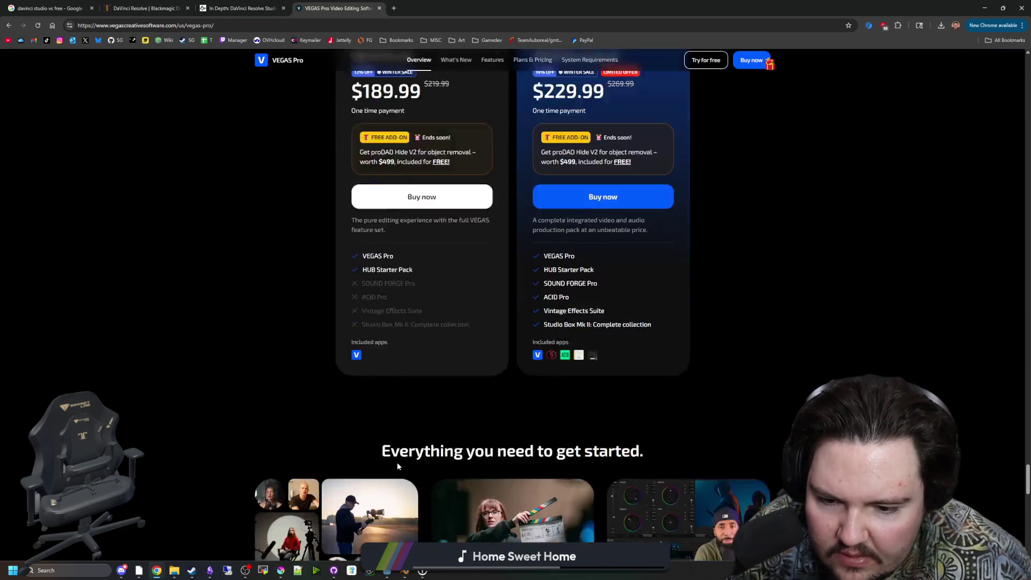
{"action": "scroll", "coordinate": [553, 438], "scroll_direction": "up", "scroll_amount": 6}
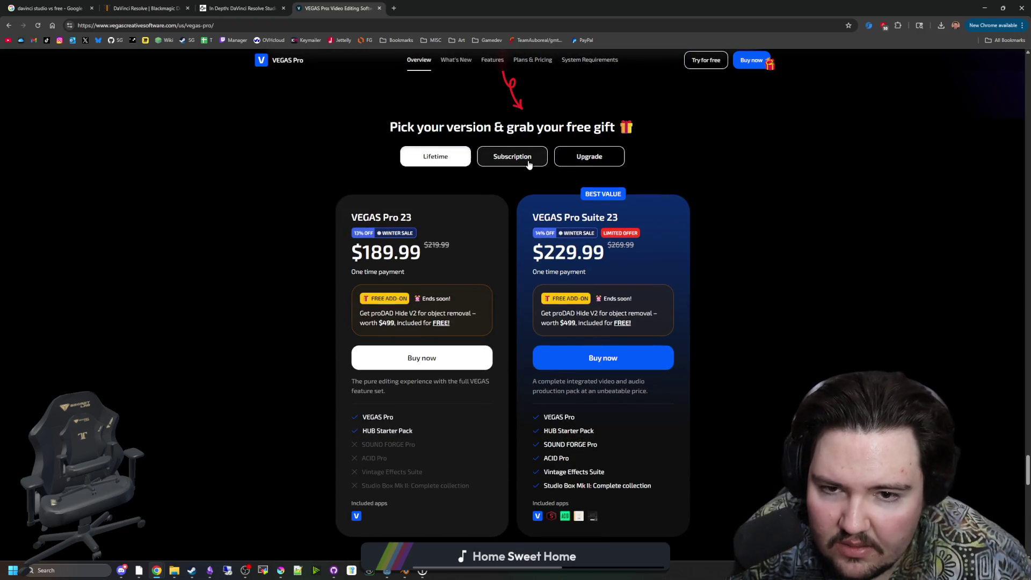
{"action": "left_click", "coordinate": [527, 162]}
{"action": "left_click", "coordinate": [441, 155]}
Search for 'premiere pro' from the address bar.
{"action": "left_click", "coordinate": [302, 26]}
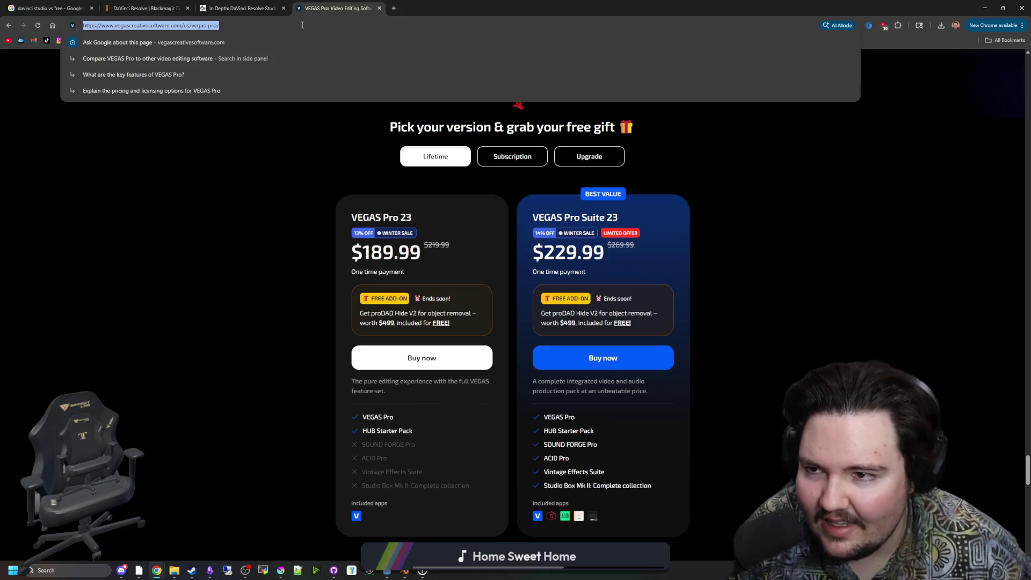
{"action": "type", "text": "premiere pro"}
{"action": "key", "text": "Return"}
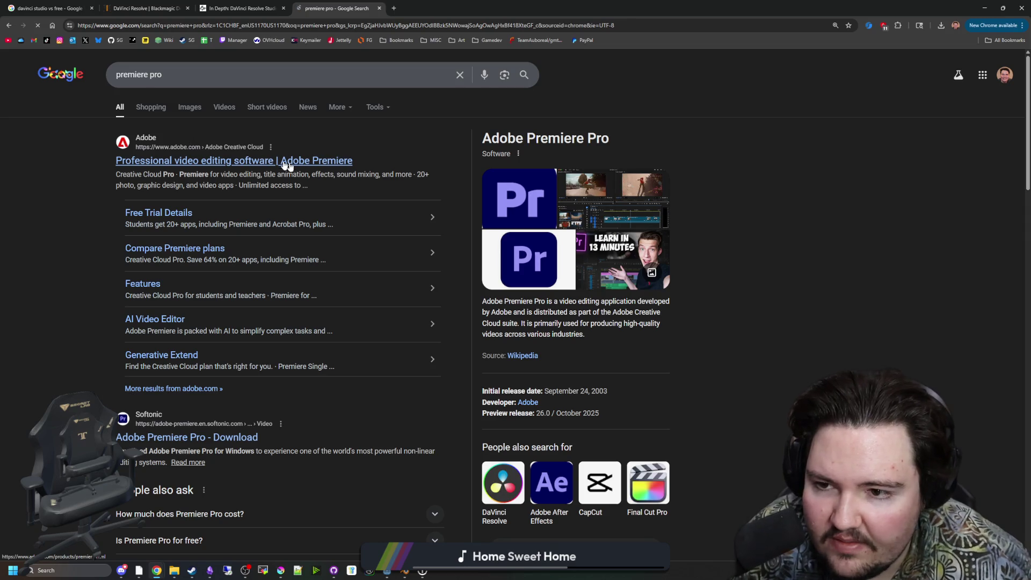
Open Adobe's Premiere page and scroll to the US$22.99/mo and US$69.99/mo Creative Cloud Pro plans.
{"action": "left_click", "coordinate": [314, 165]}
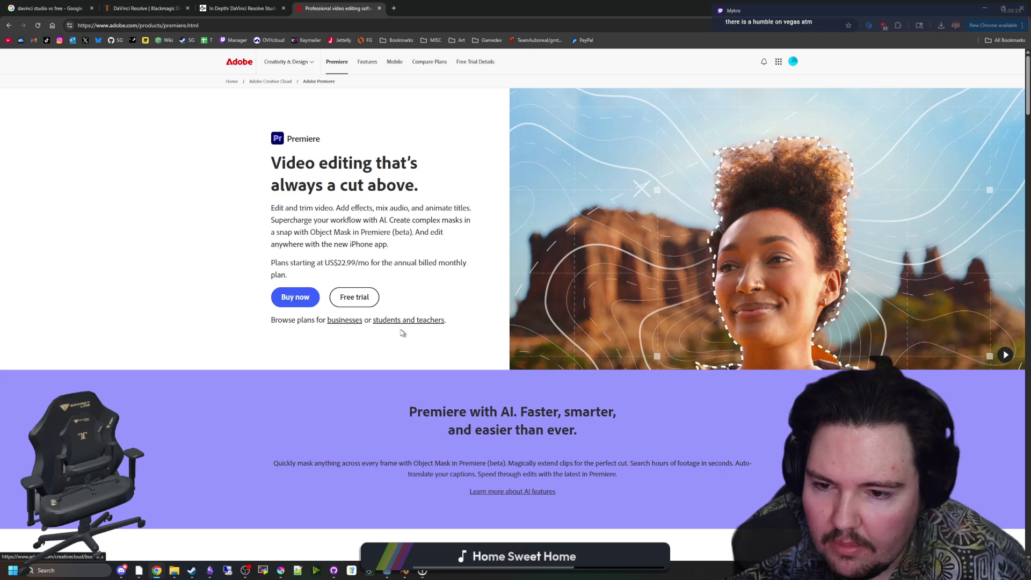
{"action": "scroll", "coordinate": [430, 333], "scroll_direction": "down", "scroll_amount": 15}
{"action": "scroll", "coordinate": [439, 330], "scroll_direction": "down", "scroll_amount": 20}
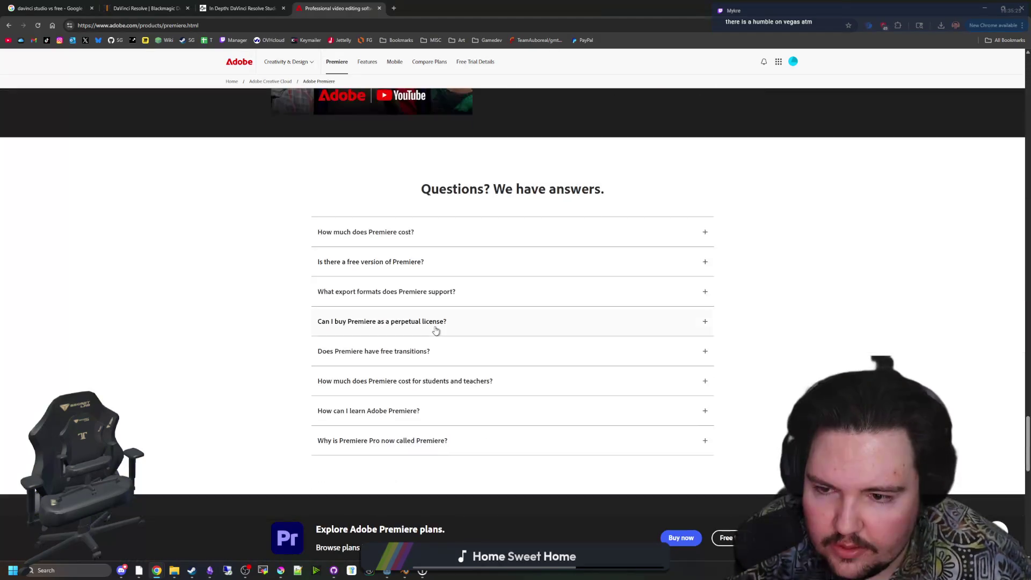
{"action": "scroll", "coordinate": [437, 331], "scroll_direction": "up", "scroll_amount": 15}
{"action": "scroll", "coordinate": [436, 331], "scroll_direction": "down", "scroll_amount": 1}
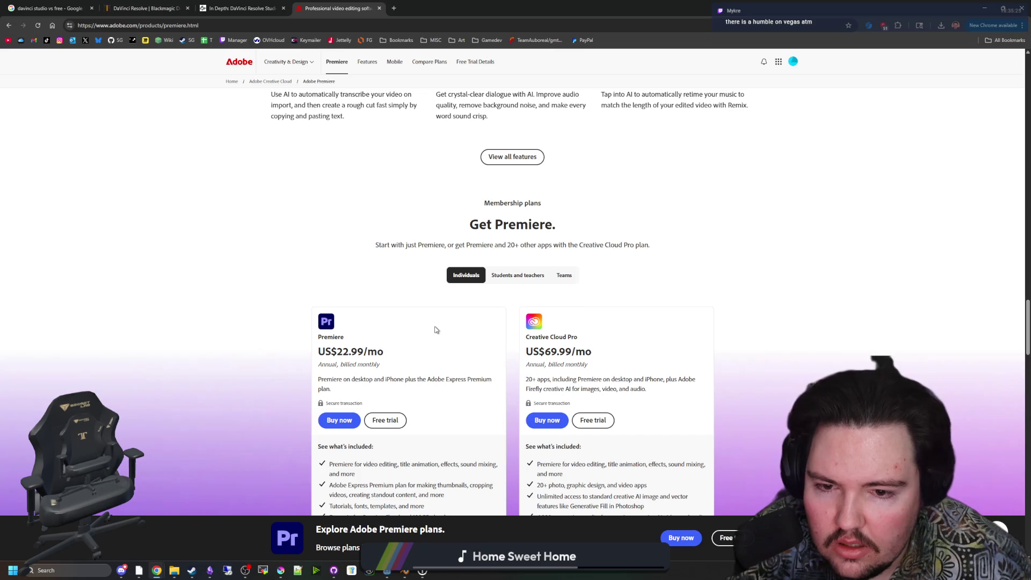
{"action": "scroll", "coordinate": [344, 351], "scroll_direction": "down", "scroll_amount": 10}
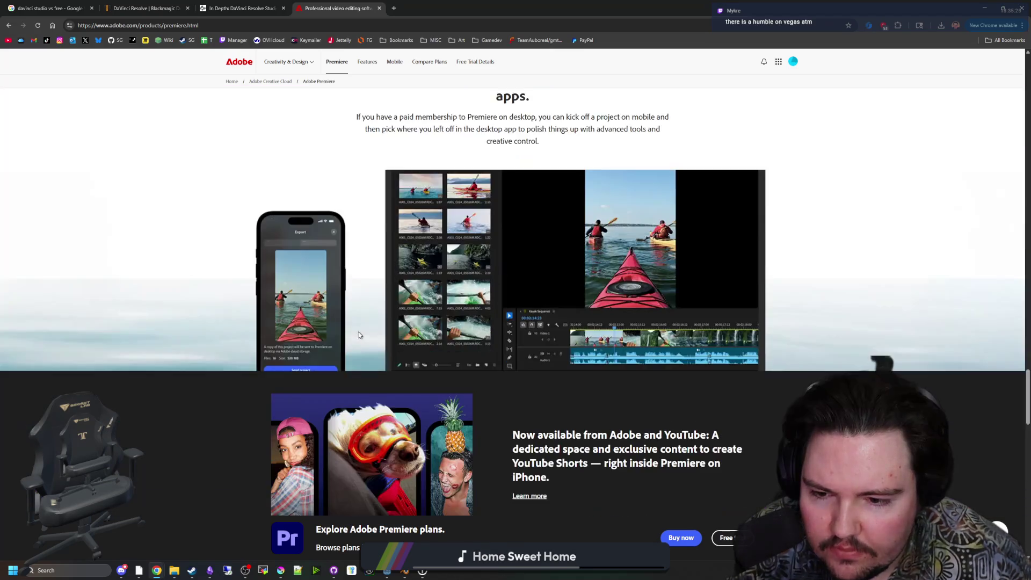
{"action": "scroll", "coordinate": [359, 335], "scroll_direction": "up", "scroll_amount": 8}
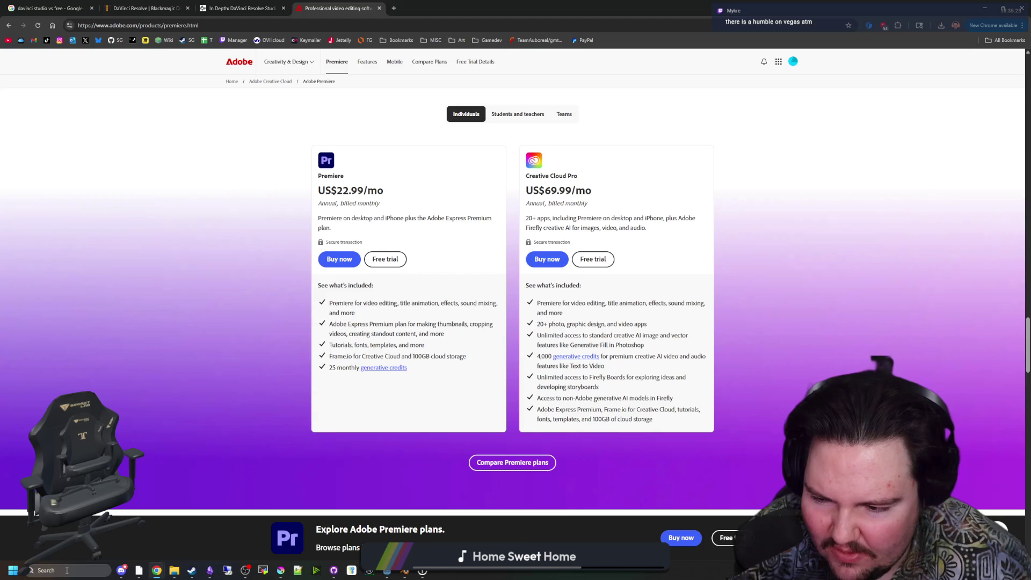
{"action": "left_click", "coordinate": [67, 571]}
In Calculator, compute 23 × 12 = 276, then multiply by 5 to get 1,380.
{"action": "type", "text": "calculator"}
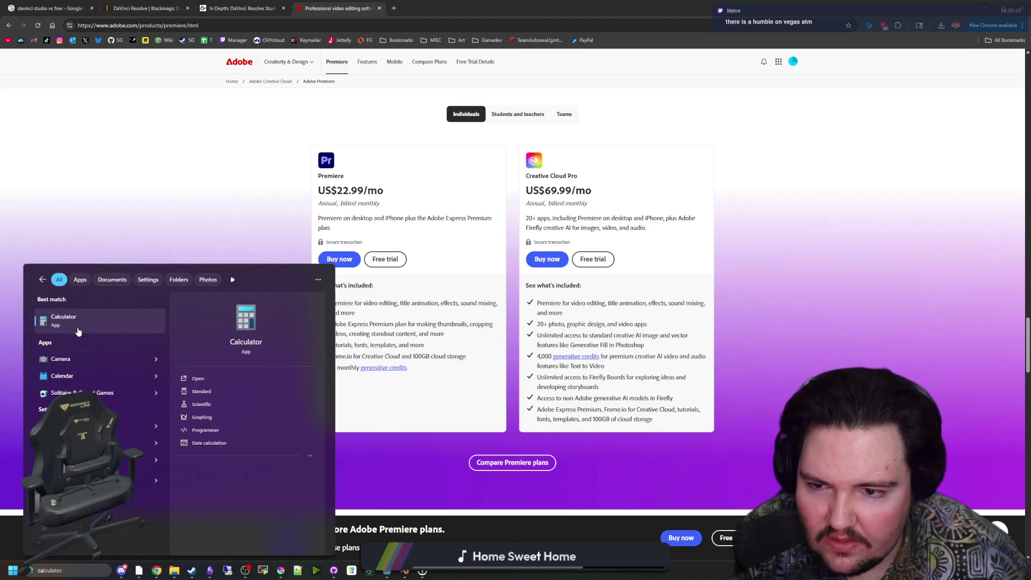
{"action": "left_click", "coordinate": [78, 332]}
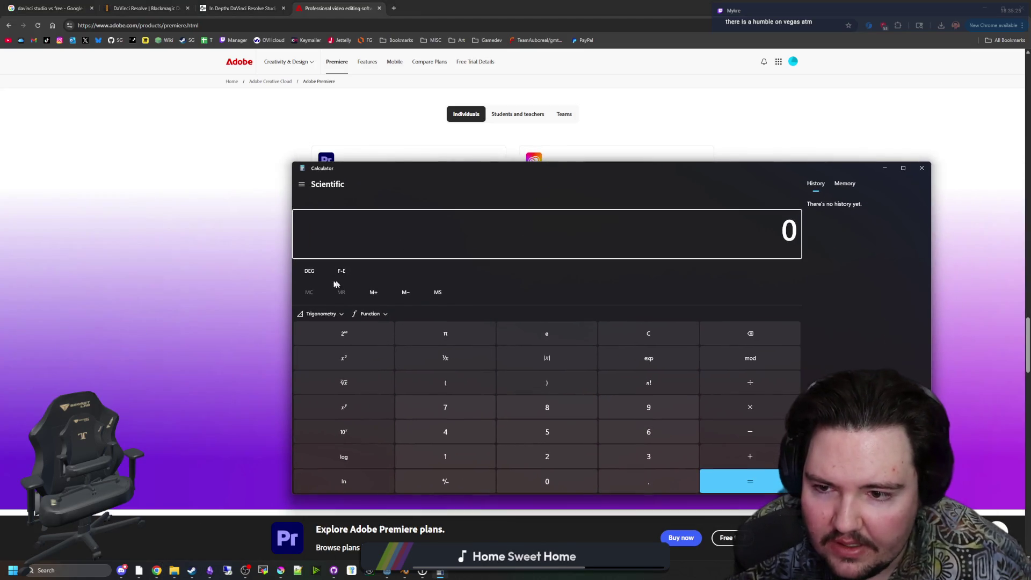
{"action": "mouse_move", "coordinate": [351, 168]}
{"action": "left_mouse_down"}
{"action": "mouse_move", "coordinate": [500, 168]}
{"action": "mouse_move", "coordinate": [601, 101]}
{"action": "left_mouse_up"}
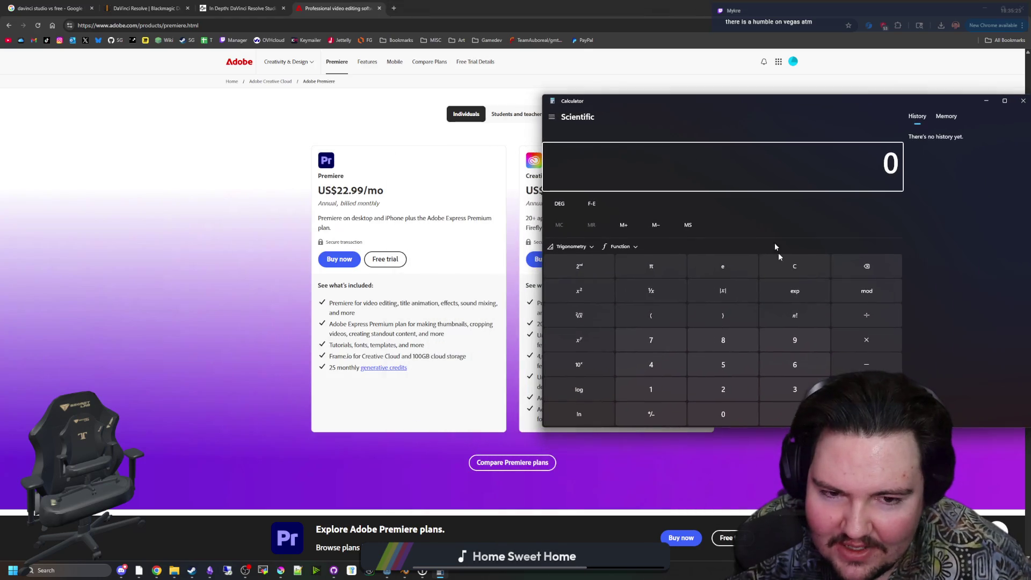
{"action": "type", "text": "23"}
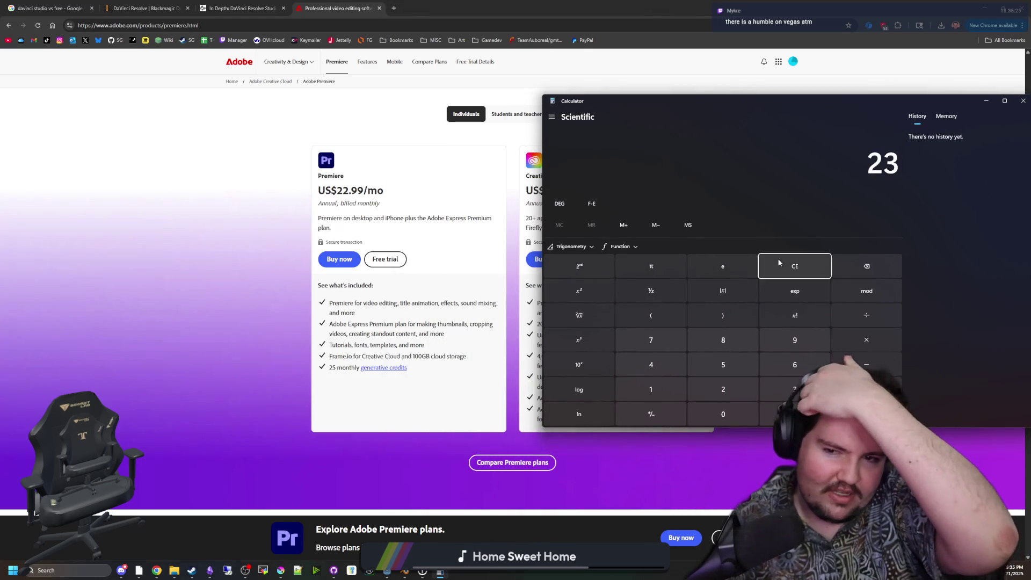
{"action": "type", "text": "*12"}
{"action": "key", "text": "Return"}
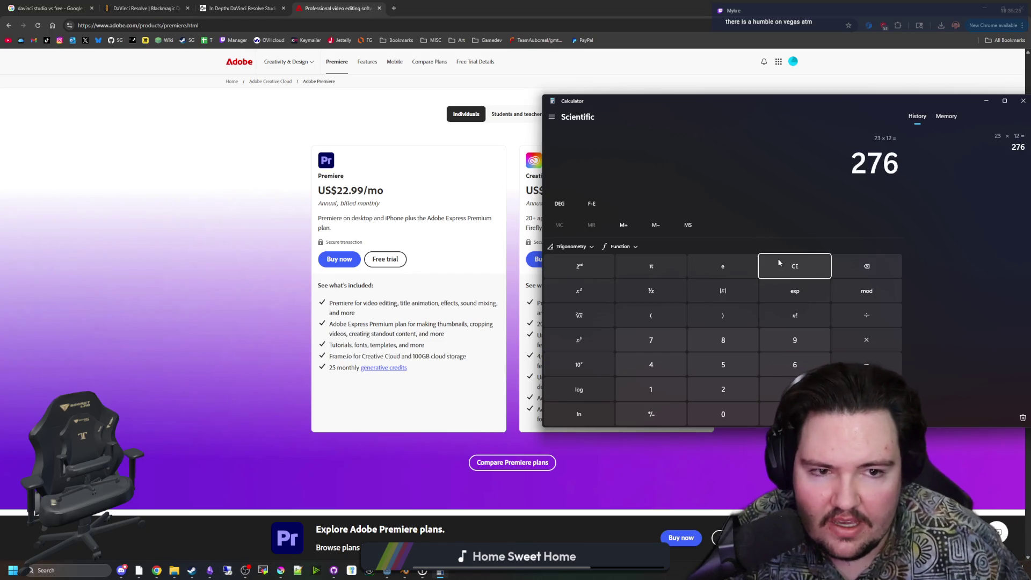
{"action": "left_click_drag", "start_coordinate": [882, 103], "coordinate": [784, 147]}
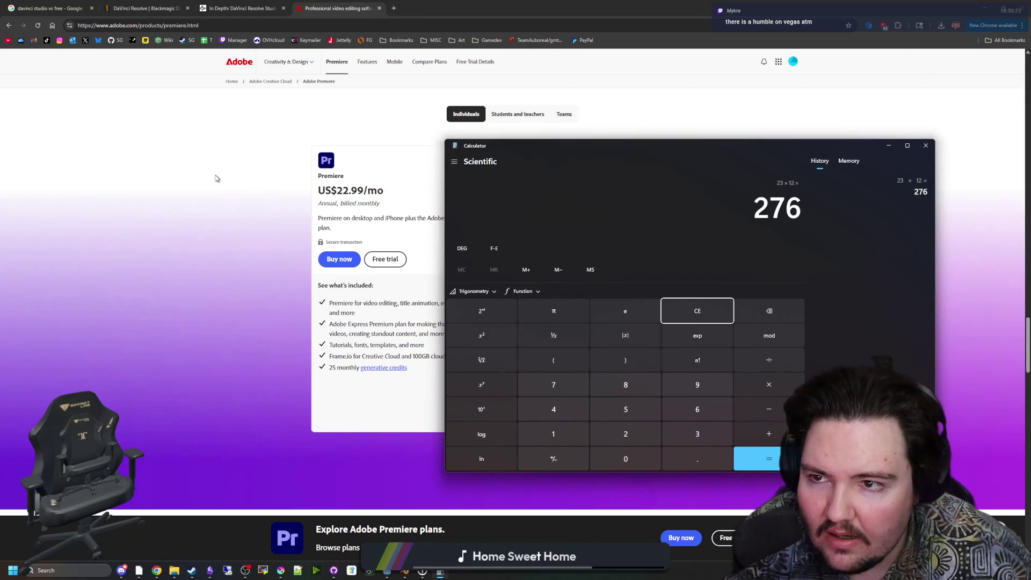
{"action": "type", "text": "*5"}
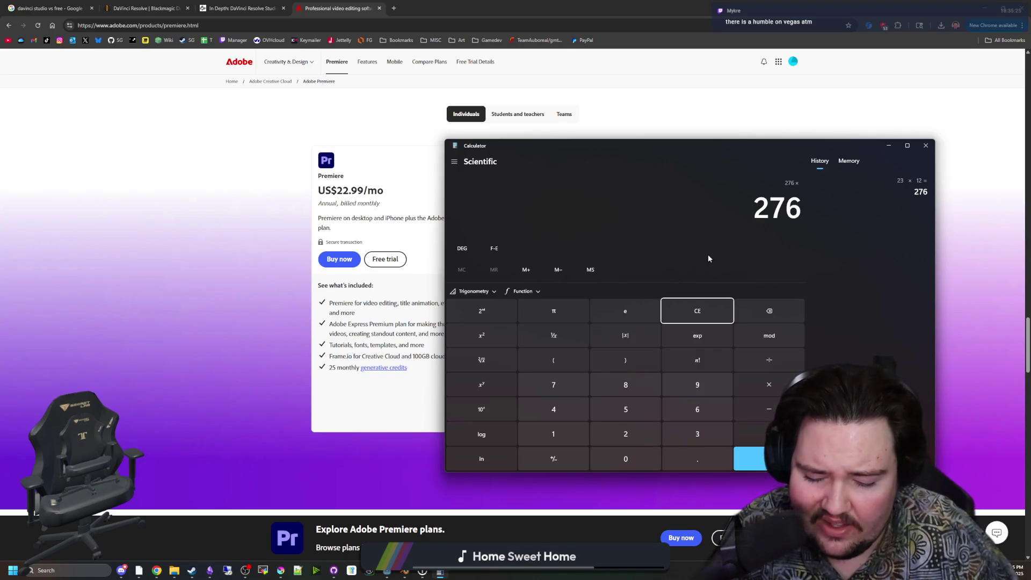
{"action": "key", "text": "Return"}
Close Calculator and the Adobe Premiere browser tab.
{"action": "left_click", "coordinate": [925, 145]}
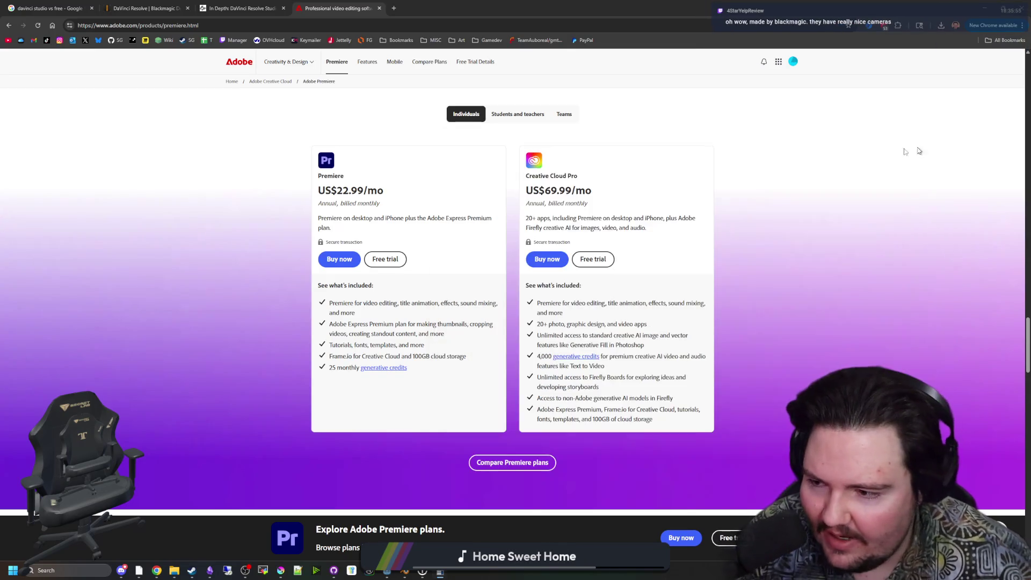
{"action": "scroll", "coordinate": [437, 215], "scroll_direction": "down", "scroll_amount": 15}
{"action": "scroll", "coordinate": [437, 196], "scroll_direction": "up", "scroll_amount": 5}
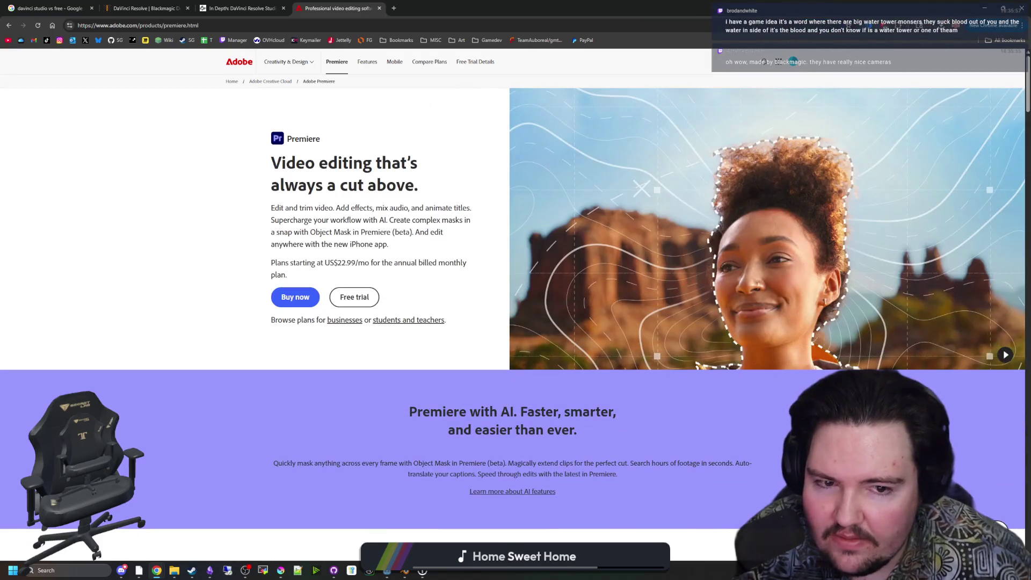
{"action": "scroll", "coordinate": [426, 191], "scroll_direction": "down", "scroll_amount": 15}
{"action": "scroll", "coordinate": [426, 191], "scroll_direction": "up", "scroll_amount": 20}
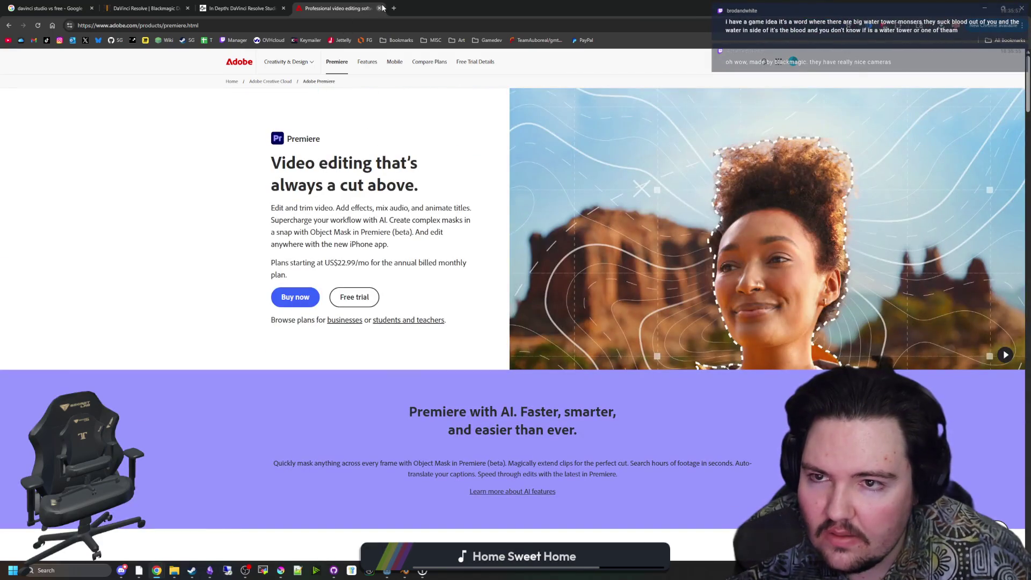
{"action": "left_click", "coordinate": [379, 8]}
{"action": "scroll", "coordinate": [449, 264], "scroll_direction": "down", "scroll_amount": 6}
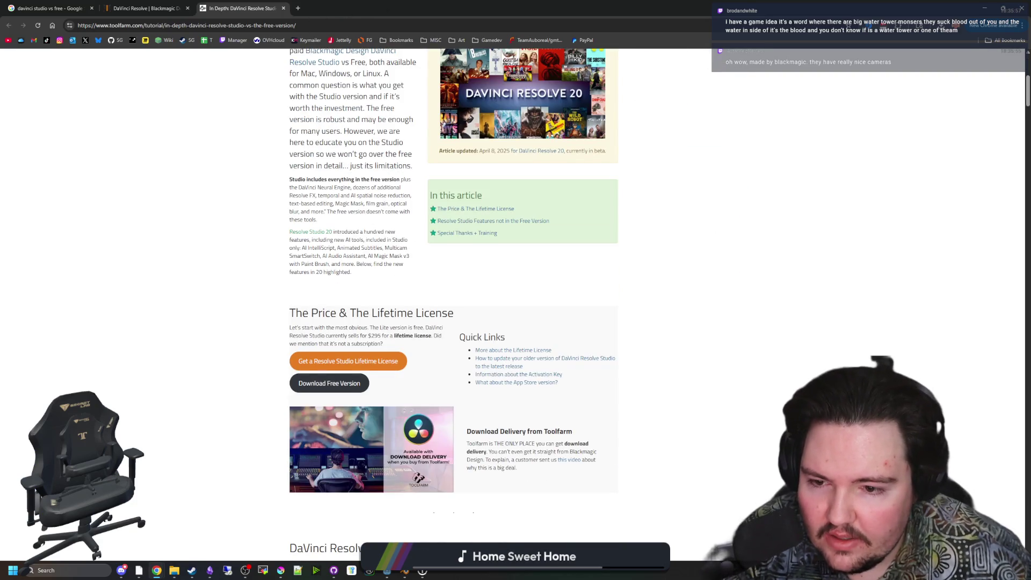
Read the Toolfarm article's Studio-only features list, then return to the Blackmagic DaVinci Resolve tab.
{"action": "scroll", "coordinate": [354, 258], "scroll_direction": "down", "scroll_amount": 2}
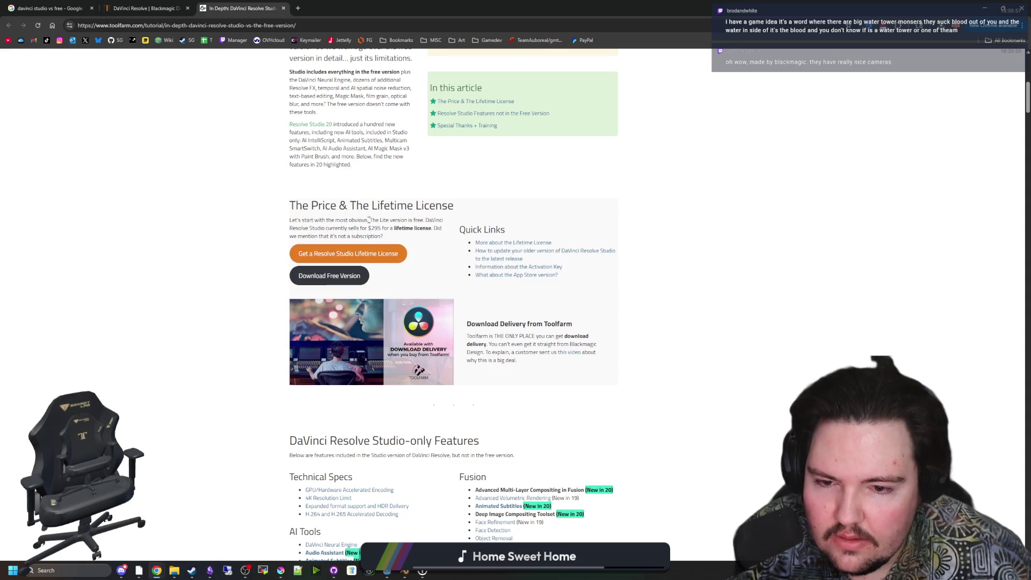
{"action": "scroll", "coordinate": [490, 289], "scroll_direction": "down", "scroll_amount": 6}
{"action": "scroll", "coordinate": [490, 349], "scroll_direction": "down", "scroll_amount": 2}
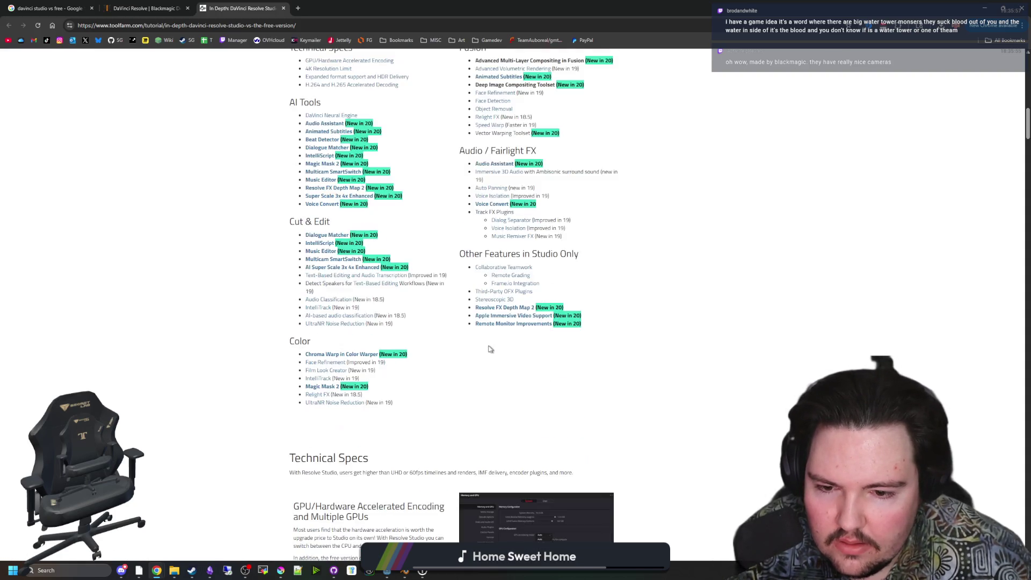
{"action": "scroll", "coordinate": [489, 350], "scroll_direction": "down", "scroll_amount": 15}
{"action": "scroll", "coordinate": [482, 346], "scroll_direction": "down", "scroll_amount": 8}
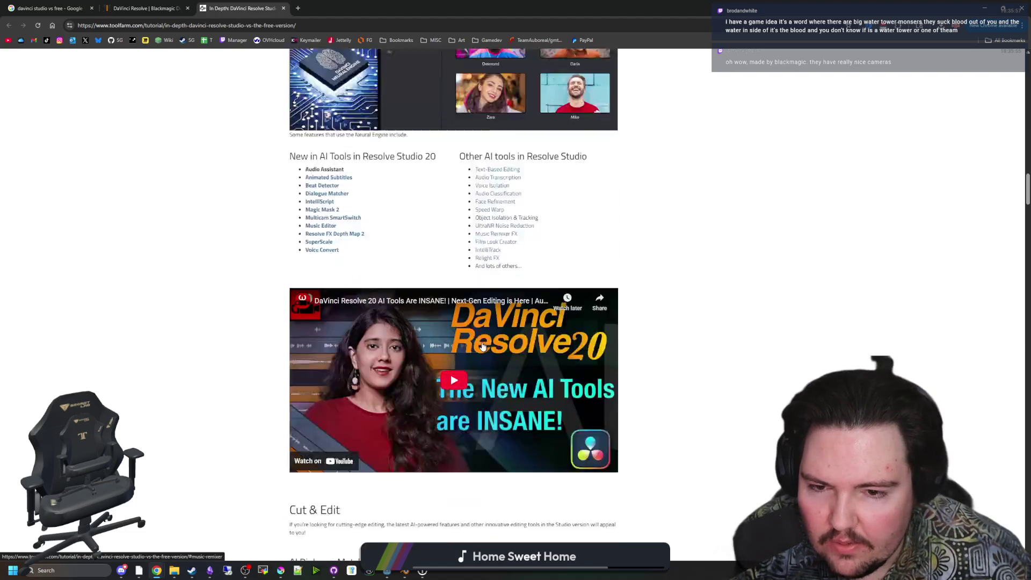
{"action": "scroll", "coordinate": [482, 346], "scroll_direction": "down", "scroll_amount": 20}
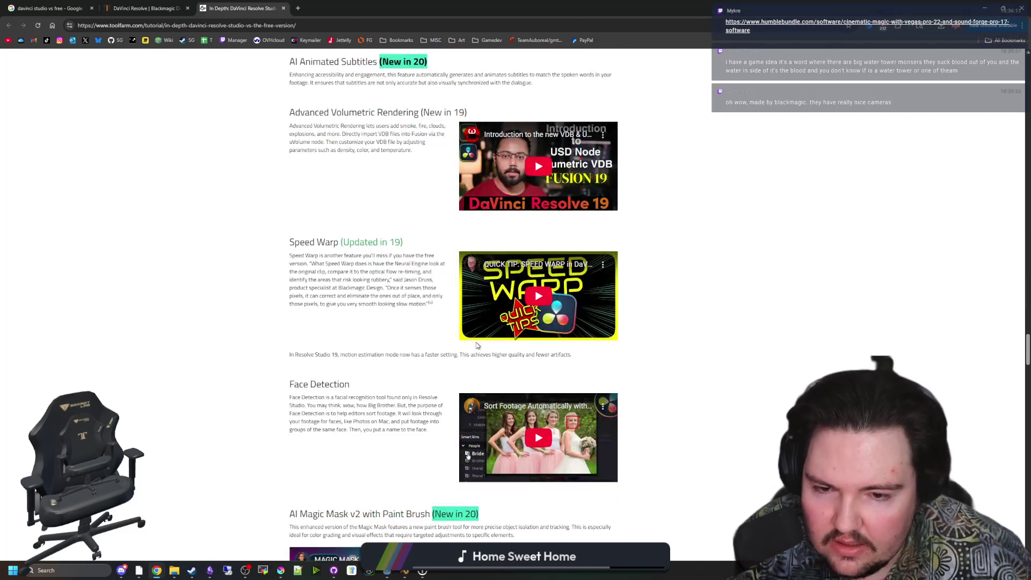
{"action": "scroll", "coordinate": [478, 345], "scroll_direction": "up", "scroll_amount": 20}
{"action": "left_click", "coordinate": [152, 6]}
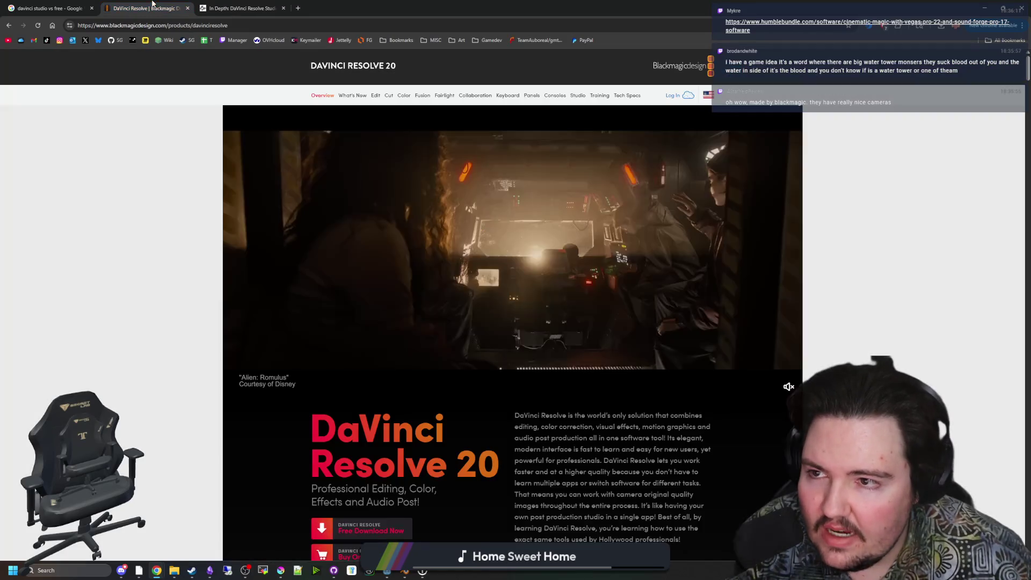
Glance at the Toolfarm article tab, then come back to the DaVinci Resolve 20 page.
{"action": "scroll", "coordinate": [309, 322], "scroll_direction": "down", "scroll_amount": 4}
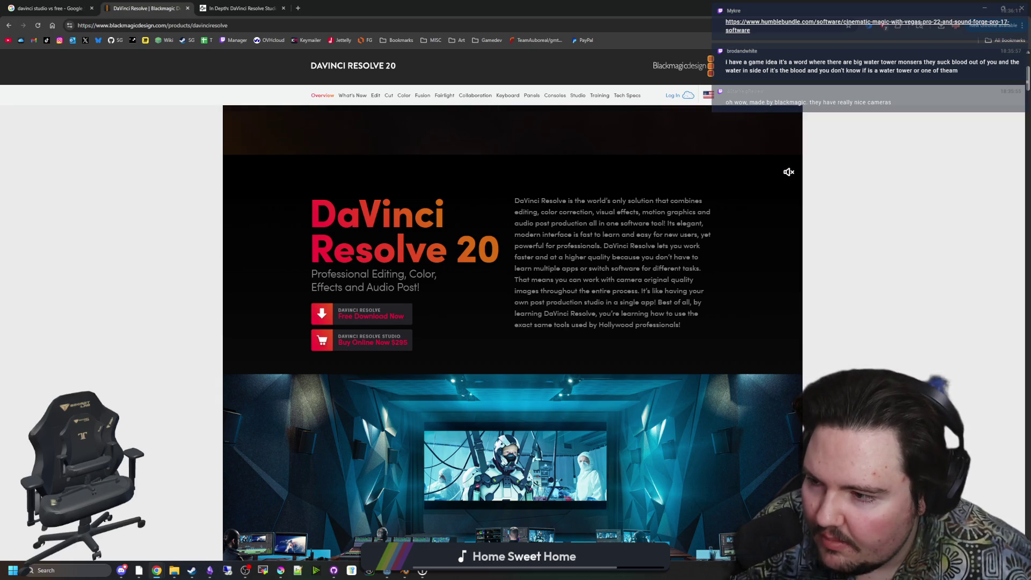
{"action": "scroll", "coordinate": [269, 327], "scroll_direction": "up", "scroll_amount": 4}
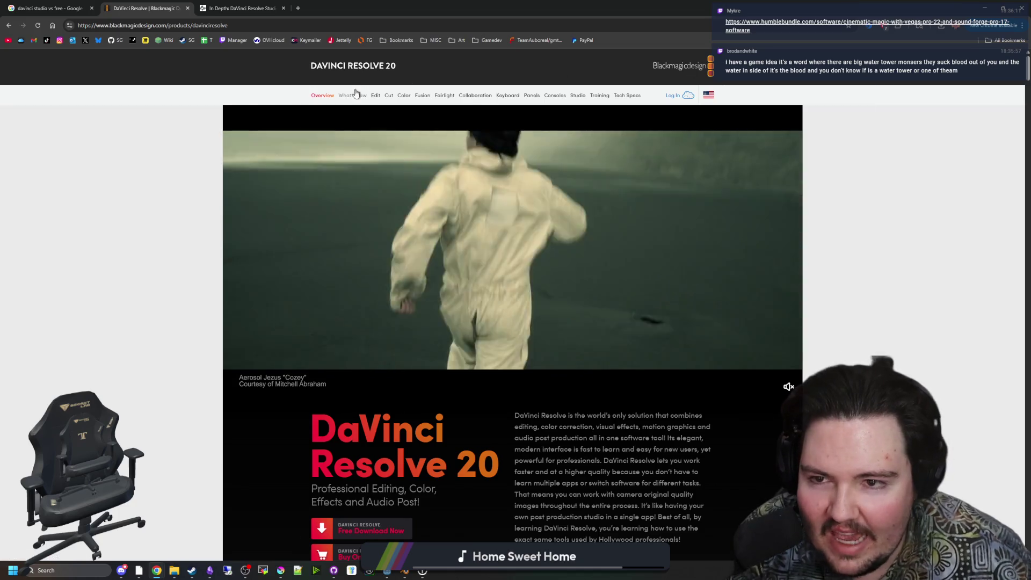
{"action": "left_click", "coordinate": [242, 8]}
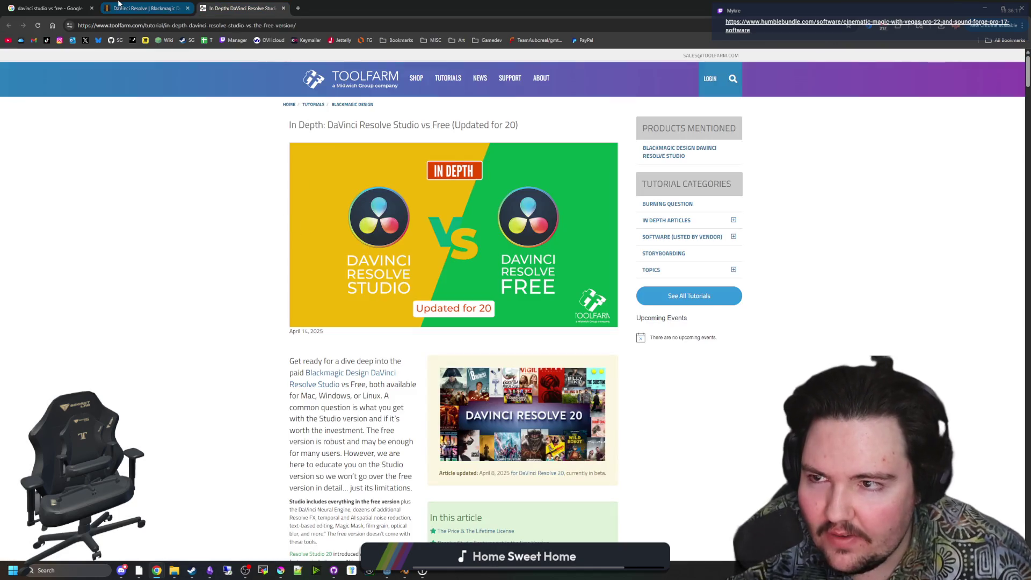
{"action": "left_click", "coordinate": [118, 3]}
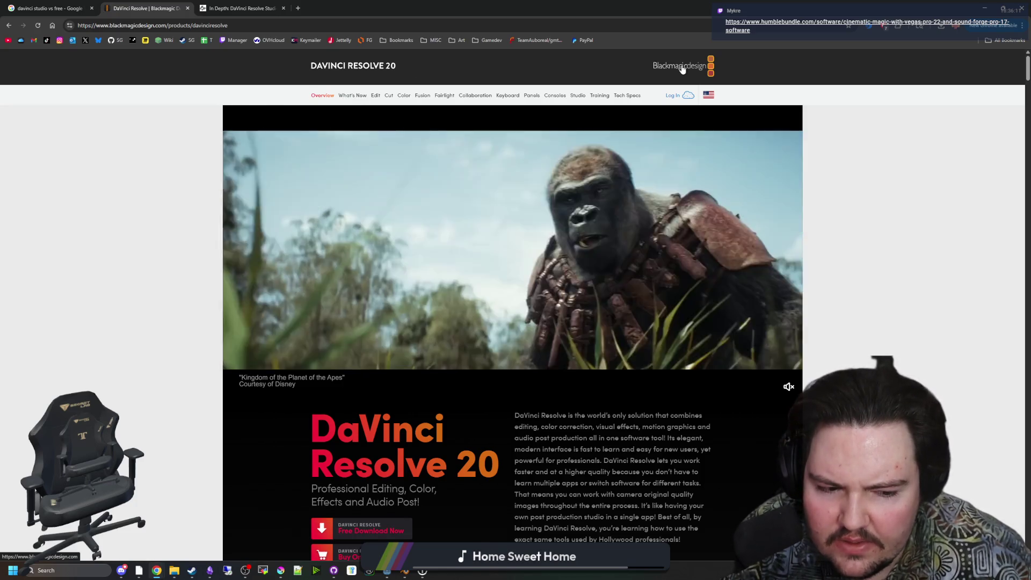
Go to the Blackmagic Design home page and open its Products overview.
{"action": "left_click", "coordinate": [681, 67]}
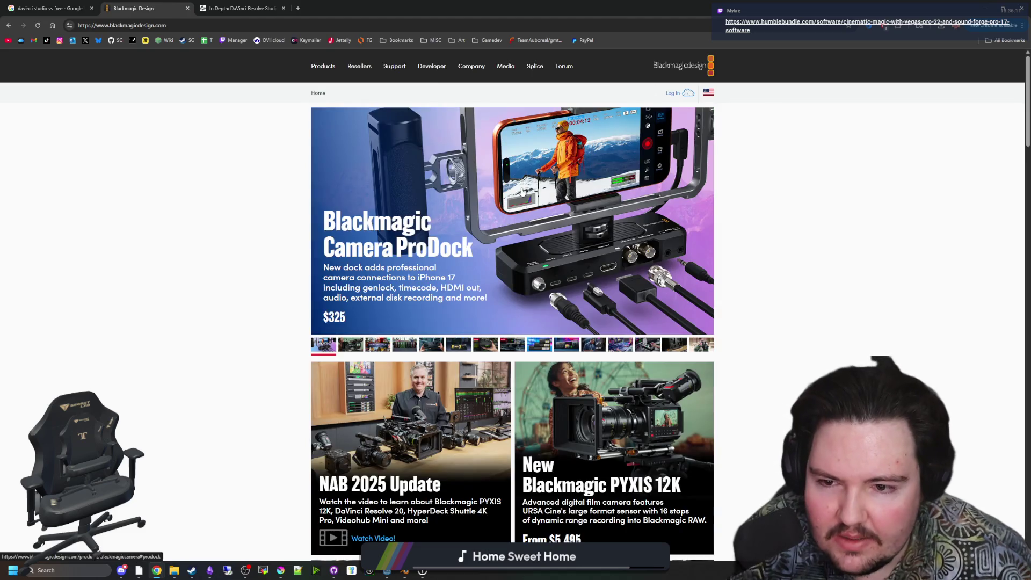
{"action": "scroll", "coordinate": [521, 191], "scroll_direction": "down", "scroll_amount": 20}
{"action": "scroll", "coordinate": [494, 261], "scroll_direction": "up", "scroll_amount": 15}
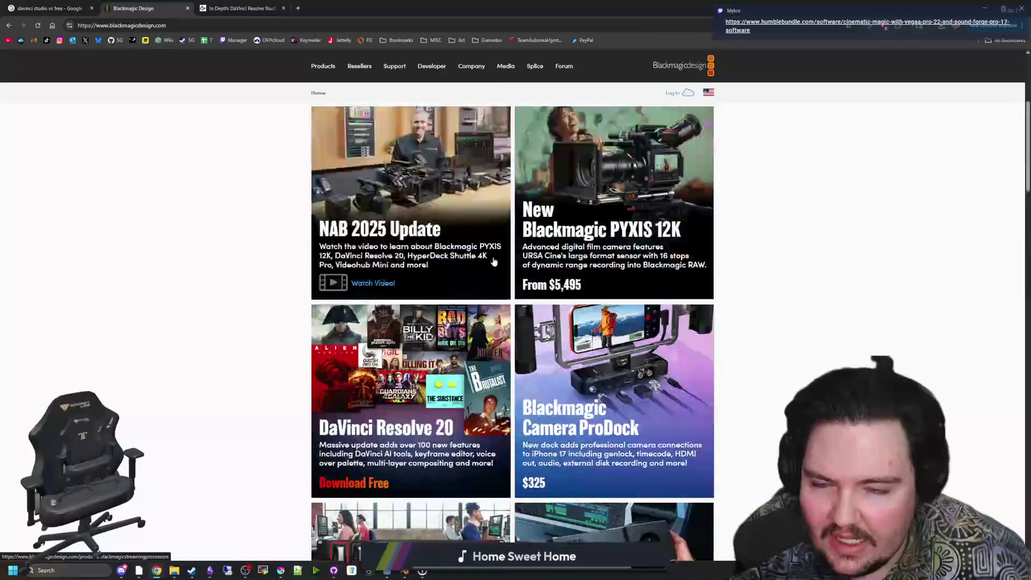
{"action": "scroll", "coordinate": [494, 261], "scroll_direction": "up", "scroll_amount": 5}
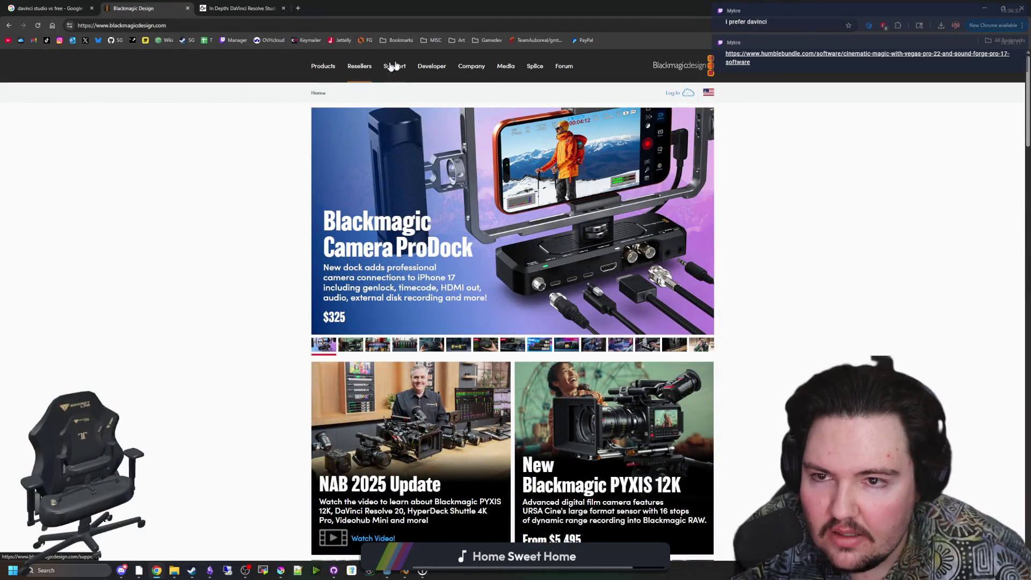
{"action": "left_click", "coordinate": [325, 67]}
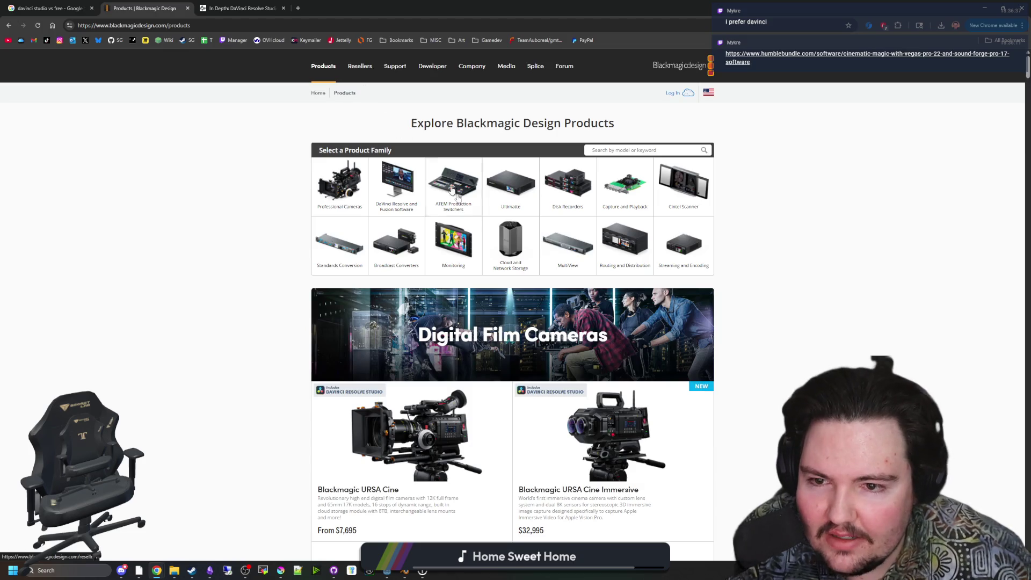
{"action": "scroll", "coordinate": [439, 328], "scroll_direction": "down", "scroll_amount": 3}
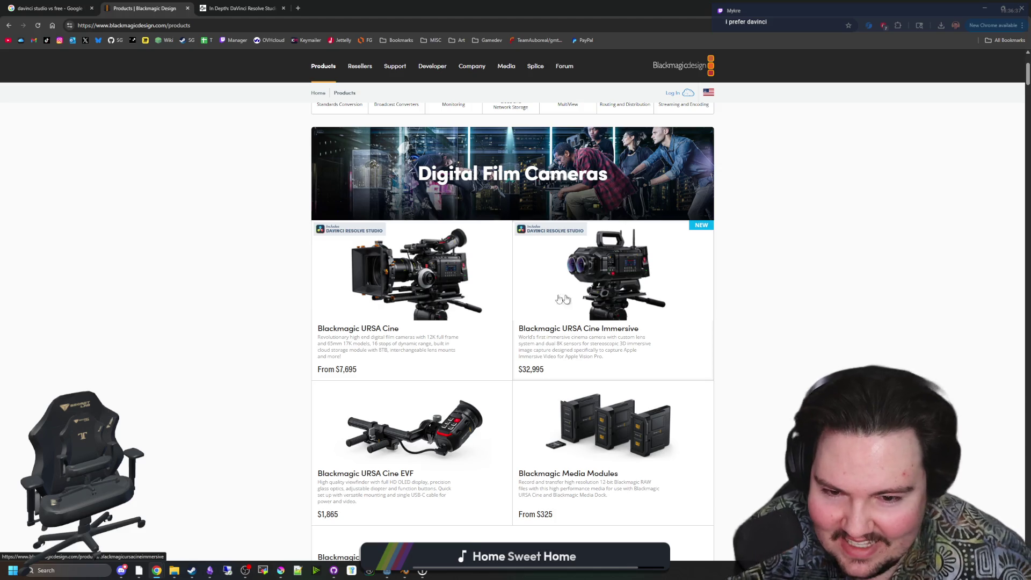
{"action": "scroll", "coordinate": [614, 356], "scroll_direction": "down", "scroll_amount": 2}
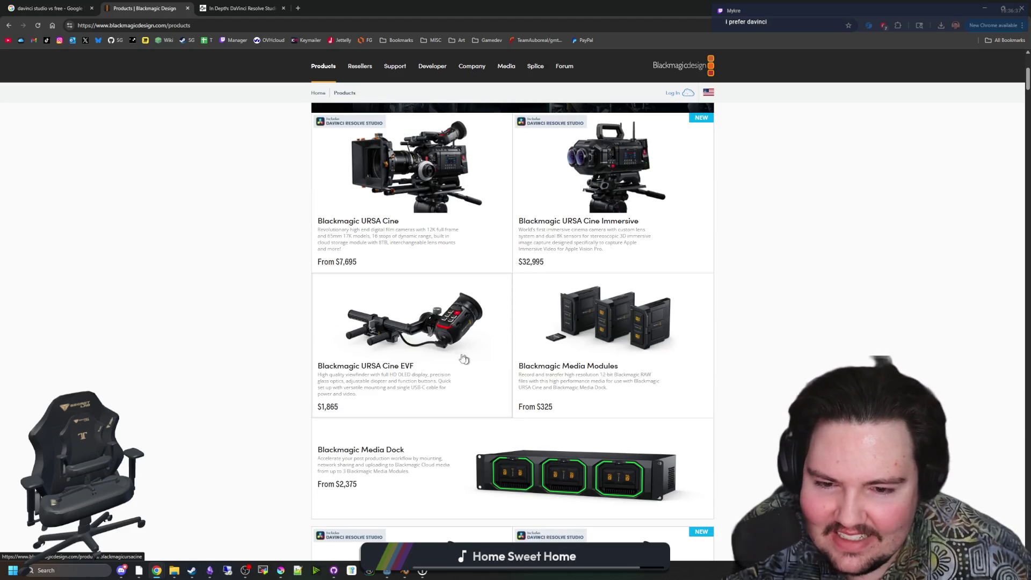
{"action": "scroll", "coordinate": [463, 358], "scroll_direction": "down", "scroll_amount": 5}
{"action": "scroll", "coordinate": [455, 357], "scroll_direction": "down", "scroll_amount": 1}
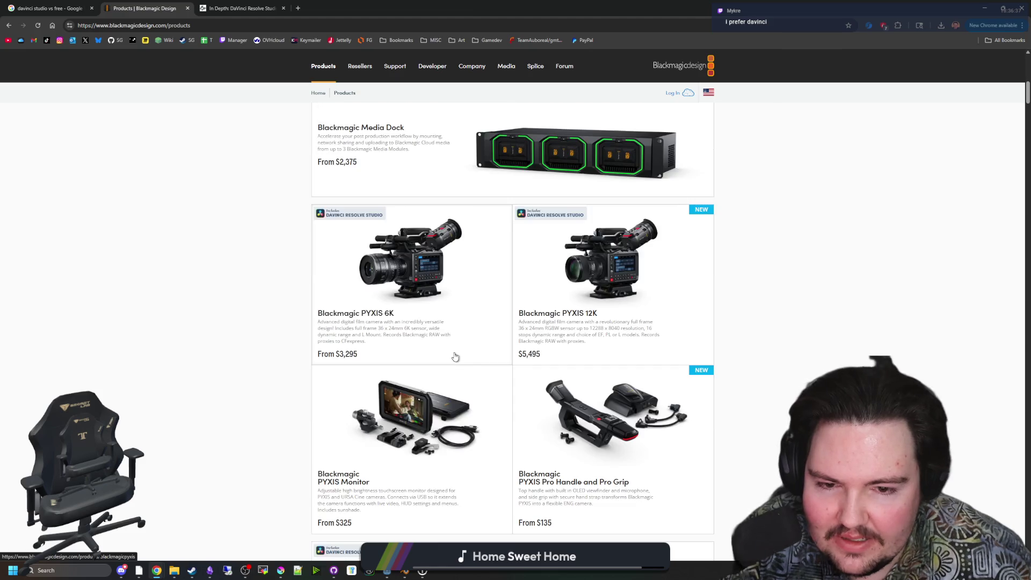
{"action": "scroll", "coordinate": [387, 252], "scroll_direction": "down", "scroll_amount": 3}
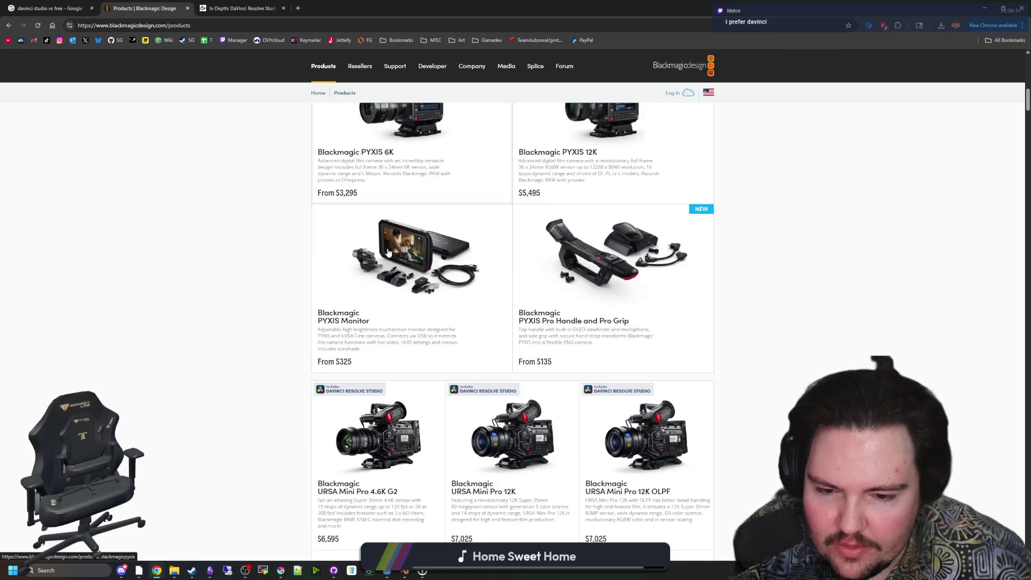
{"action": "scroll", "coordinate": [388, 252], "scroll_direction": "down", "scroll_amount": 4}
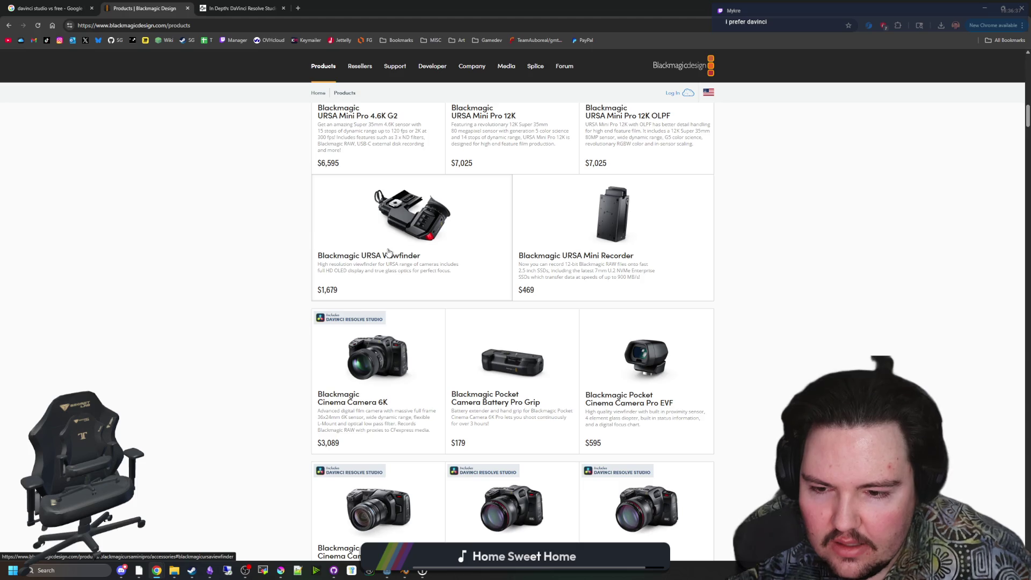
{"action": "scroll", "coordinate": [389, 252], "scroll_direction": "down", "scroll_amount": 1}
{"action": "scroll", "coordinate": [387, 251], "scroll_direction": "down", "scroll_amount": 1}
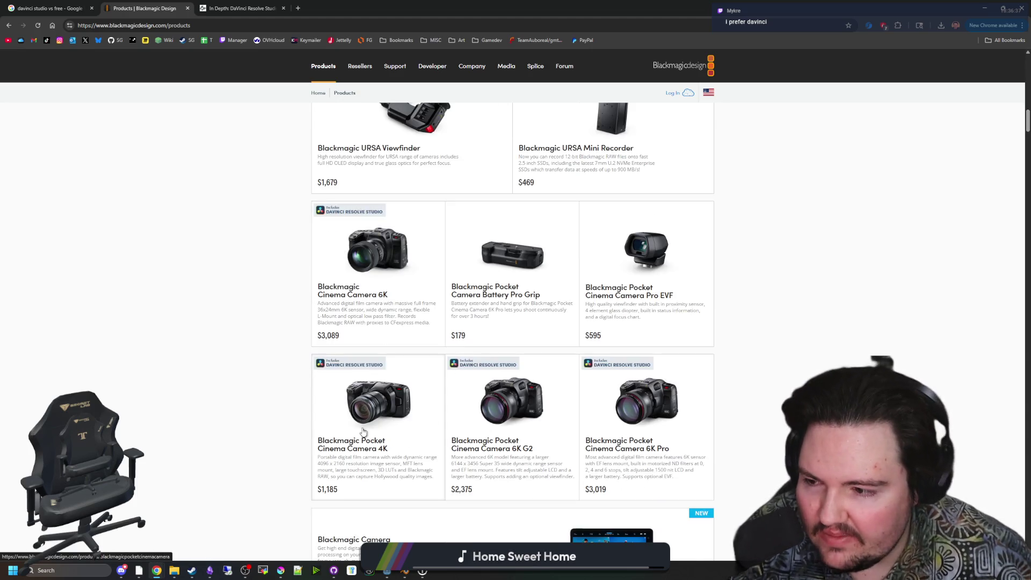
{"action": "scroll", "coordinate": [382, 411], "scroll_direction": "down", "scroll_amount": 1}
{"action": "scroll", "coordinate": [438, 390], "scroll_direction": "up", "scroll_amount": 7}
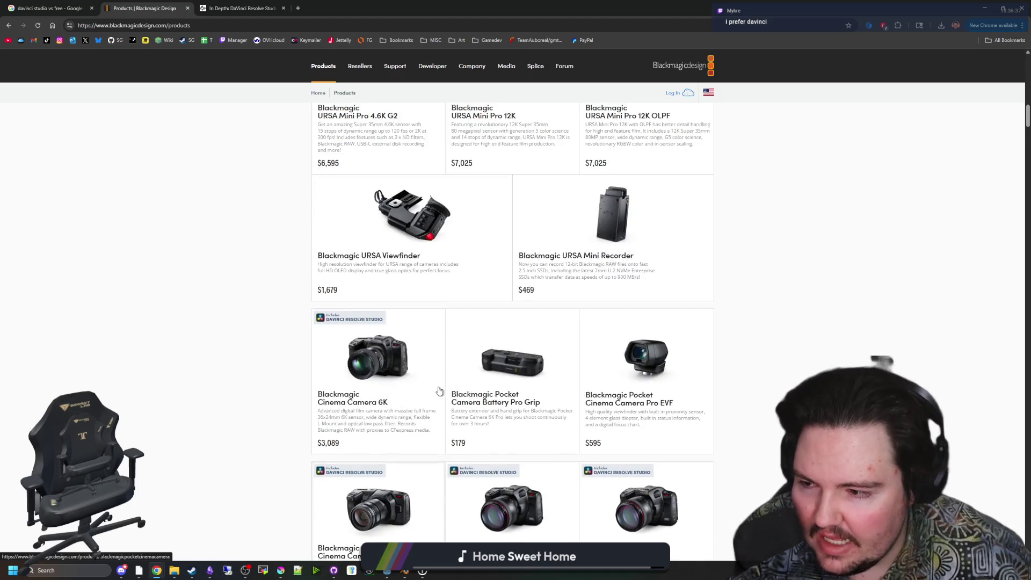
{"action": "scroll", "coordinate": [438, 389], "scroll_direction": "down", "scroll_amount": 5}
{"action": "scroll", "coordinate": [438, 389], "scroll_direction": "down", "scroll_amount": 2}
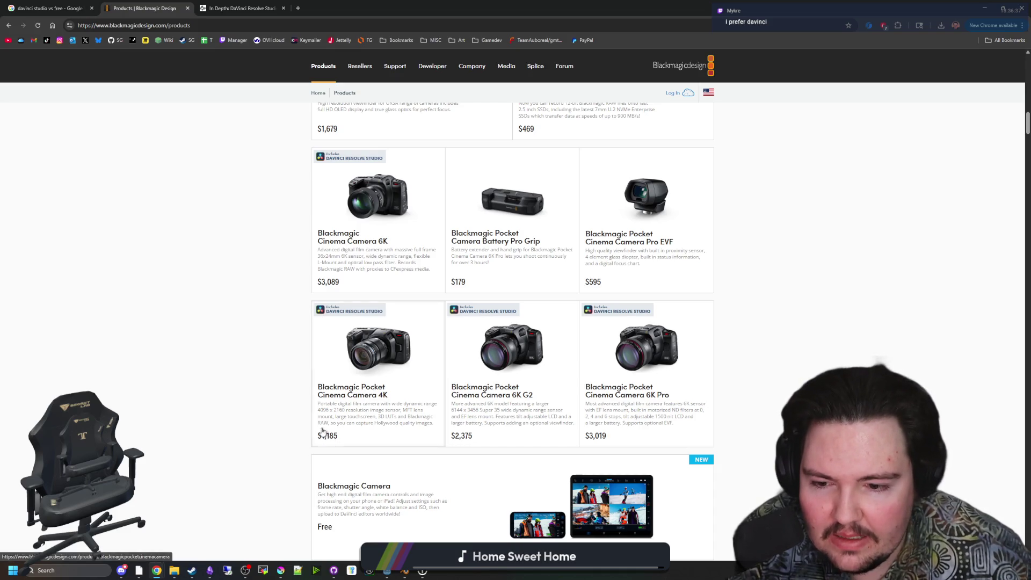
{"action": "scroll", "coordinate": [343, 419], "scroll_direction": "down", "scroll_amount": 2}
{"action": "scroll", "coordinate": [357, 376], "scroll_direction": "up", "scroll_amount": 2}
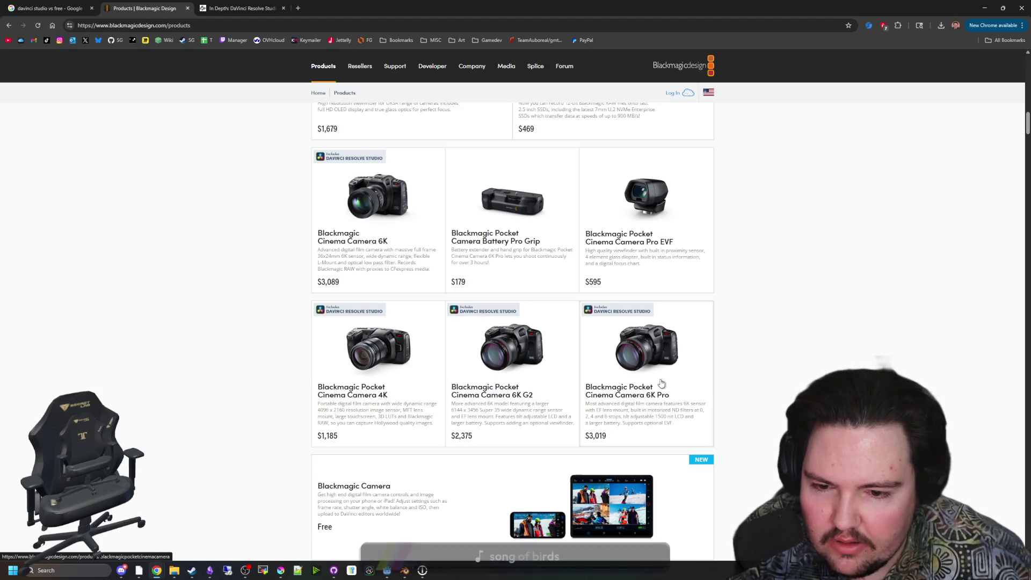
{"action": "middle_click", "coordinate": [388, 376]}
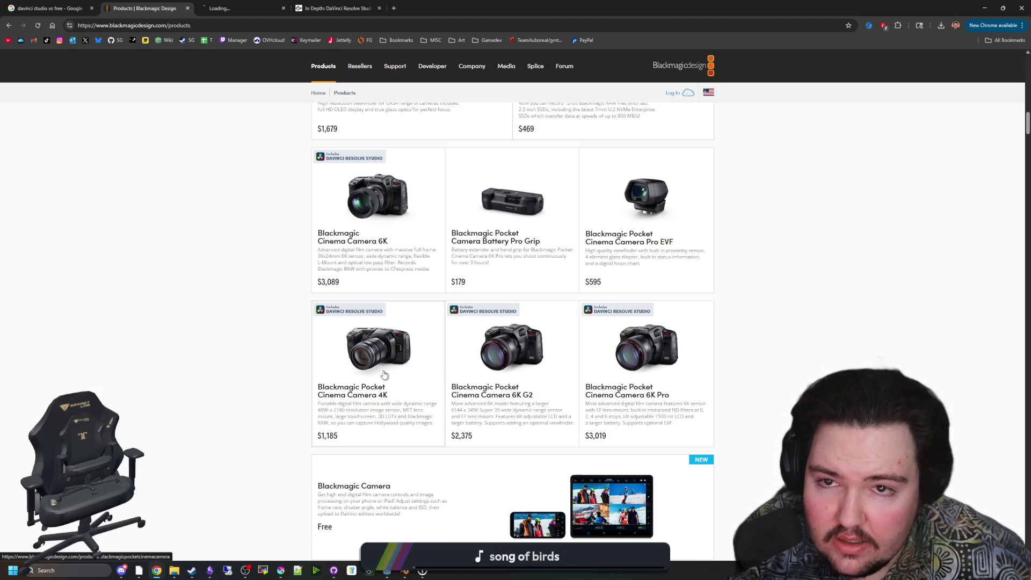
Switch to the Pocket Cinema Camera 4K tab and scroll through its product page.
{"action": "key", "text": "ctrl+Tab"}
{"action": "scroll", "coordinate": [496, 310], "scroll_direction": "down", "scroll_amount": 15}
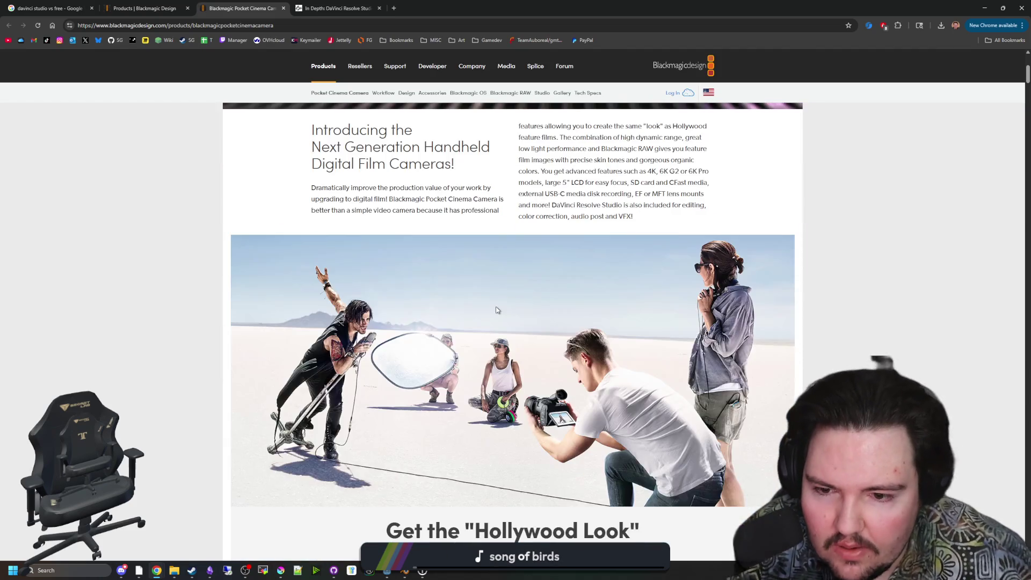
{"action": "scroll", "coordinate": [496, 309], "scroll_direction": "down", "scroll_amount": 5}
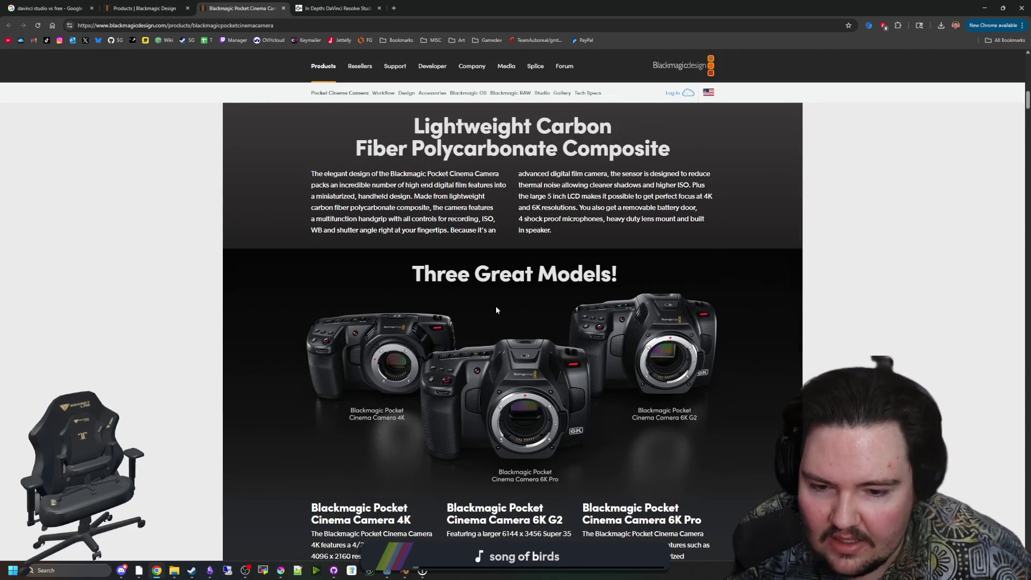
{"action": "scroll", "coordinate": [496, 309], "scroll_direction": "down", "scroll_amount": 4}
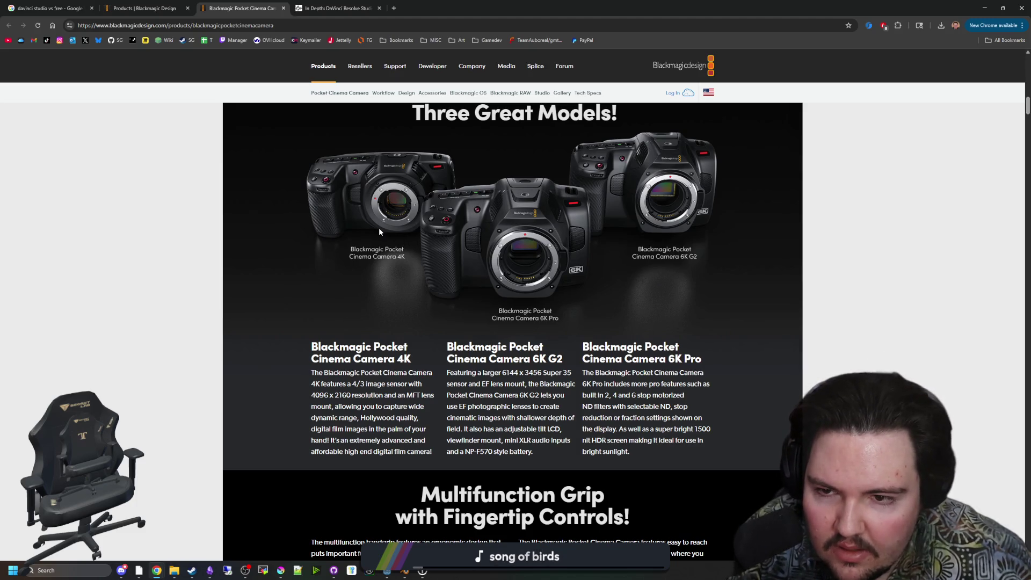
{"action": "scroll", "coordinate": [379, 228], "scroll_direction": "down", "scroll_amount": 2}
{"action": "scroll", "coordinate": [371, 280], "scroll_direction": "down", "scroll_amount": 10}
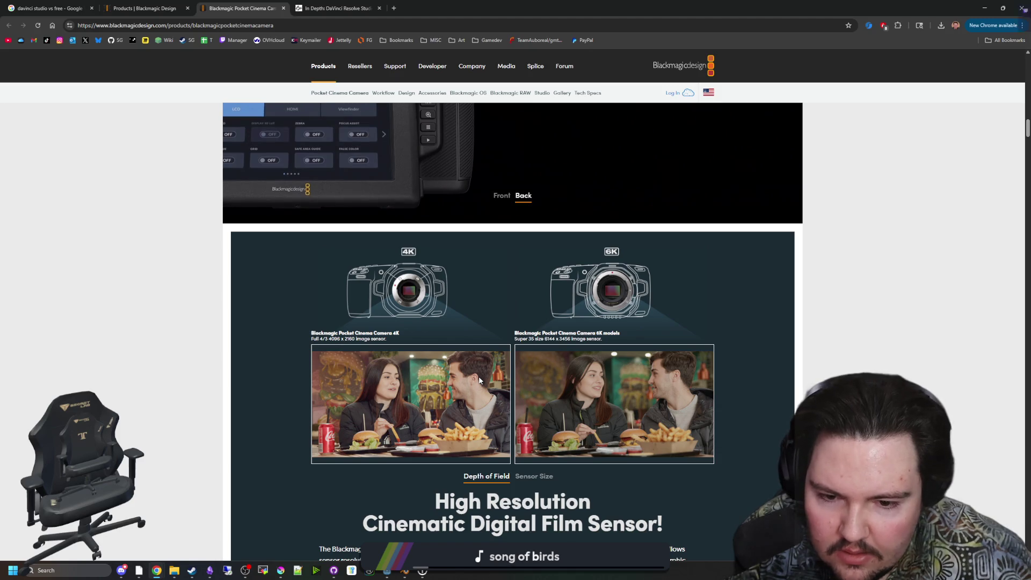
{"action": "scroll", "coordinate": [479, 380], "scroll_direction": "down", "scroll_amount": 10}
{"action": "scroll", "coordinate": [479, 379], "scroll_direction": "down", "scroll_amount": 10}
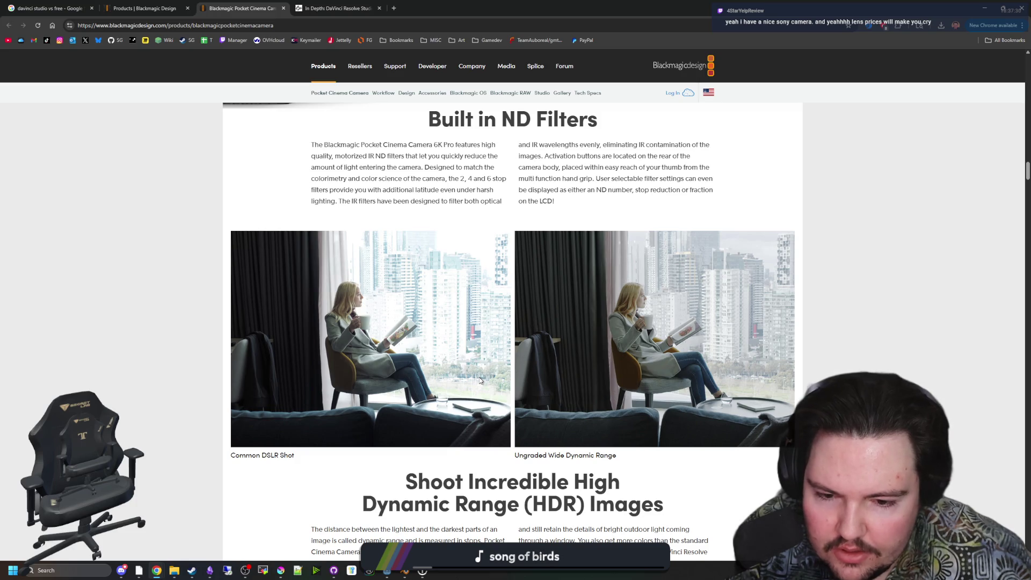
{"action": "scroll", "coordinate": [479, 380], "scroll_direction": "down", "scroll_amount": 20}
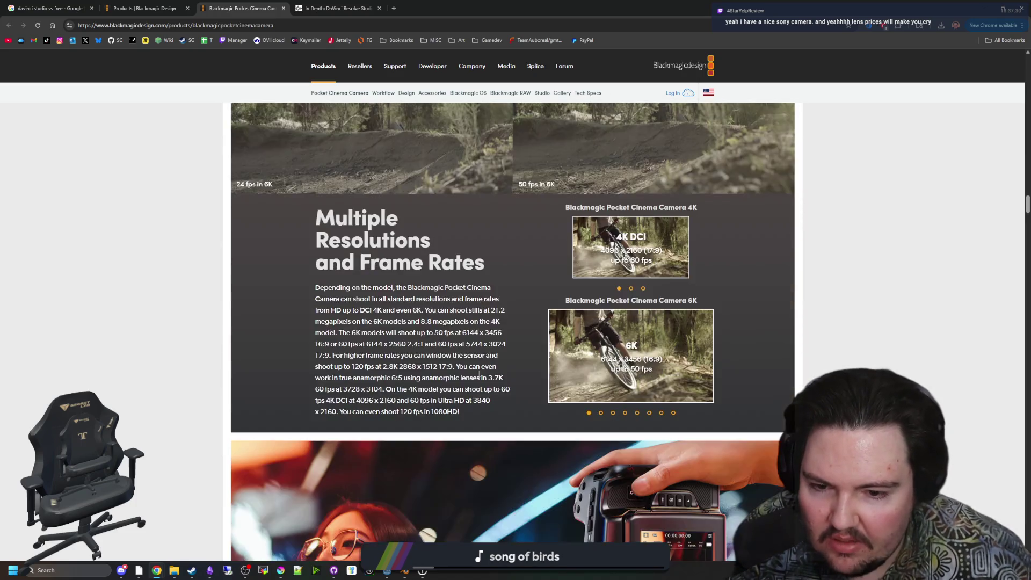
{"action": "scroll", "coordinate": [478, 377], "scroll_direction": "down", "scroll_amount": 20}
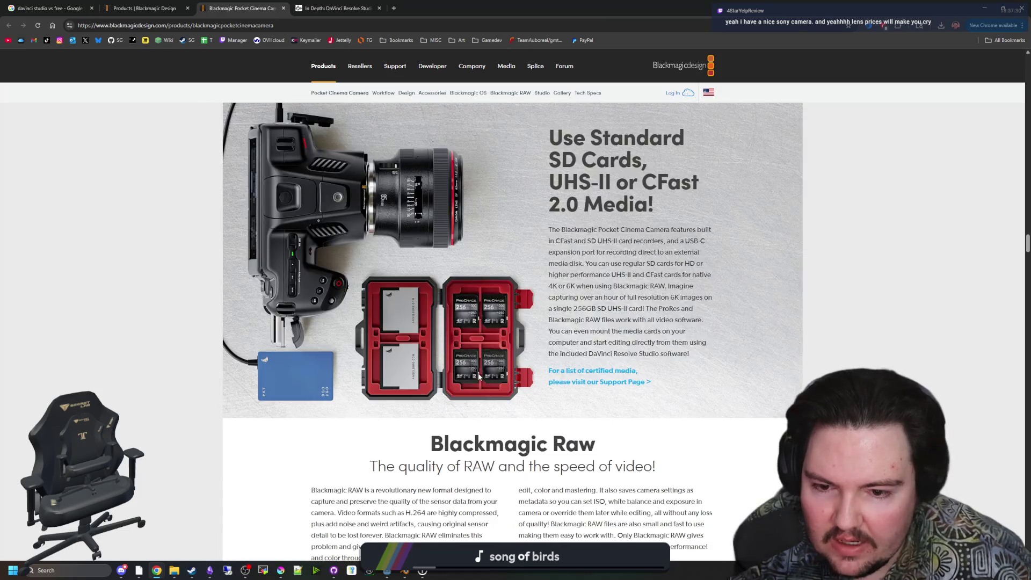
{"action": "scroll", "coordinate": [479, 377], "scroll_direction": "down", "scroll_amount": 20}
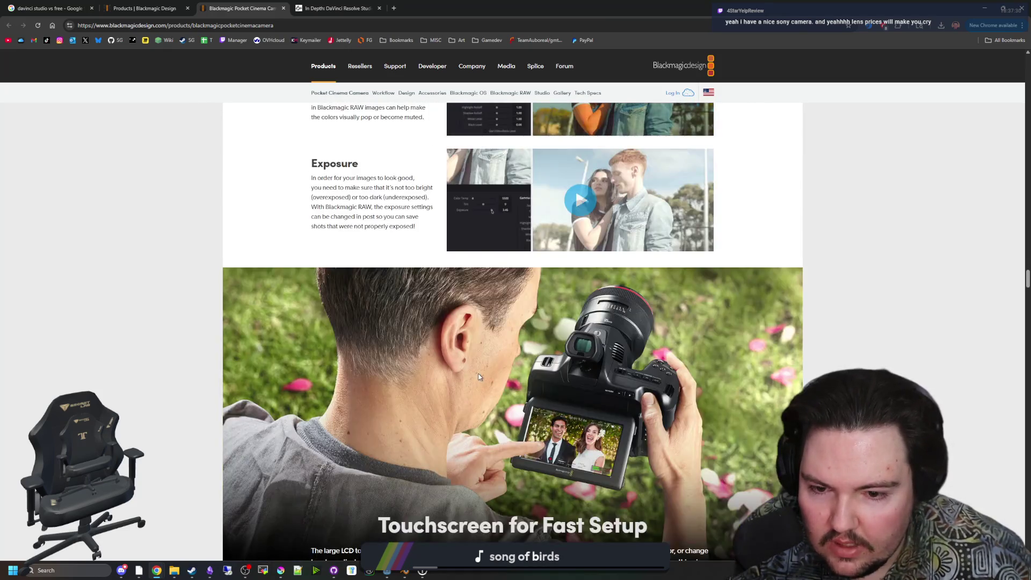
{"action": "scroll", "coordinate": [479, 377], "scroll_direction": "down", "scroll_amount": 11}
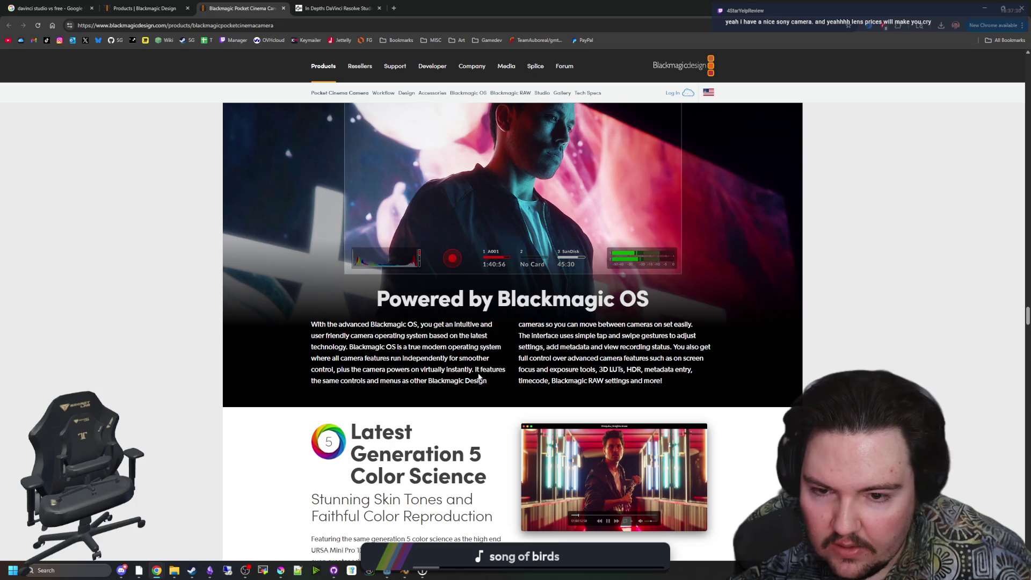
{"action": "scroll", "coordinate": [478, 372], "scroll_direction": "down", "scroll_amount": 15}
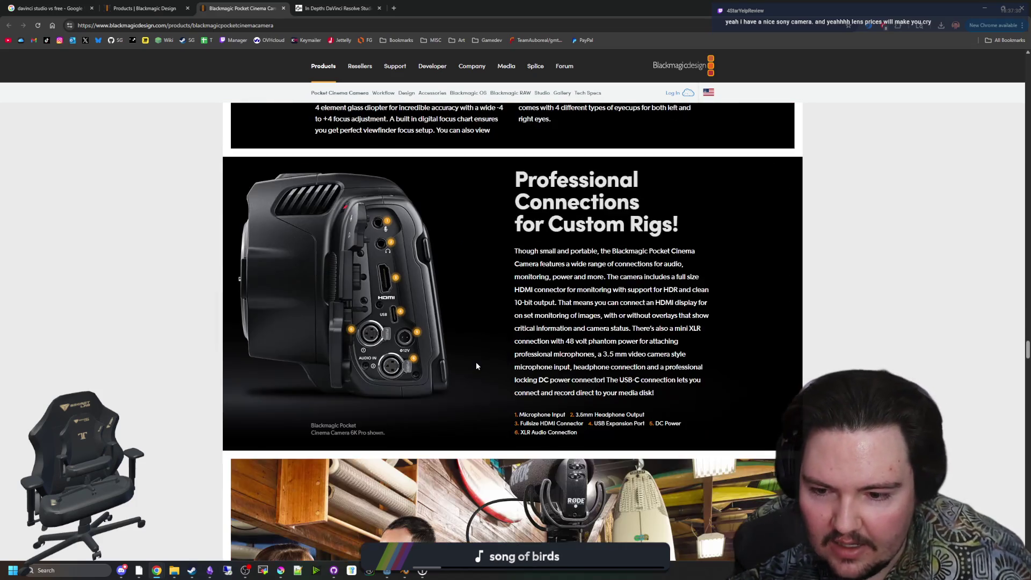
{"action": "scroll", "coordinate": [519, 360], "scroll_direction": "down", "scroll_amount": 1}
{"action": "scroll", "coordinate": [468, 342], "scroll_direction": "up", "scroll_amount": 1}
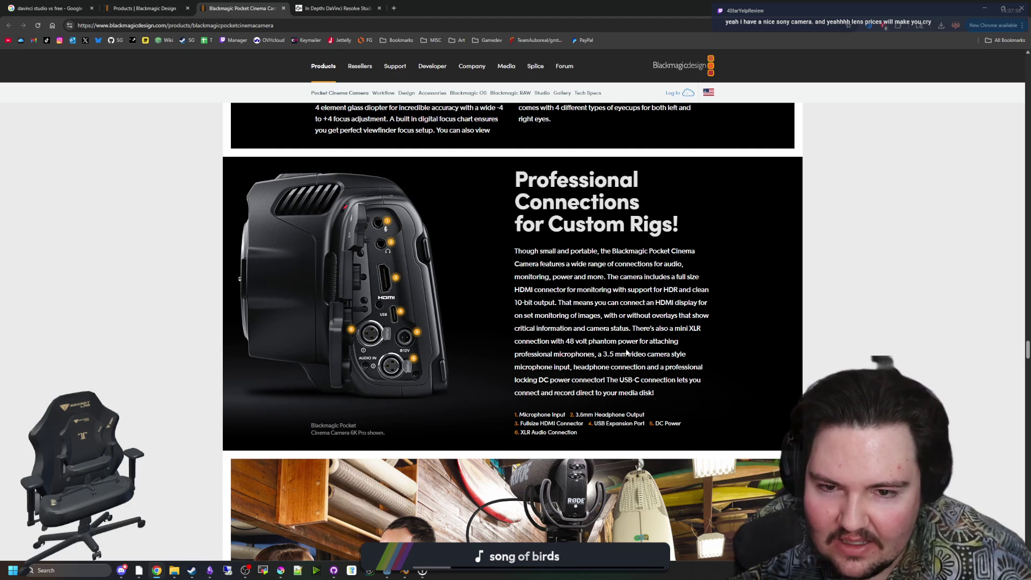
{"action": "scroll", "coordinate": [472, 326], "scroll_direction": "down", "scroll_amount": 15}
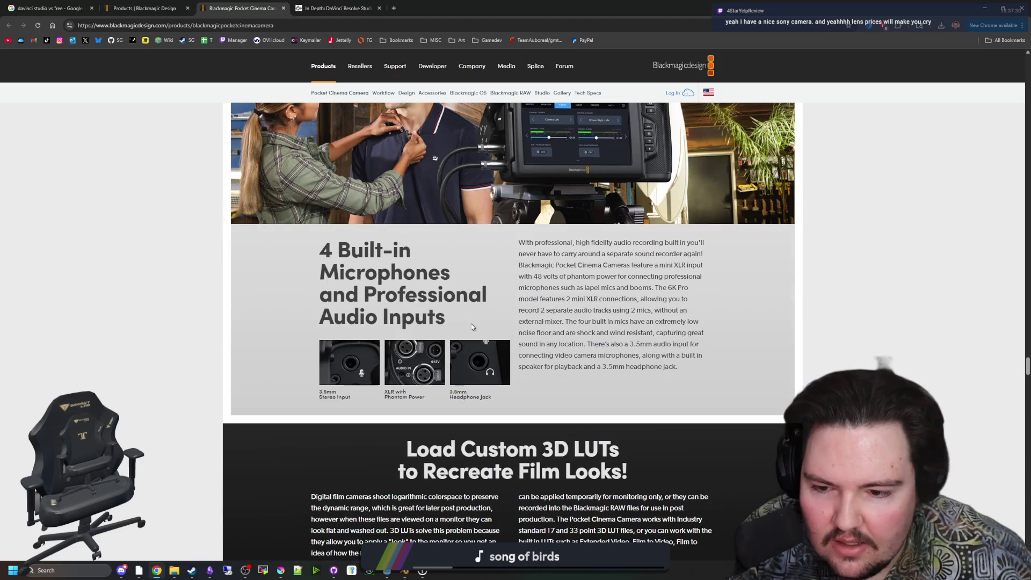
{"action": "scroll", "coordinate": [472, 327], "scroll_direction": "down", "scroll_amount": 20}
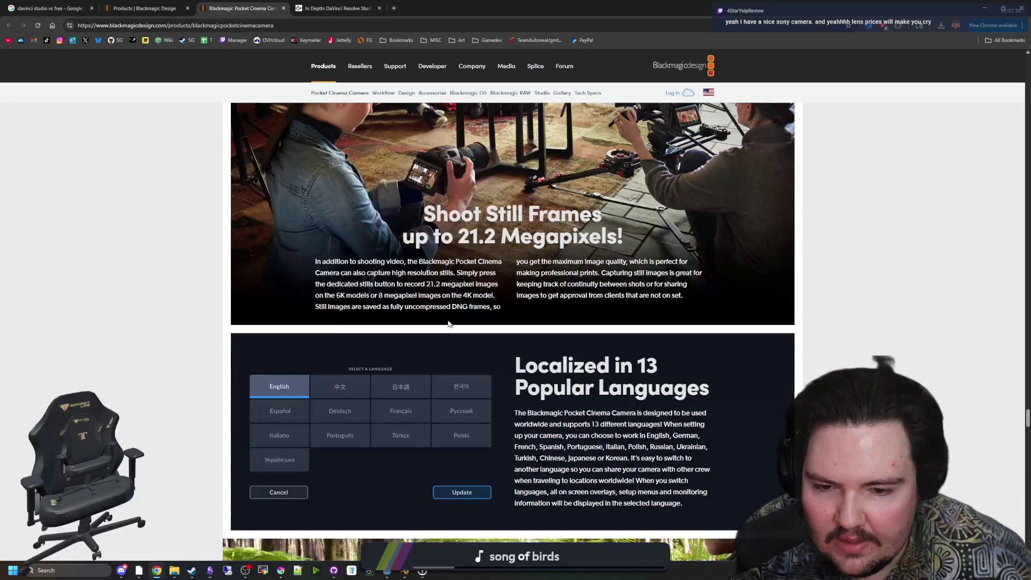
{"action": "scroll", "coordinate": [448, 318], "scroll_direction": "down", "scroll_amount": 5}
{"action": "scroll", "coordinate": [472, 310], "scroll_direction": "up", "scroll_amount": 4}
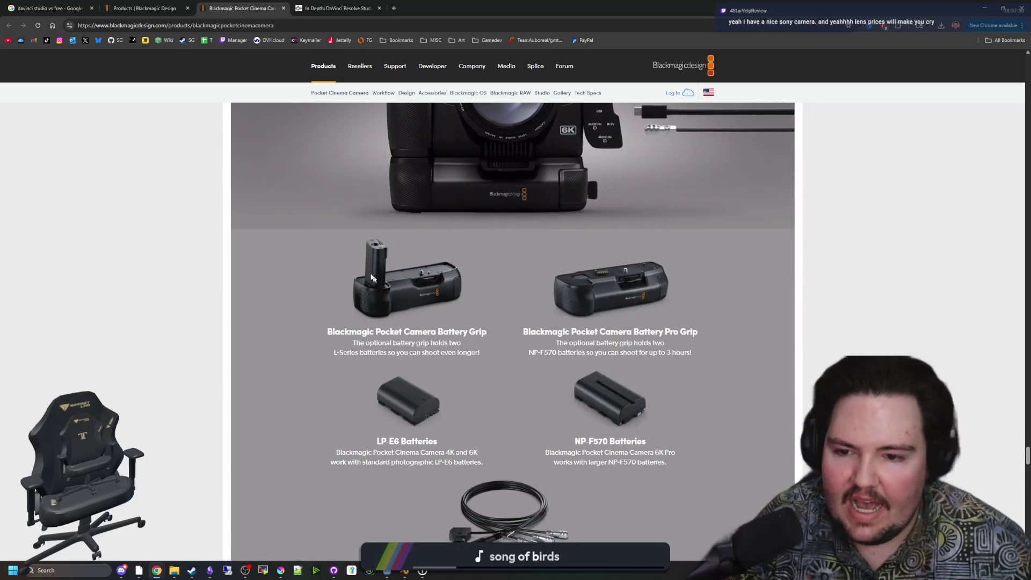
{"action": "scroll", "coordinate": [621, 294], "scroll_direction": "down", "scroll_amount": 2}
{"action": "scroll", "coordinate": [509, 337], "scroll_direction": "up", "scroll_amount": 7}
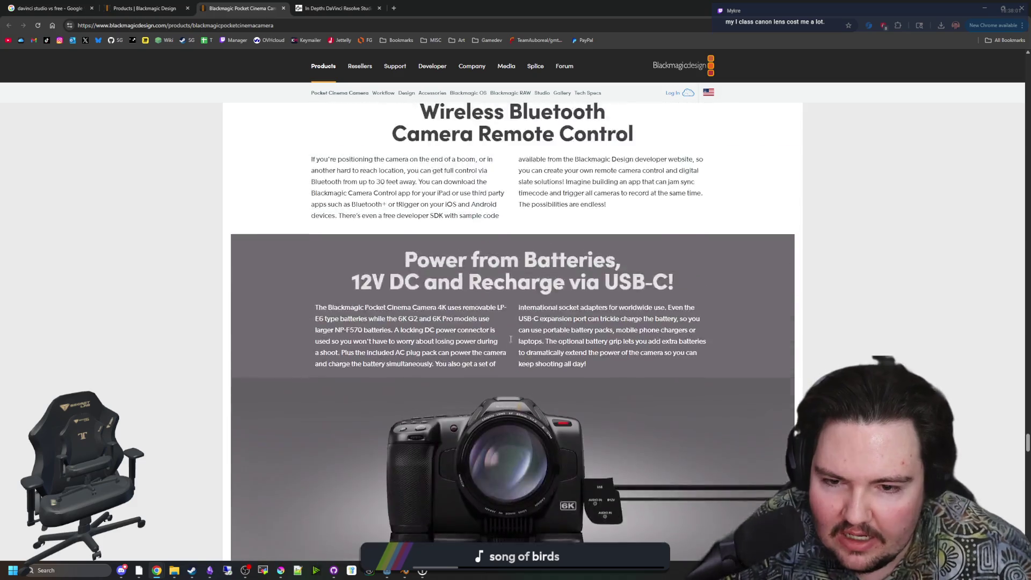
{"action": "scroll", "coordinate": [509, 337], "scroll_direction": "down", "scroll_amount": 3}
{"action": "scroll", "coordinate": [509, 338], "scroll_direction": "down", "scroll_amount": 20}
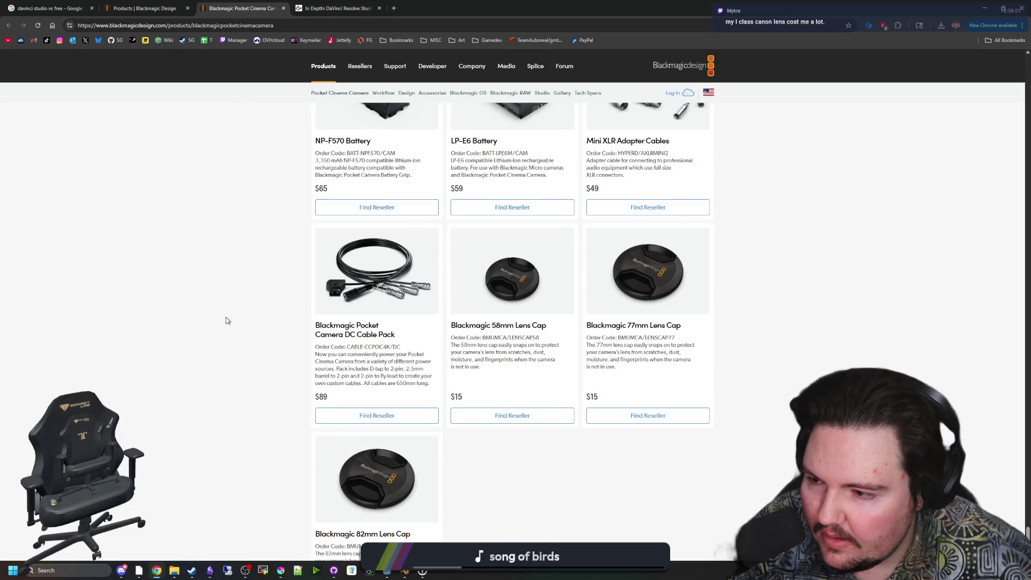
{"action": "scroll", "coordinate": [226, 320], "scroll_direction": "up", "scroll_amount": 10}
Start a new Chrome tab with the VEGAS Pro 22 Humble Bundle address pasted in.
{"action": "key", "text": "alt+Tab"}
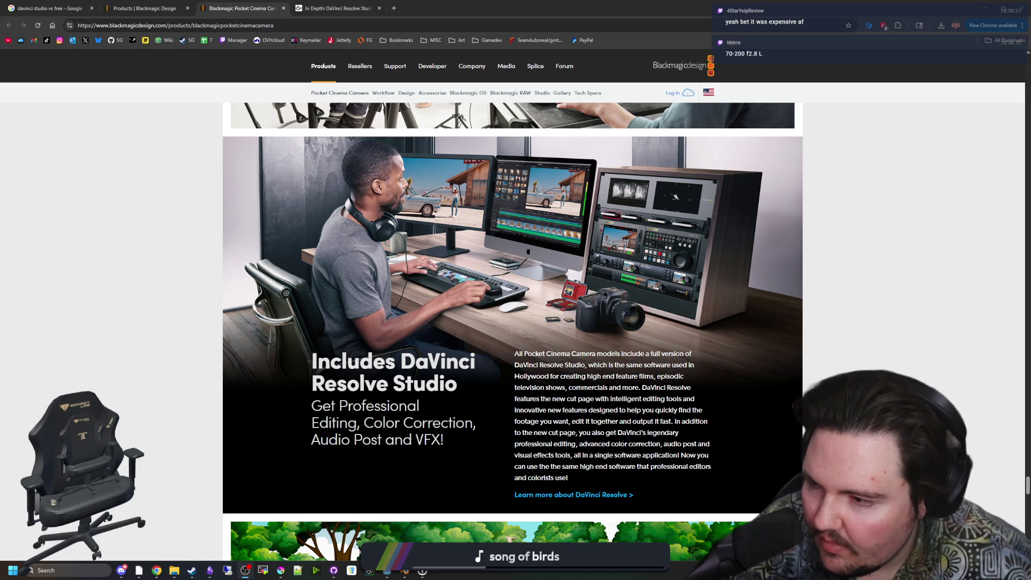
{"action": "left_click", "coordinate": [390, 3]}
{"action": "type", "text": "https://www.humblebundle.com/software/cinematic-magic-with-vegas-pro-22-and-sound-forge-pro-17-software"}
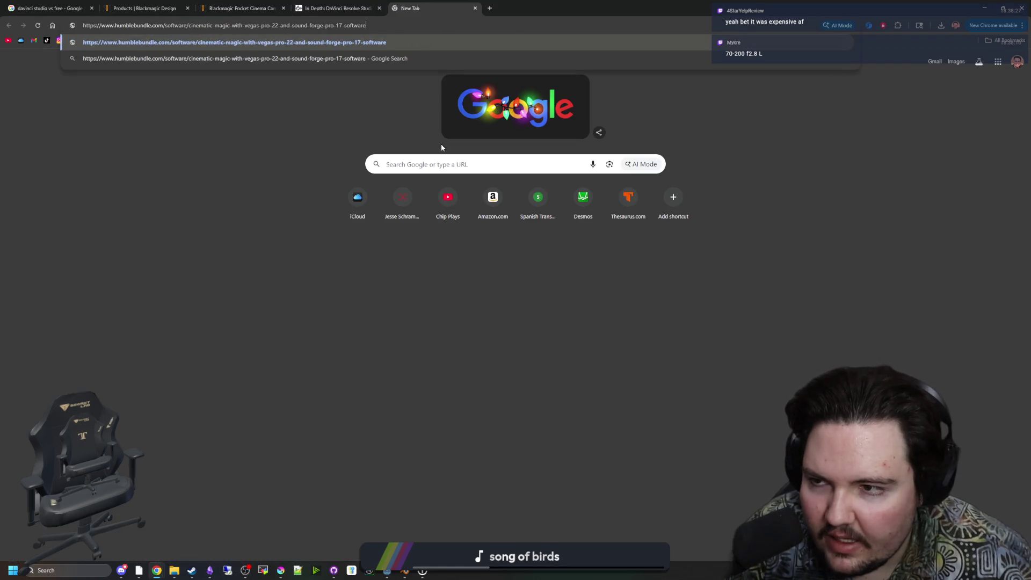
Load the VEGAS Pro 22 bundle page and review its 5 items and $45 minimum price.
{"action": "key", "text": "Return"}
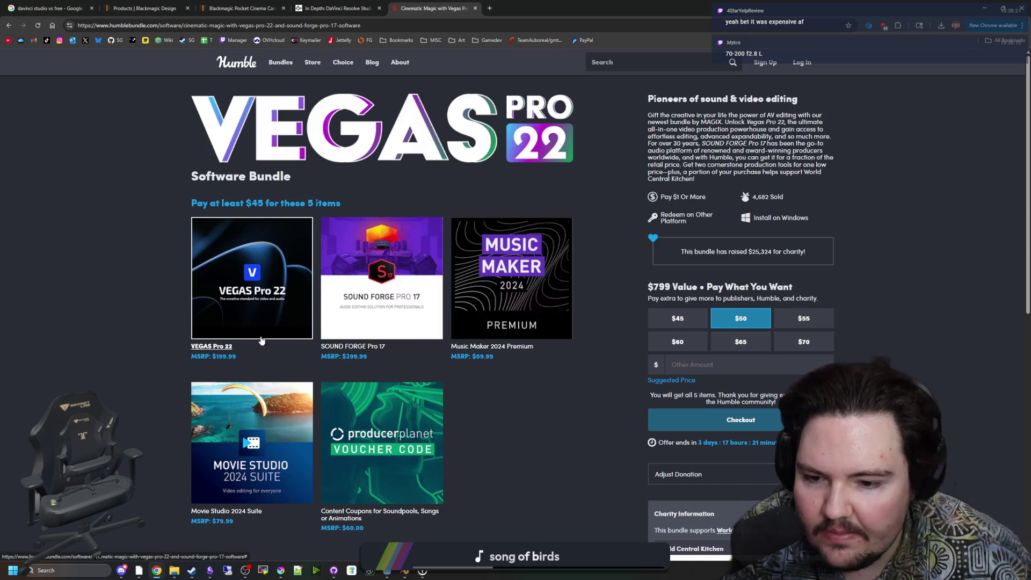
{"action": "scroll", "coordinate": [506, 451], "scroll_direction": "down", "scroll_amount": 2}
{"action": "scroll", "coordinate": [515, 440], "scroll_direction": "down", "scroll_amount": 1}
{"action": "scroll", "coordinate": [548, 419], "scroll_direction": "up", "scroll_amount": 3}
{"action": "scroll", "coordinate": [561, 405], "scroll_direction": "down", "scroll_amount": 8}
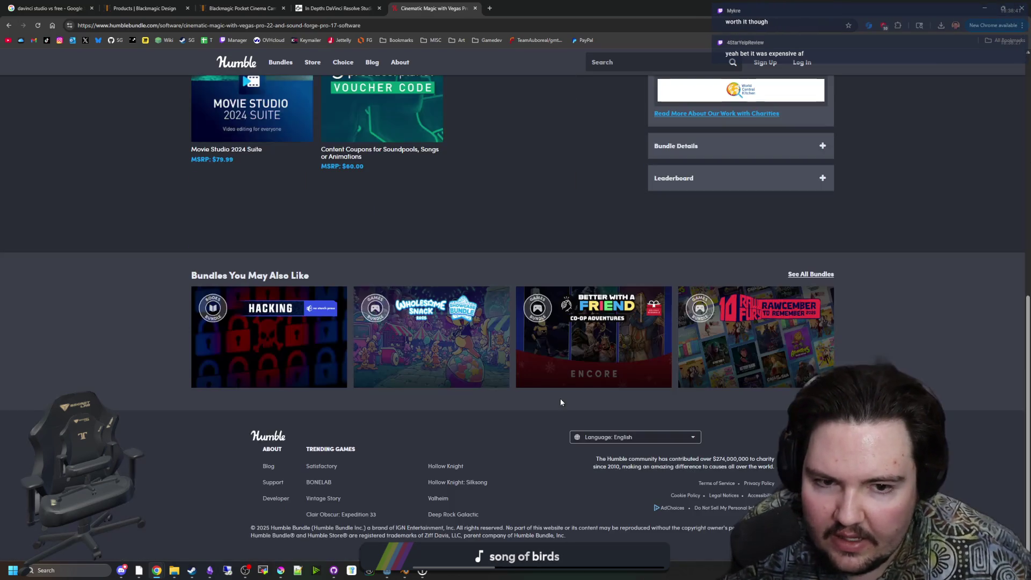
{"action": "scroll", "coordinate": [561, 402], "scroll_direction": "up", "scroll_amount": 7}
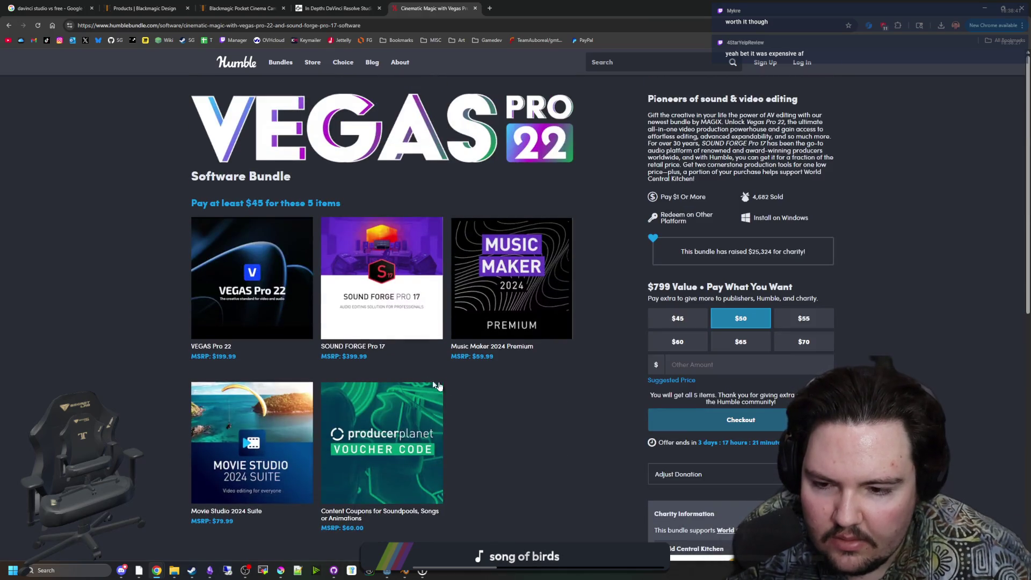